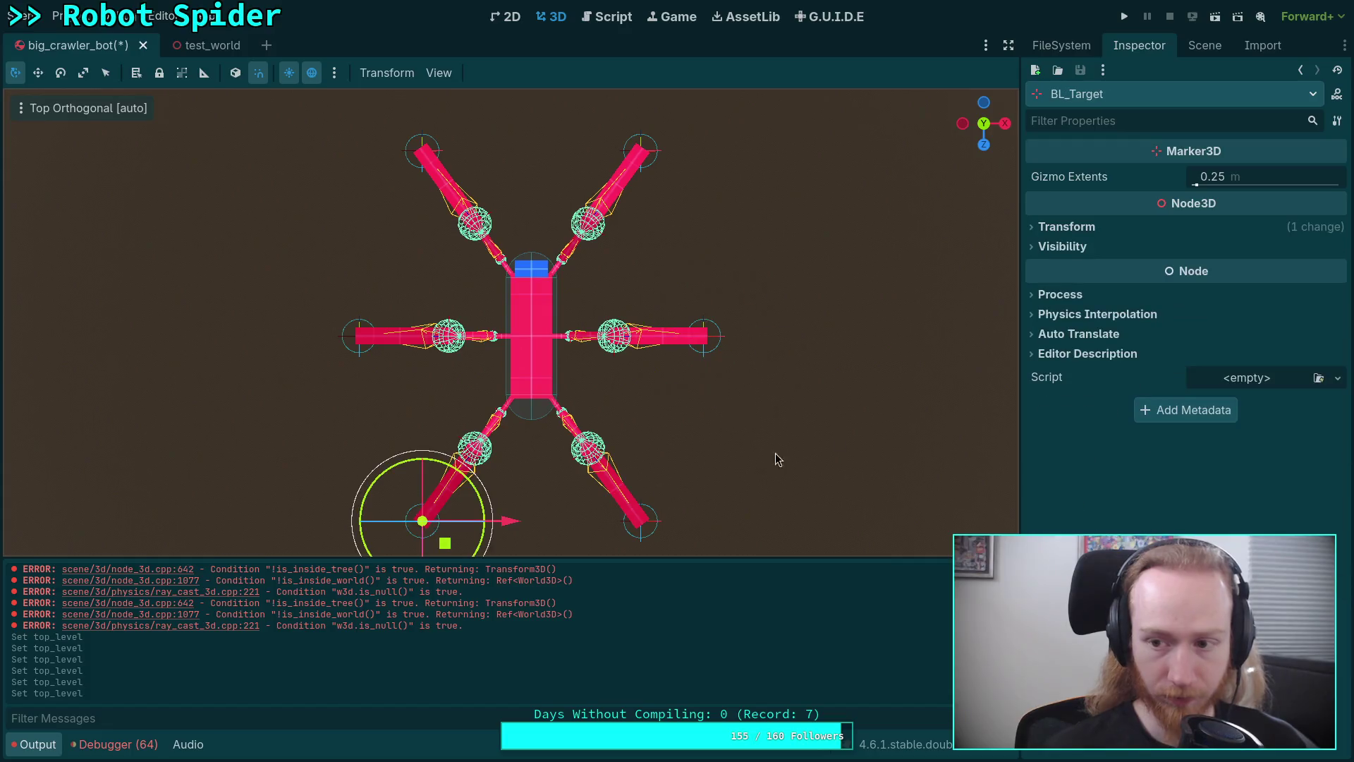
# Tick Top Level on BL_Target's Transform, then resume the point list in the Python terminal
pyautogui.click(1067, 226)
pyautogui.click(1201, 436)
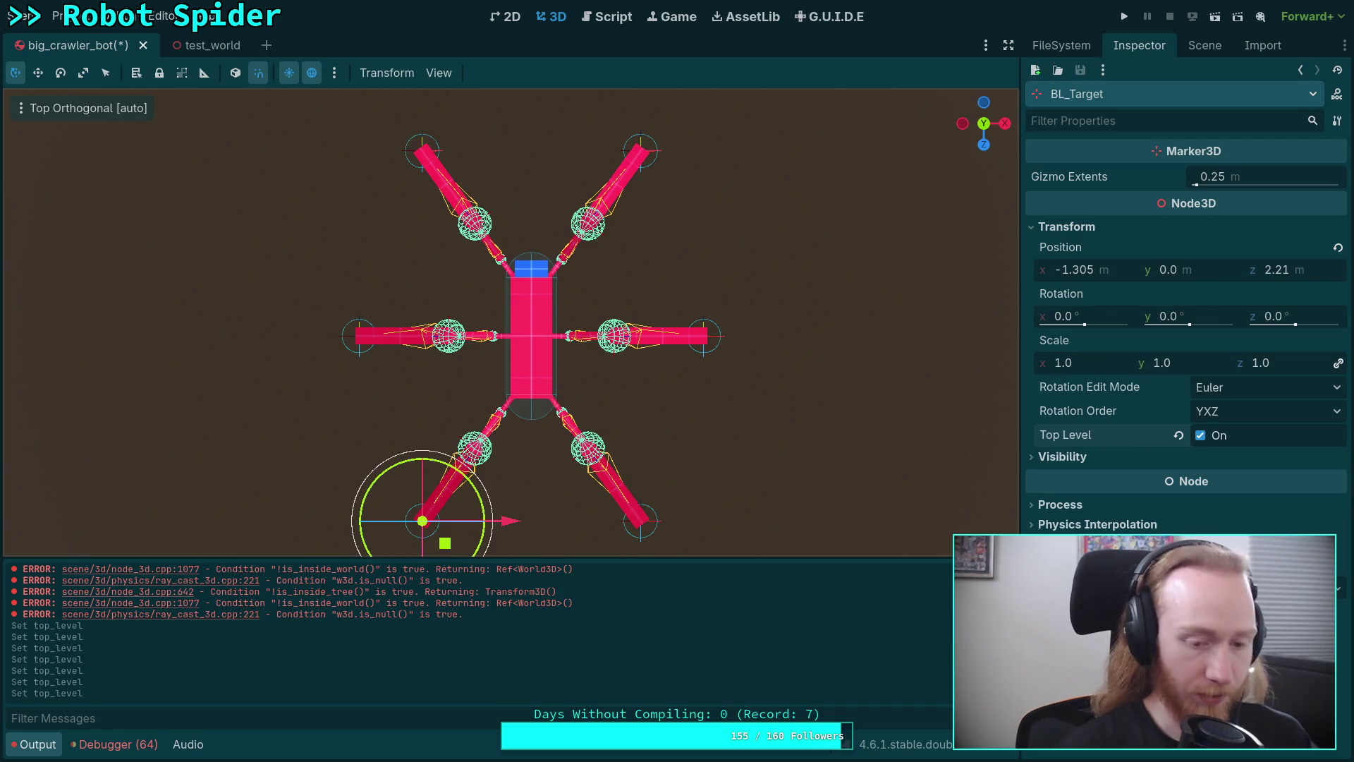
pyautogui.press('super+4')
pyautogui.press('Right')
# Complete the list with (-1.305, 0.0, 2.21) and assign it to points
pyautogui.write(', (')
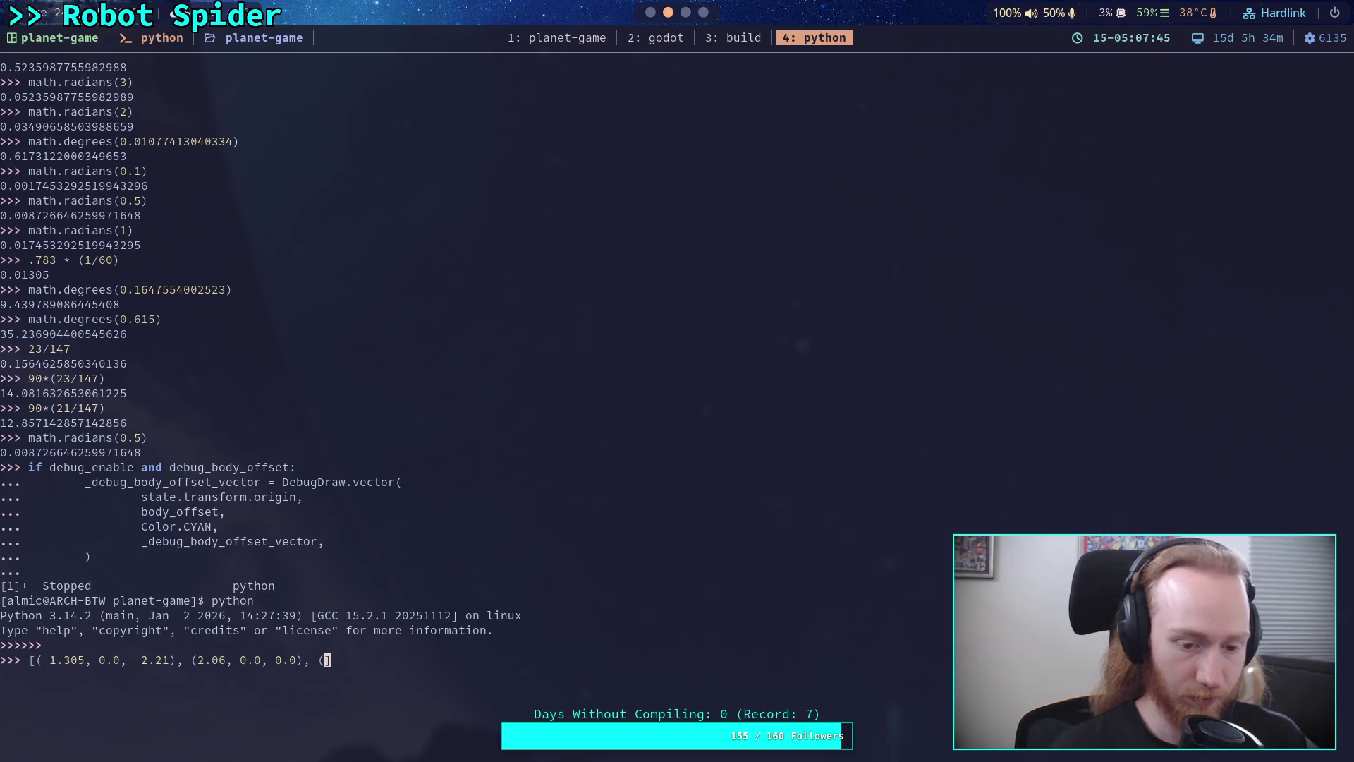
pyautogui.write('-1.305')
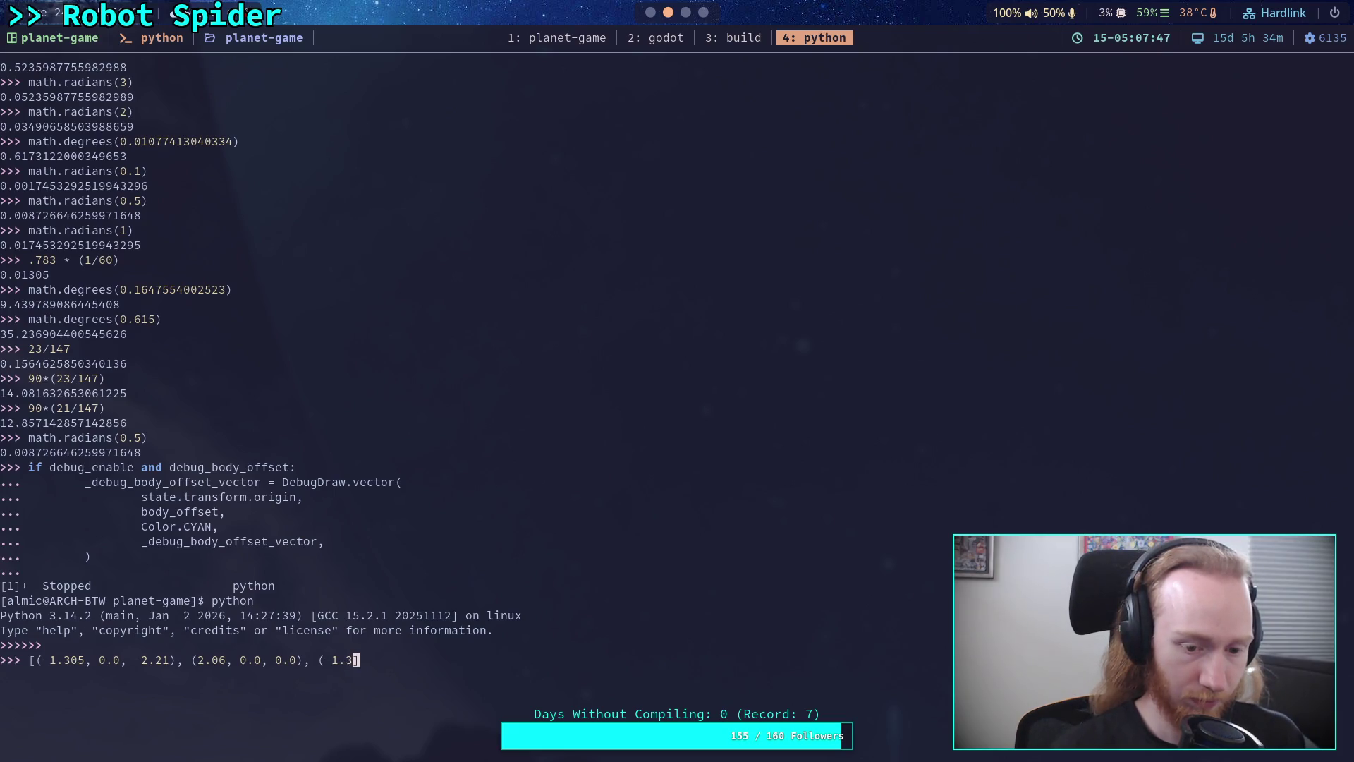
pyautogui.write(', 0.0')
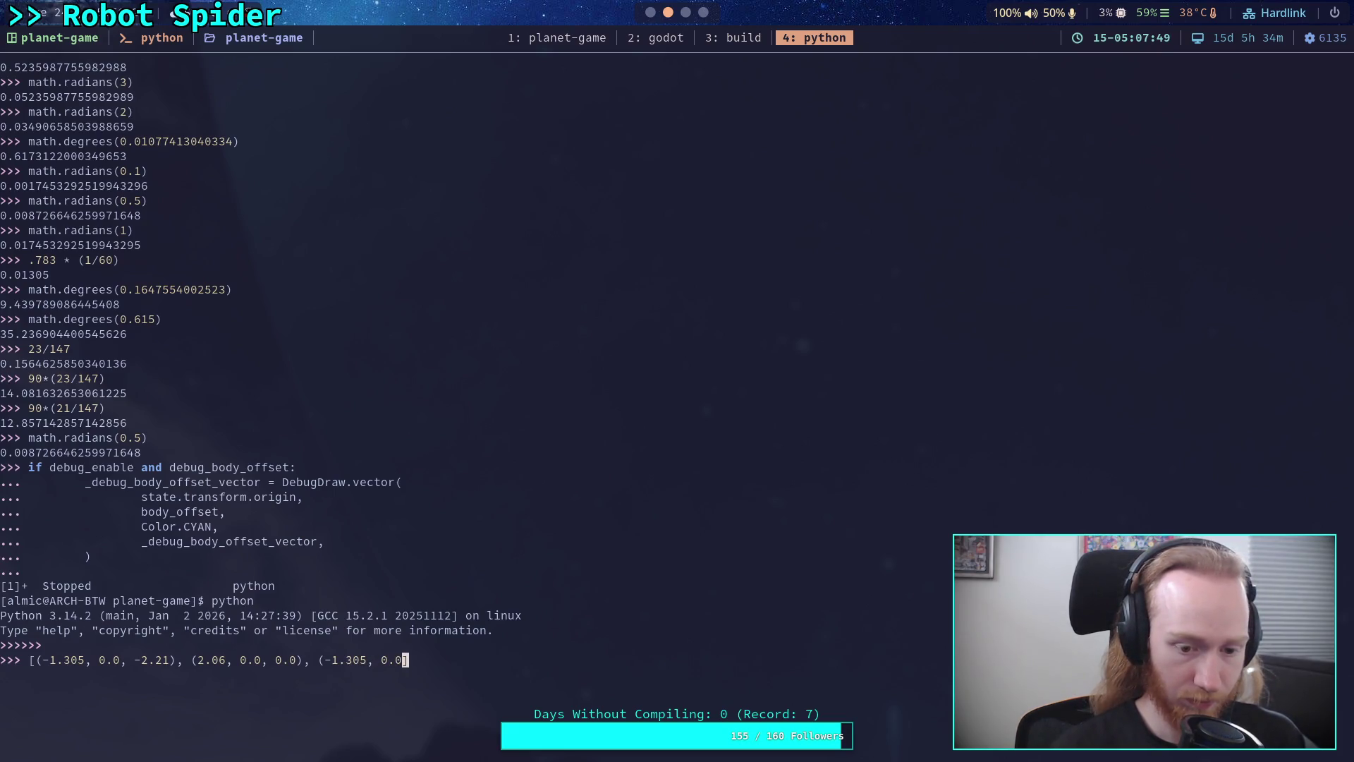
pyautogui.write(', 2.21')
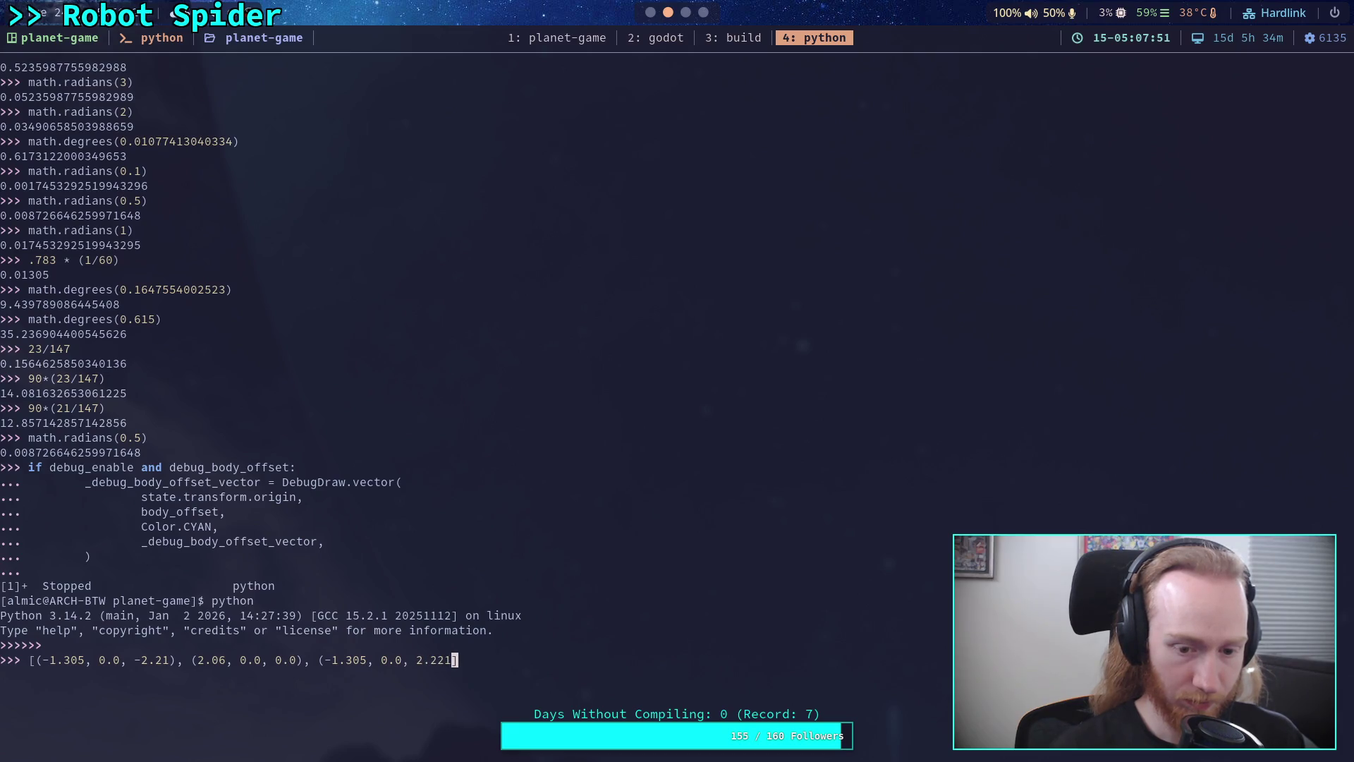
pyautogui.write(')]')
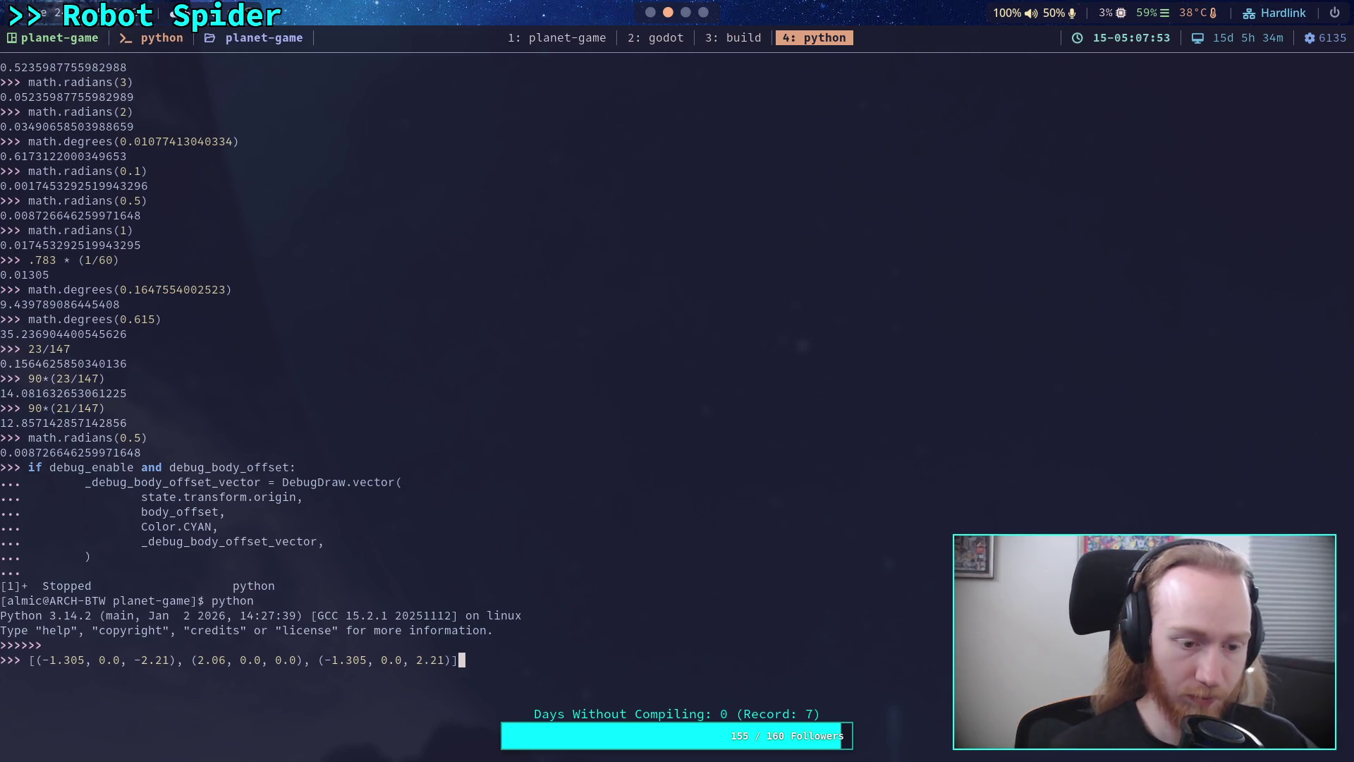
pyautogui.press('Left')
pyautogui.press('Left')
pyautogui.press('Left')
pyautogui.press('Left')
pyautogui.press('Left')
pyautogui.press('Left')
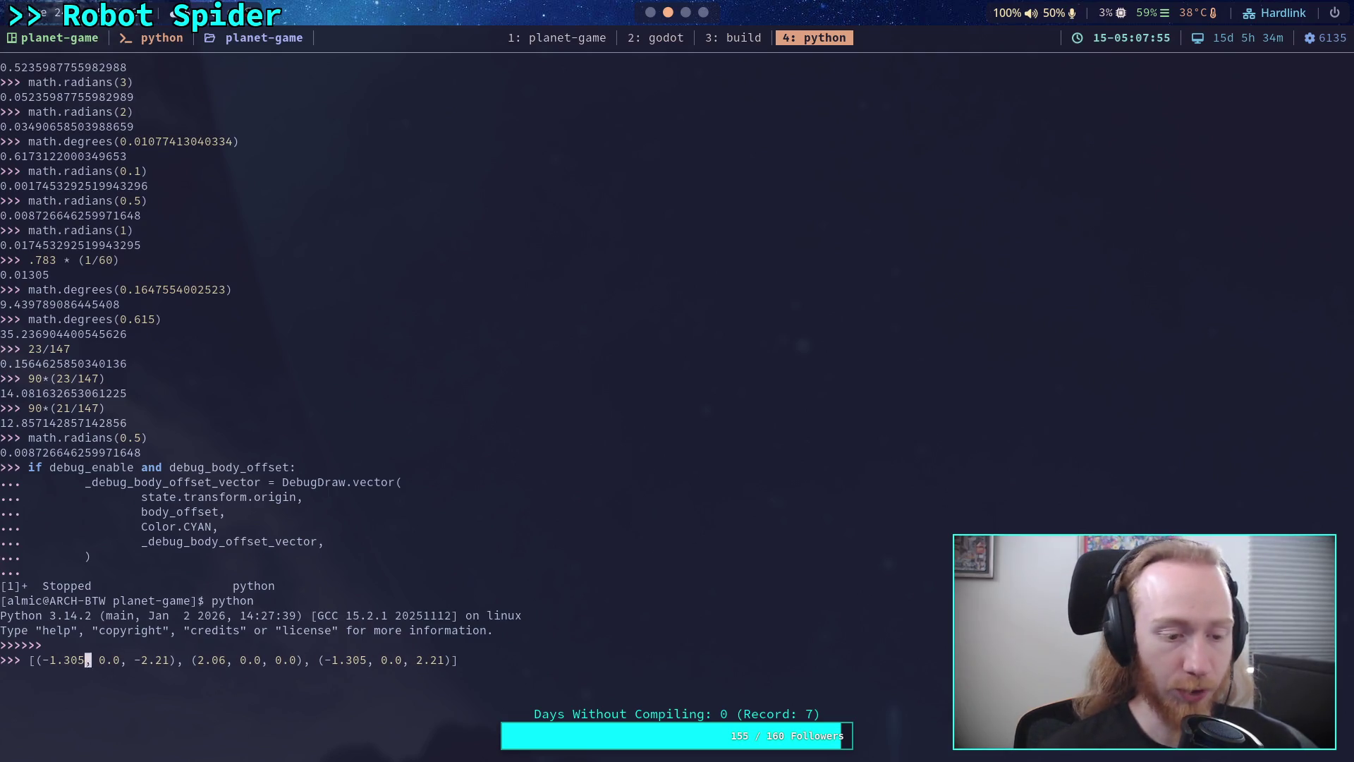
pyautogui.write('p')
pyautogui.press('BackSpace')
pyautogui.write('oints =')
pyautogui.press('Return')
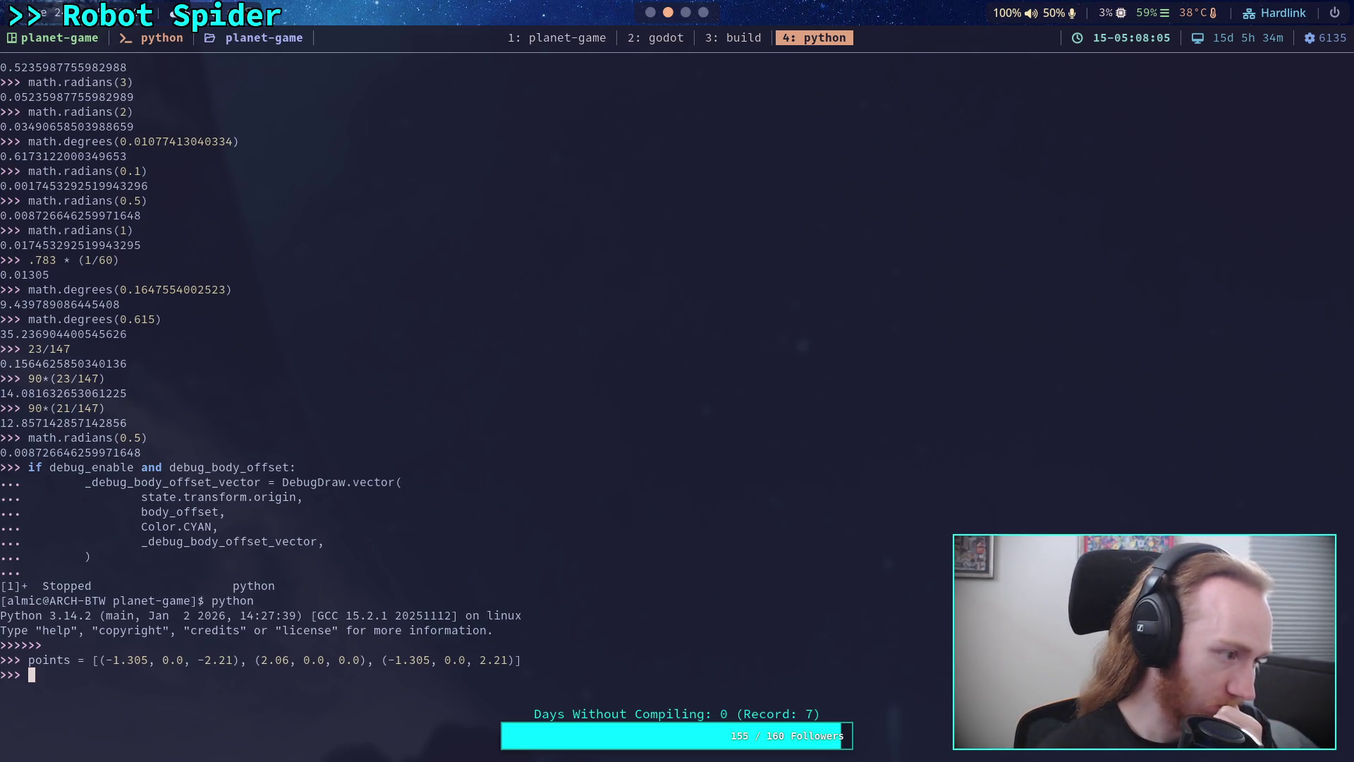
# Import math and start checking for a math.average function
pyautogui.write('import math')
pyautogui.press('Return')
pyautogui.write('math.average')
# Check whether math.average or math.avg exists; both raise AttributeError
pyautogui.press('Return')
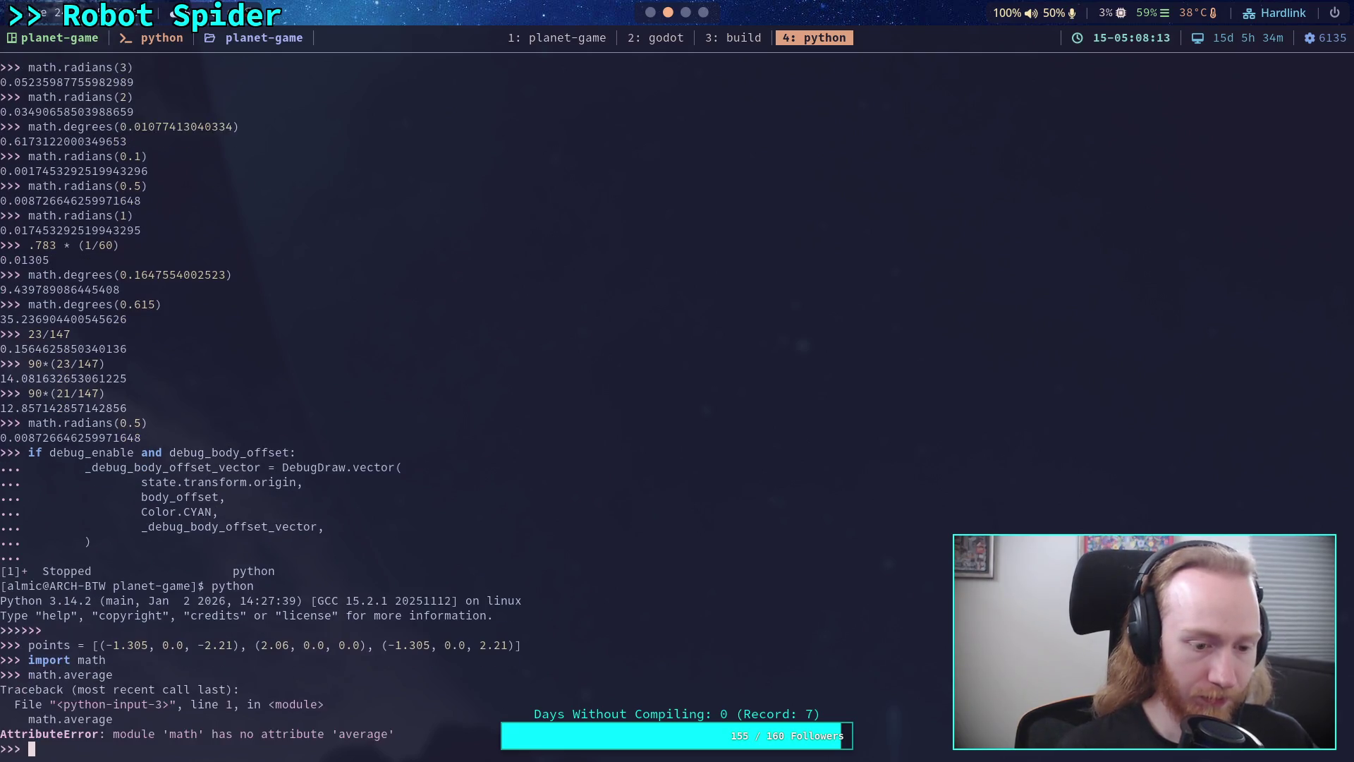
pyautogui.press('Up')
pyautogui.press('BackSpace')
pyautogui.press('BackSpace')
pyautogui.press('BackSpace')
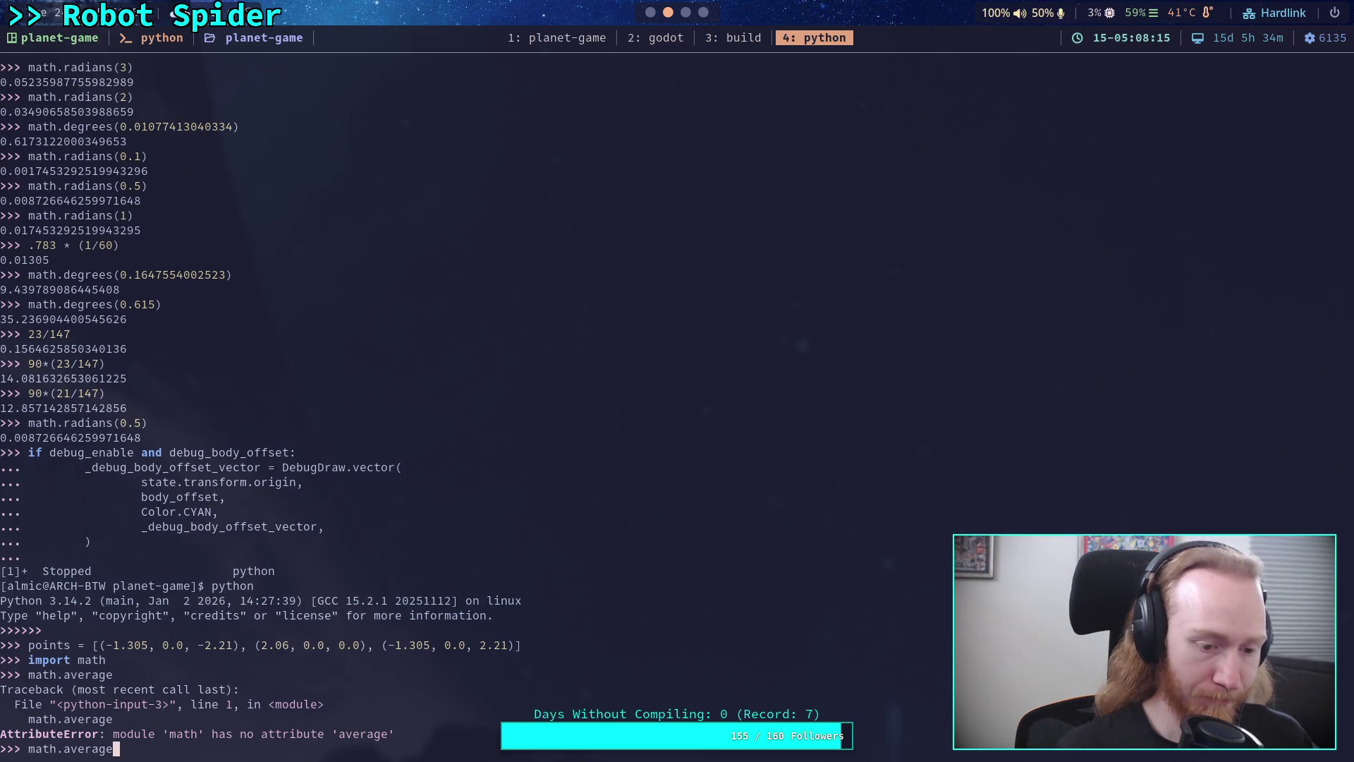
pyautogui.press('BackSpace')
pyautogui.write('g')
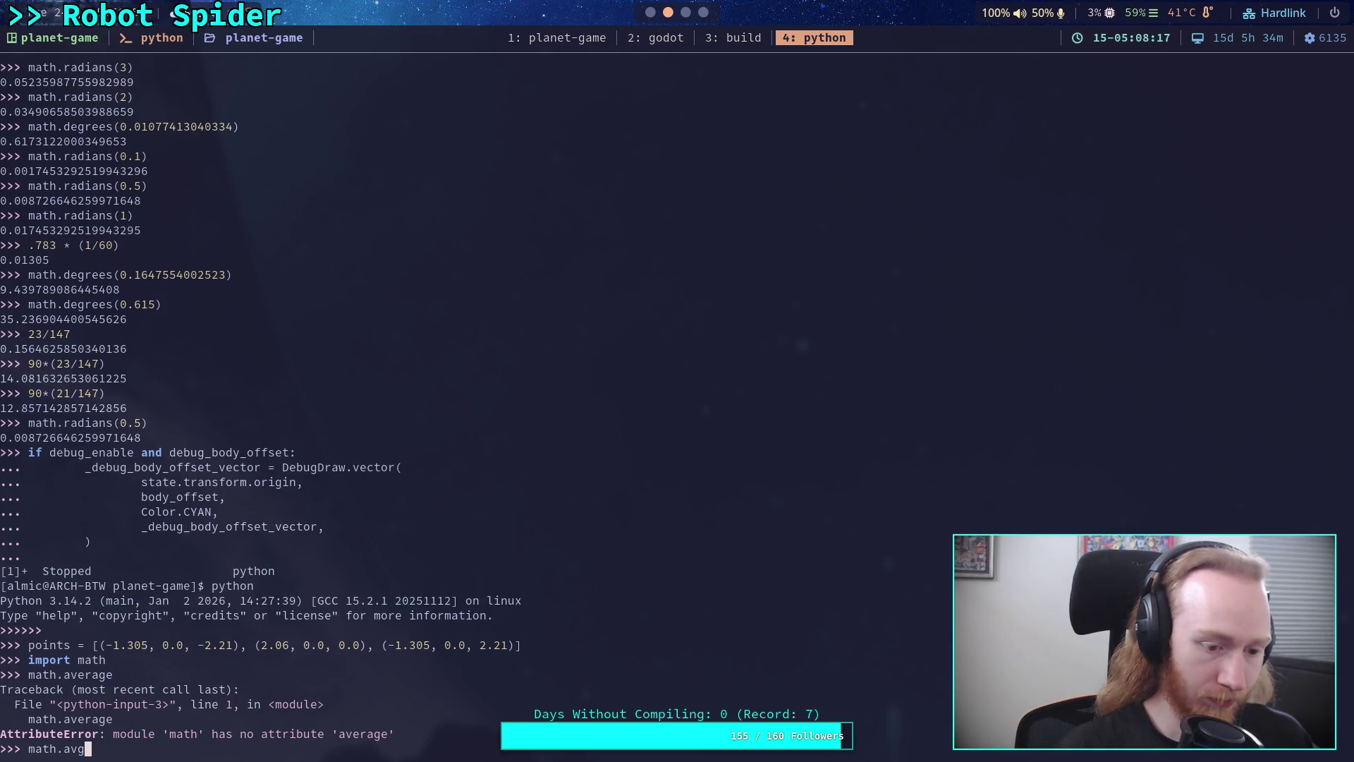
pyautogui.press('Return')
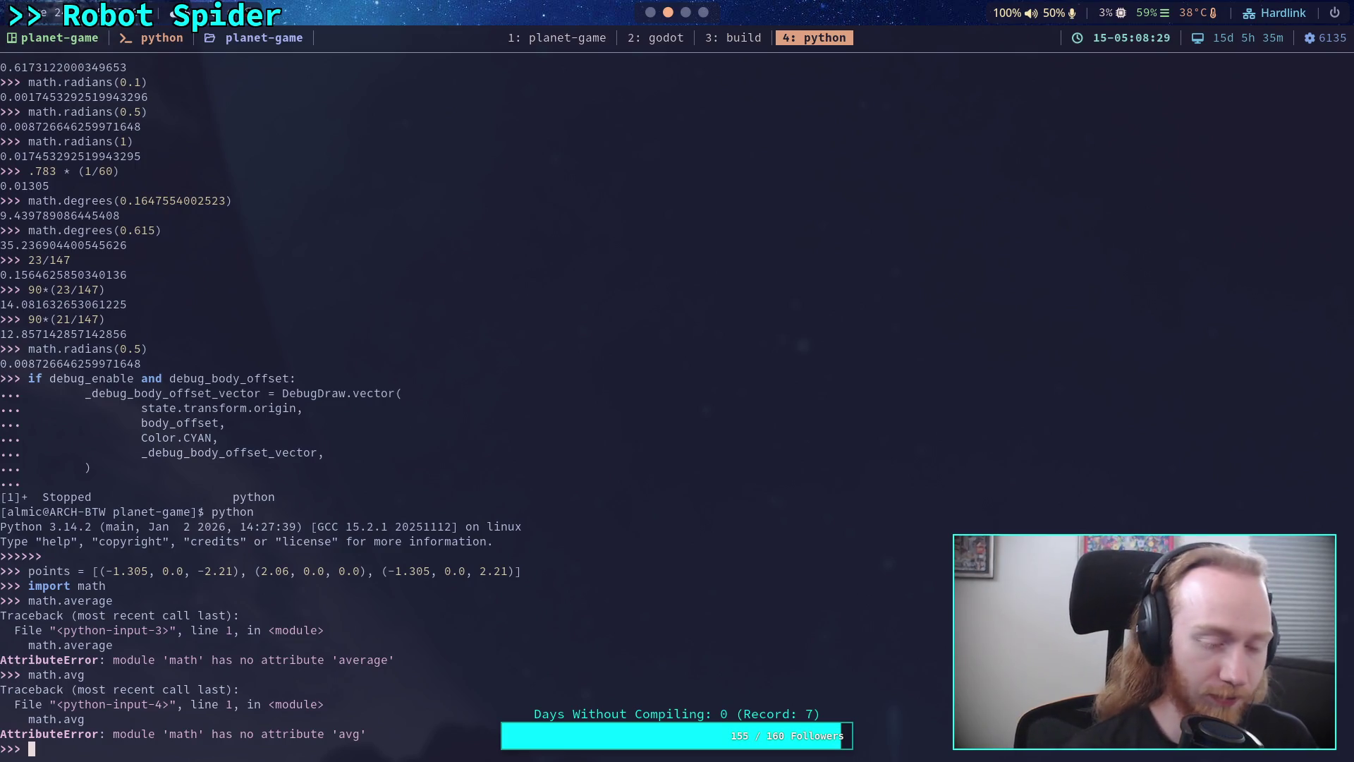
# Set t = (0.0, 0.0, 0.0), add each point to t with 't += p', and print t
pyautogui.write('t')
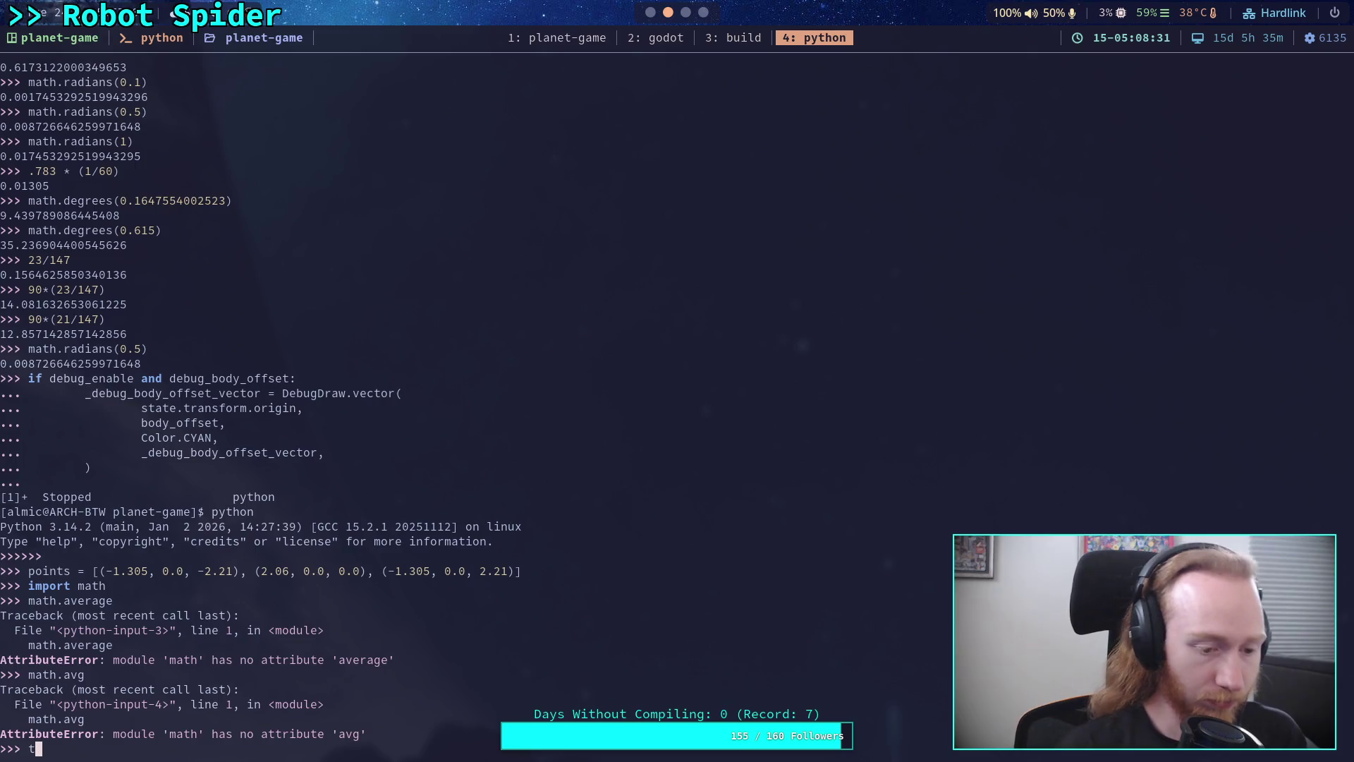
pyautogui.write(' = (0')
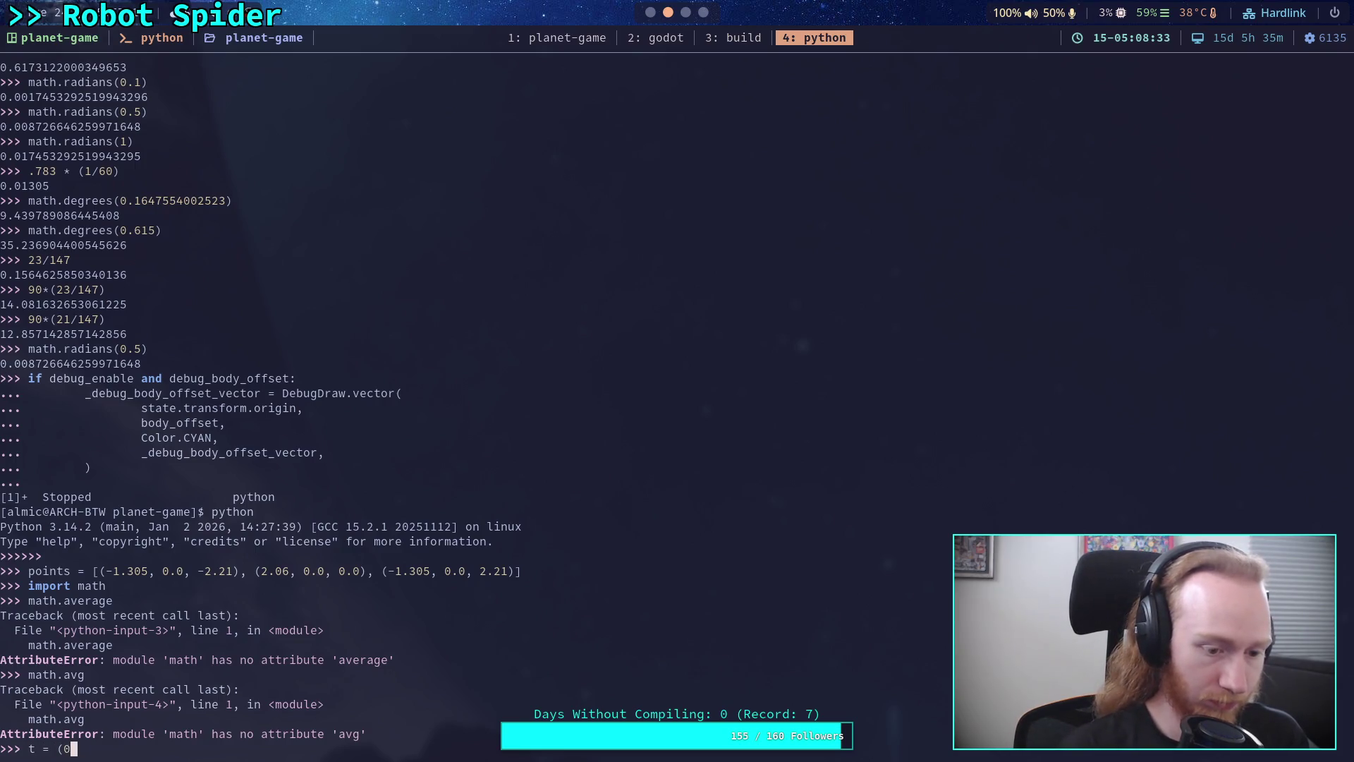
pyautogui.write('.0, 0.0, 0.0)')
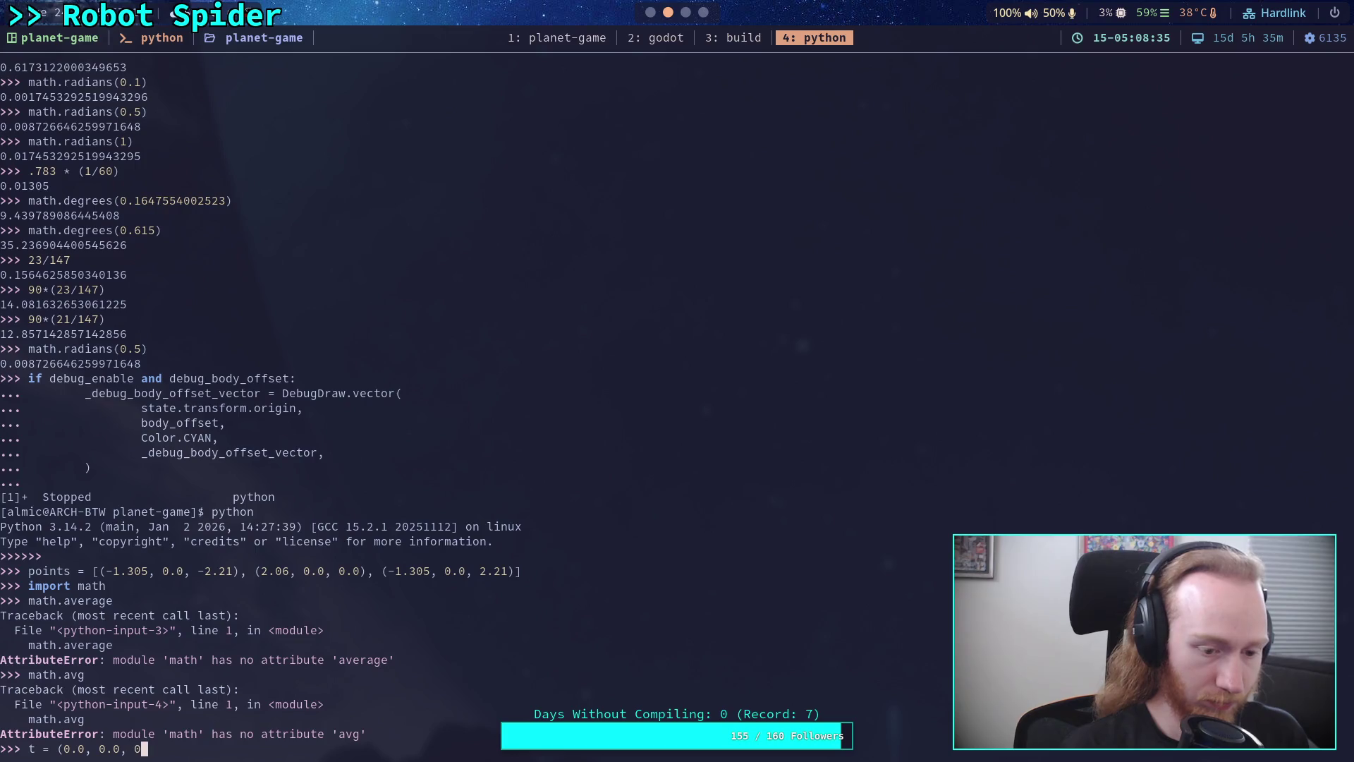
pyautogui.press('Return')
pyautogui.write('f')
pyautogui.write('or p in')
pyautogui.write(' pa')
pyautogui.write('ints:')
pyautogui.press('Return')
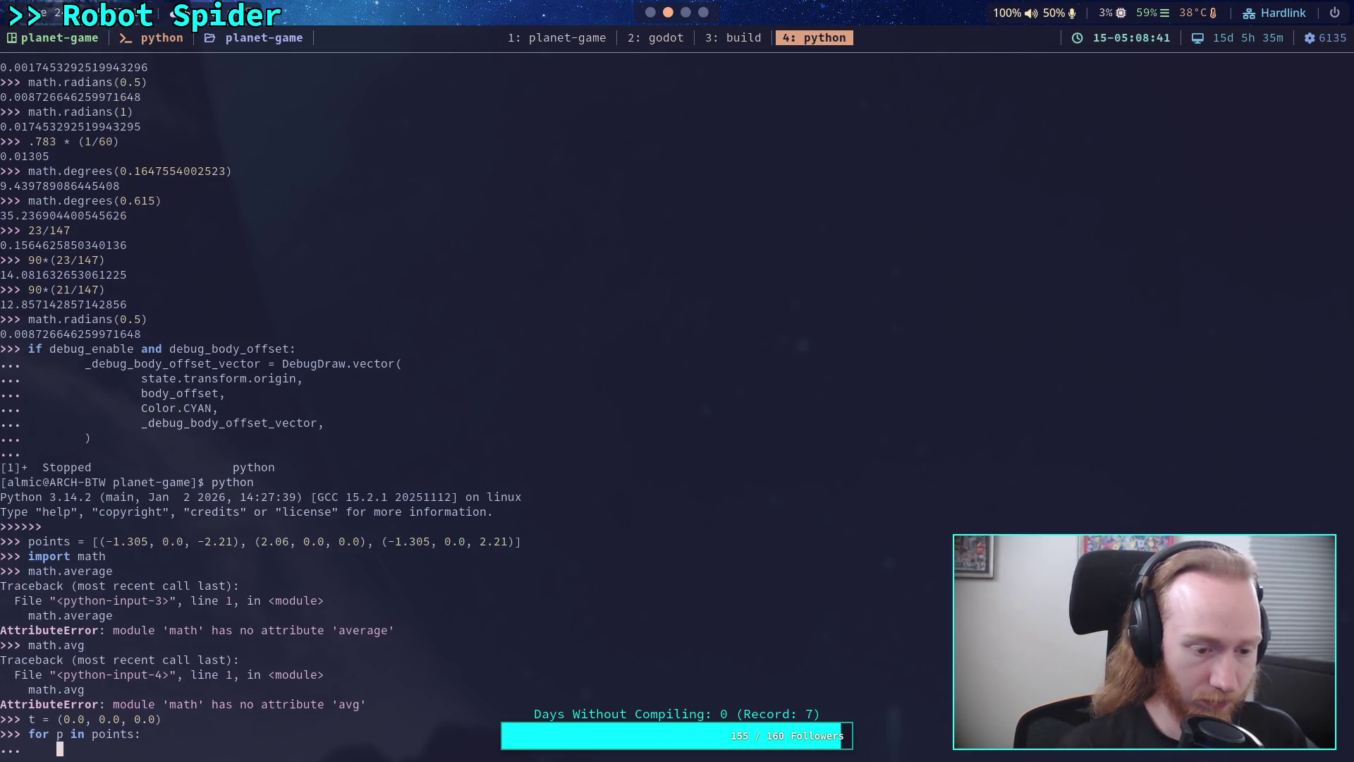
pyautogui.write('t[0] +=')
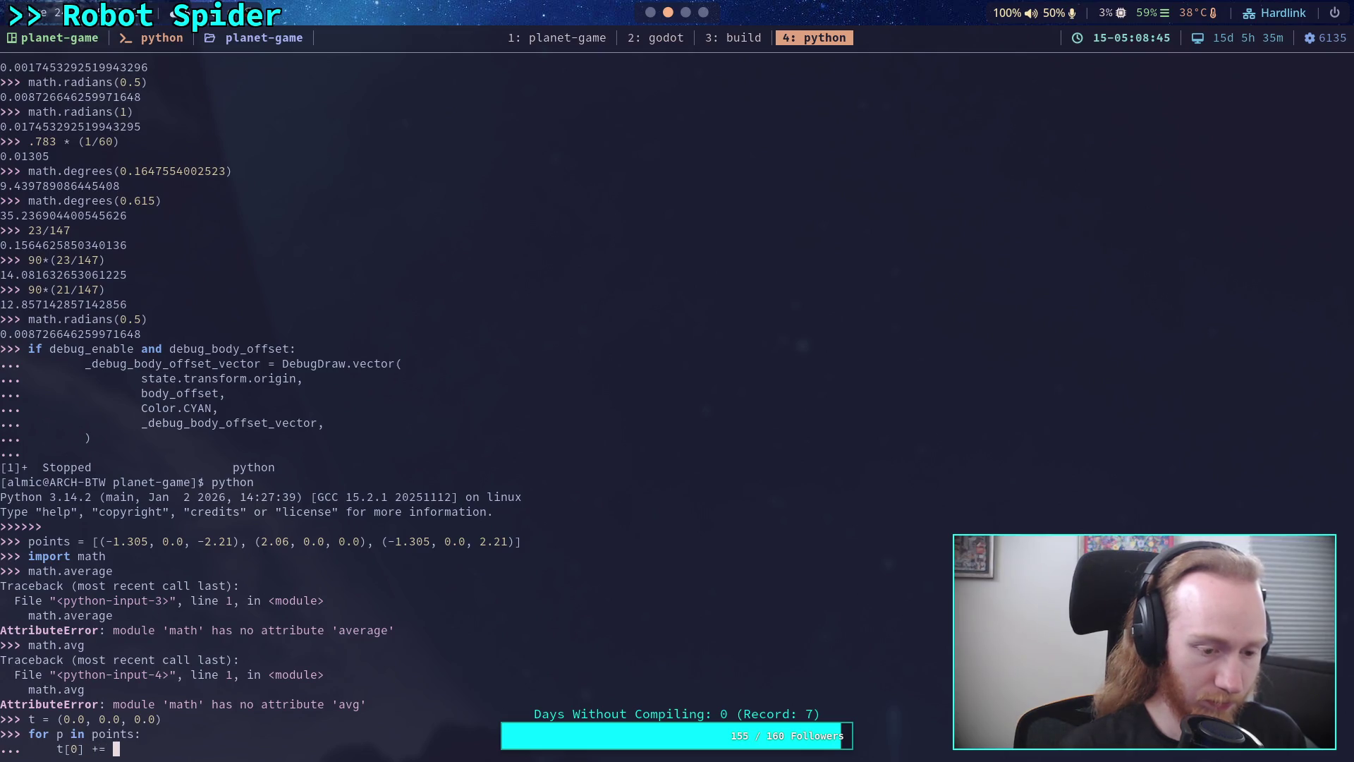
pyautogui.press('BackSpace')
pyautogui.press('BackSpace')
pyautogui.press('BackSpace')
pyautogui.press('BackSpace')
pyautogui.press('BackSpace')
pyautogui.write('+= p')
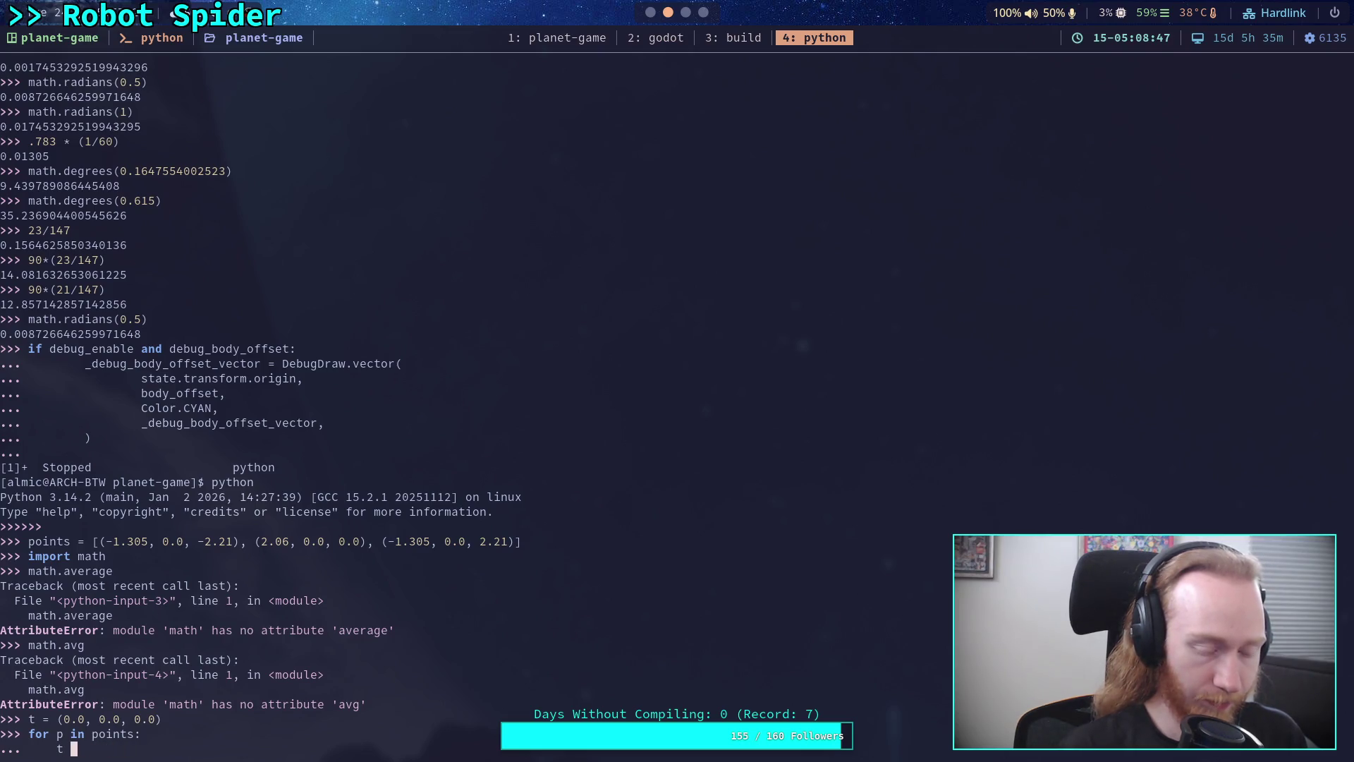
pyautogui.press('Return')
pyautogui.press('Return')
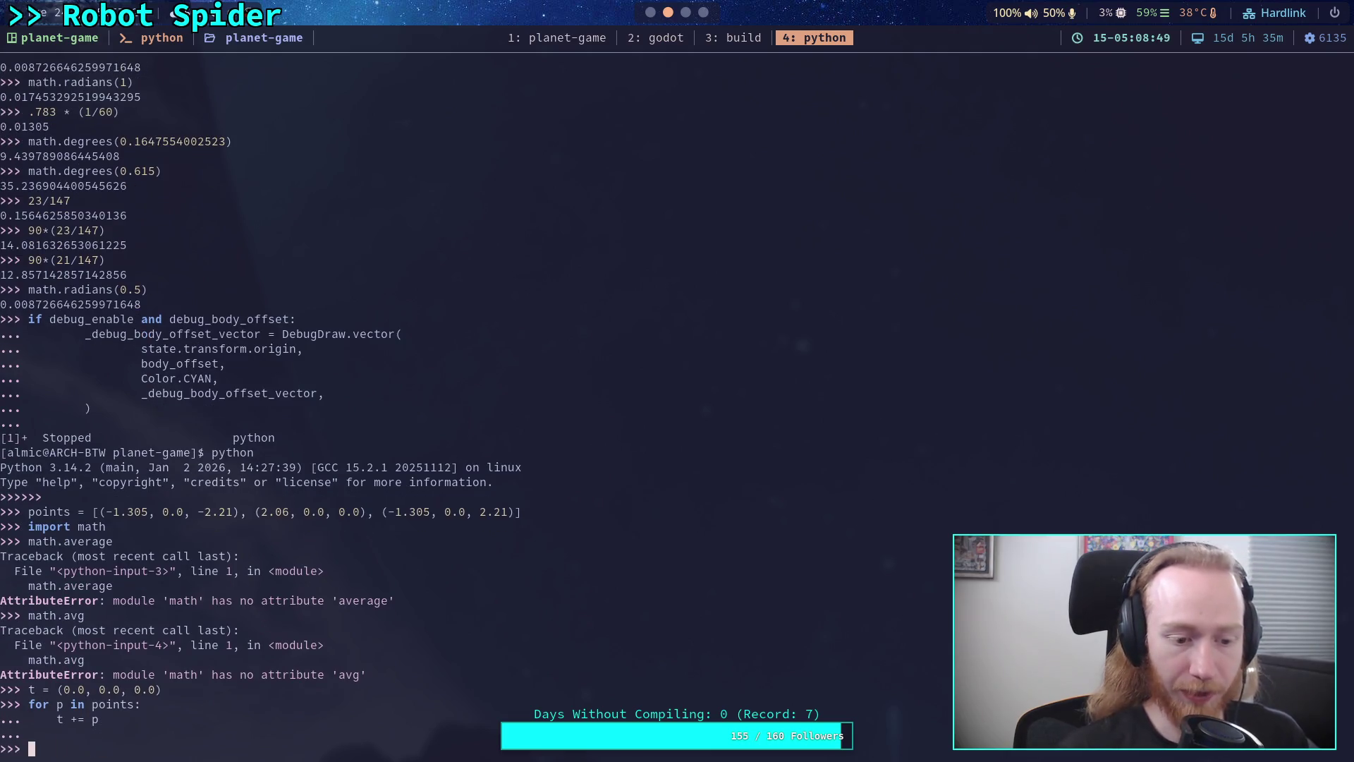
pyautogui.write('t')
pyautogui.press('Return')
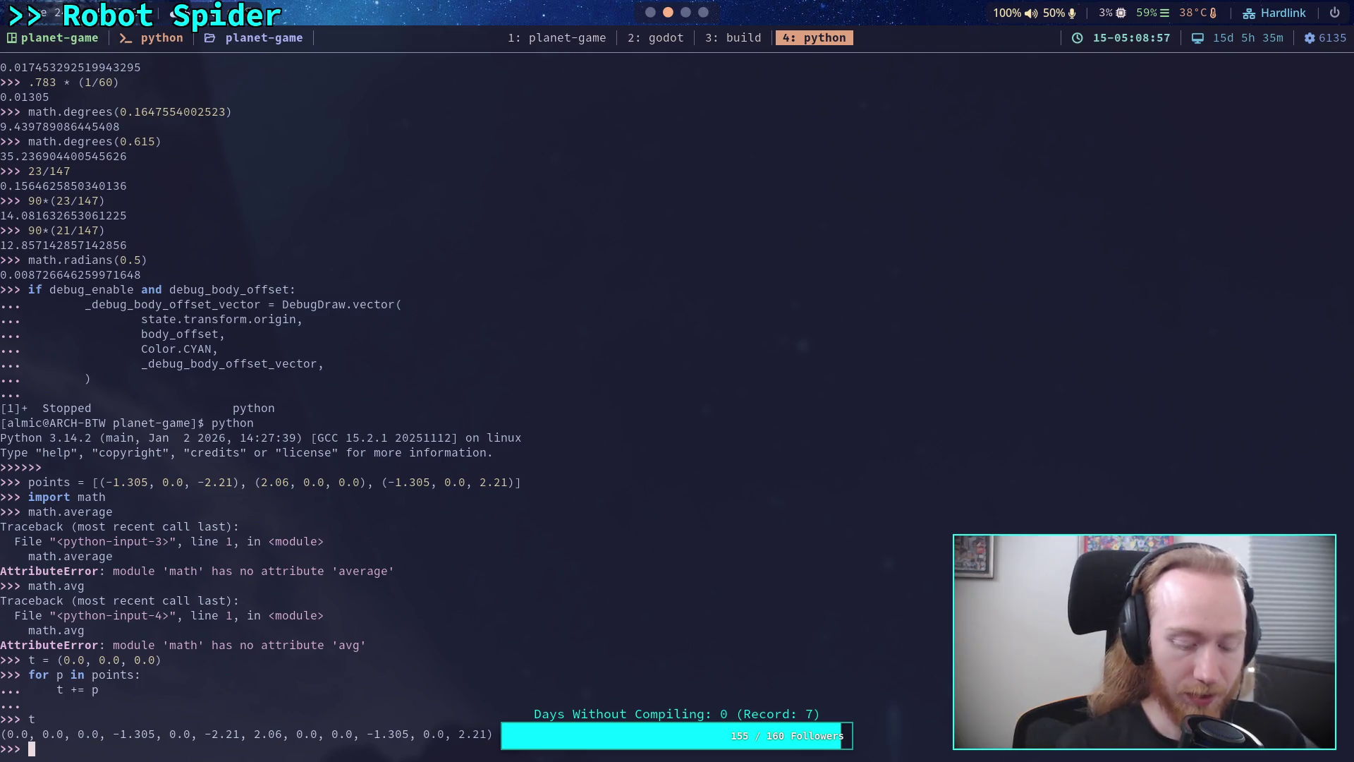
# Rerun the loop summing component-wise: t = (t[0] + p[0], t[1] + p[1], t[2] + p[2])
pyautogui.press('Up')
pyautogui.press('Up')
pyautogui.press('Up')
pyautogui.press('Up')
pyautogui.press('Return')
pyautogui.press('Up')
pyautogui.press('Up')
pyautogui.press('Up')
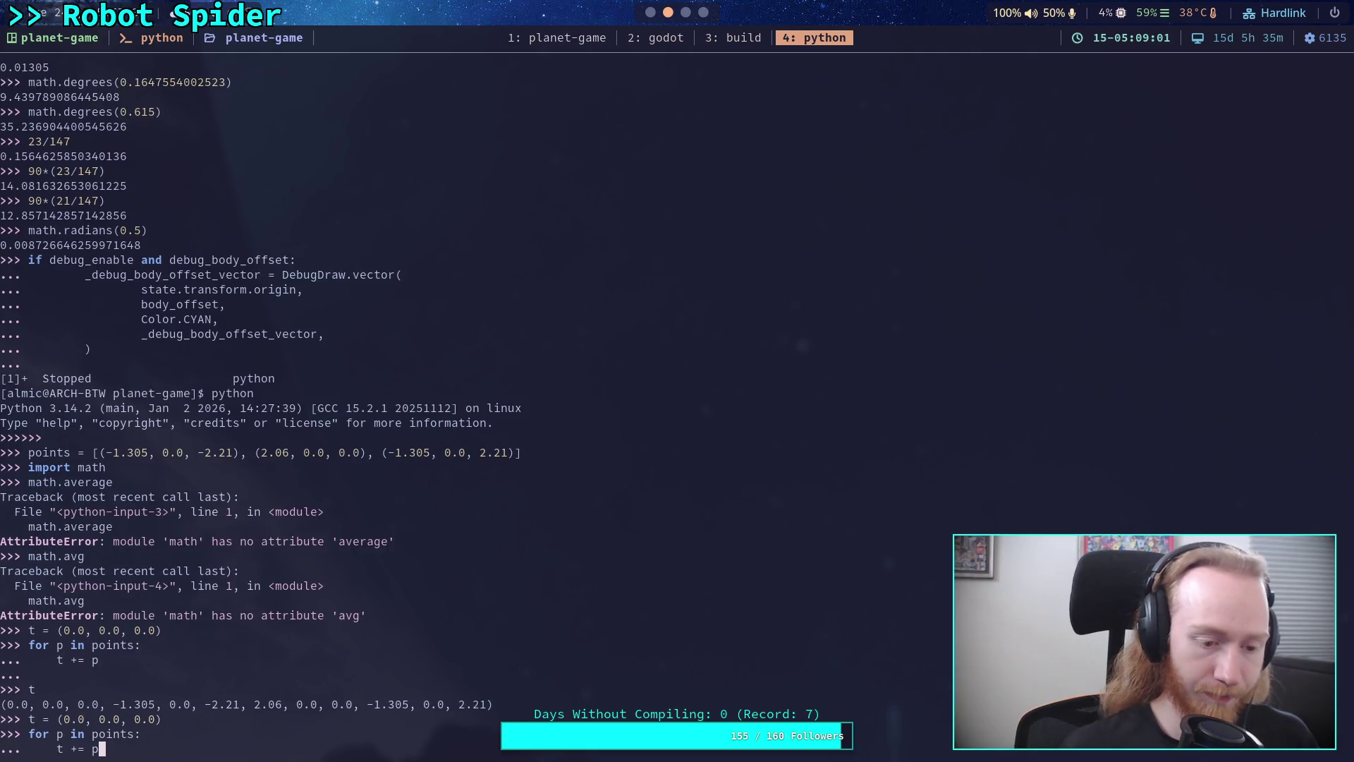
pyautogui.press('BackSpace')
pyautogui.press('BackSpace')
pyautogui.press('BackSpace')
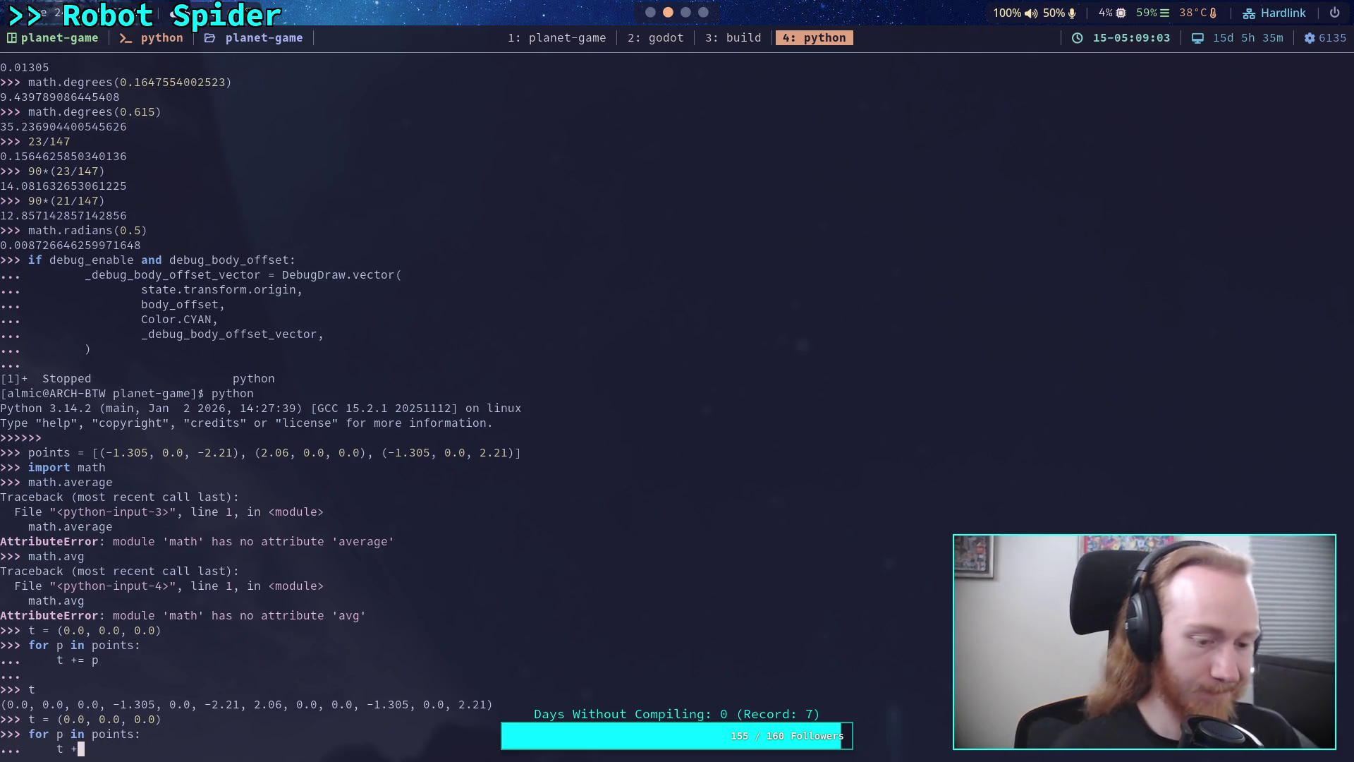
pyautogui.write('[')
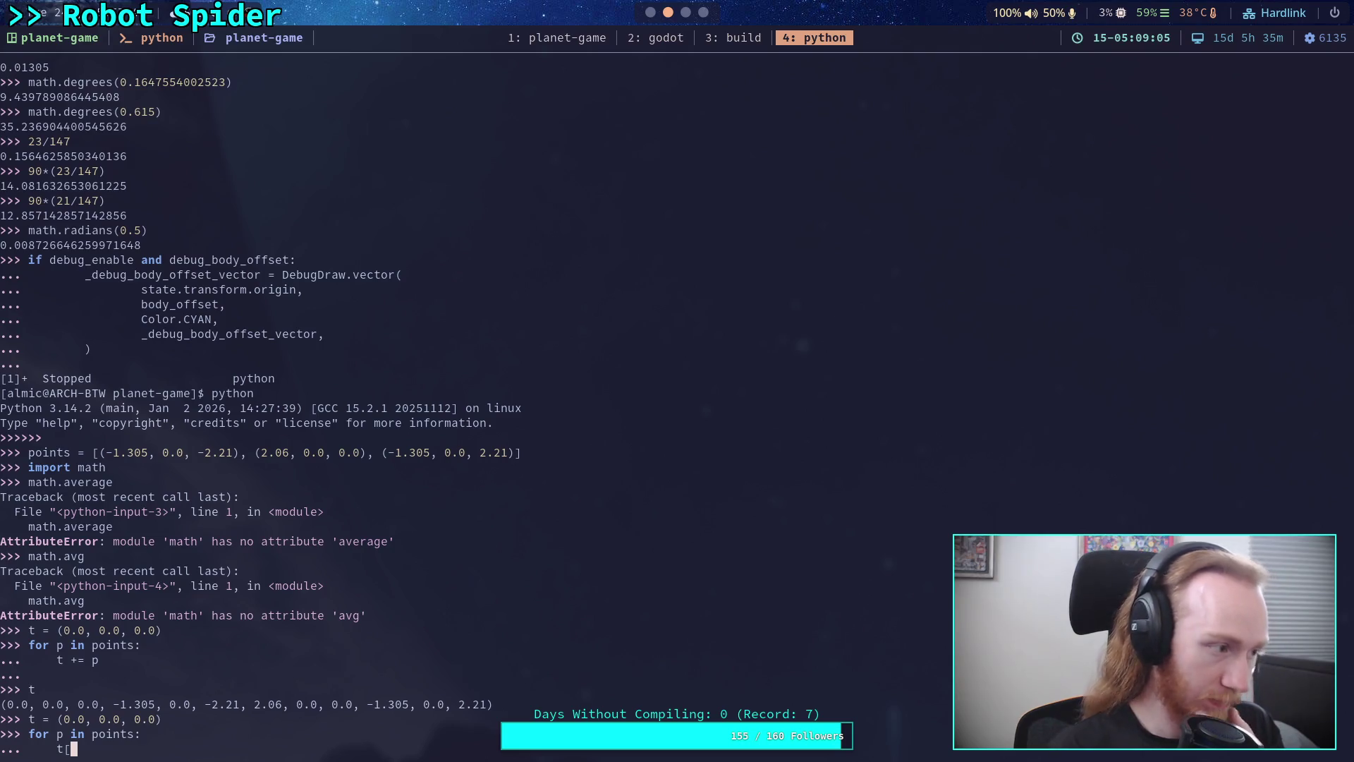
pyautogui.write('0]')
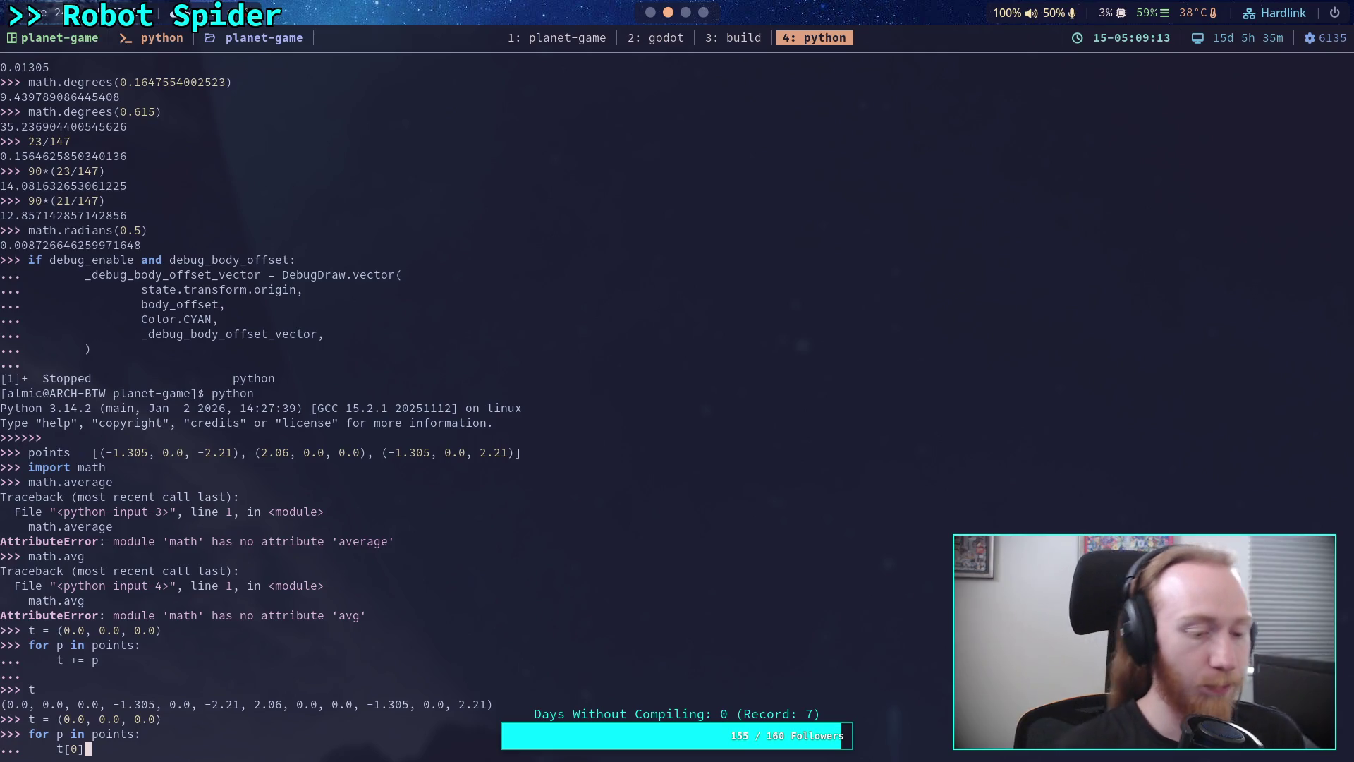
pyautogui.press('BackSpace')
pyautogui.press('BackSpace')
pyautogui.press('BackSpace')
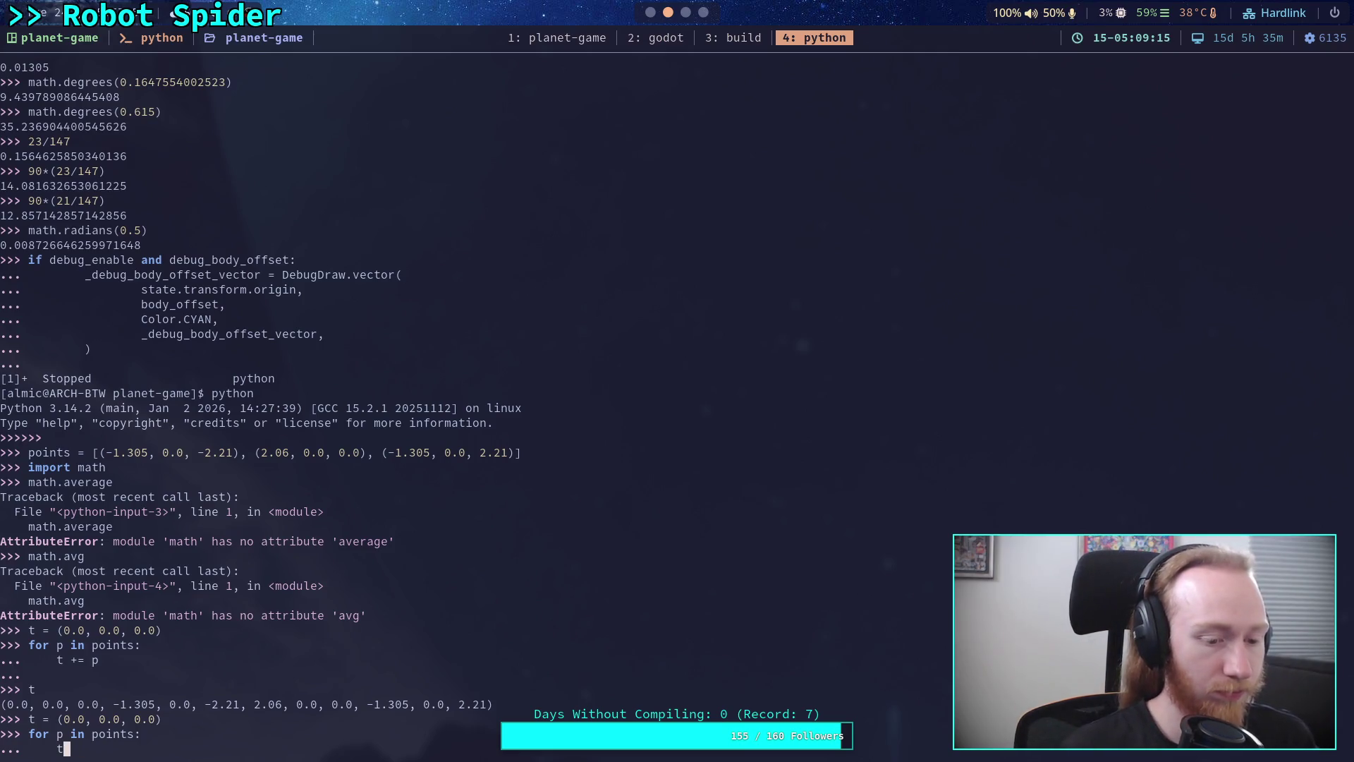
pyautogui.write(' =')
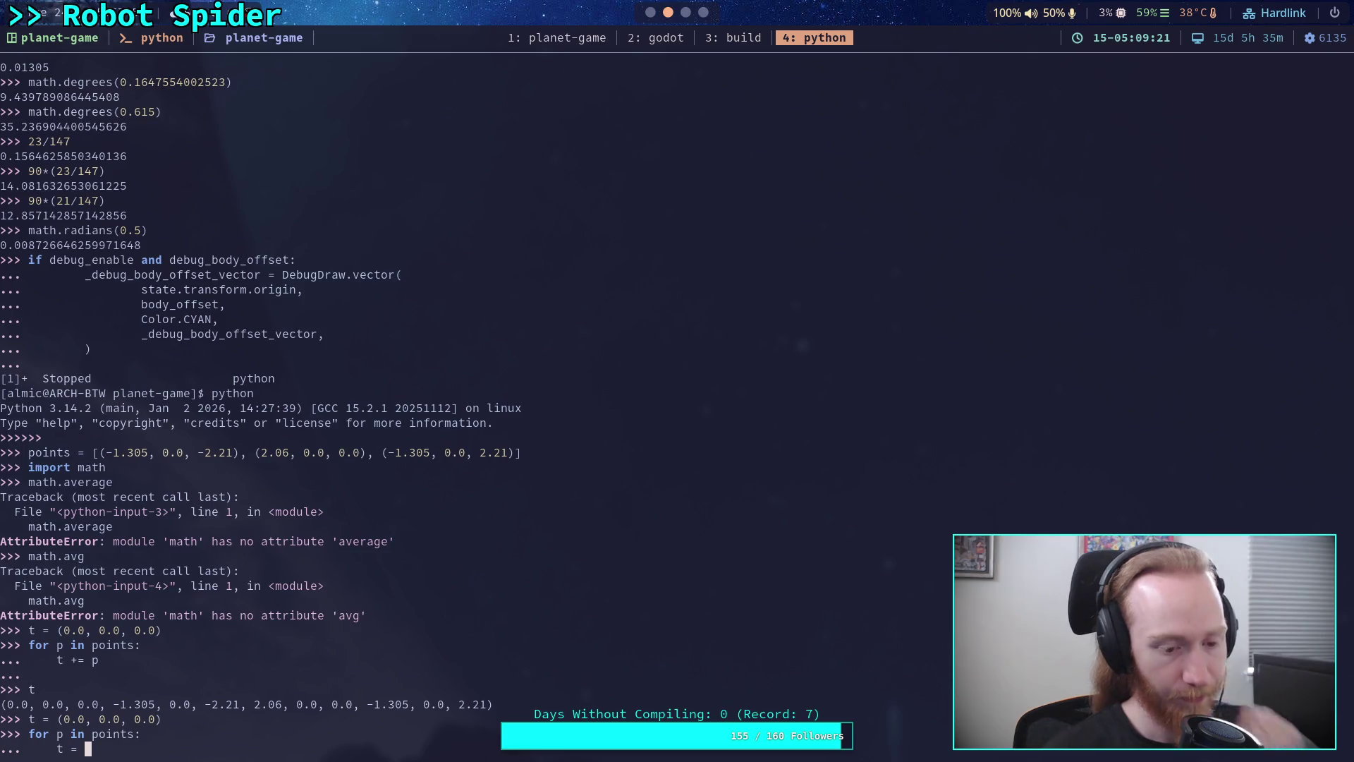
pyautogui.write('(')
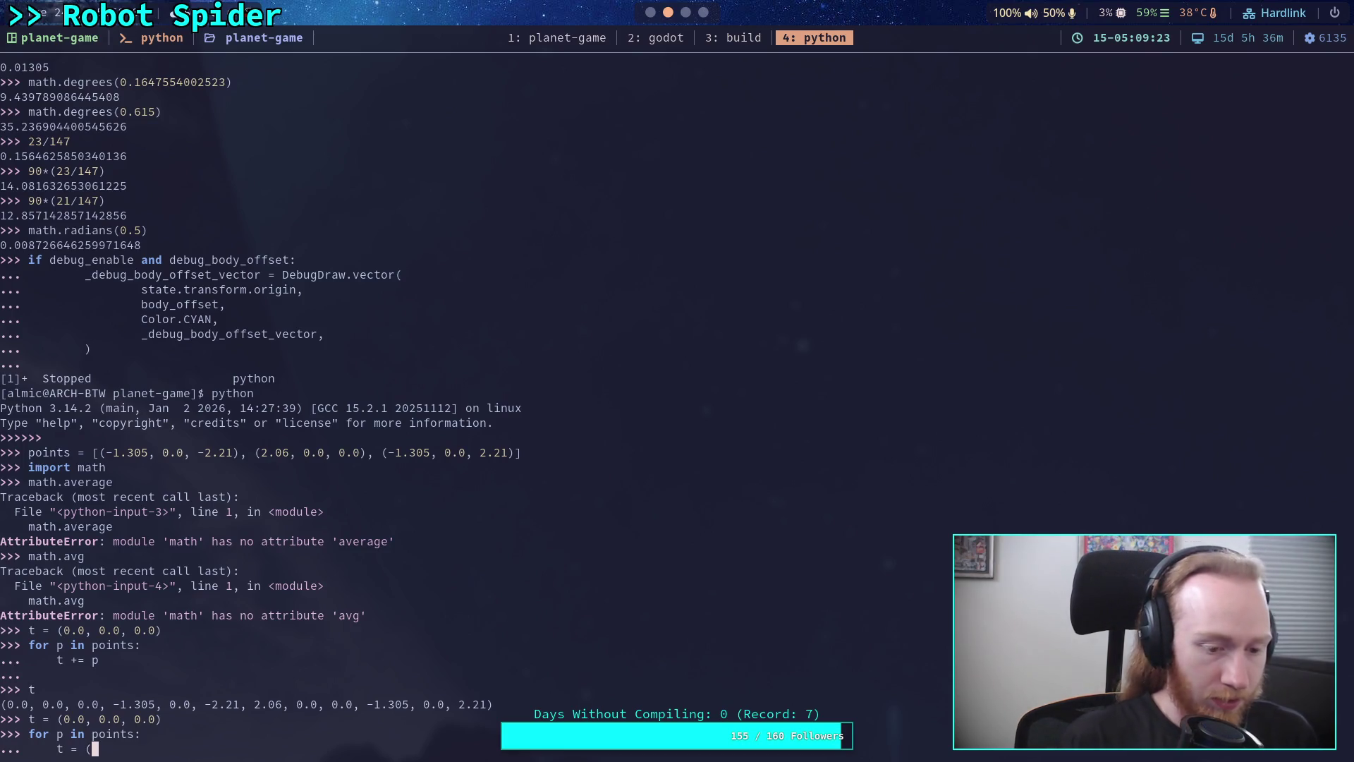
pyautogui.write('t[0] ?')
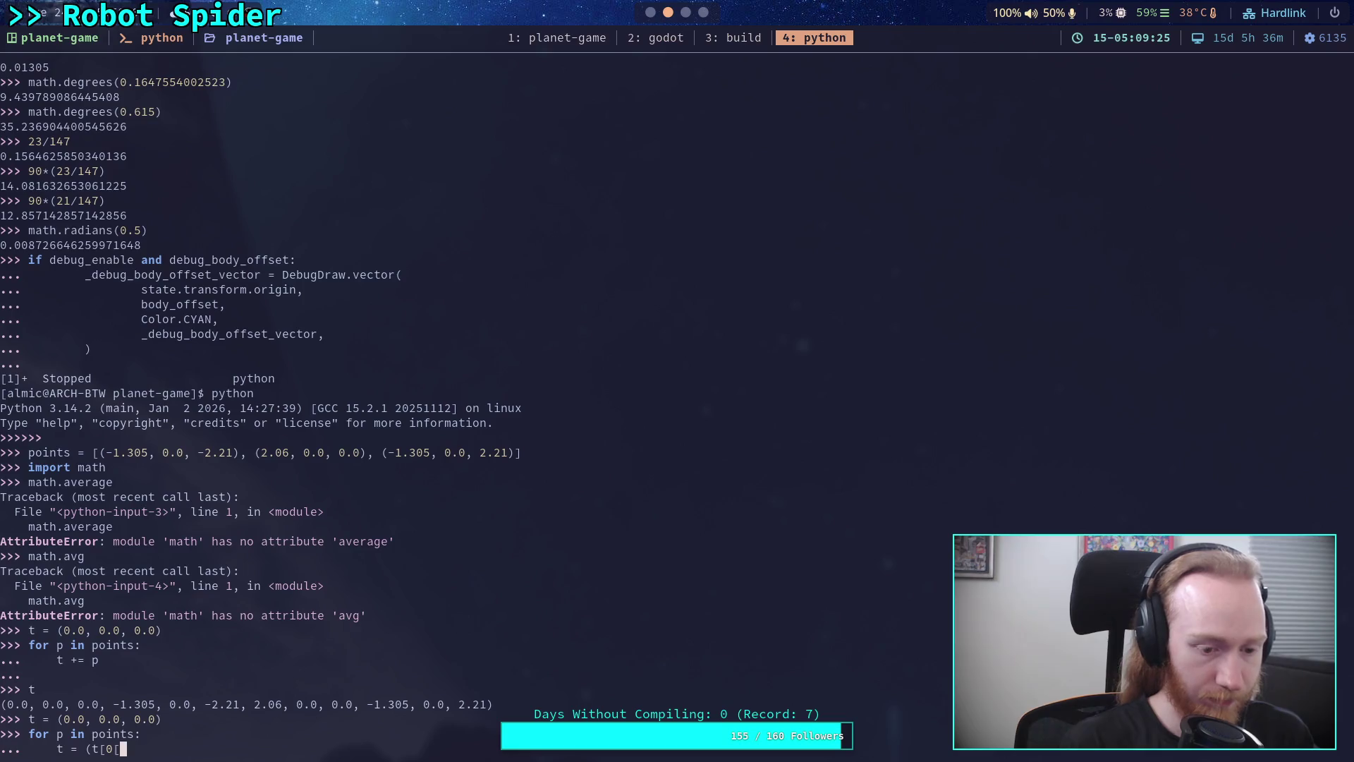
pyautogui.press('BackSpace')
pyautogui.write('+ p[9')
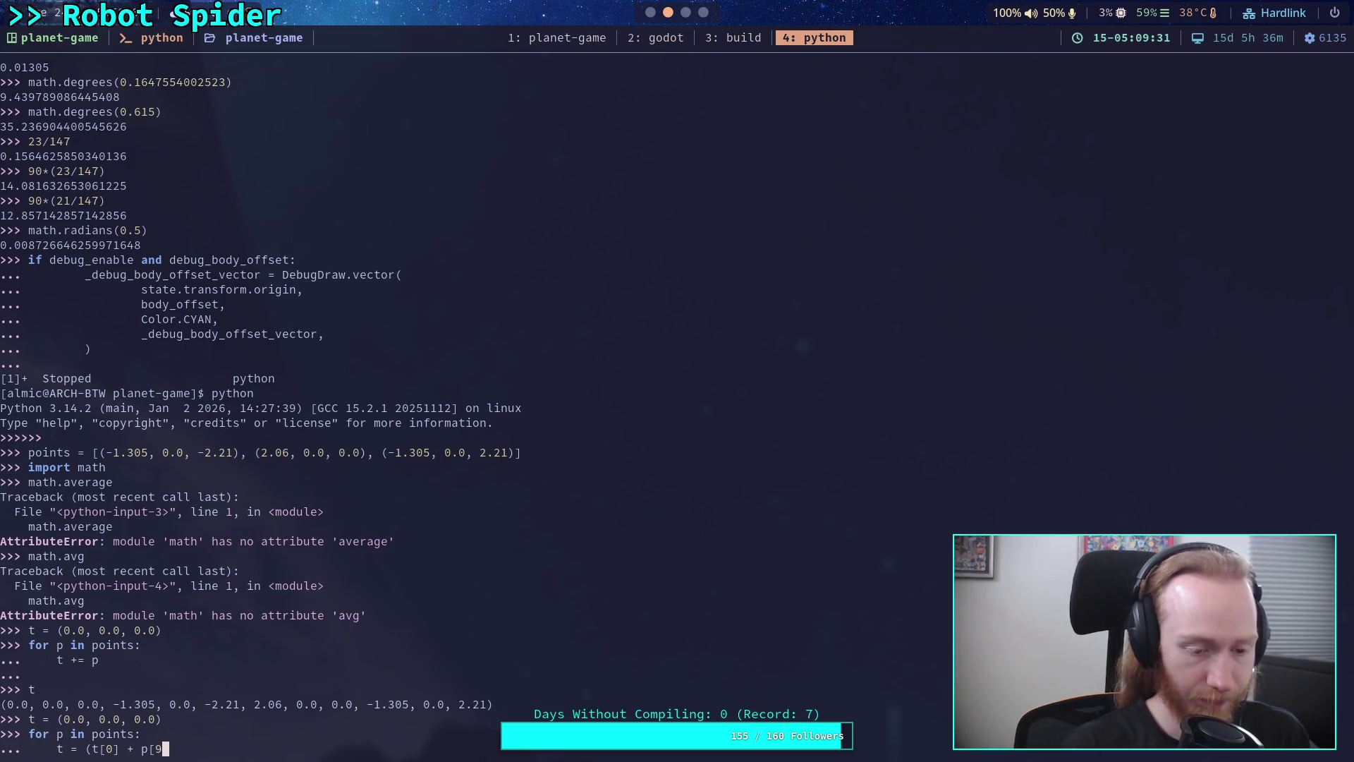
pyautogui.press('BackSpace')
pyautogui.write('0]')
pyautogui.write(', ')
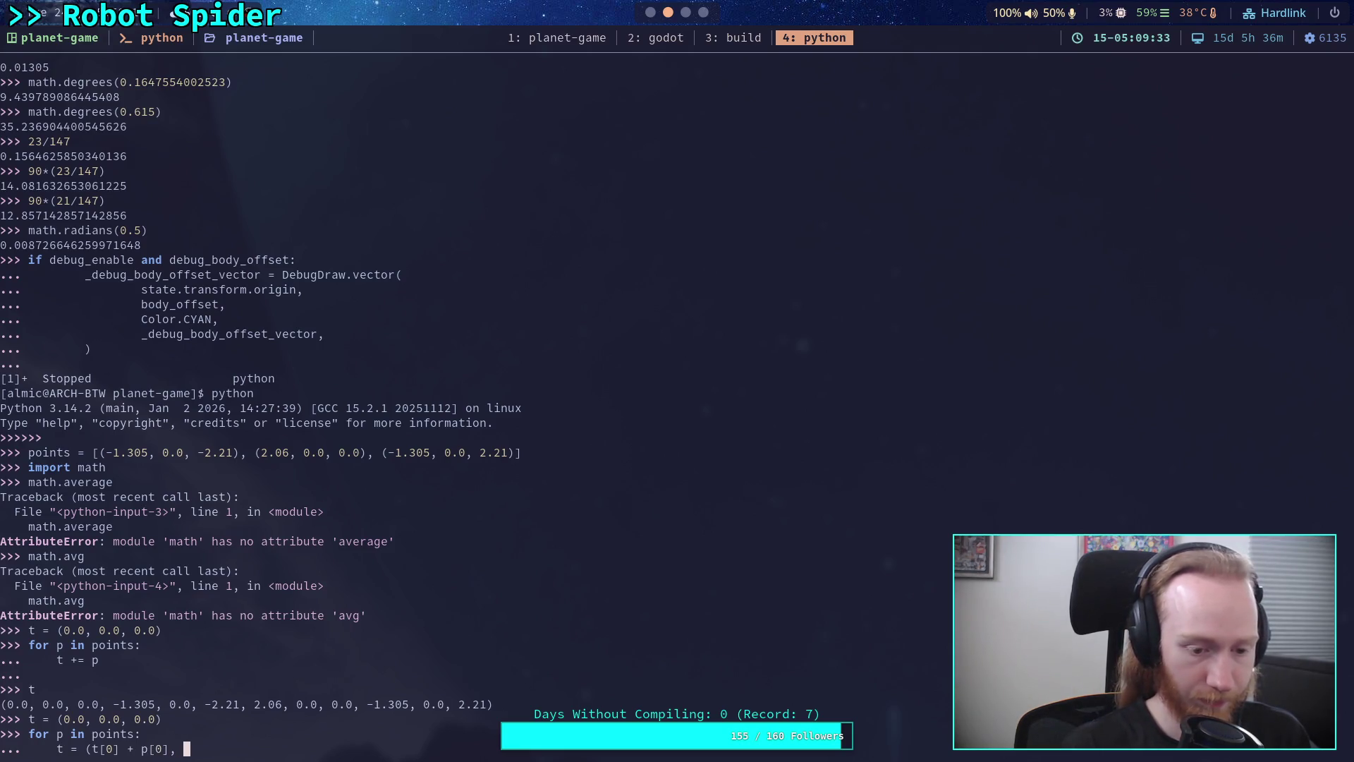
pyautogui.write('t[1]')
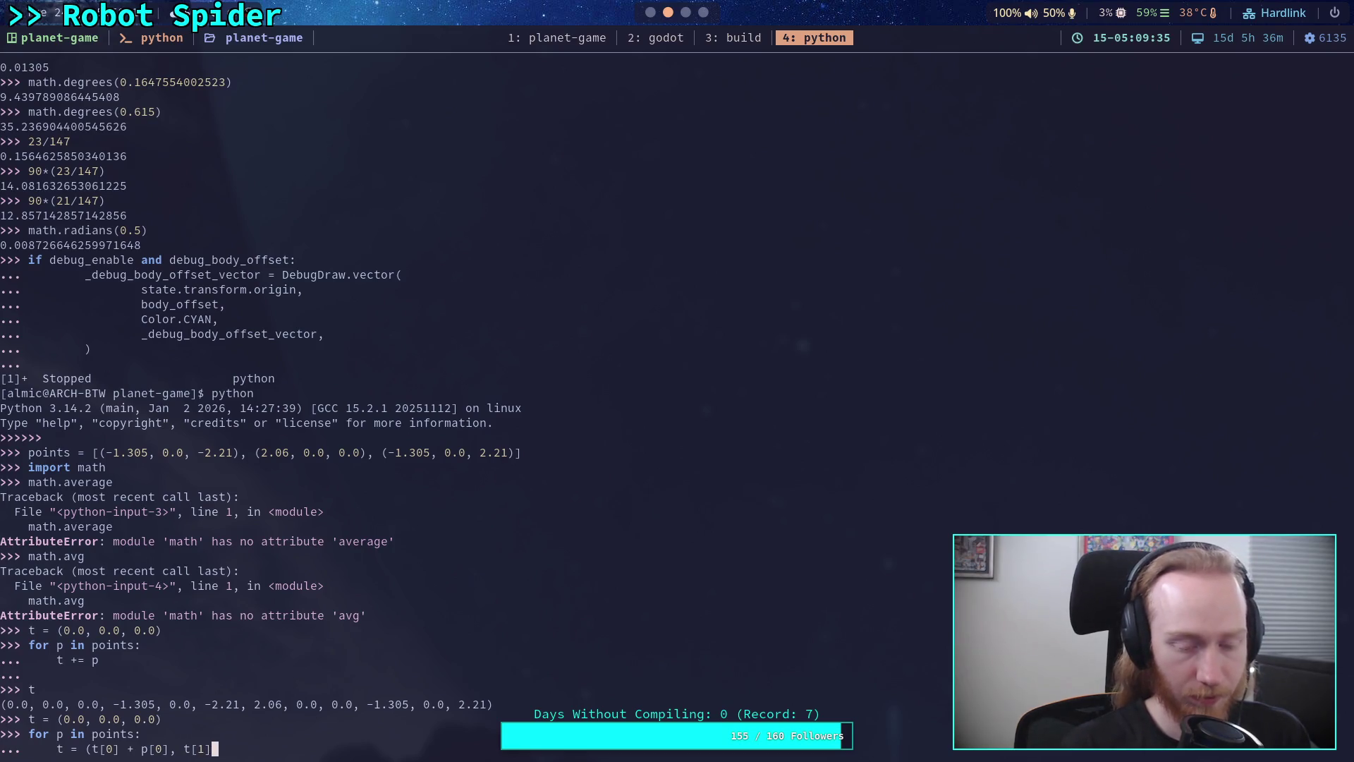
pyautogui.write(' + p')
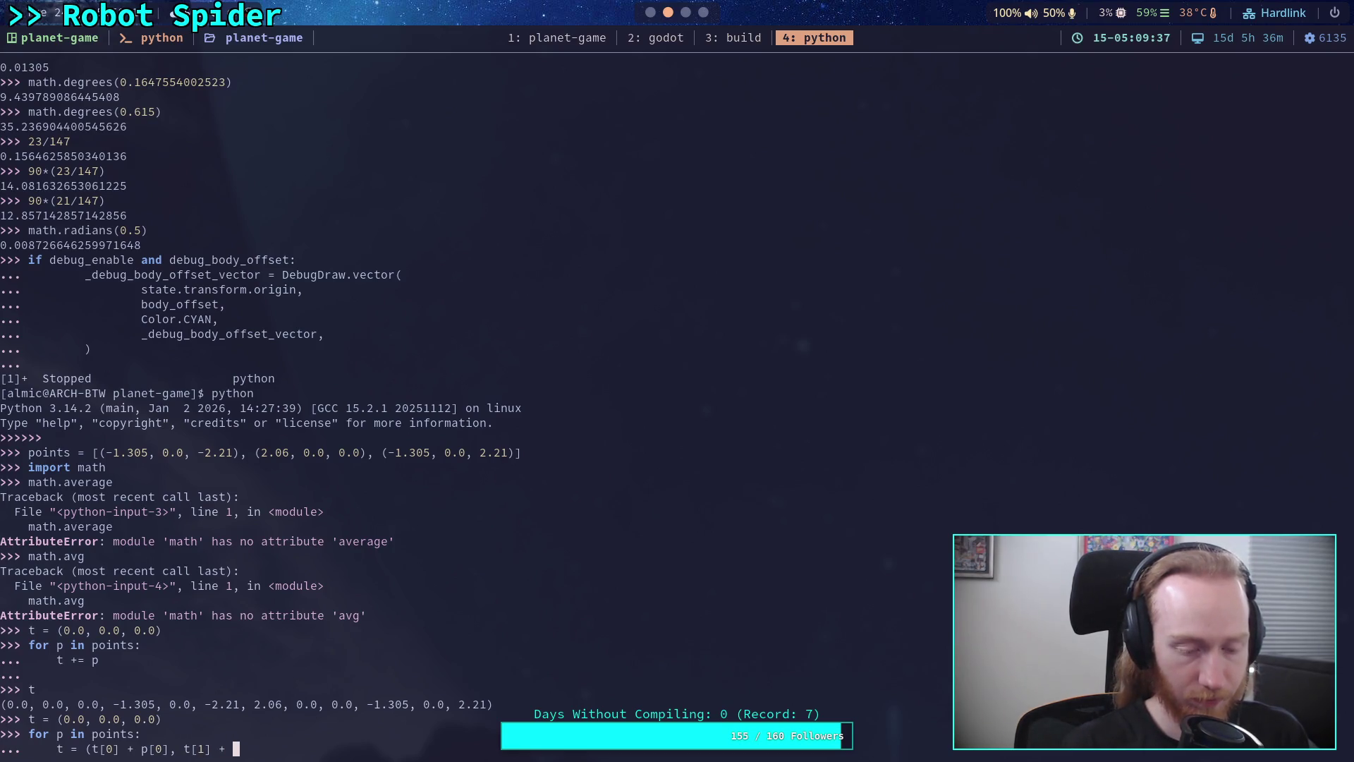
pyautogui.write('[1], ')
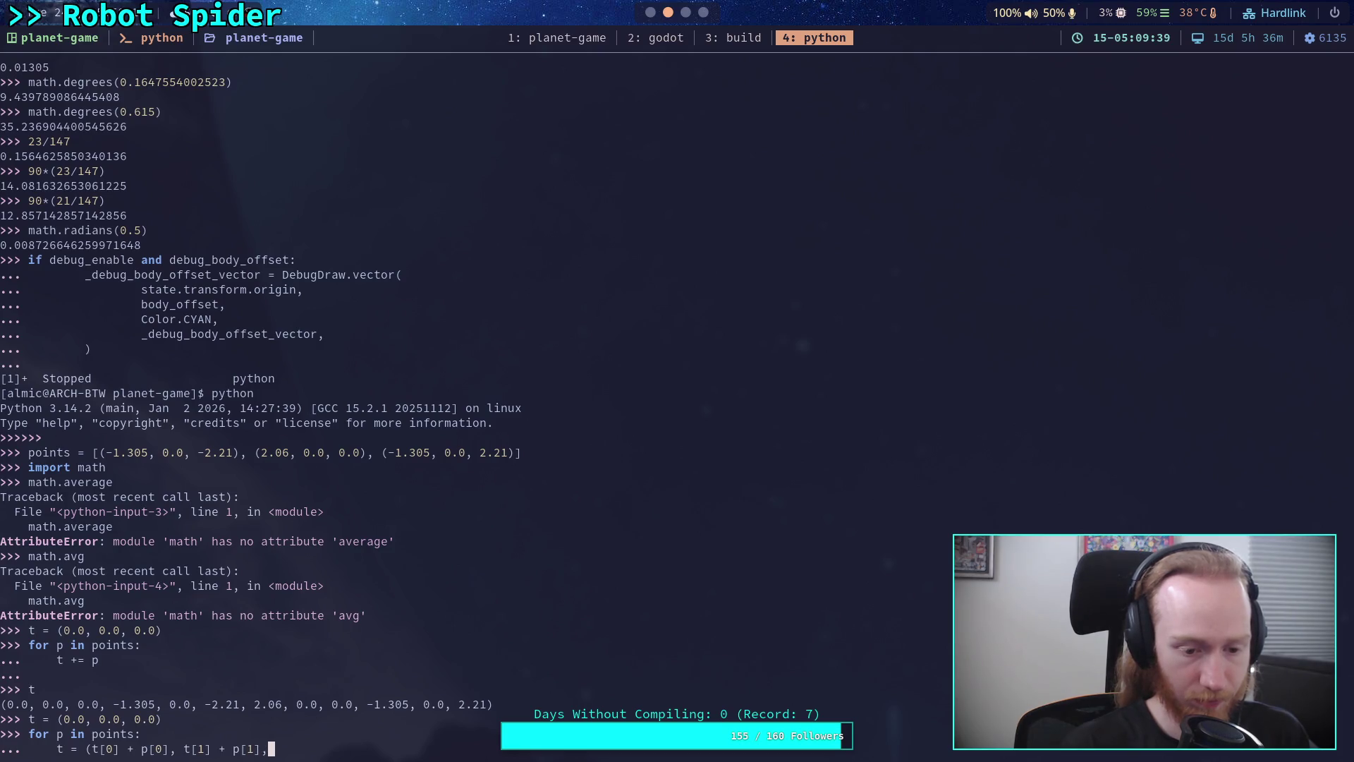
pyautogui.write('t')
pyautogui.write('[2')
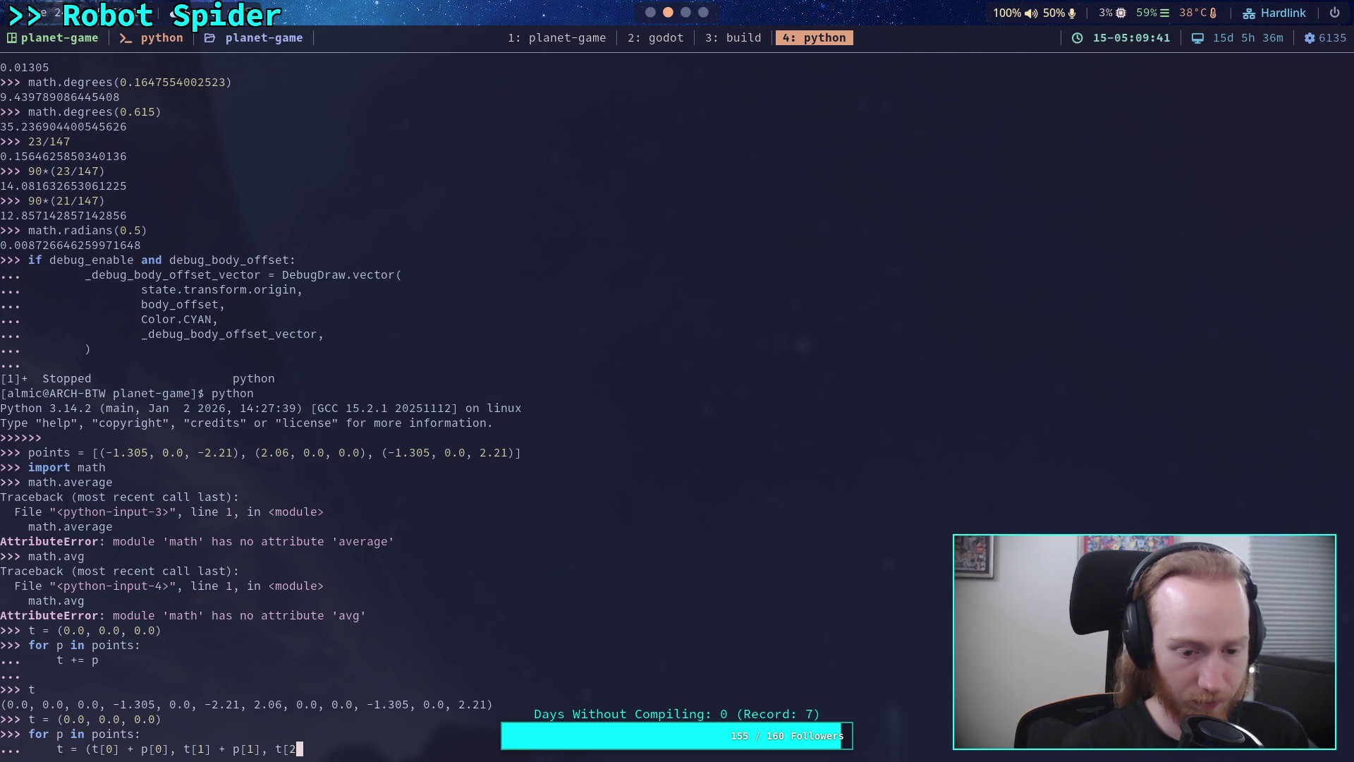
pyautogui.write('] + p[2])')
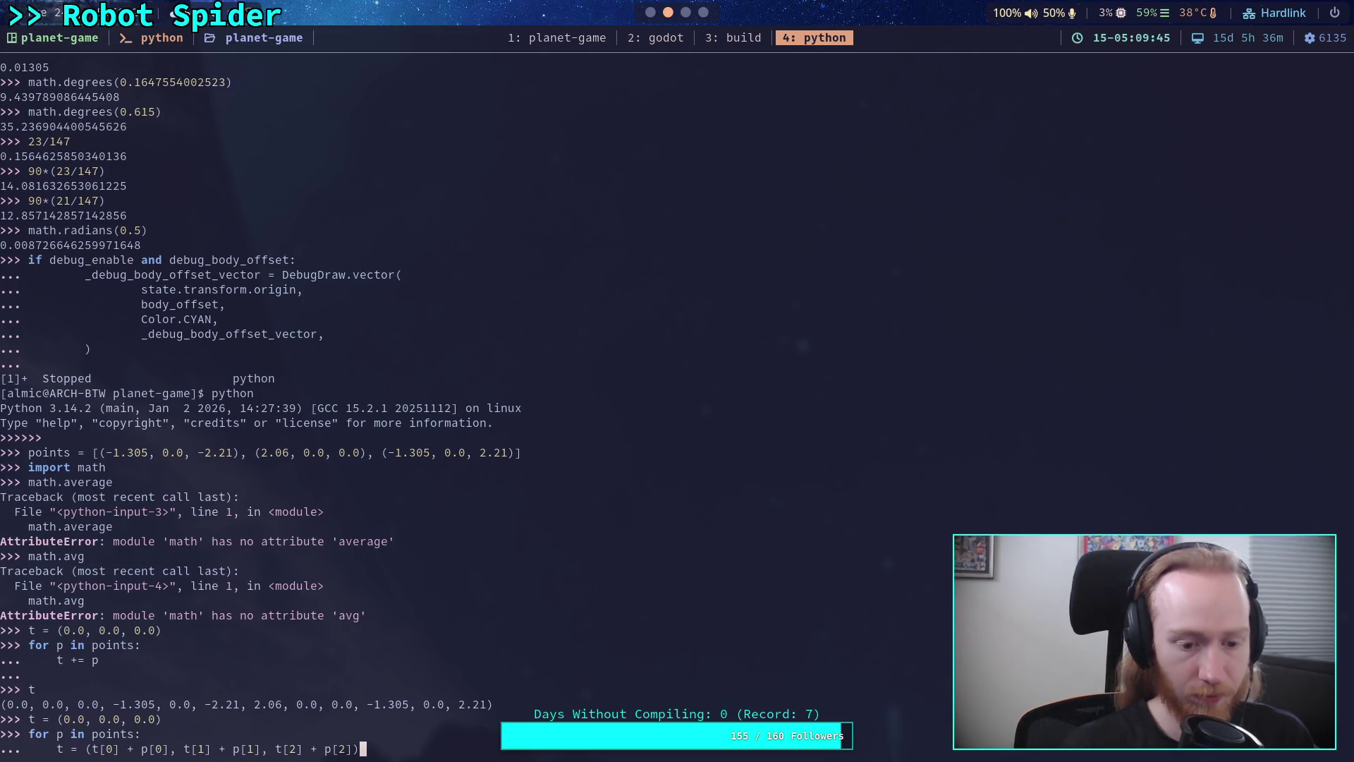
pyautogui.press('Return')
pyautogui.press('Return')
pyautogui.write('t')
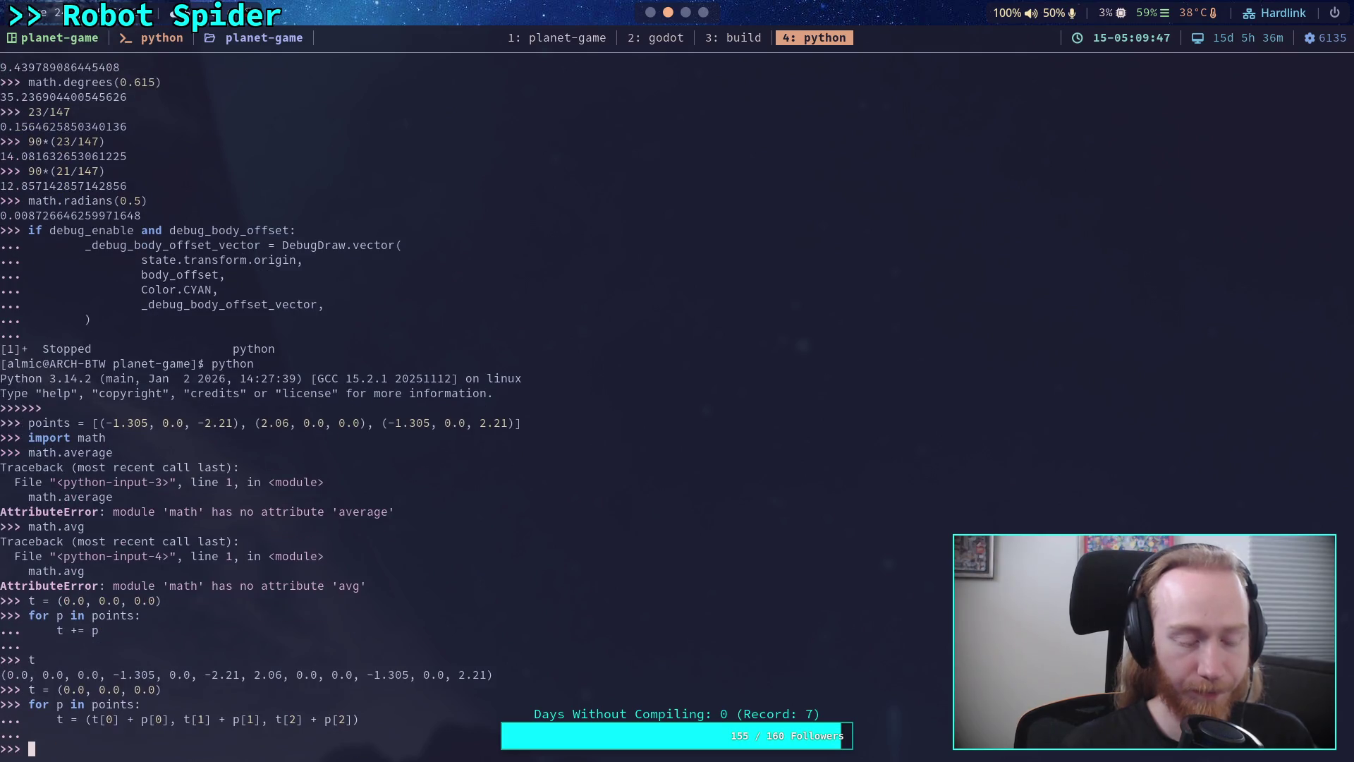
# Try dividing t by 3 and by (3.0, 3.0, 3.0)
pyautogui.press('Return')
pyautogui.write('t /= 3')
pyautogui.press('Return')
pyautogui.press('Up')
pyautogui.press('BackSpace')
pyautogui.write('(')
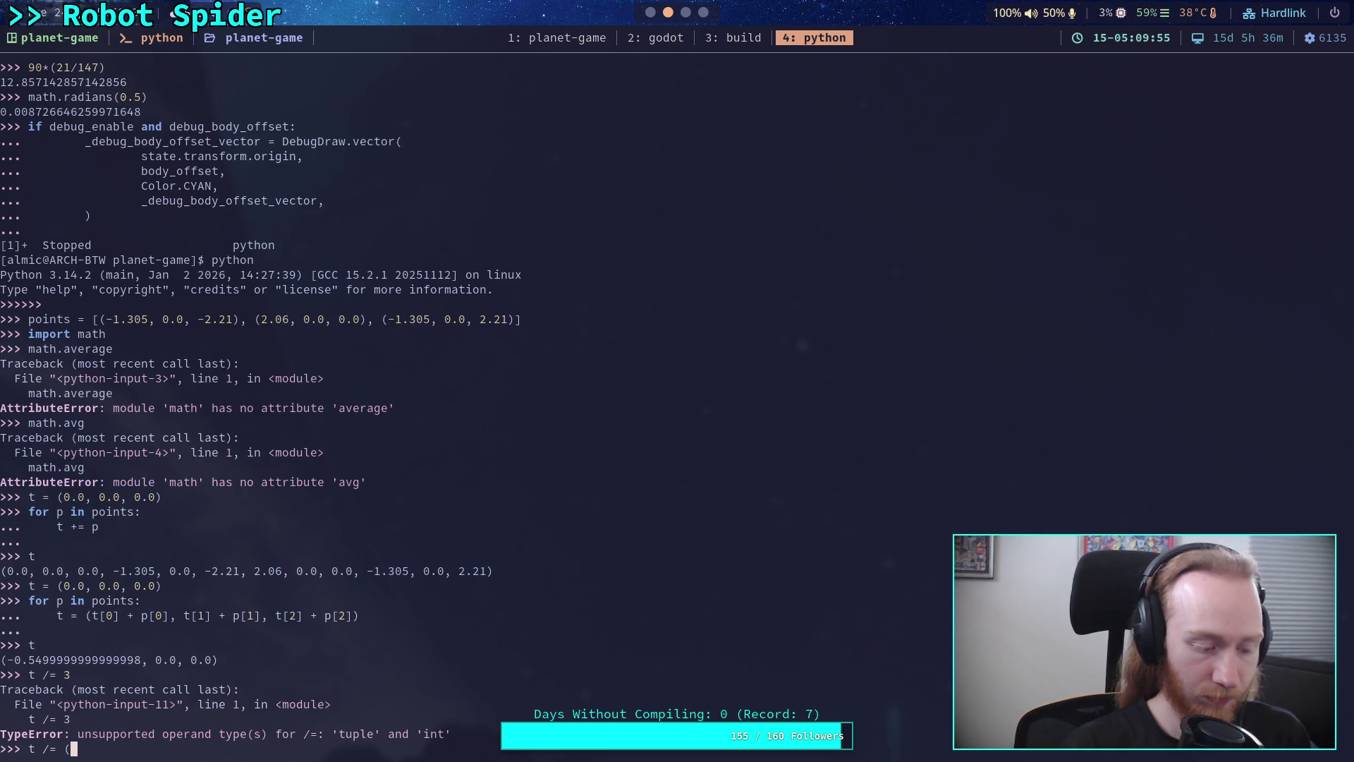
pyautogui.write('3.0, 3.0')
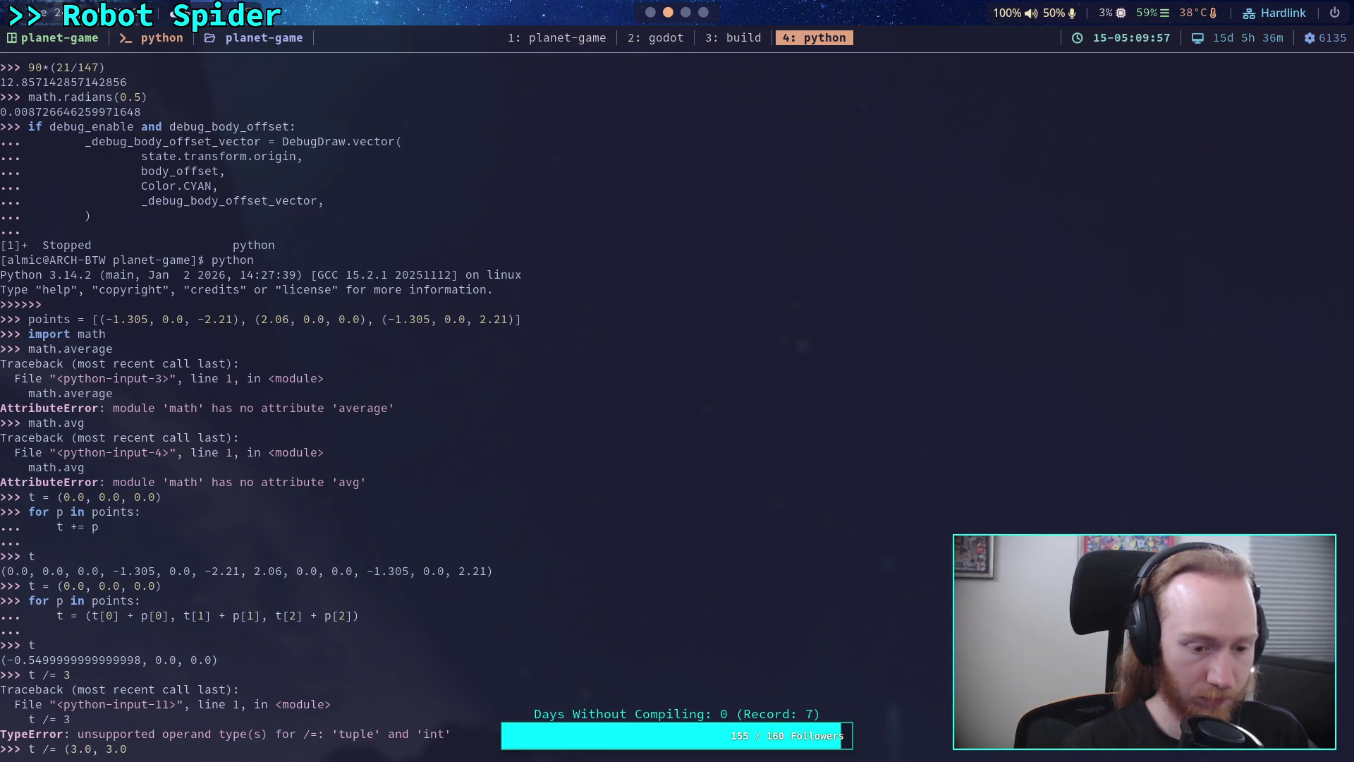
pyautogui.write(', 3.0)')
pyautogui.press('Return')
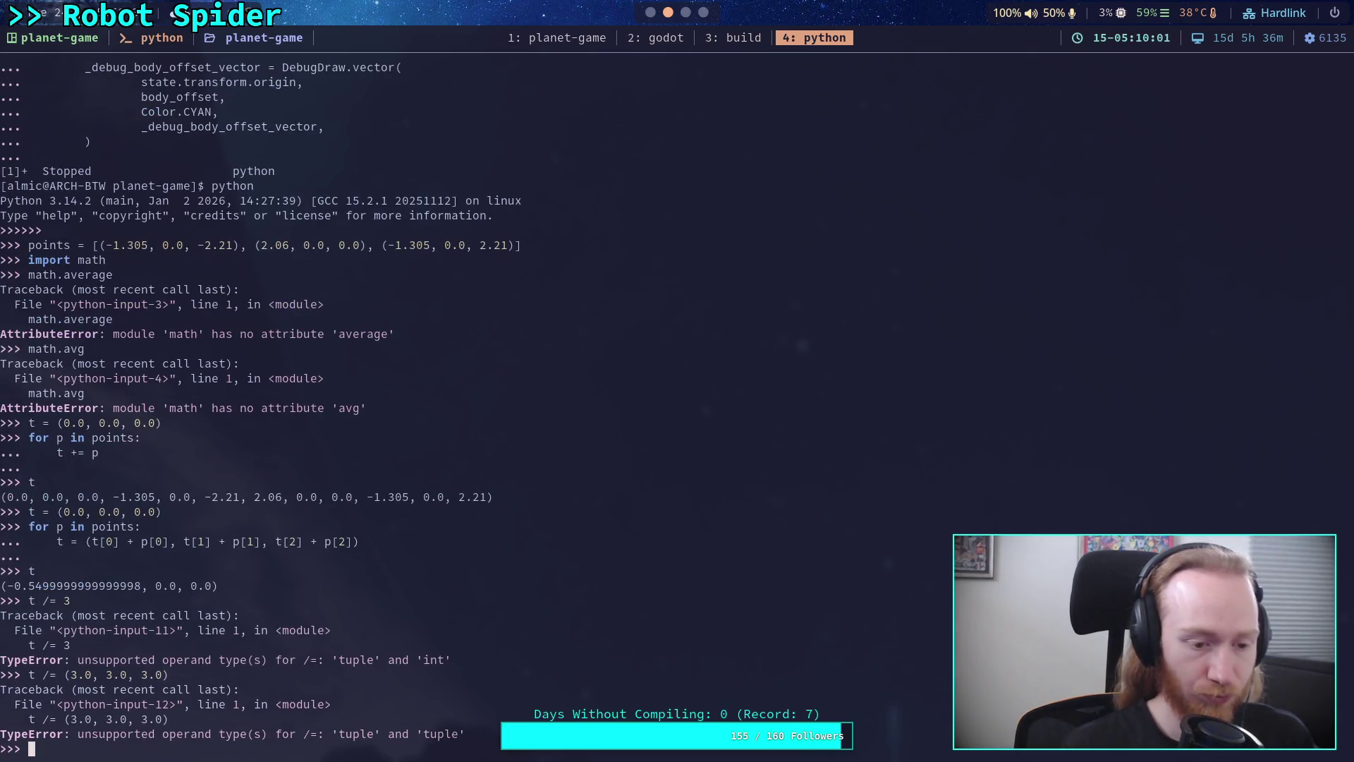
# Set t = (t[0] / 3.0, t[1], t[2]) and print the averaged centre (-0.1833, 0.0, 0.0)
pyautogui.write('t = t')
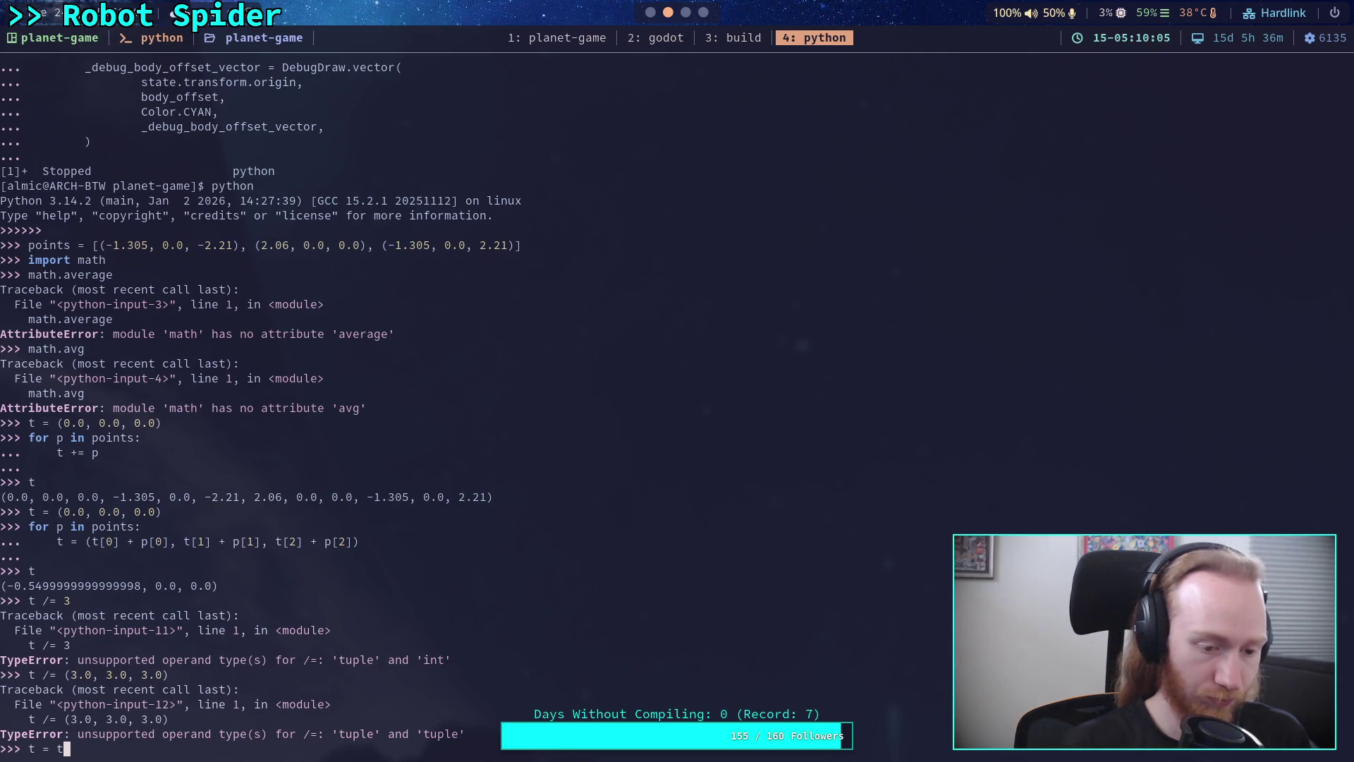
pyautogui.press('BackSpace')
pyautogui.write('(')
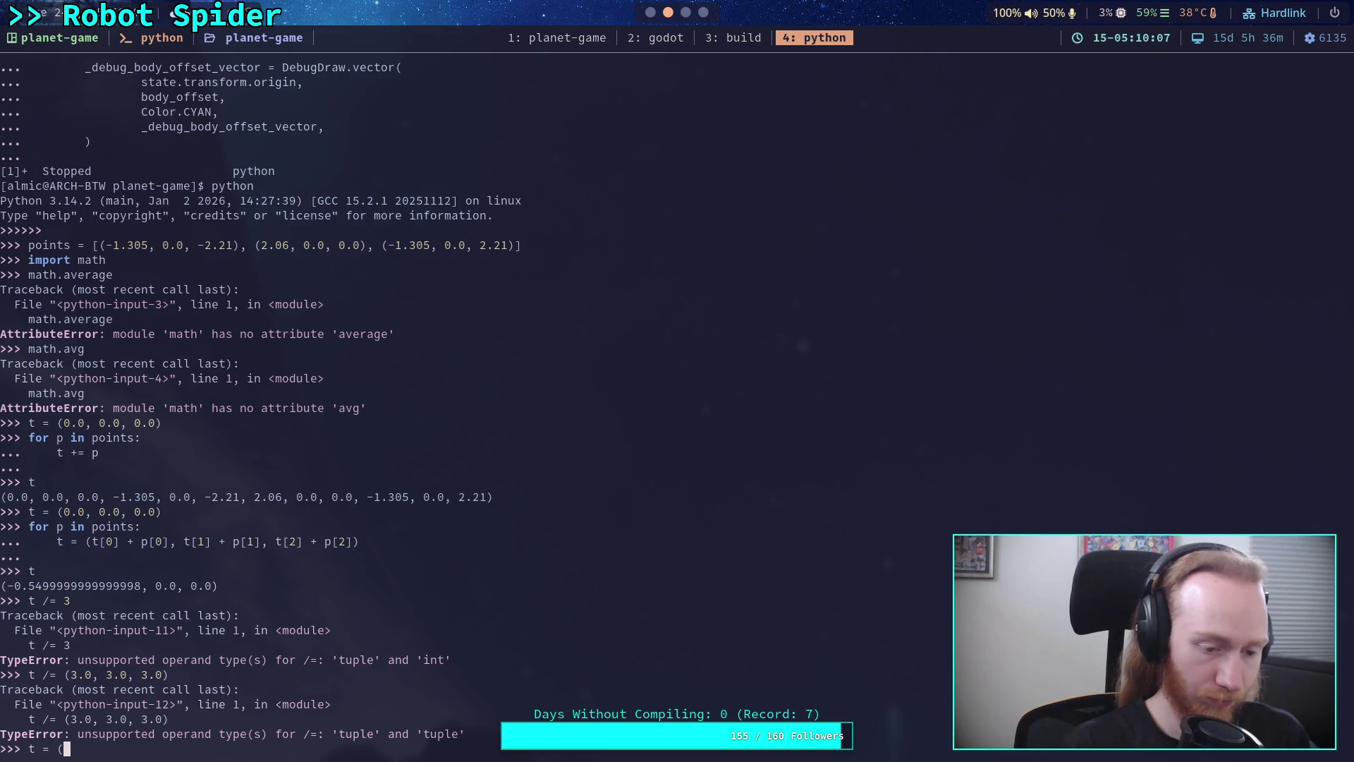
pyautogui.write('t')
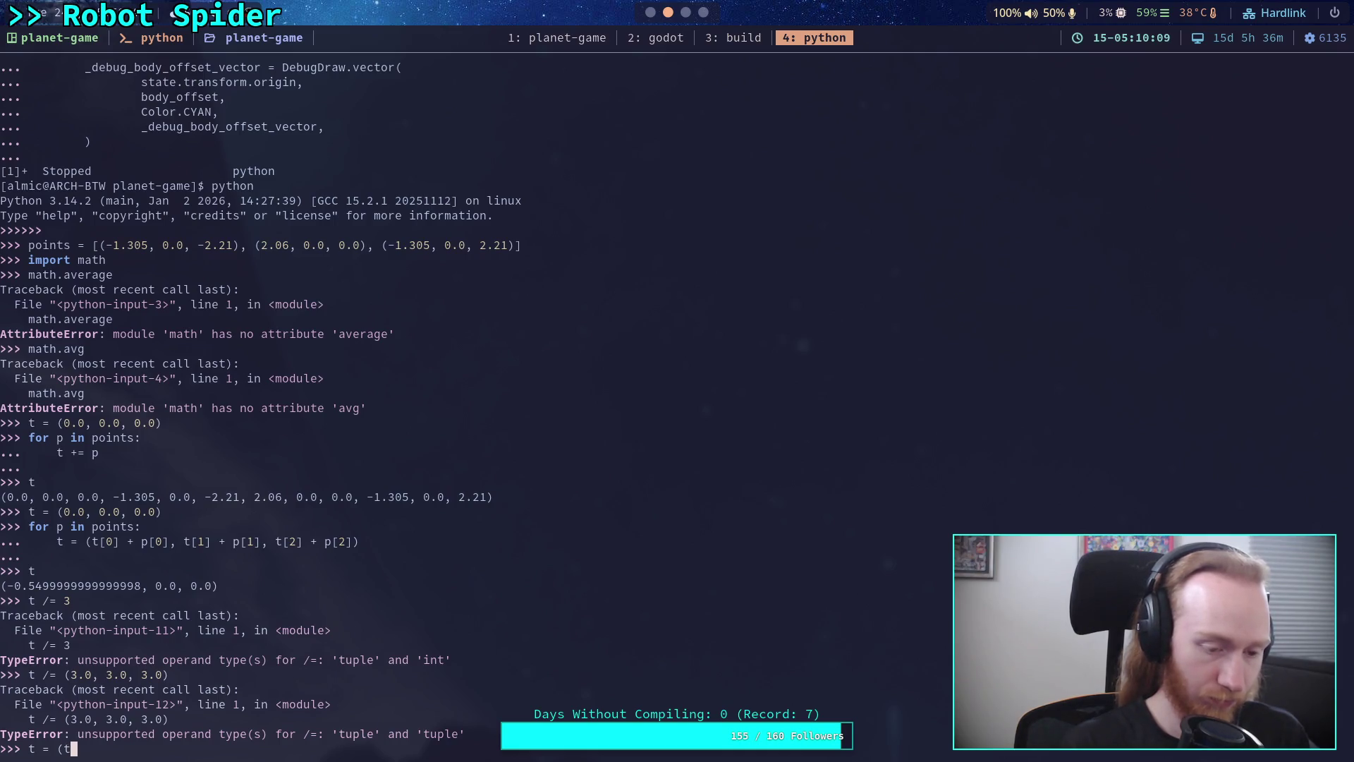
pyautogui.write('[0] / ')
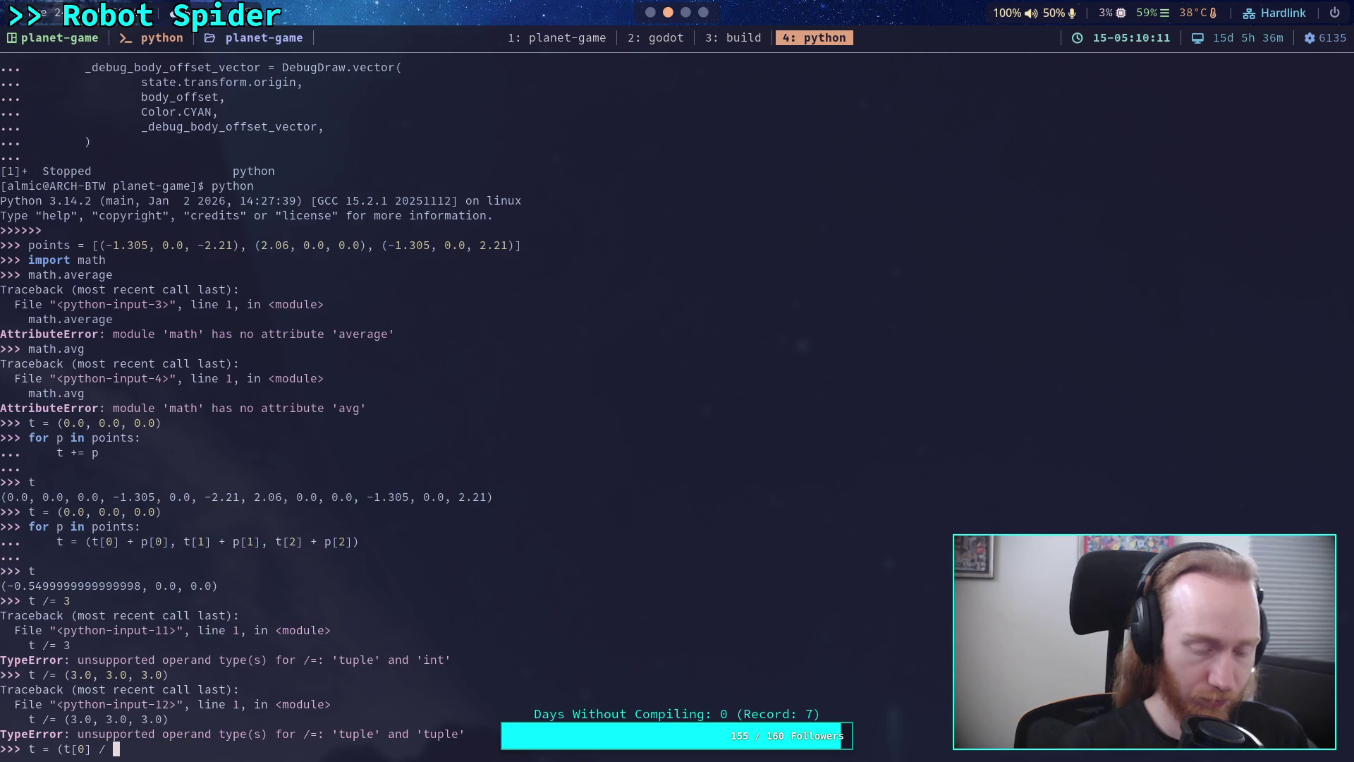
pyautogui.write('3.0, t[1], t')
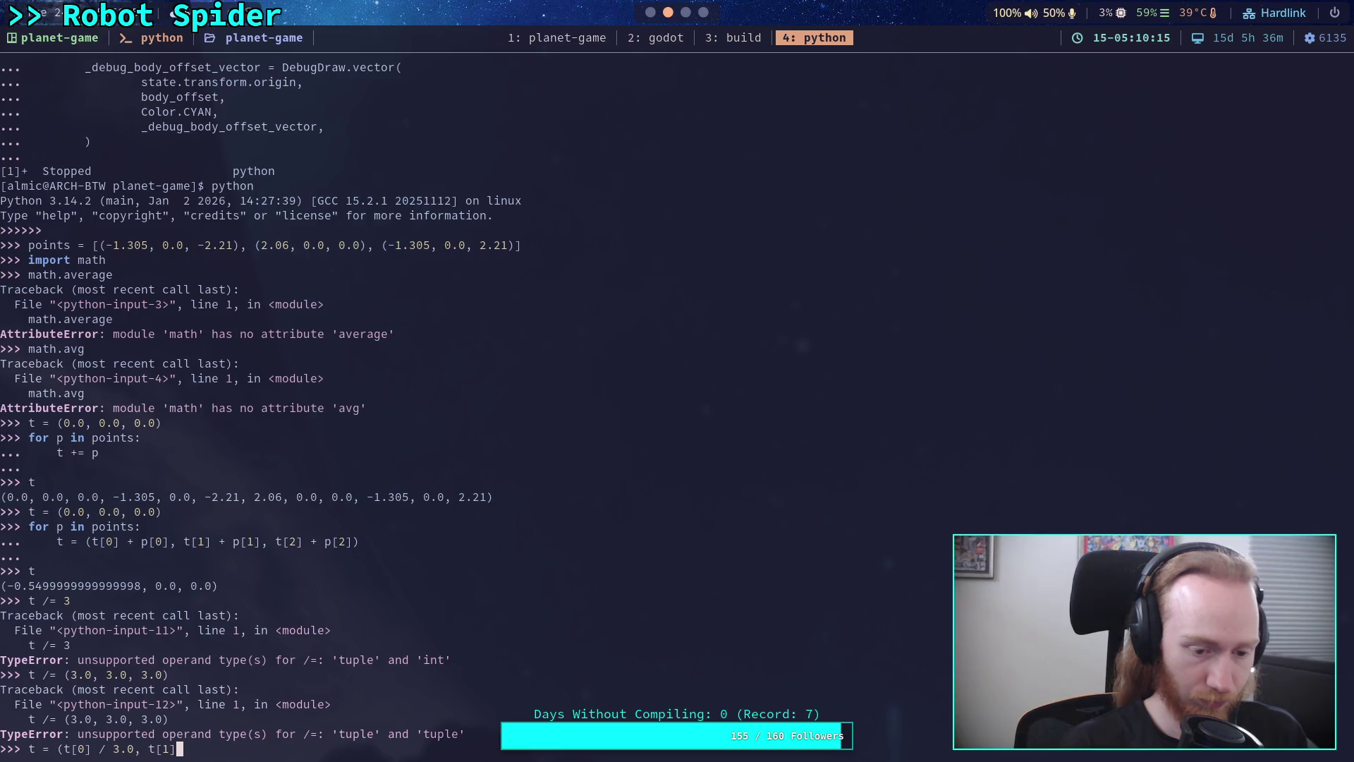
pyautogui.write('[2])')
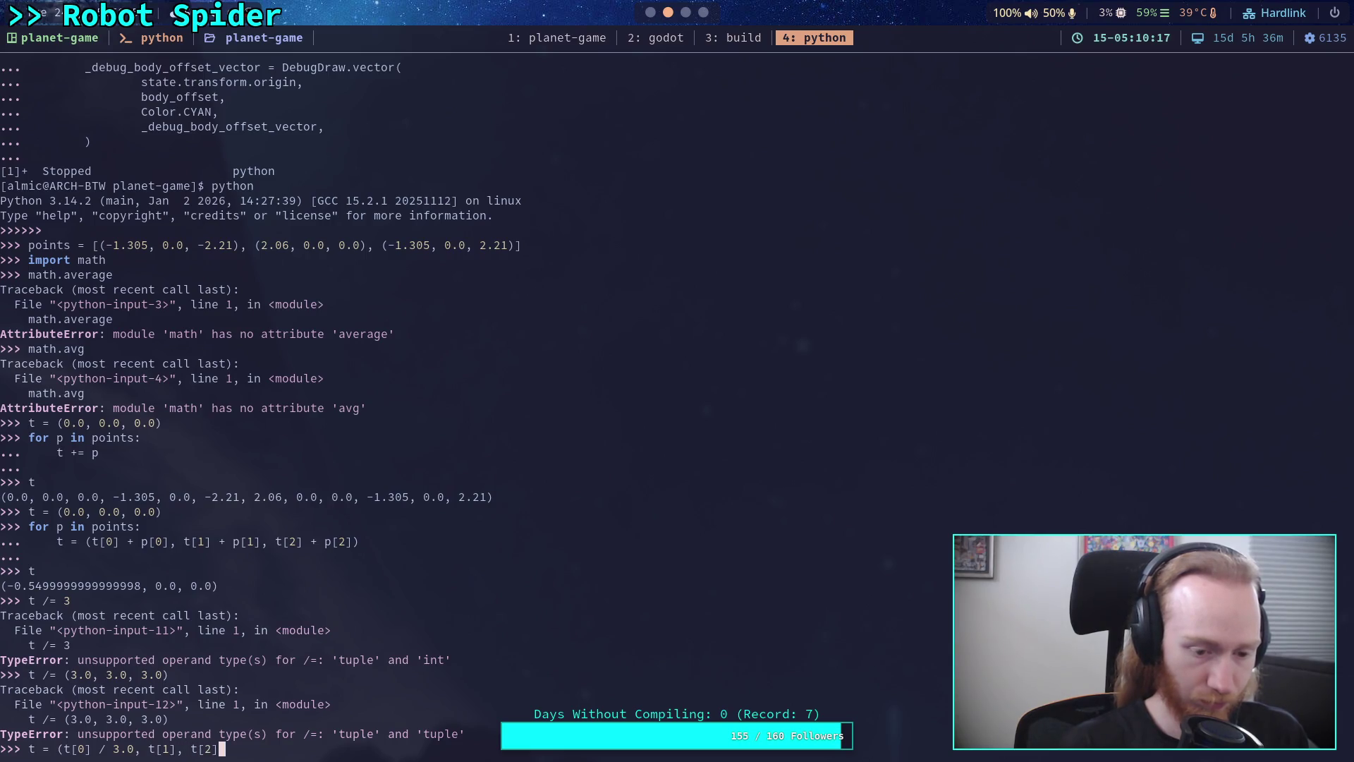
pyautogui.press('Return')
pyautogui.write('n')
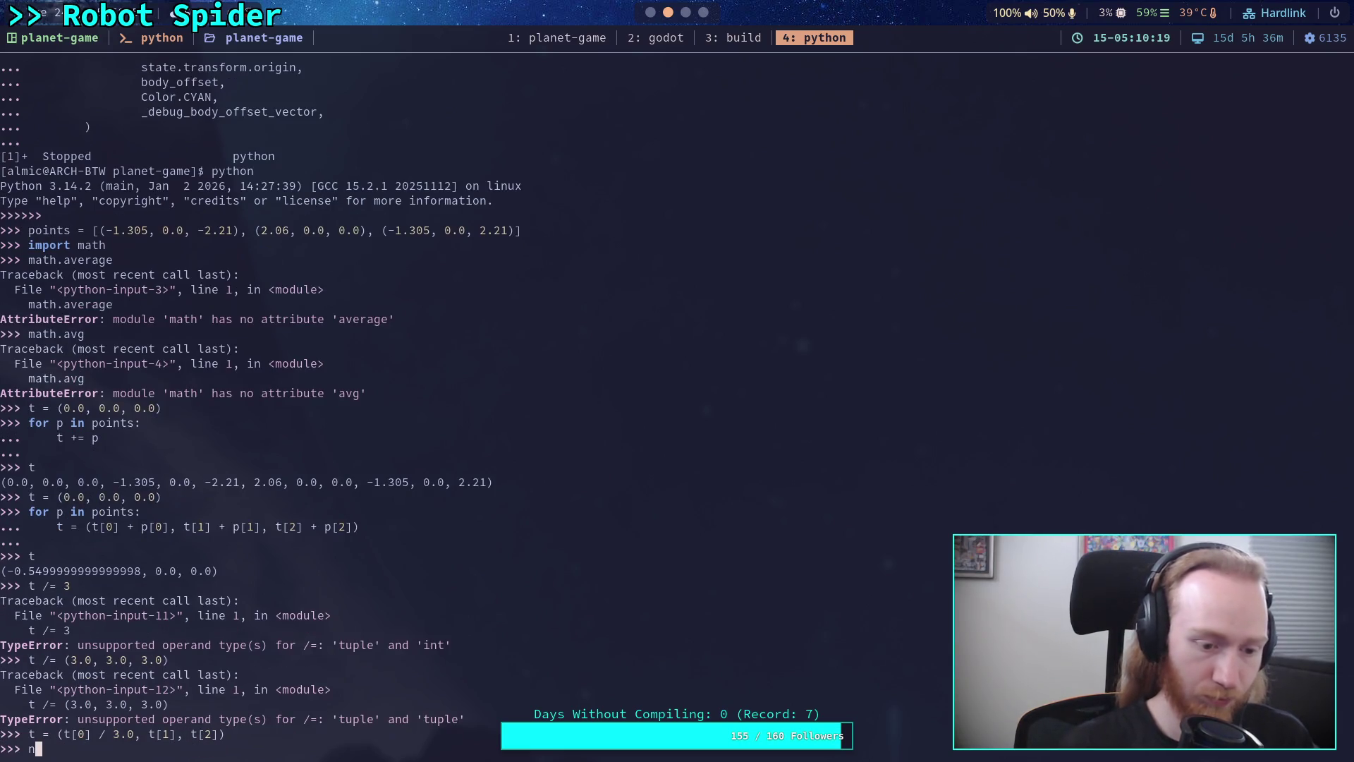
pyautogui.press('Return')
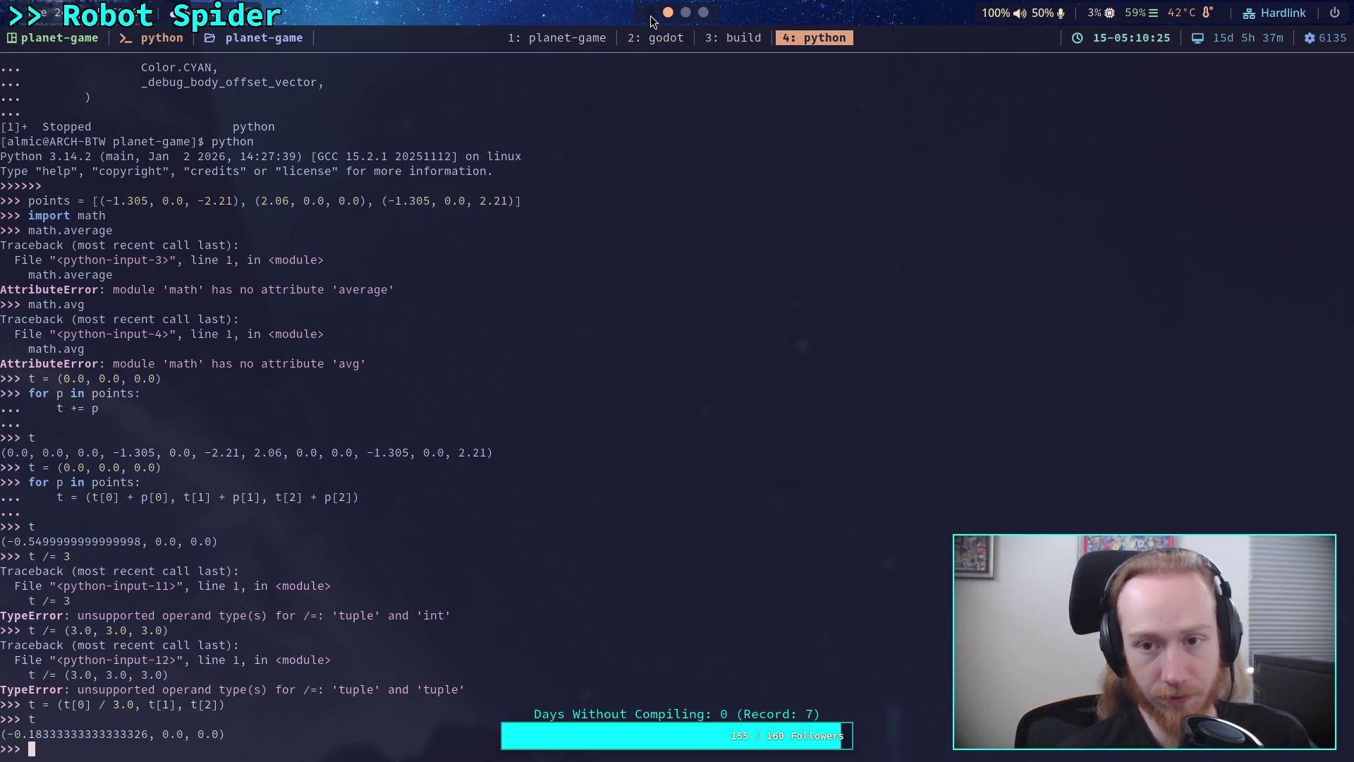
pyautogui.press('super+2')
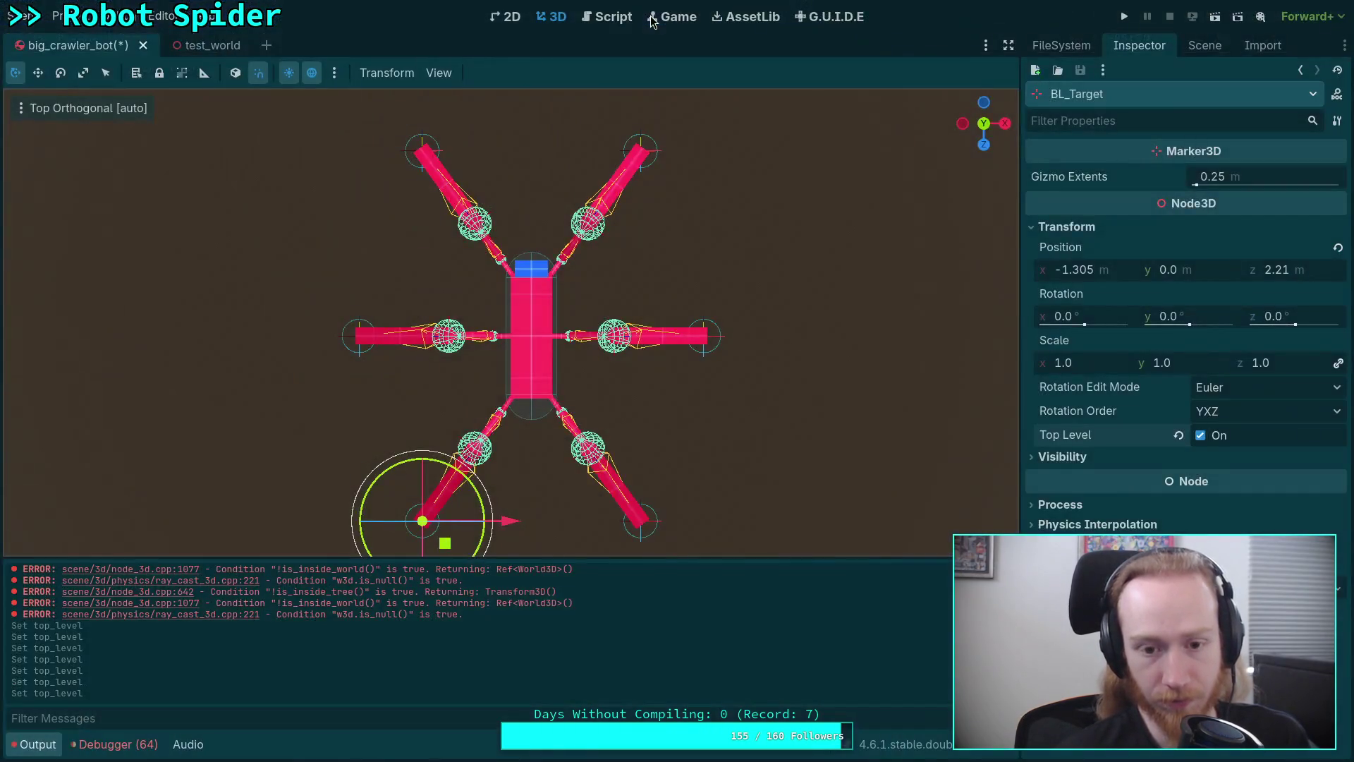
# Add a Marker3D child to CrawlerBot and drag it directly under CrawlerBot
pyautogui.click(1204, 45)
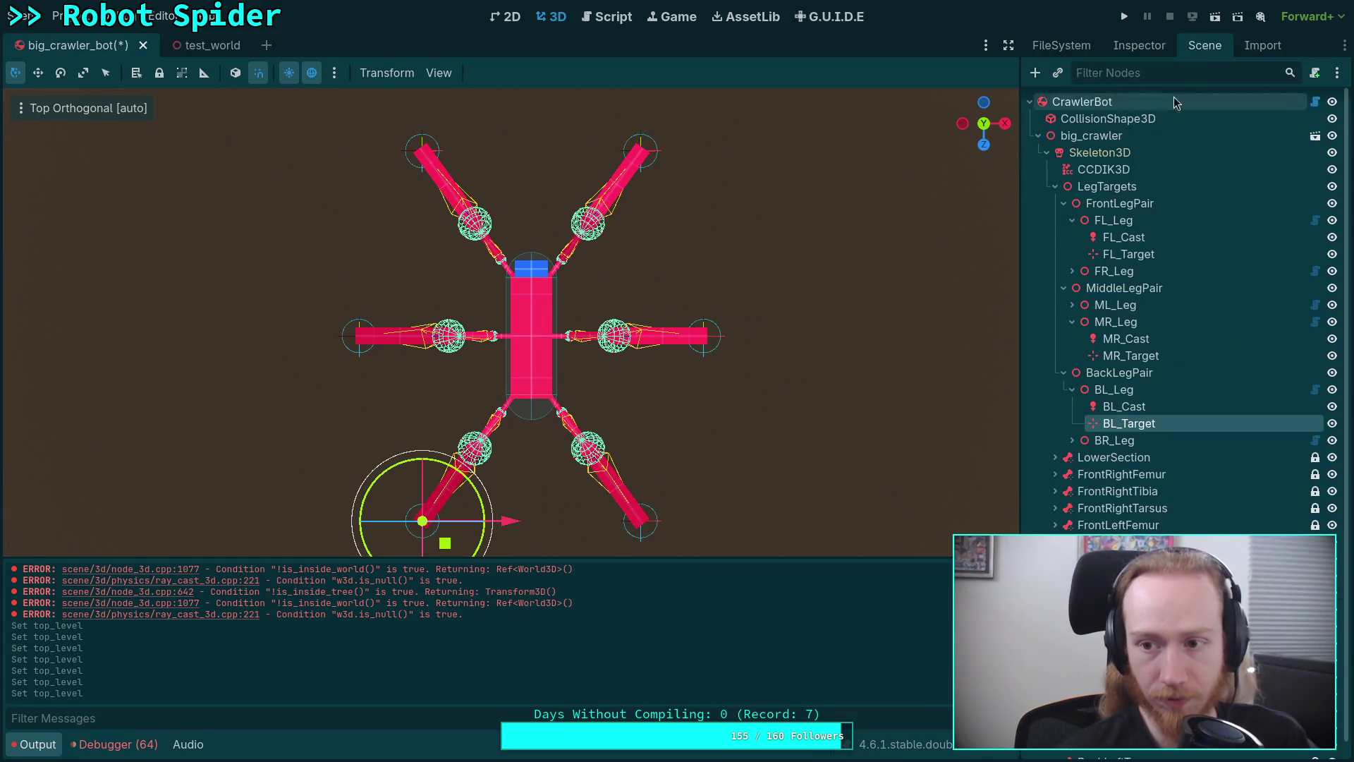
pyautogui.click(1086, 101)
pyautogui.rightClick(1094, 104)
pyautogui.click(1157, 141)
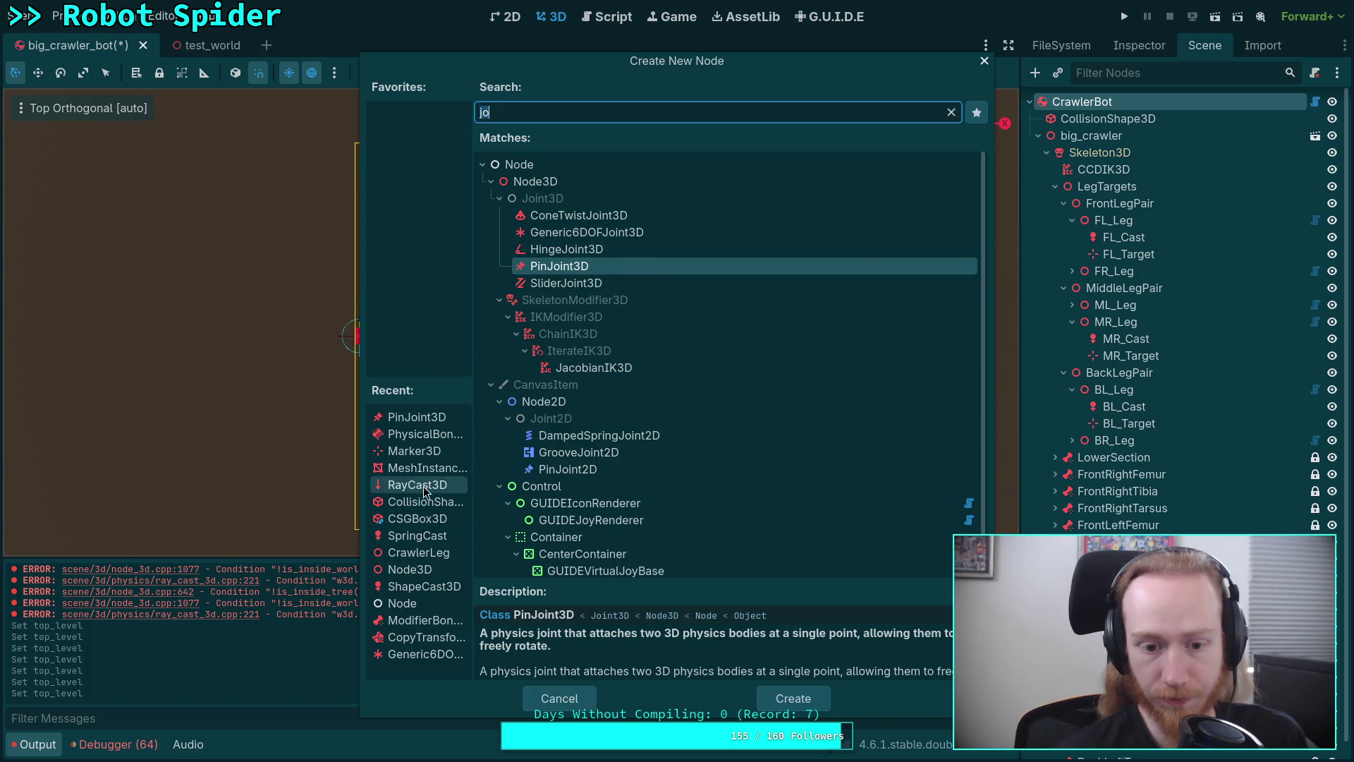
pyautogui.doubleClick(412, 435)
pyautogui.moveTo(1058, 734); pyautogui.dragTo(1070, 120)
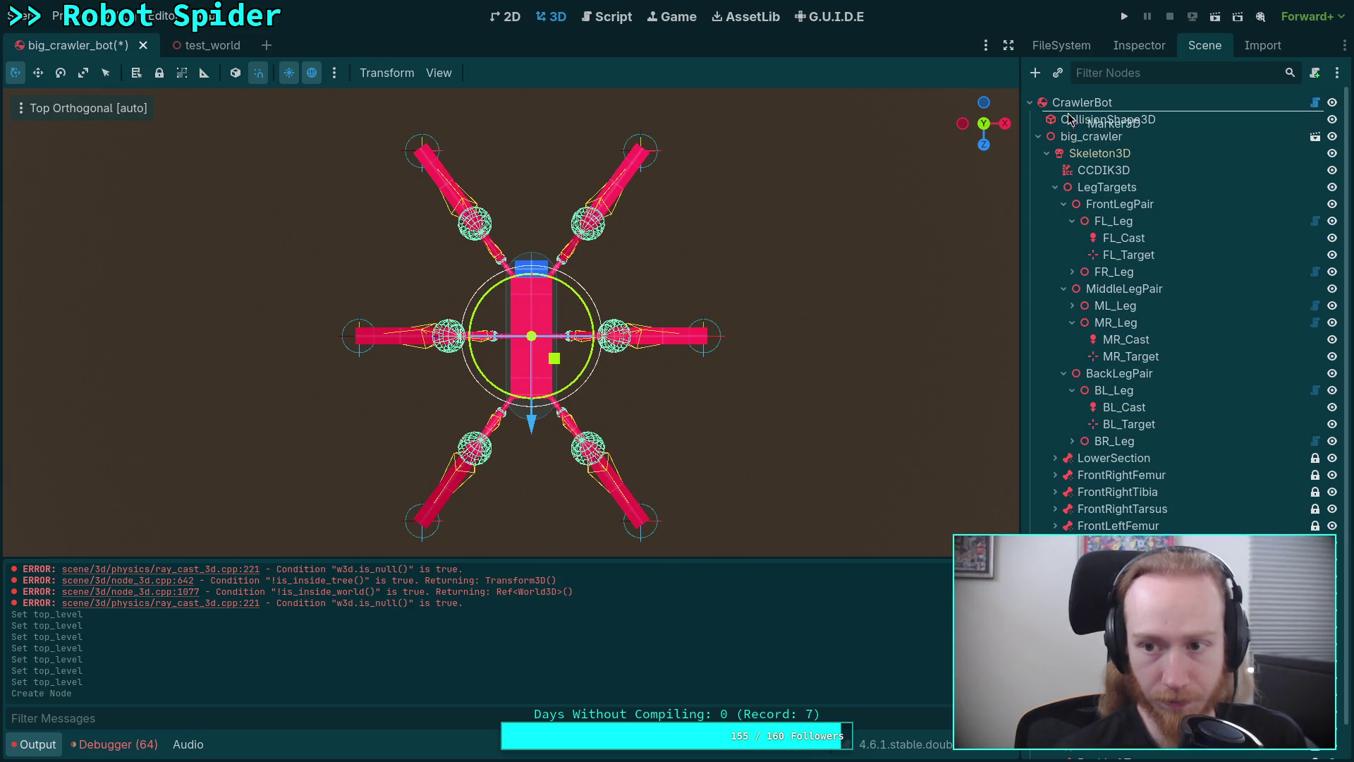
# Set the Marker3D's Position x to -0.183
pyautogui.click(1139, 44)
pyautogui.click(1097, 225)
pyautogui.click(1106, 272)
pyautogui.write('-.183')
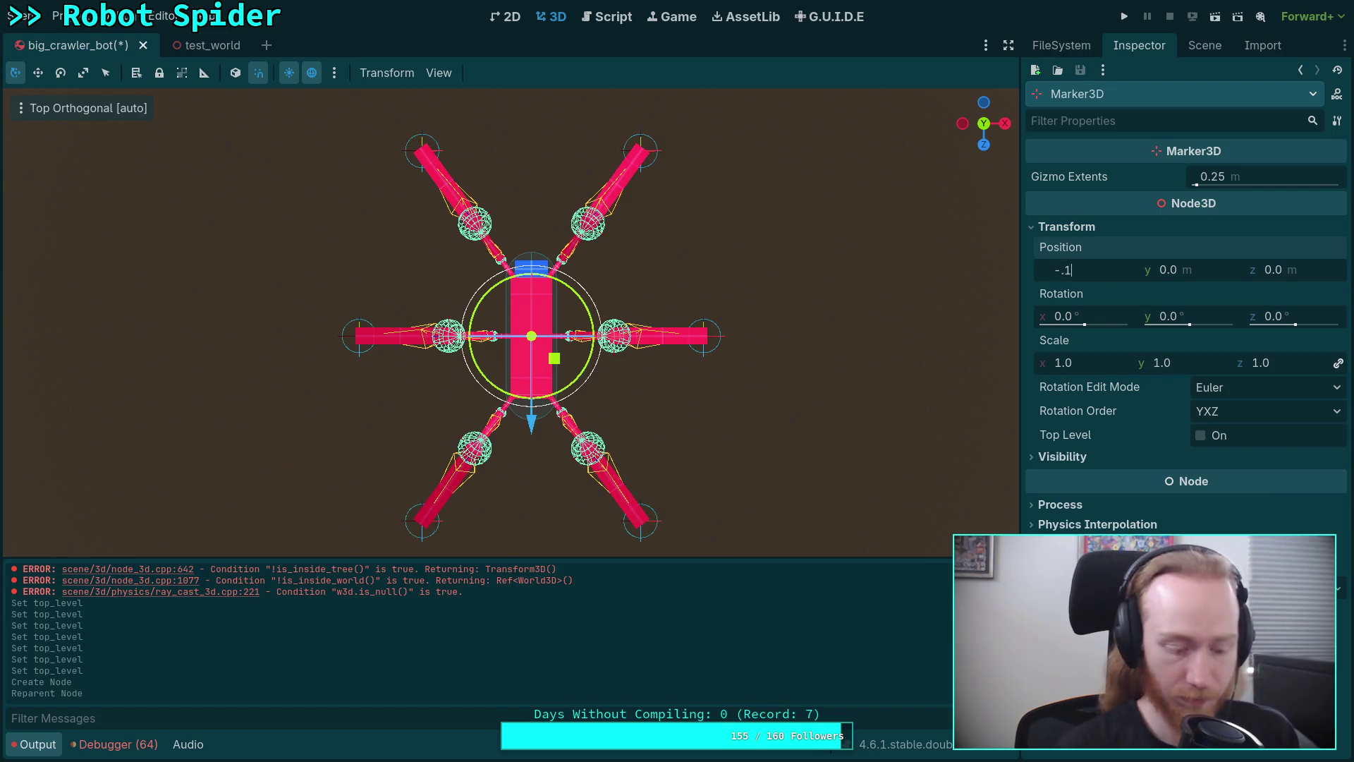
pyautogui.press('Return')
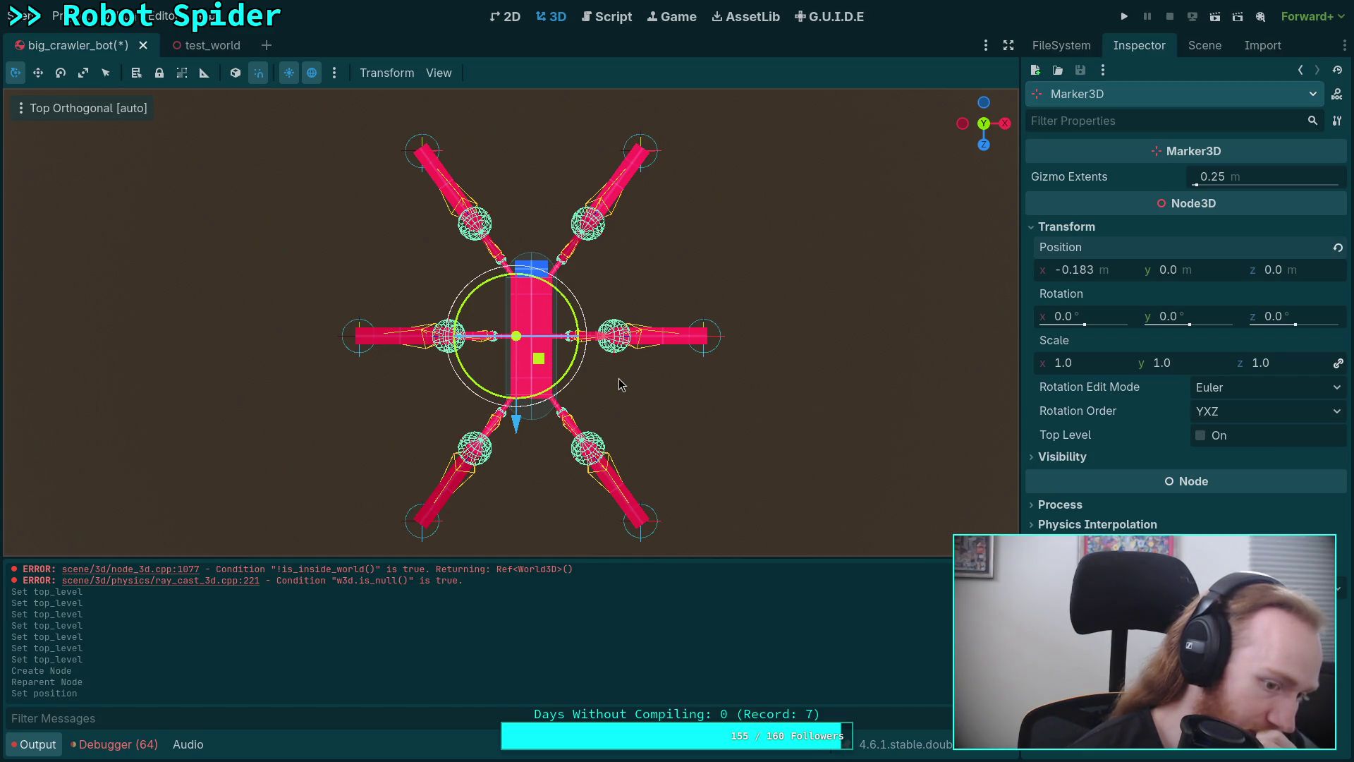
pyautogui.click(592, 17)
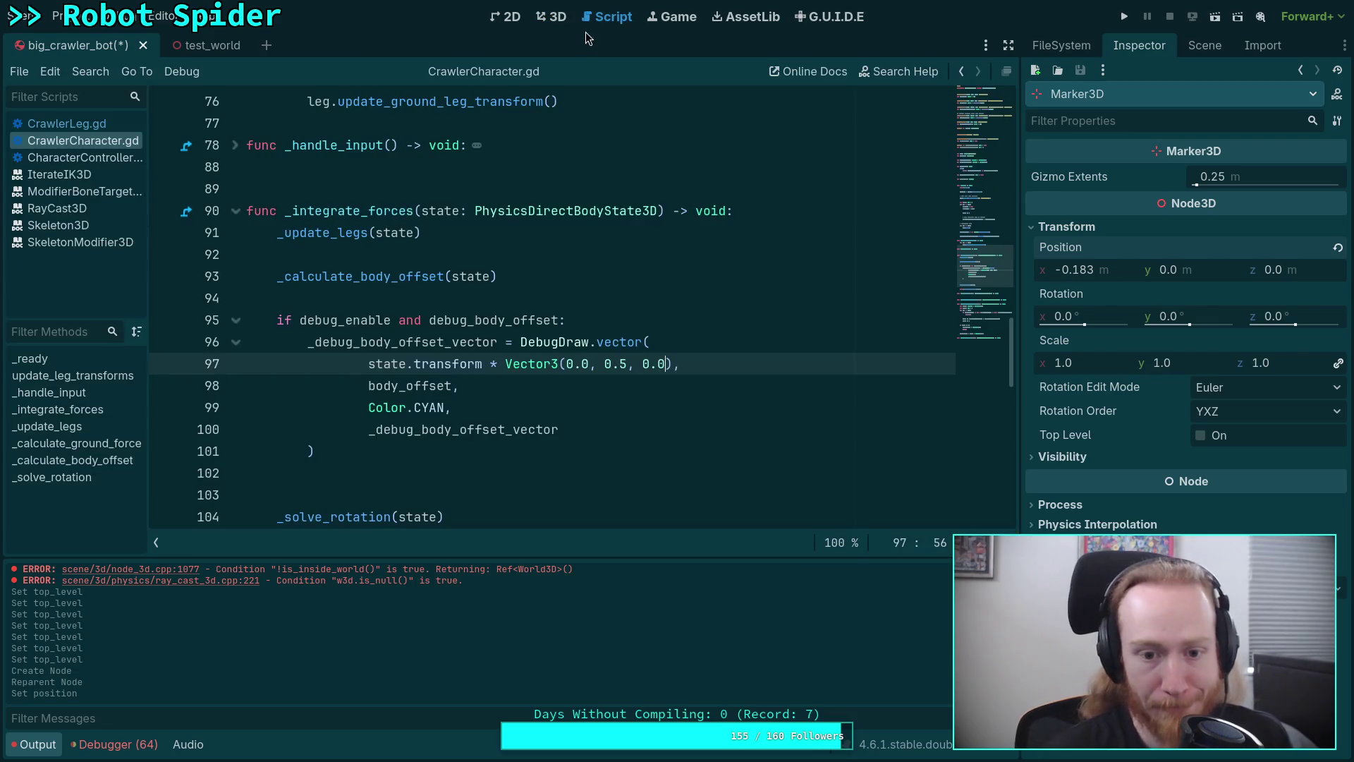
# Change the leg filter to 'if leg.is_moving or not leg.is_grounded:', dropping is_comfortable
pyautogui.scroll(-3, 562, 346)
pyautogui.scroll(-1, 563, 345)
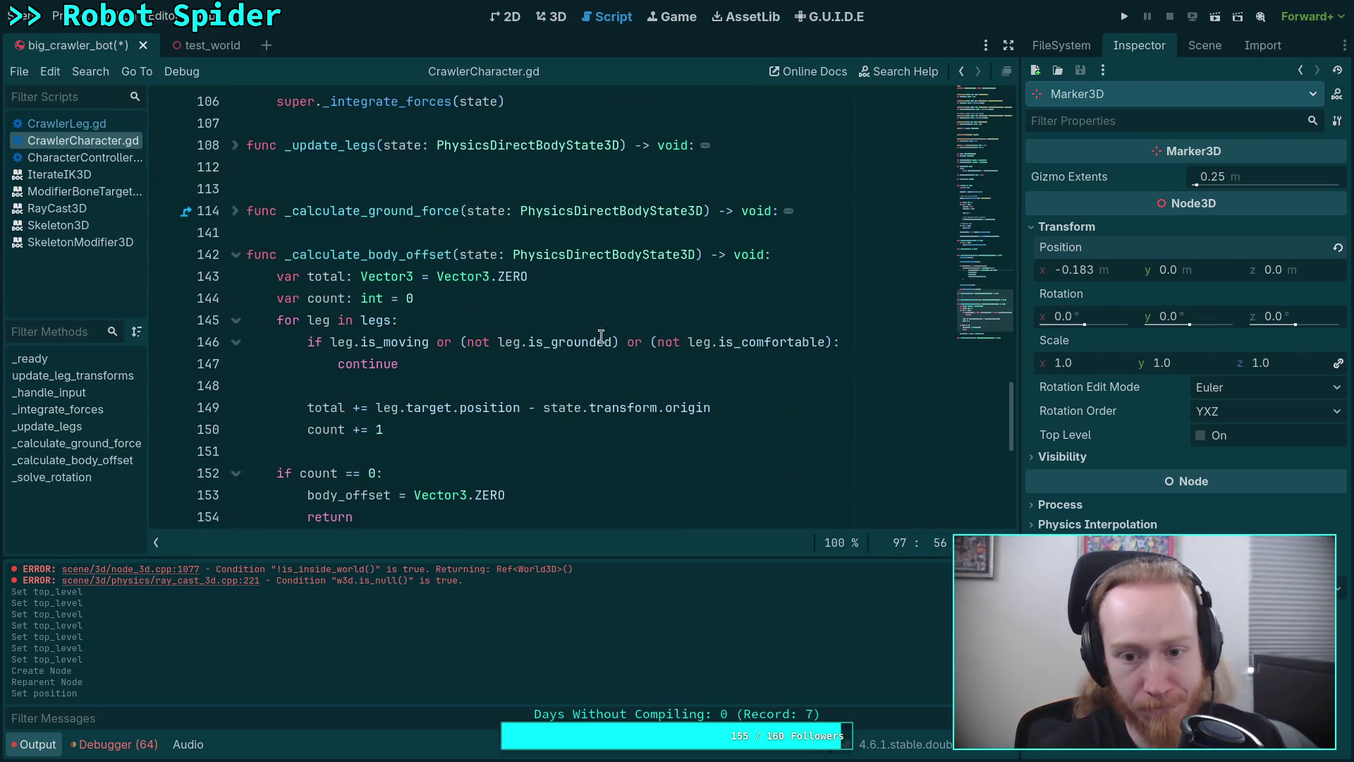
pyautogui.click(469, 342)
pyautogui.press('BackSpace')
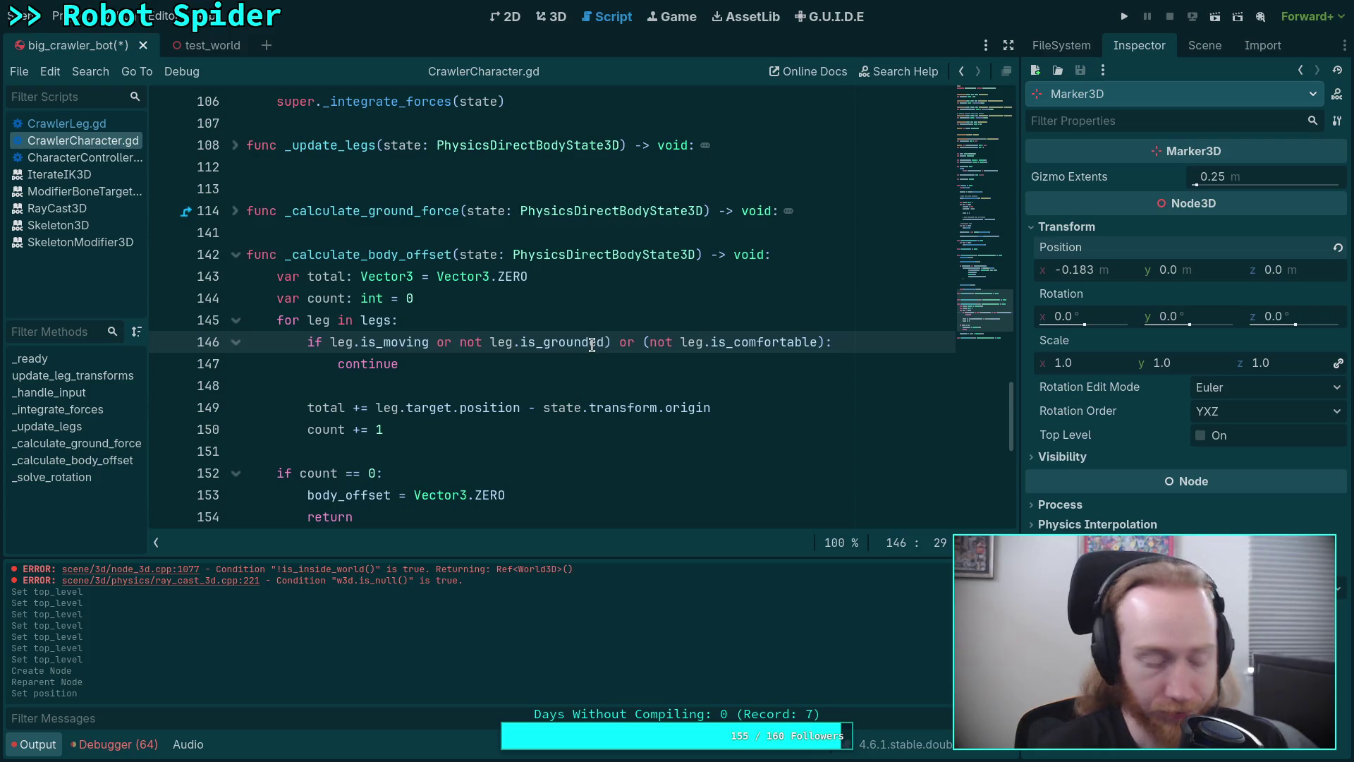
pyautogui.moveTo(605, 342); pyautogui.dragTo(823, 342)
pyautogui.press('BackSpace')
# Save the script and test-run the spider game twice before stopping it
pyautogui.hotkey('ctrl', 's')
pyautogui.click(1125, 18)
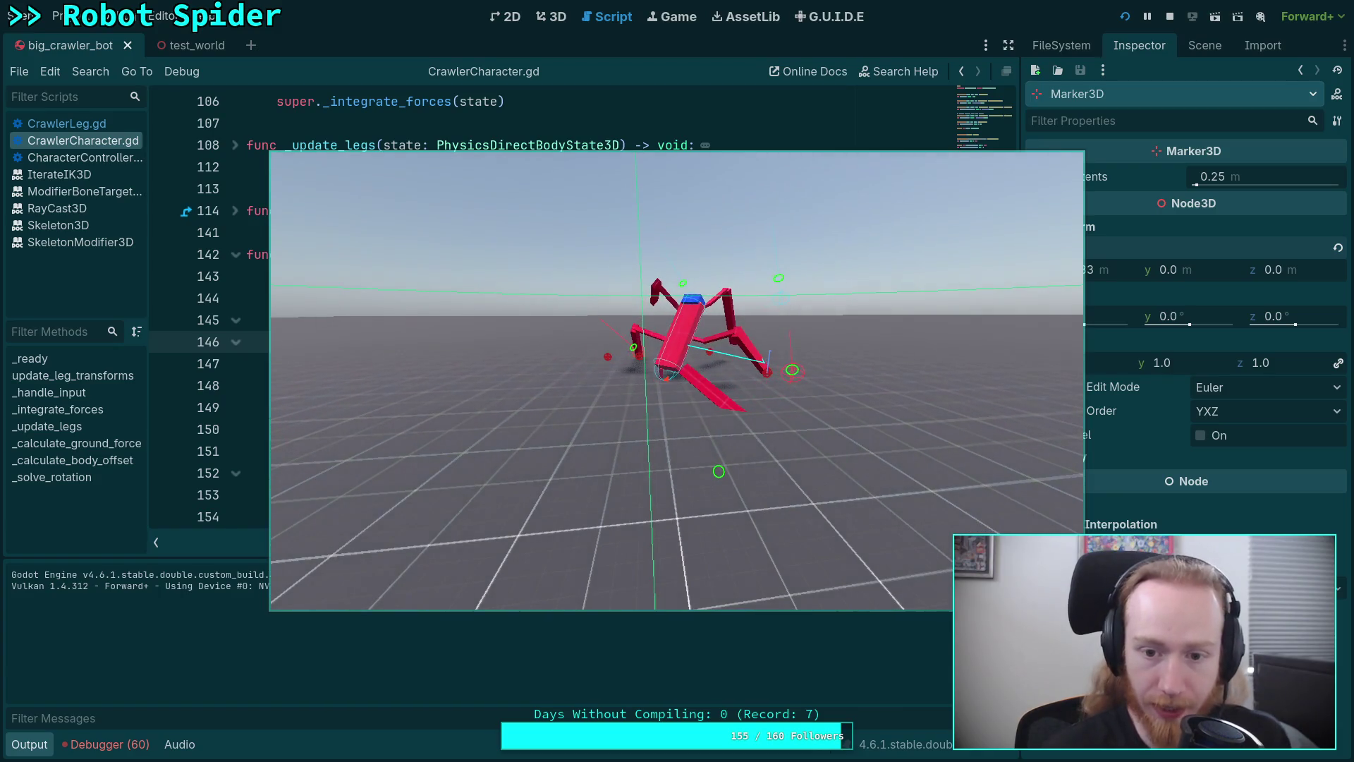
pyautogui.press('Escape')
pyautogui.click(1125, 18)
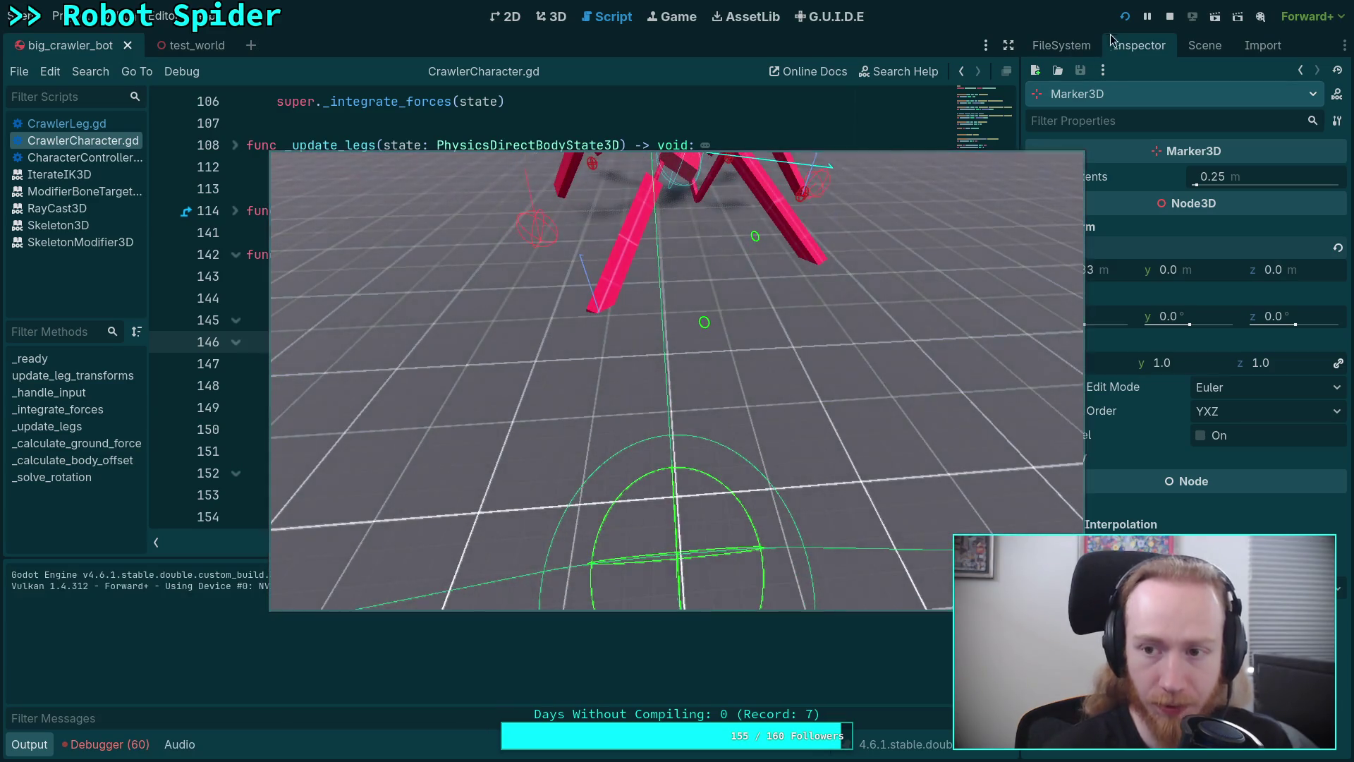
pyautogui.click(1169, 16)
pyautogui.click(557, 16)
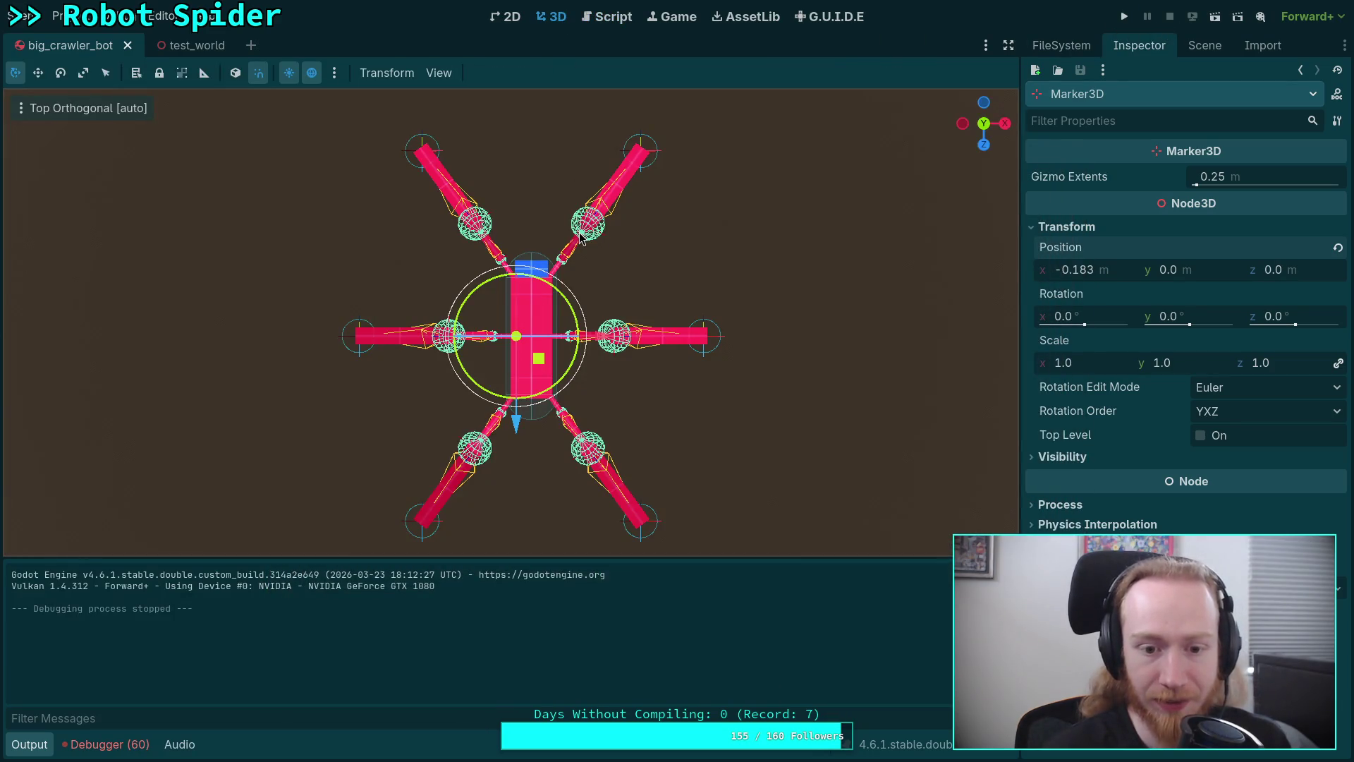
# Turn Top Level back off for BL_Target after inspecting FL_Target
pyautogui.click(1204, 45)
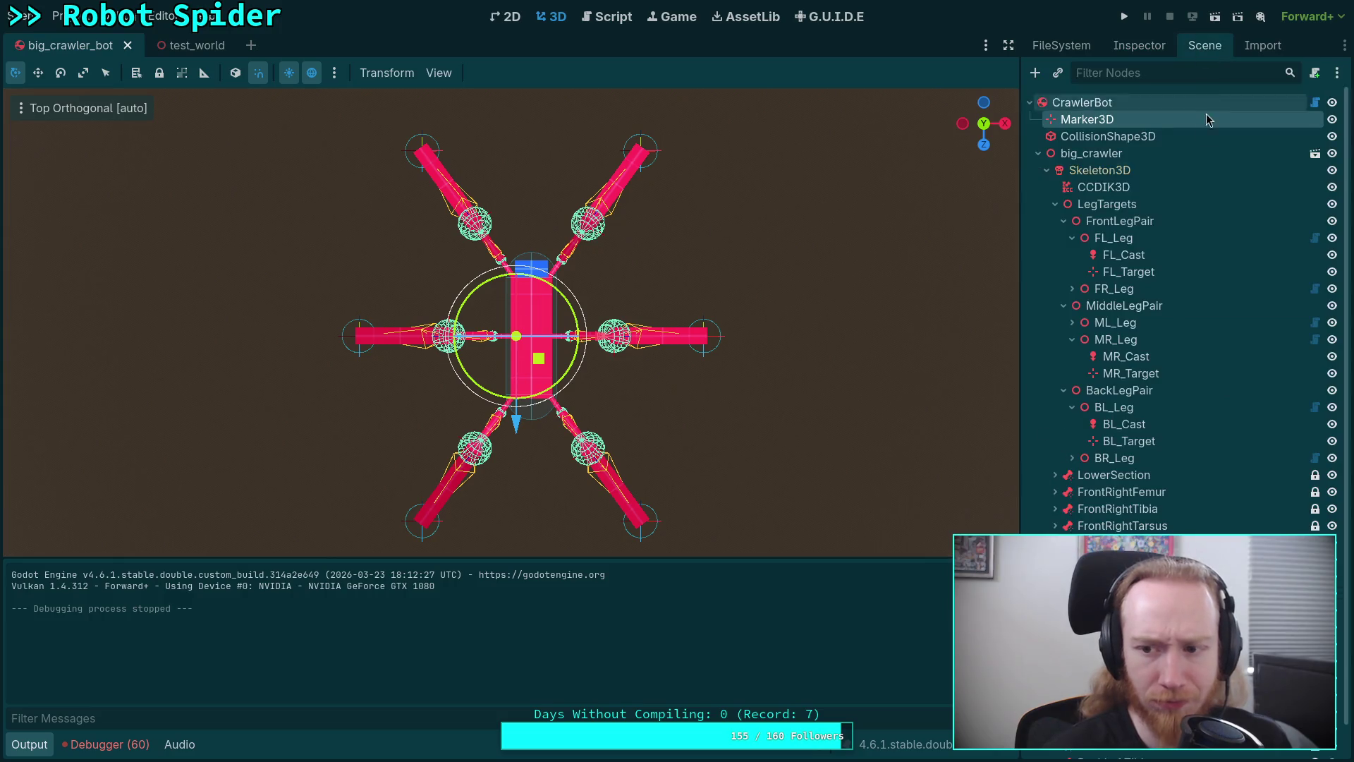
pyautogui.click(1125, 273)
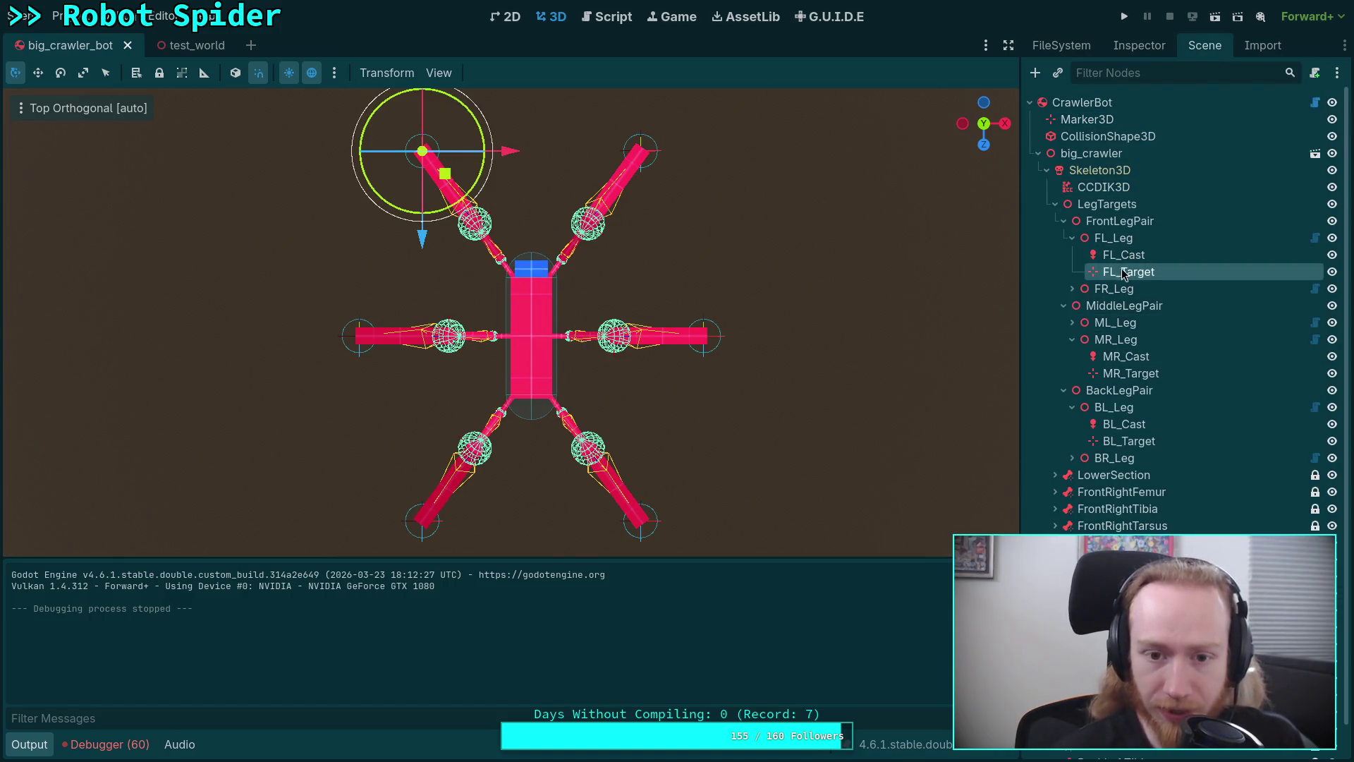
pyautogui.click(1139, 45)
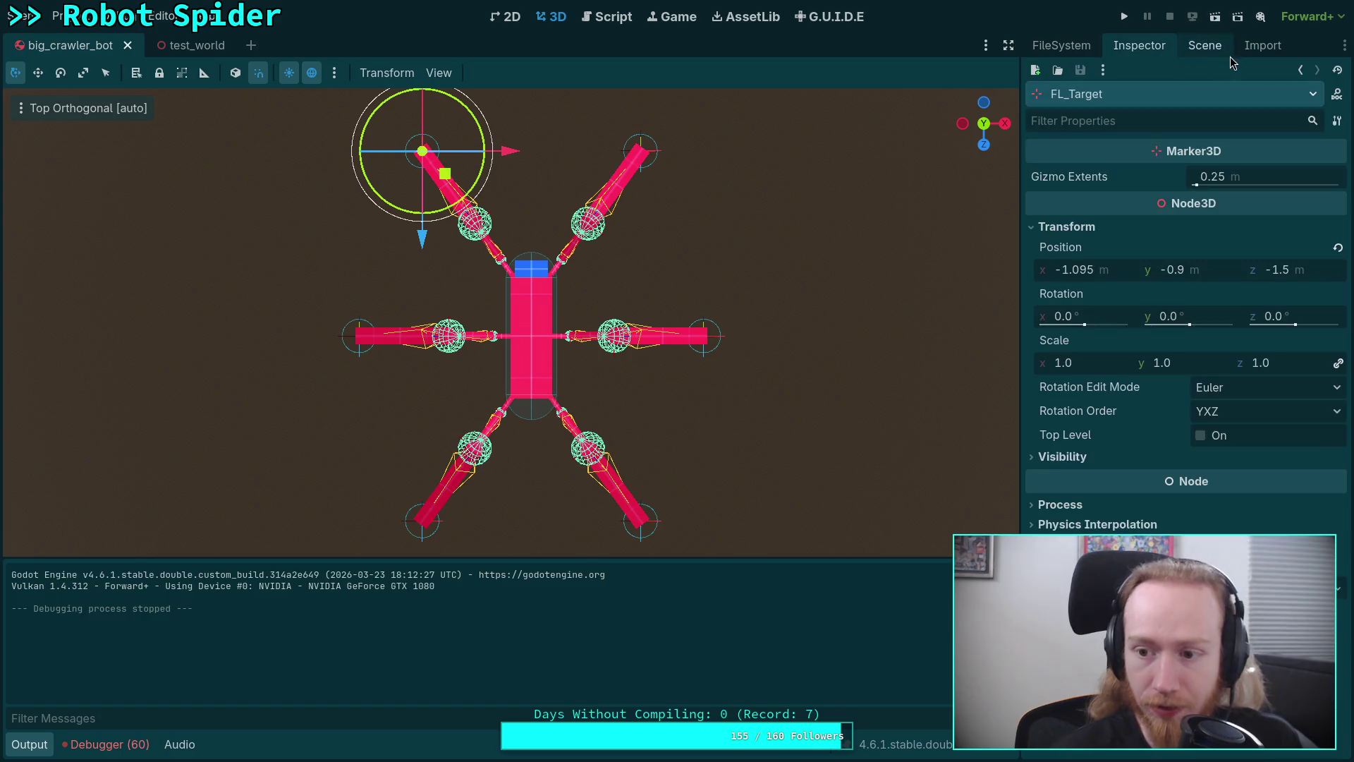
pyautogui.click(446, 526)
pyautogui.click(1199, 435)
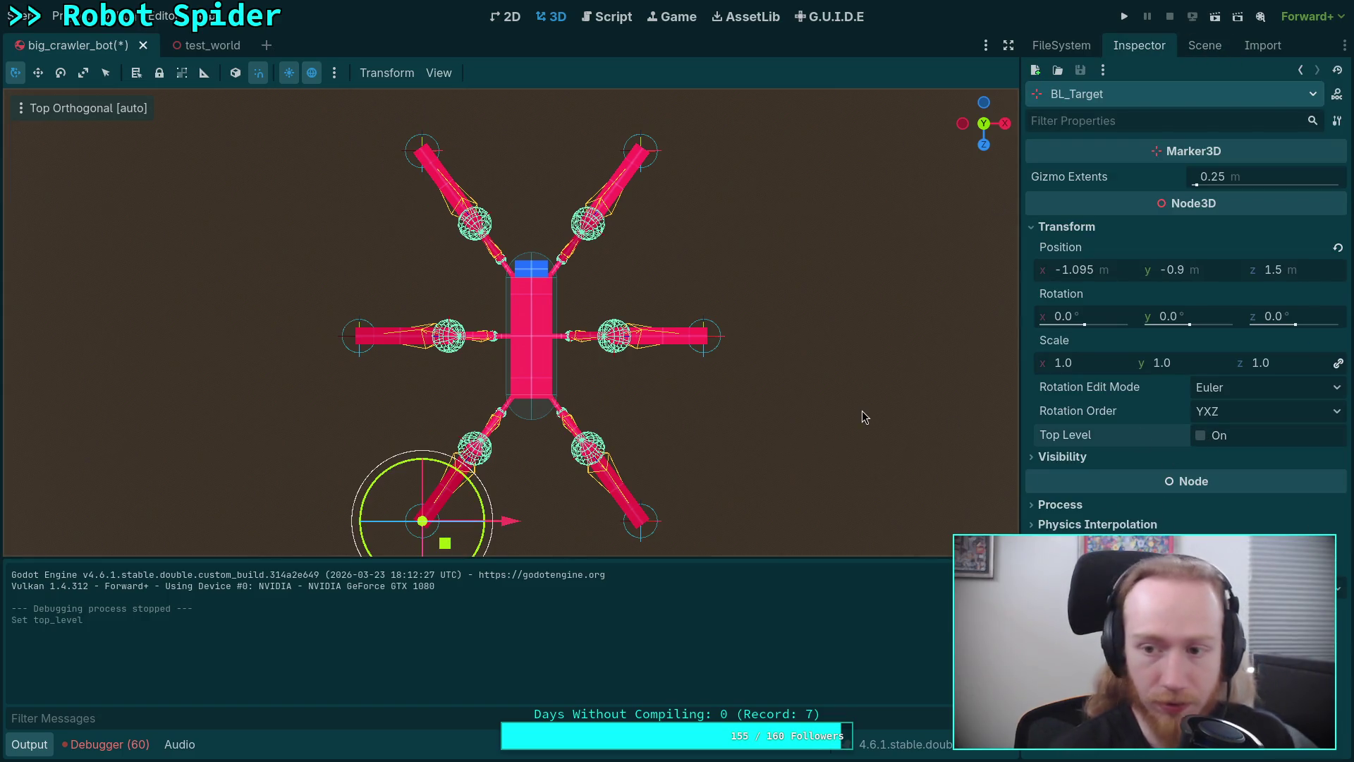
# Save the crawler bot scene, run the spider game, and stop it
pyautogui.hotkey('ctrl', 's')
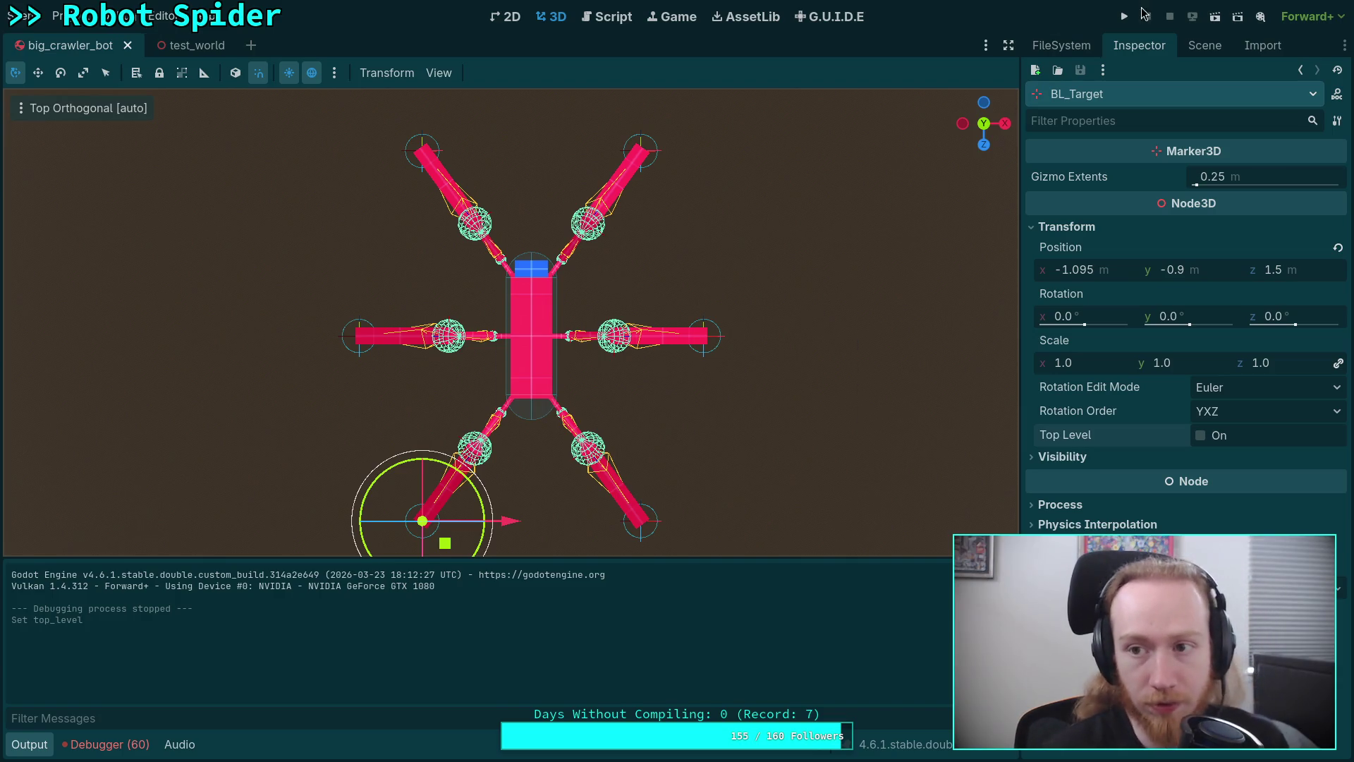
pyautogui.click(1124, 17)
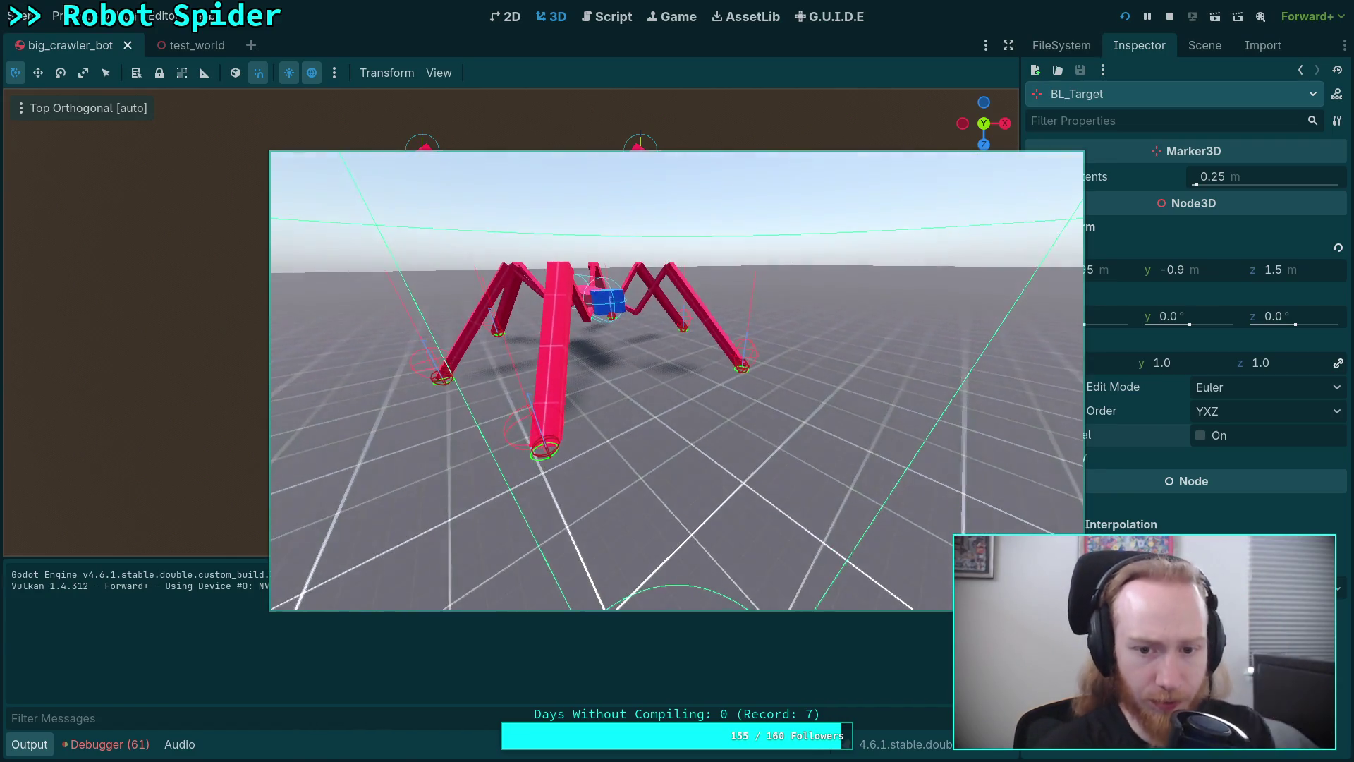
pyautogui.click(1169, 16)
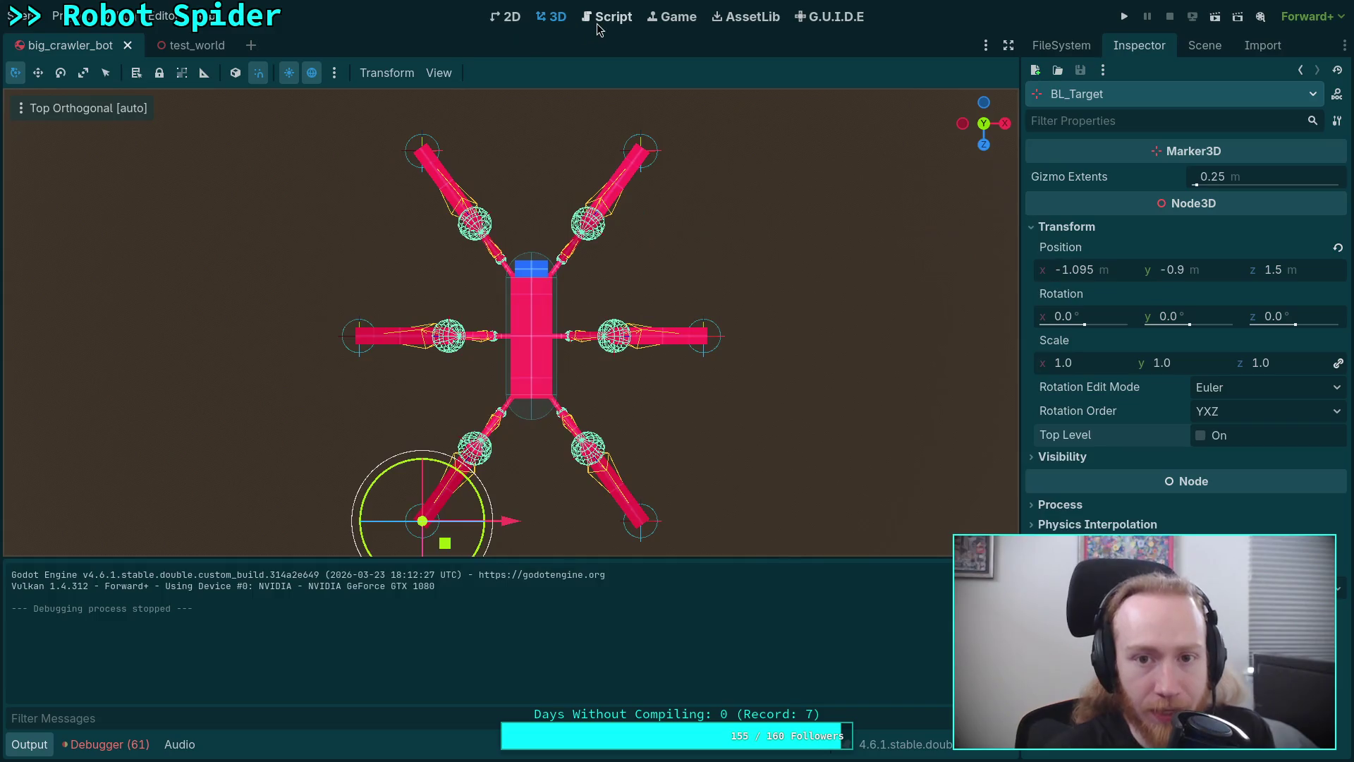
# Review leg.target.position in the _calculate_body_offset sum, then run the game again
pyautogui.click(597, 21)
pyautogui.scroll(-1, 450, 356)
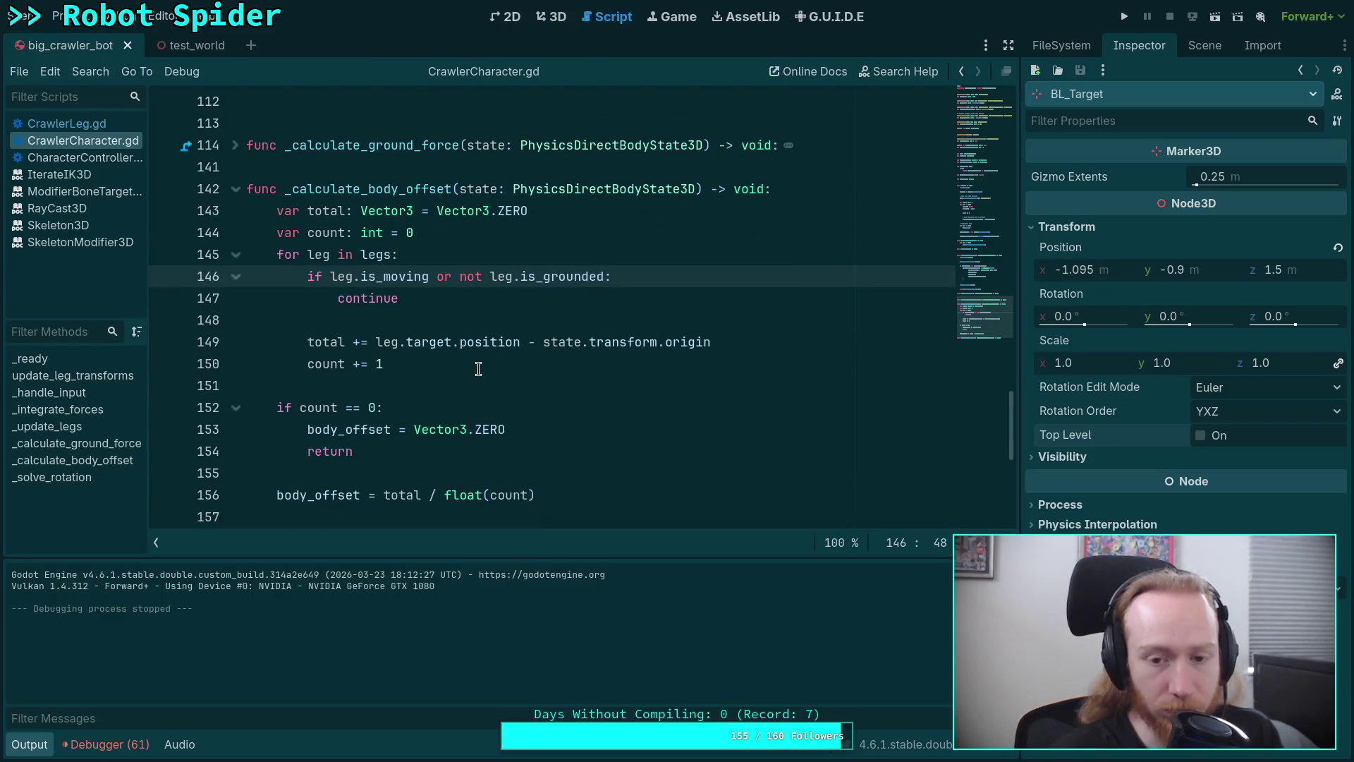
pyautogui.moveTo(376, 341); pyautogui.dragTo(521, 342)
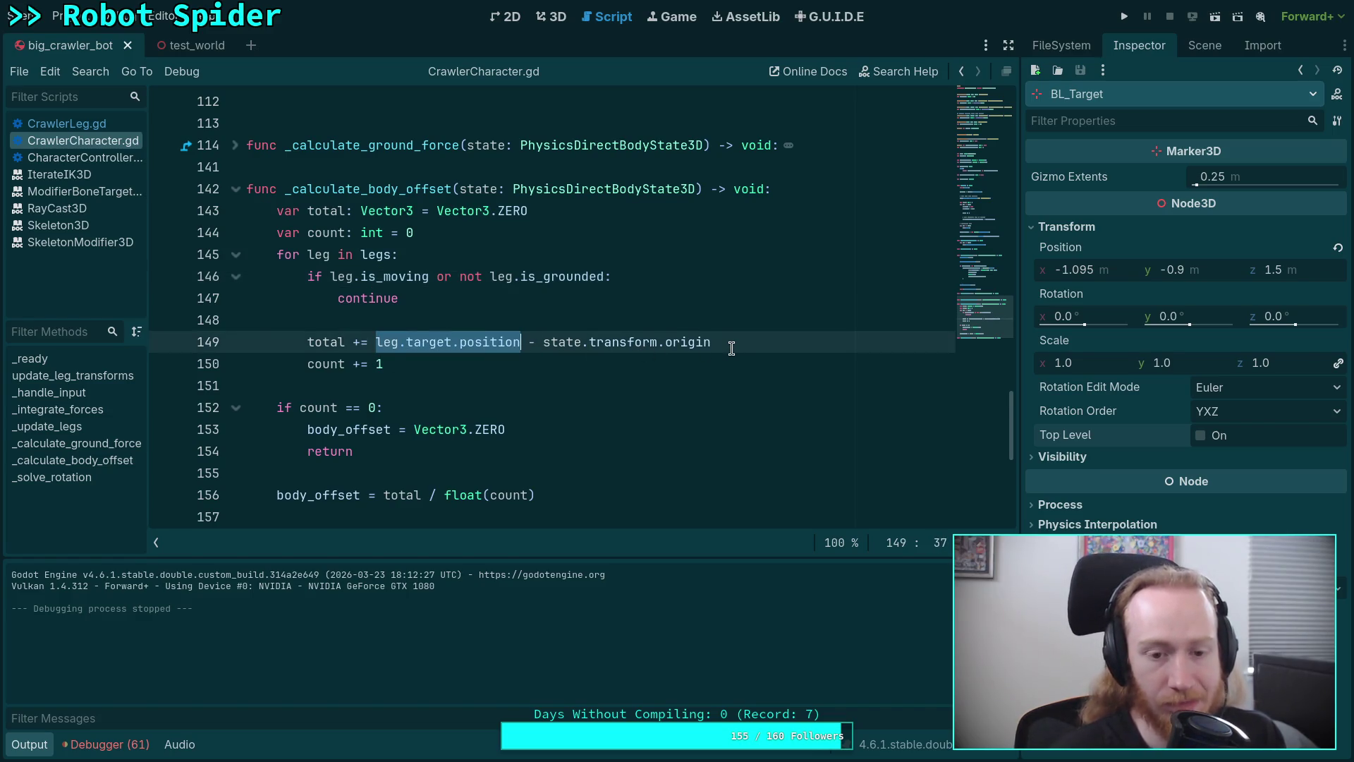
pyautogui.scroll(-1, 730, 350)
pyautogui.scroll(1, 719, 353)
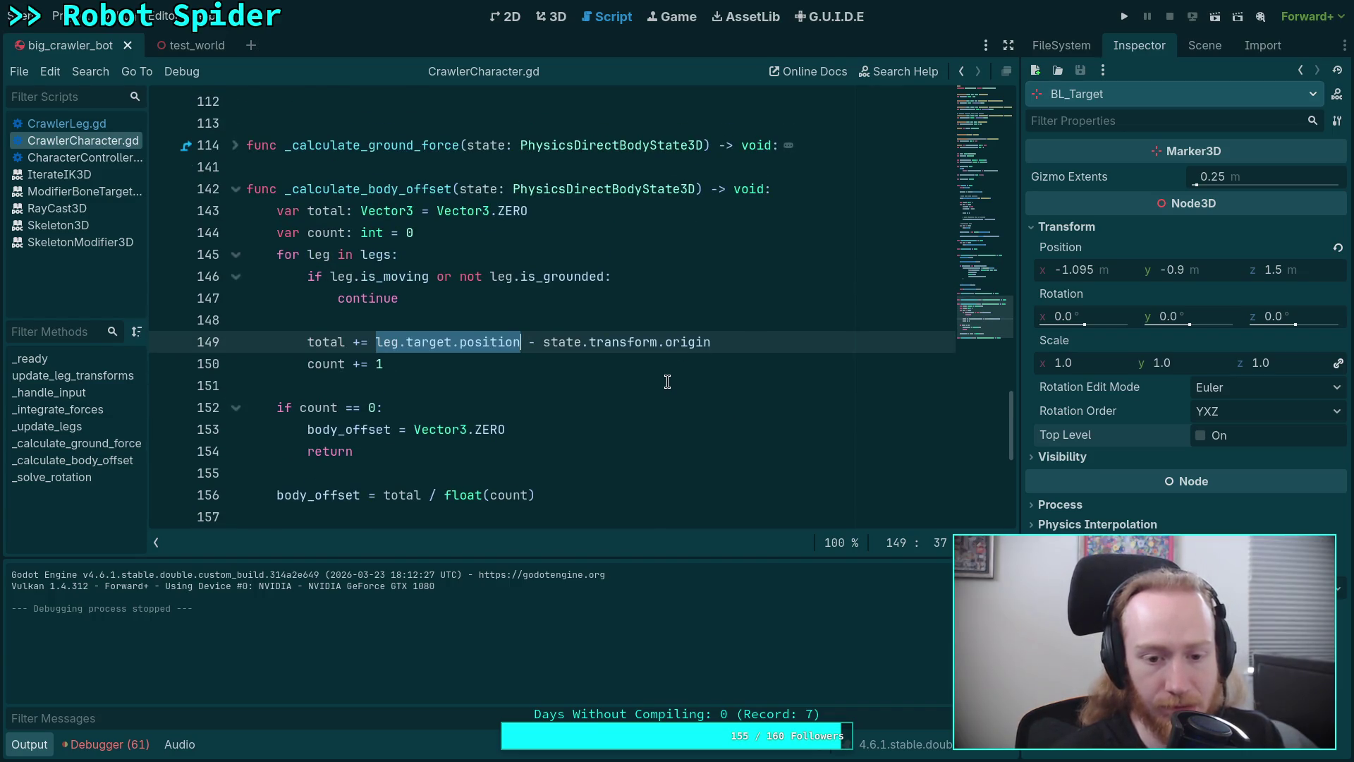
pyautogui.scroll(2, 667, 381)
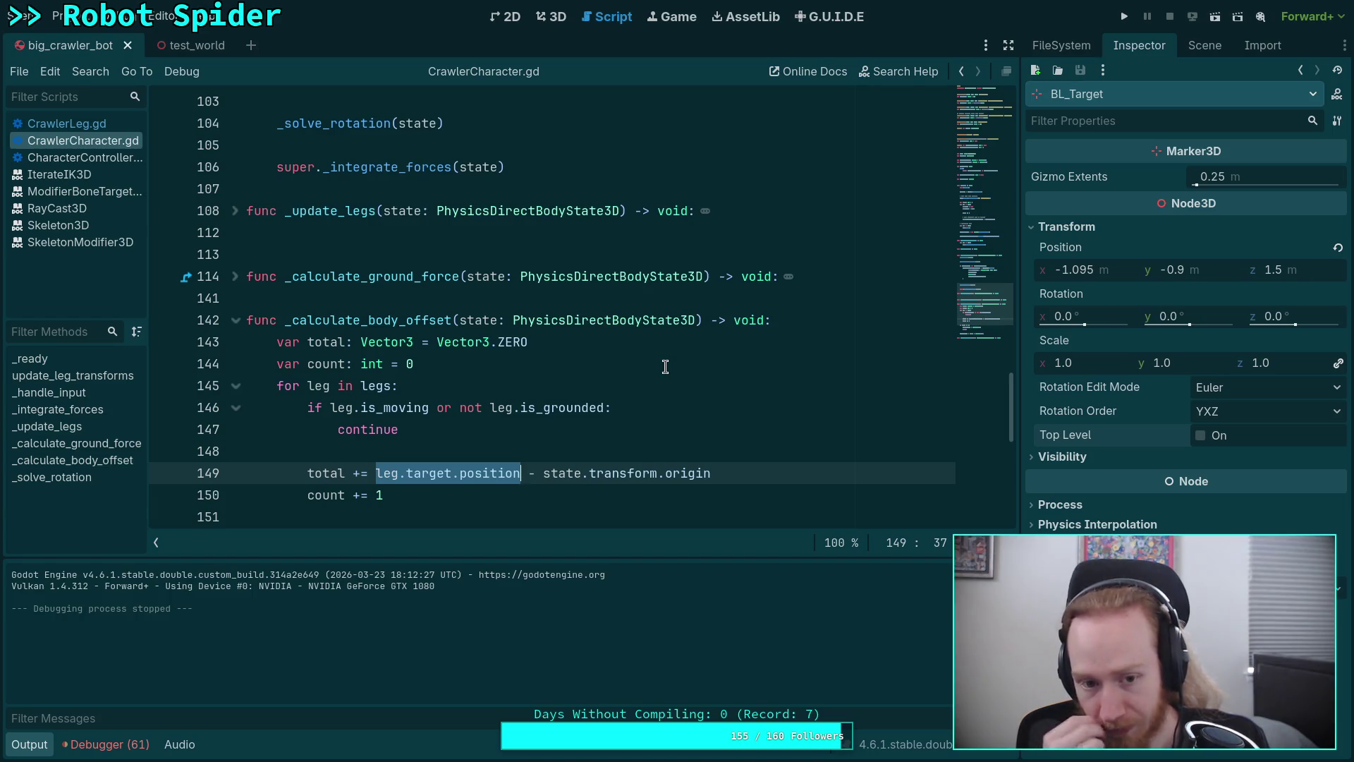
pyautogui.scroll(-2, 451, 360)
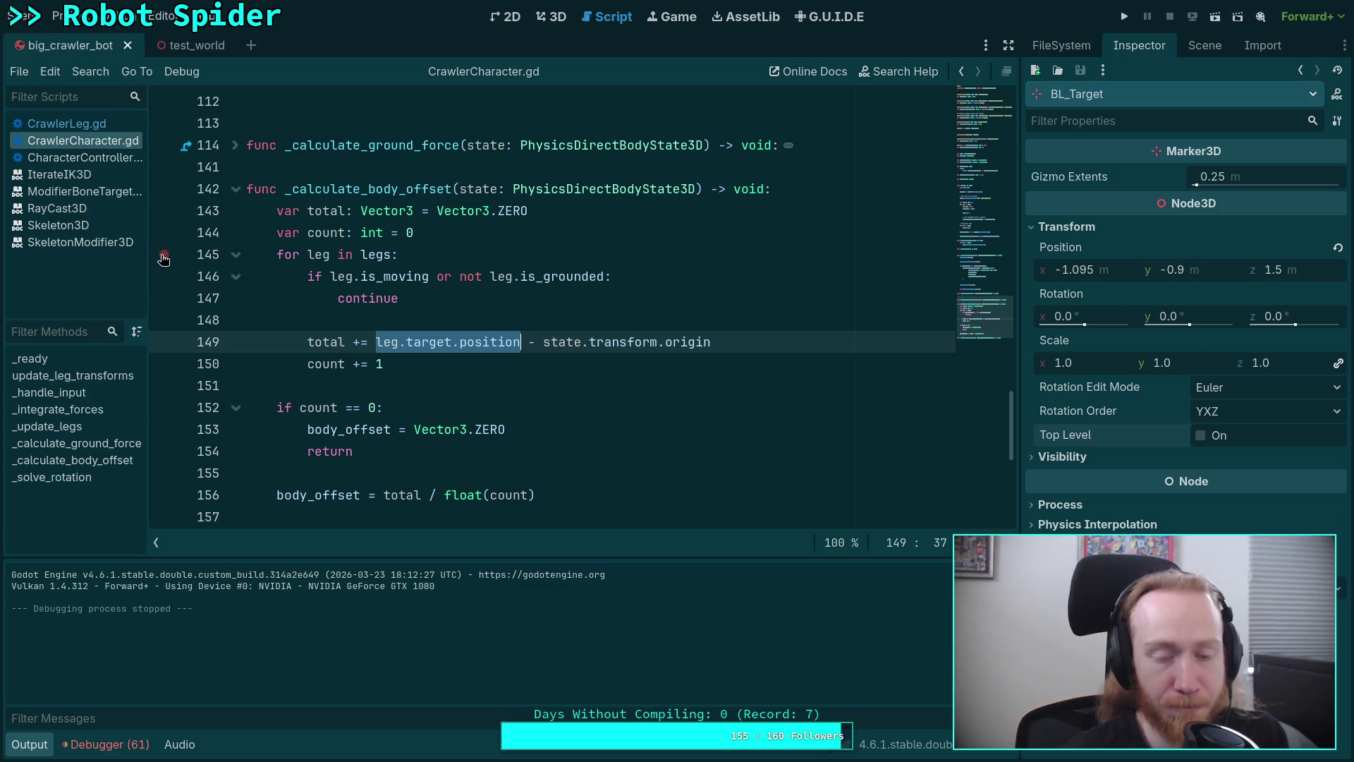
pyautogui.click(1126, 17)
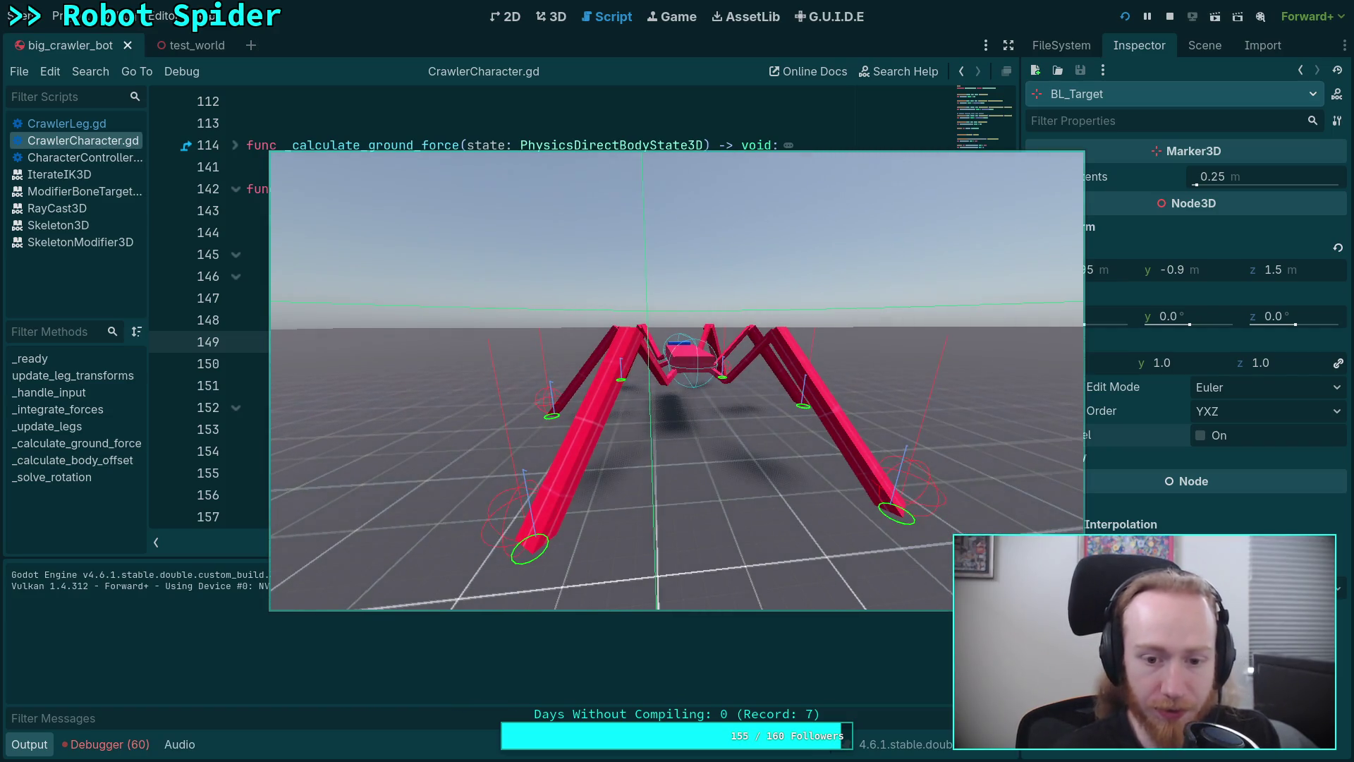
# Stop the game, inspect state.transform.origin on line 149, and return to the 3D view
pyautogui.click(1170, 17)
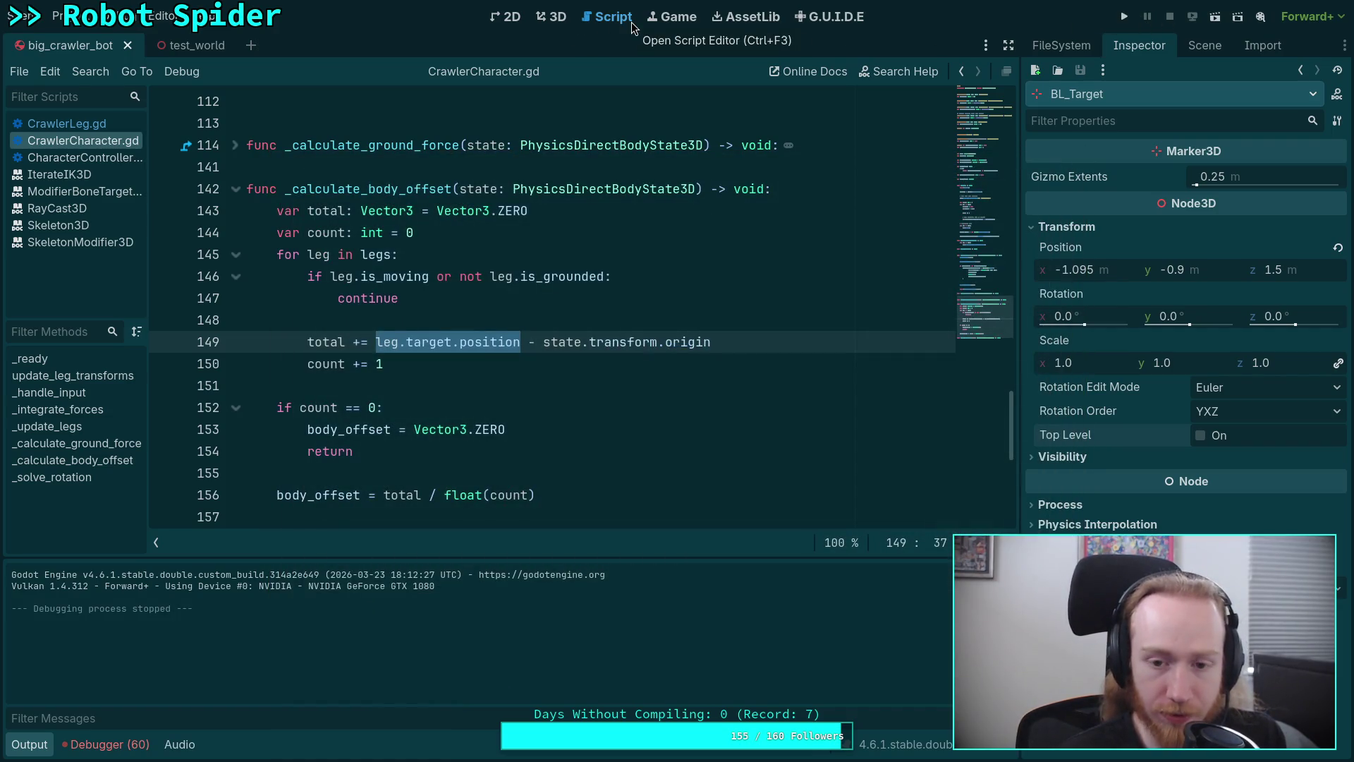
pyautogui.doubleClick(618, 342)
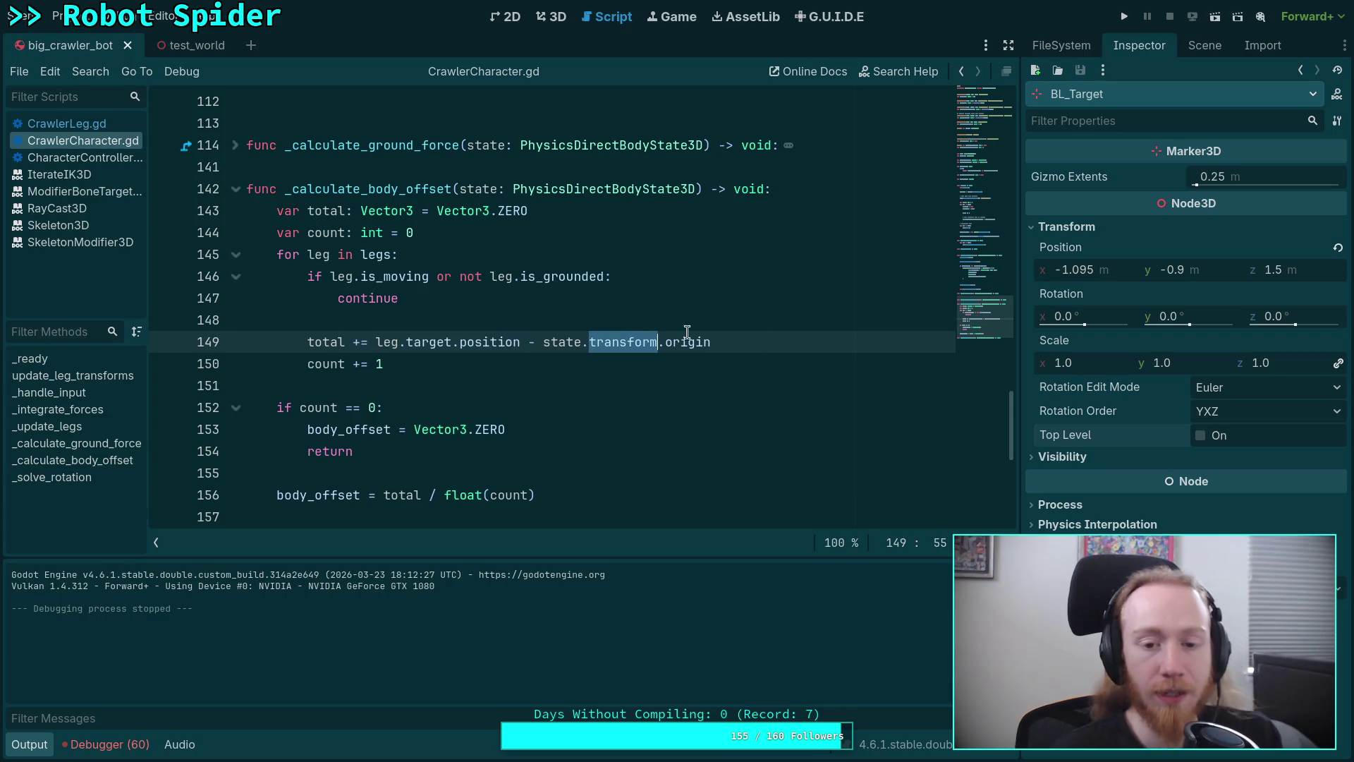
pyautogui.click(776, 337)
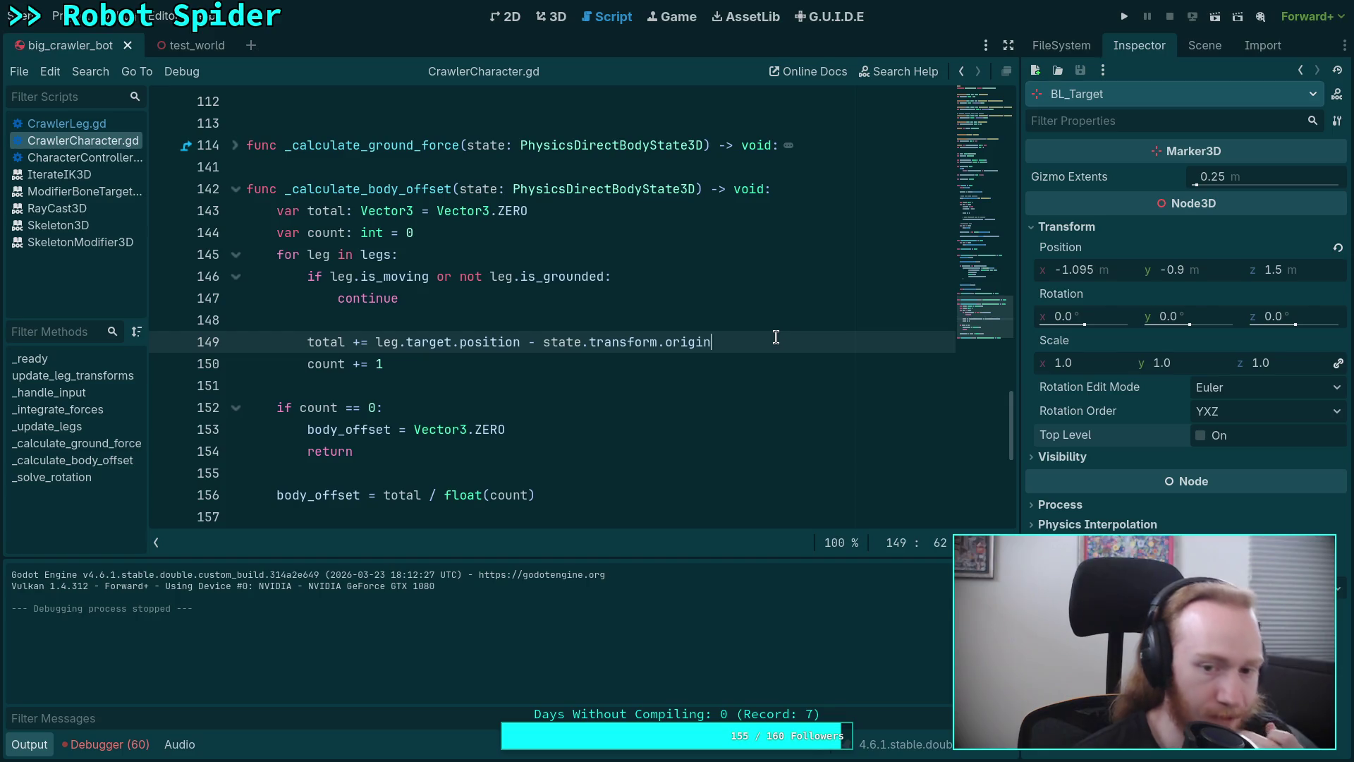
pyautogui.click(560, 25)
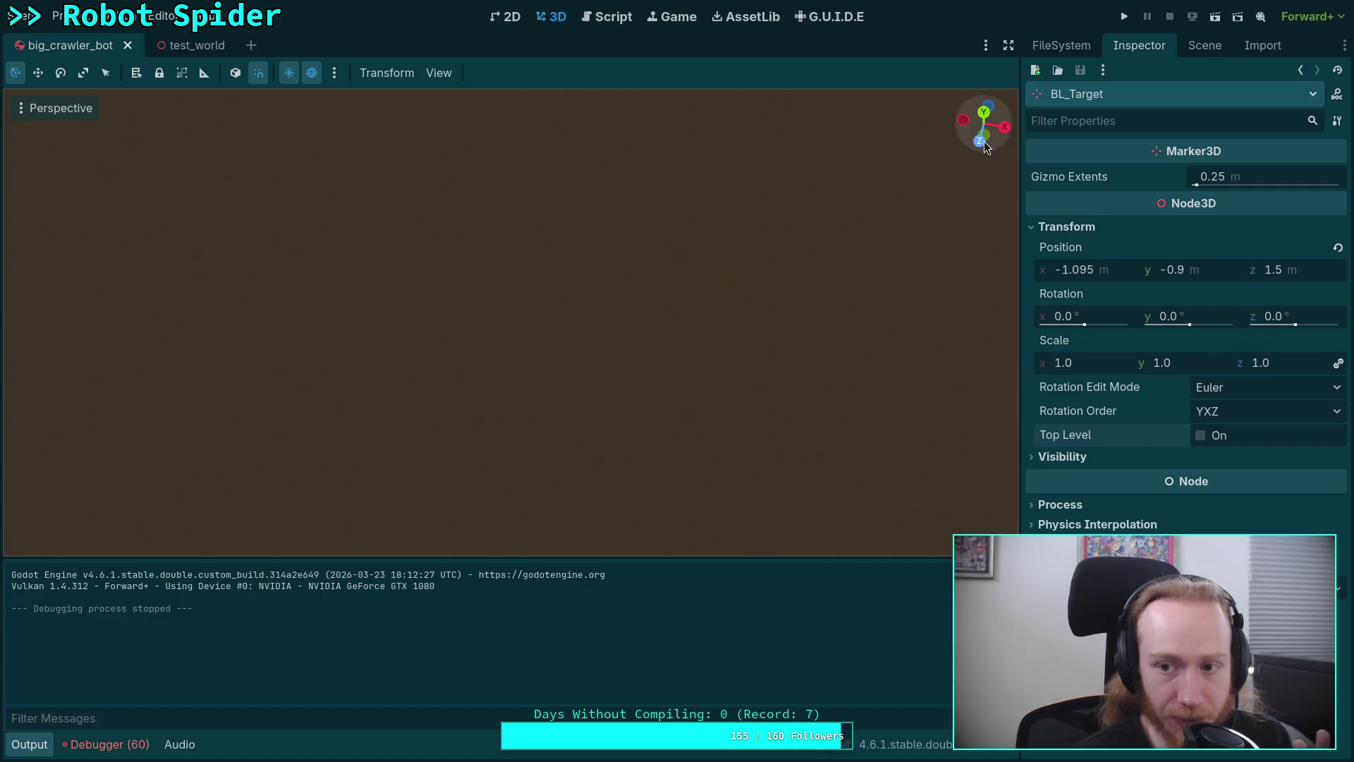
# In Front view, select the Marker3D at the bot's centre and delete it
pyautogui.click(980, 141)
pyautogui.scroll(-8, 583, 228)
pyautogui.scroll(10, 536, 196)
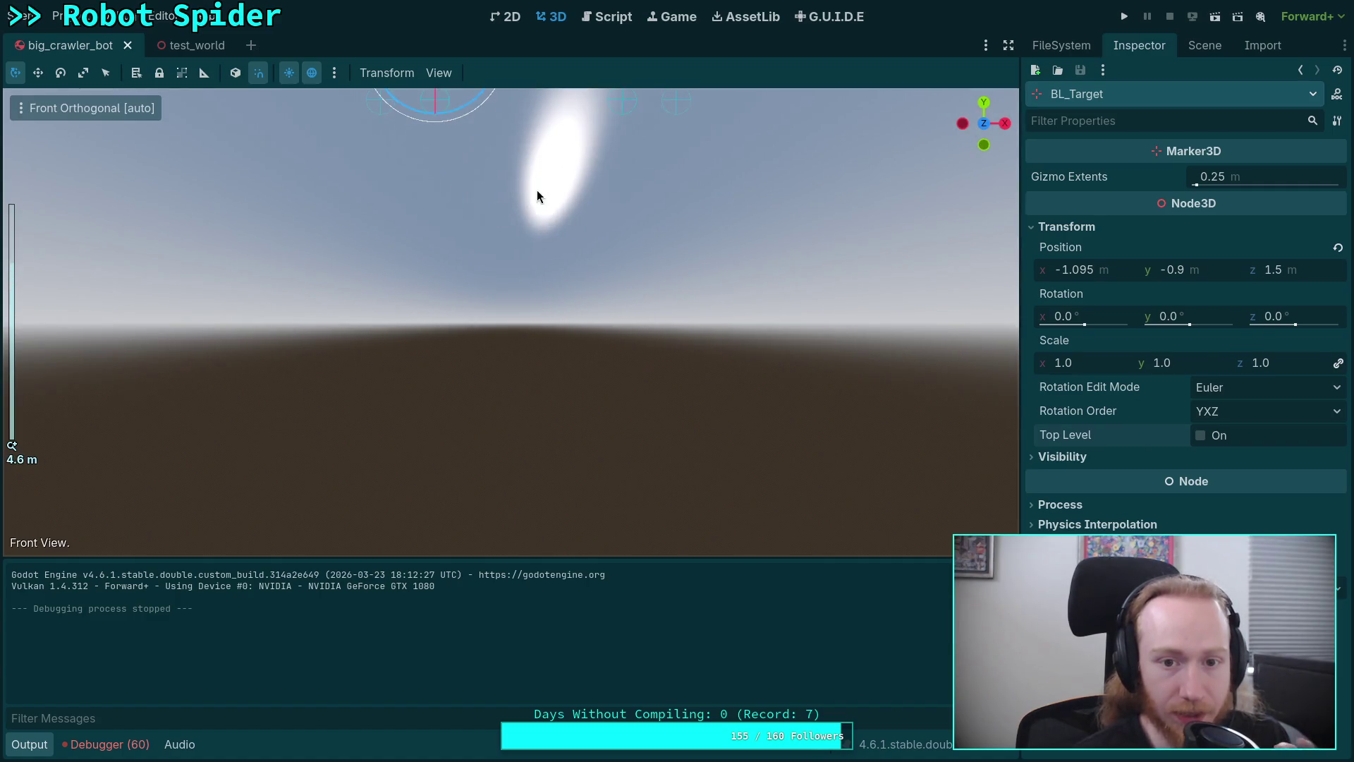
pyautogui.scroll(5, 514, 384)
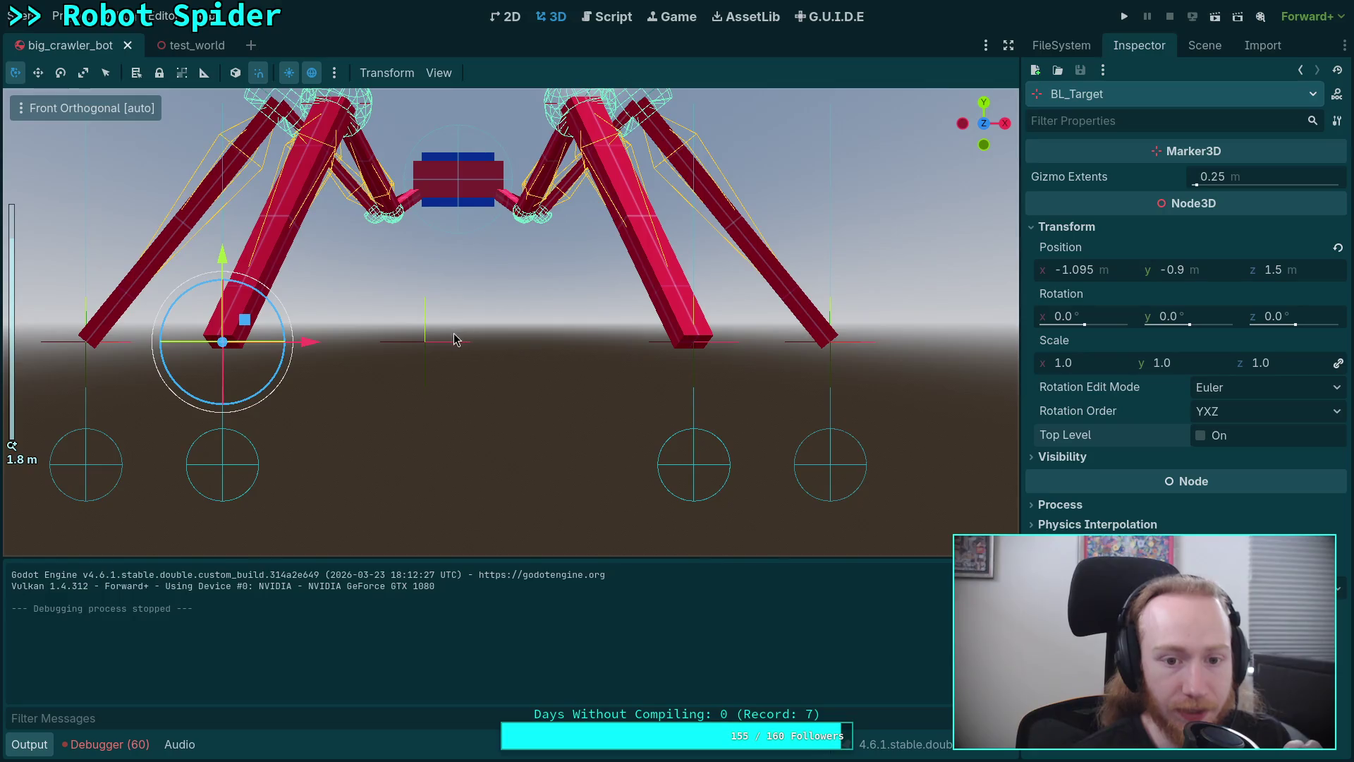
pyautogui.click(421, 346)
pyautogui.press('Delete')
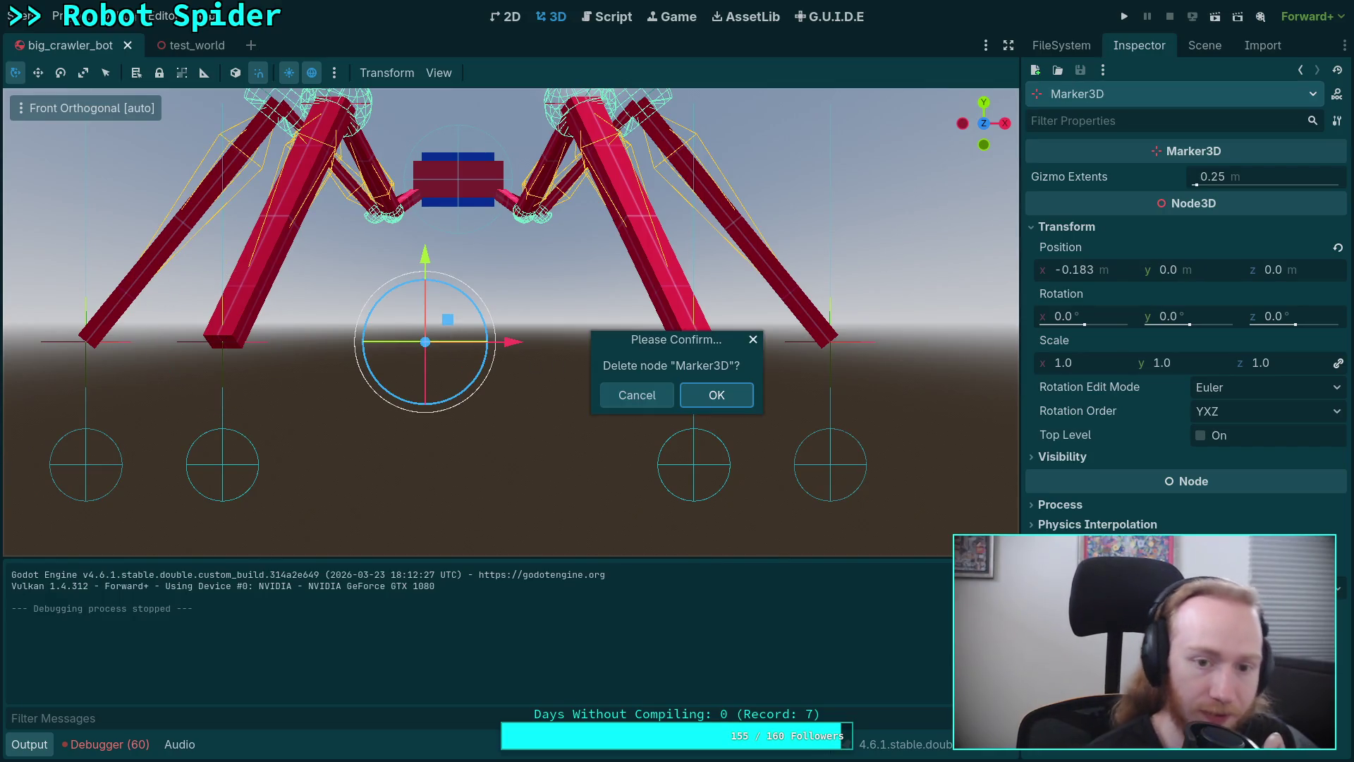
pyautogui.press('Return')
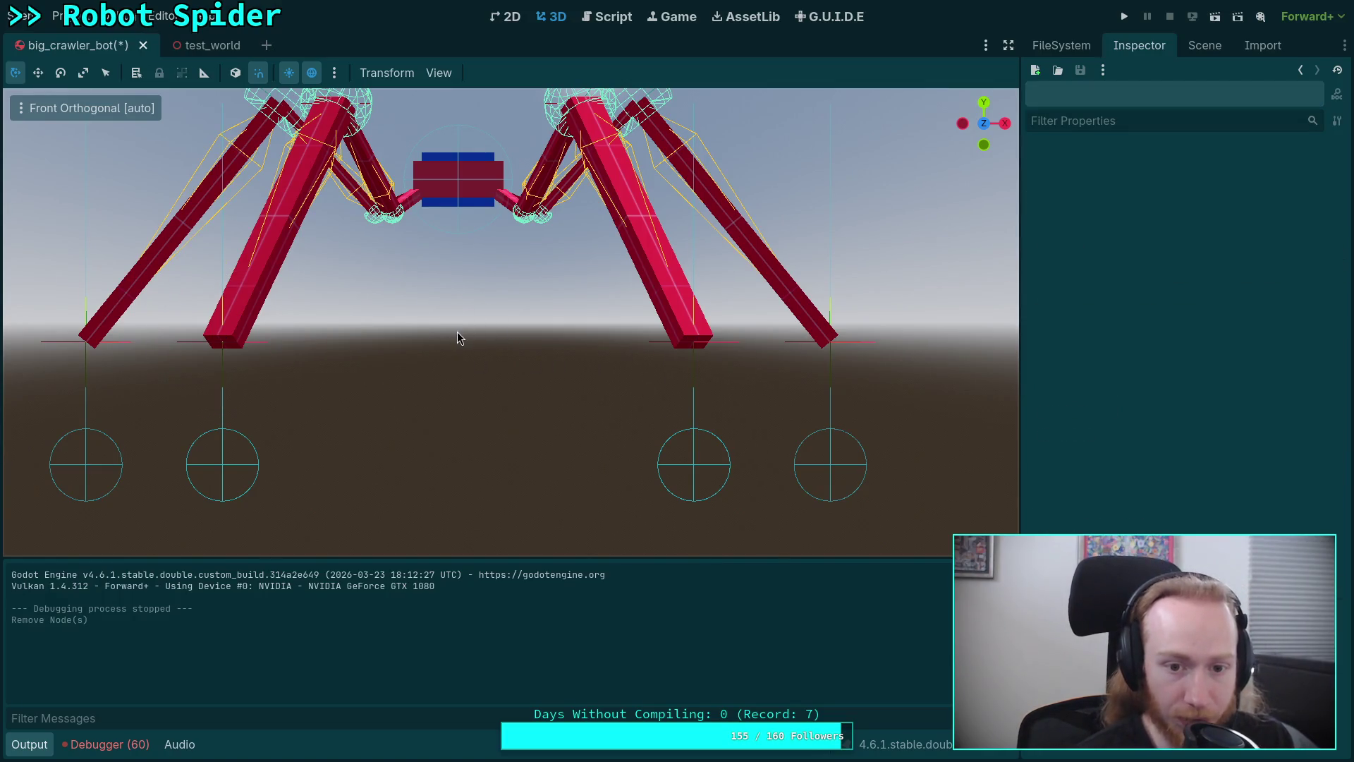
pyautogui.moveTo(457, 331); pyautogui.dragTo(494, 416)
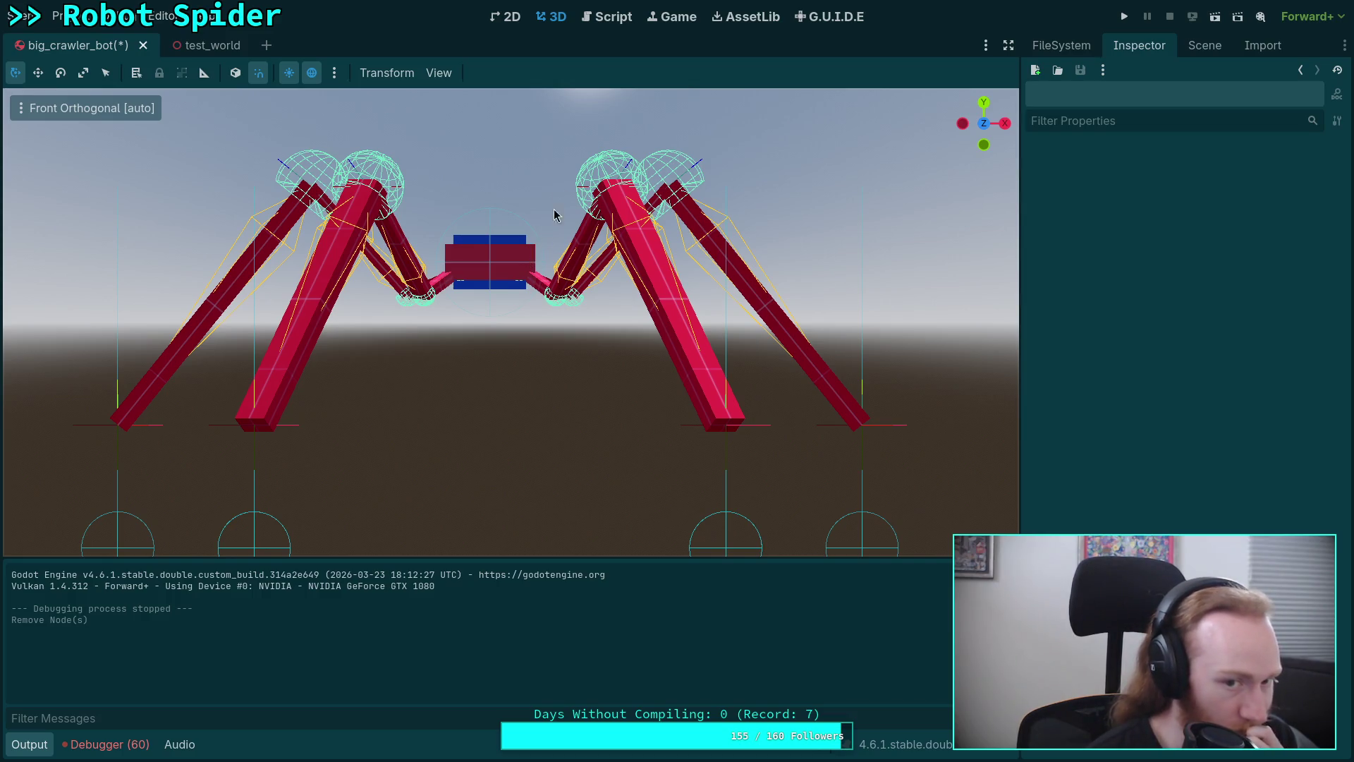
pyautogui.click(614, 18)
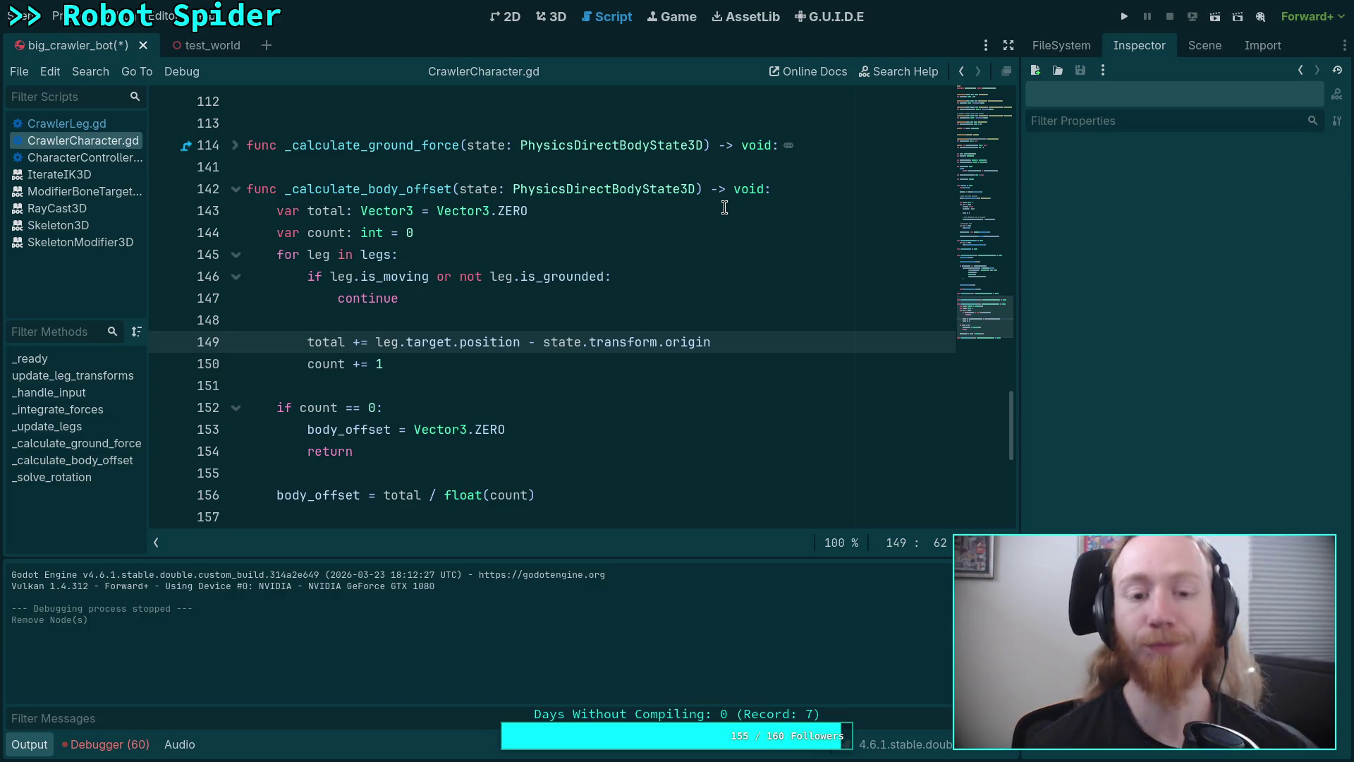
# Save the crawler bot scene and run the spider game again
pyautogui.press('F5')
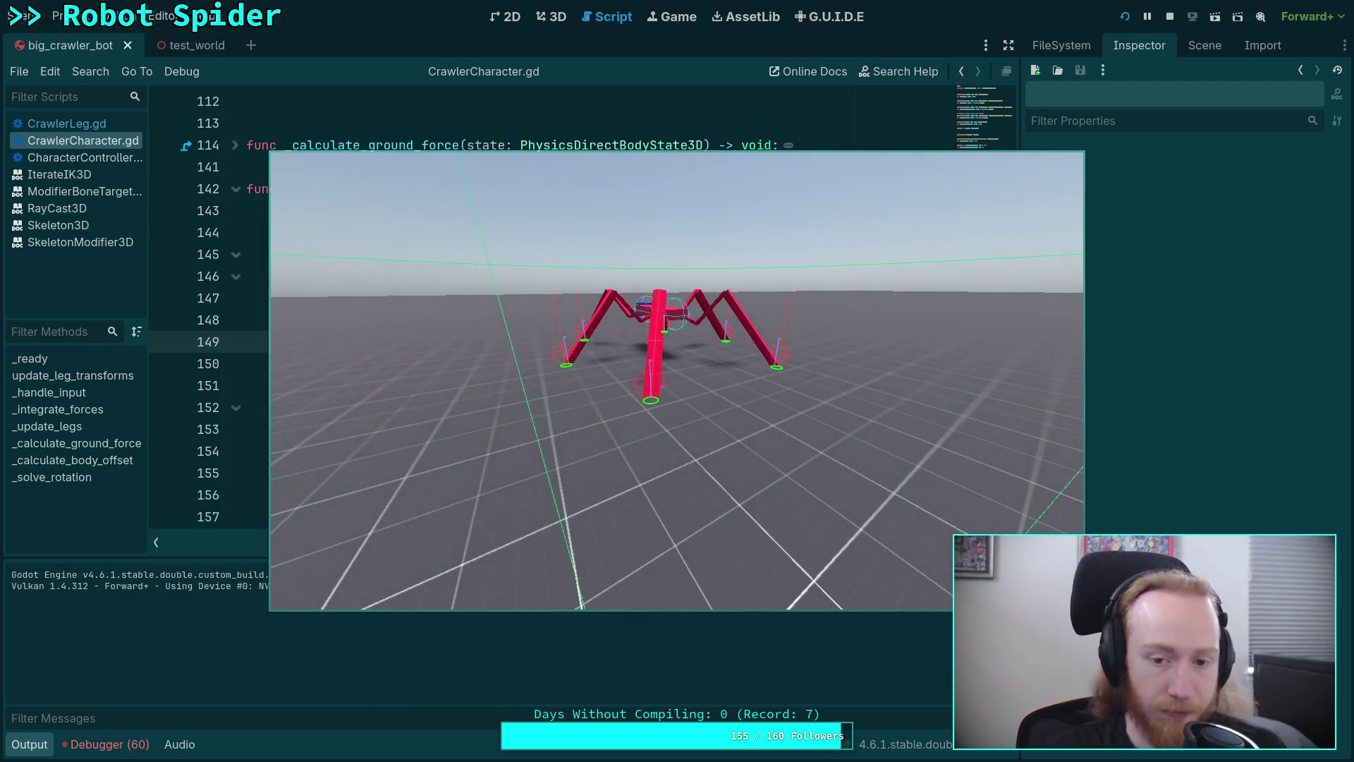
# Slow the running spider game to 0.25 time scale, then stop it
pyautogui.press('t')
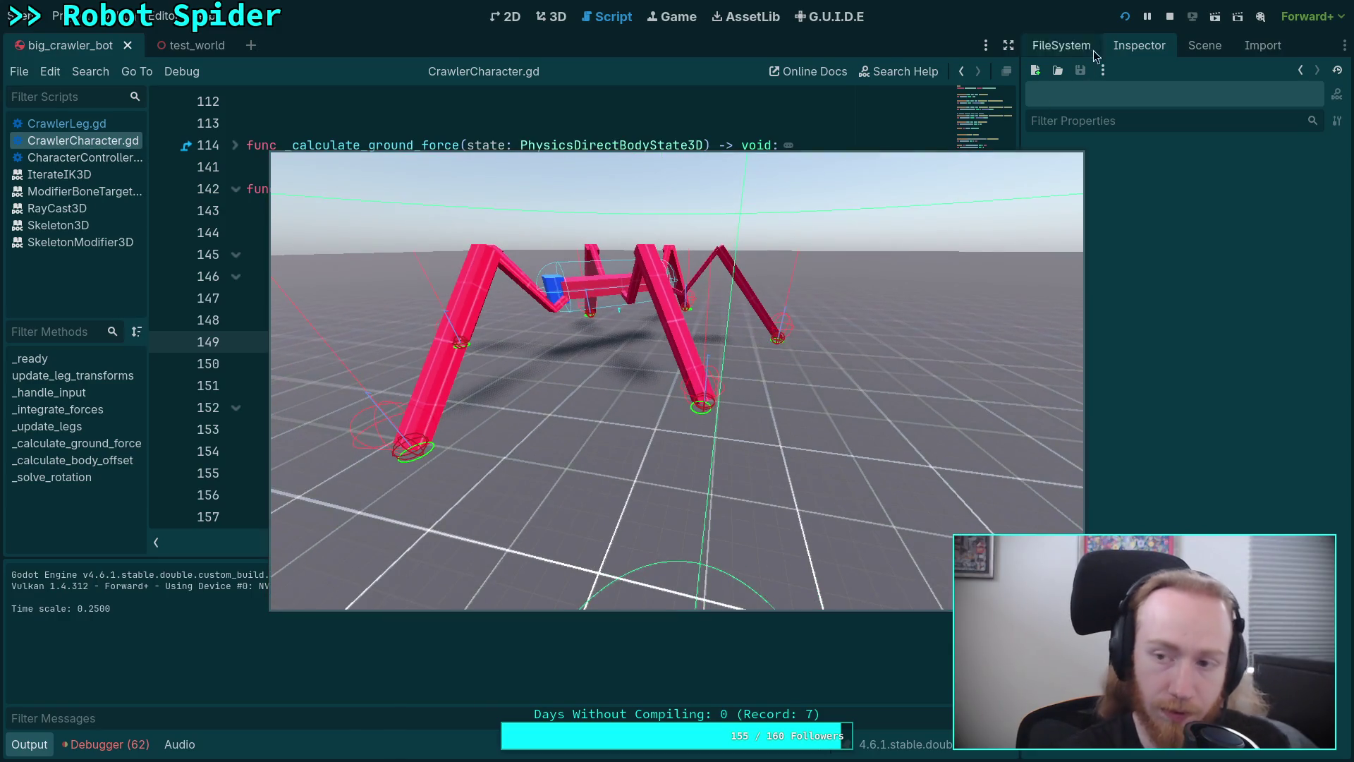
pyautogui.click(1170, 16)
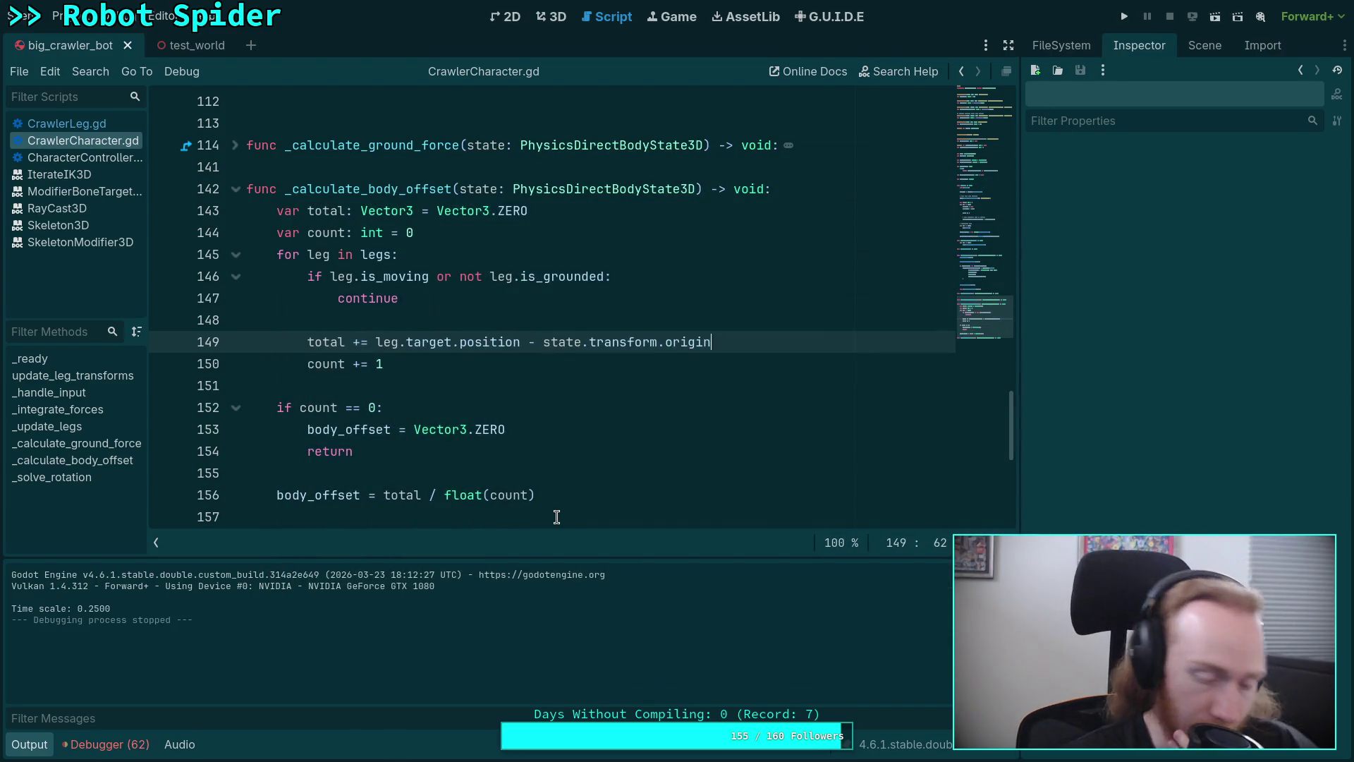
# Rerun the game, walk and turn the spider toward the camera, then restore full speed
pyautogui.click(1125, 16)
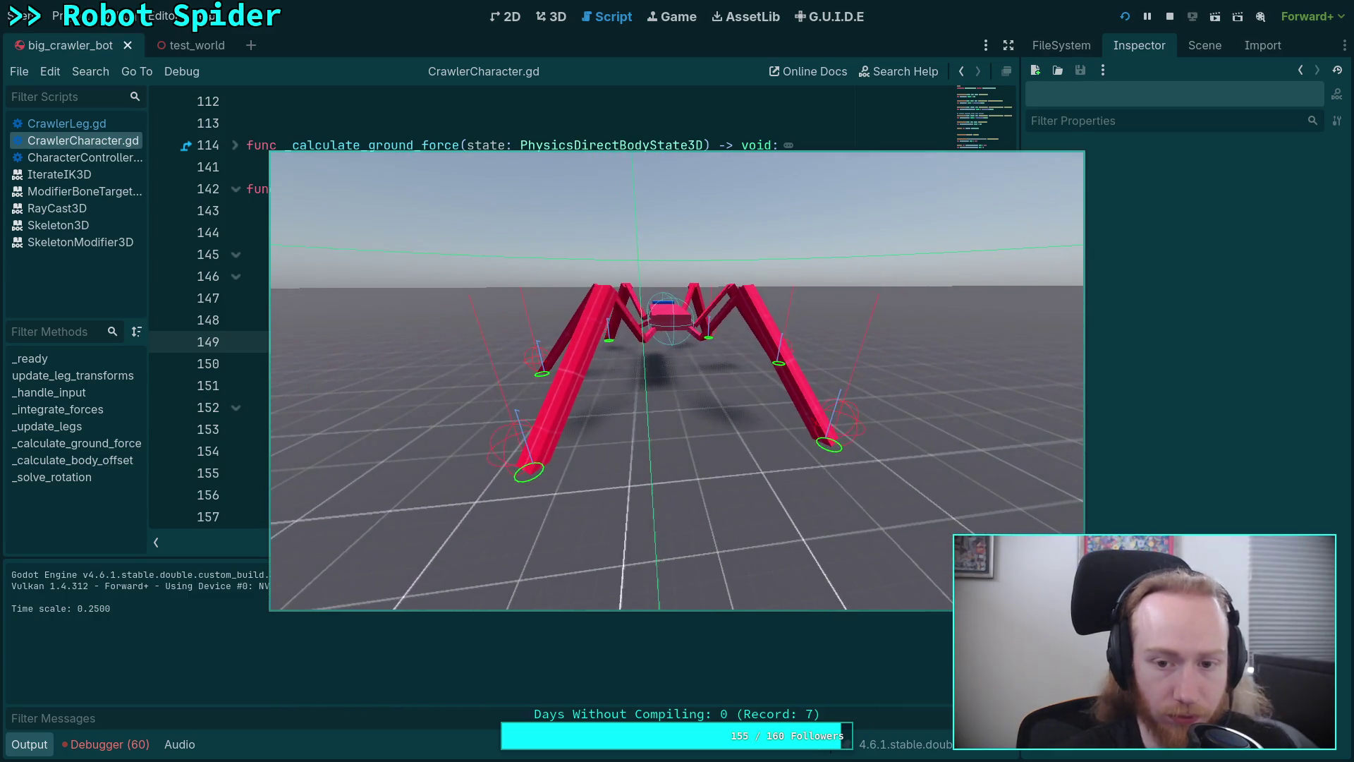
pyautogui.press('w')
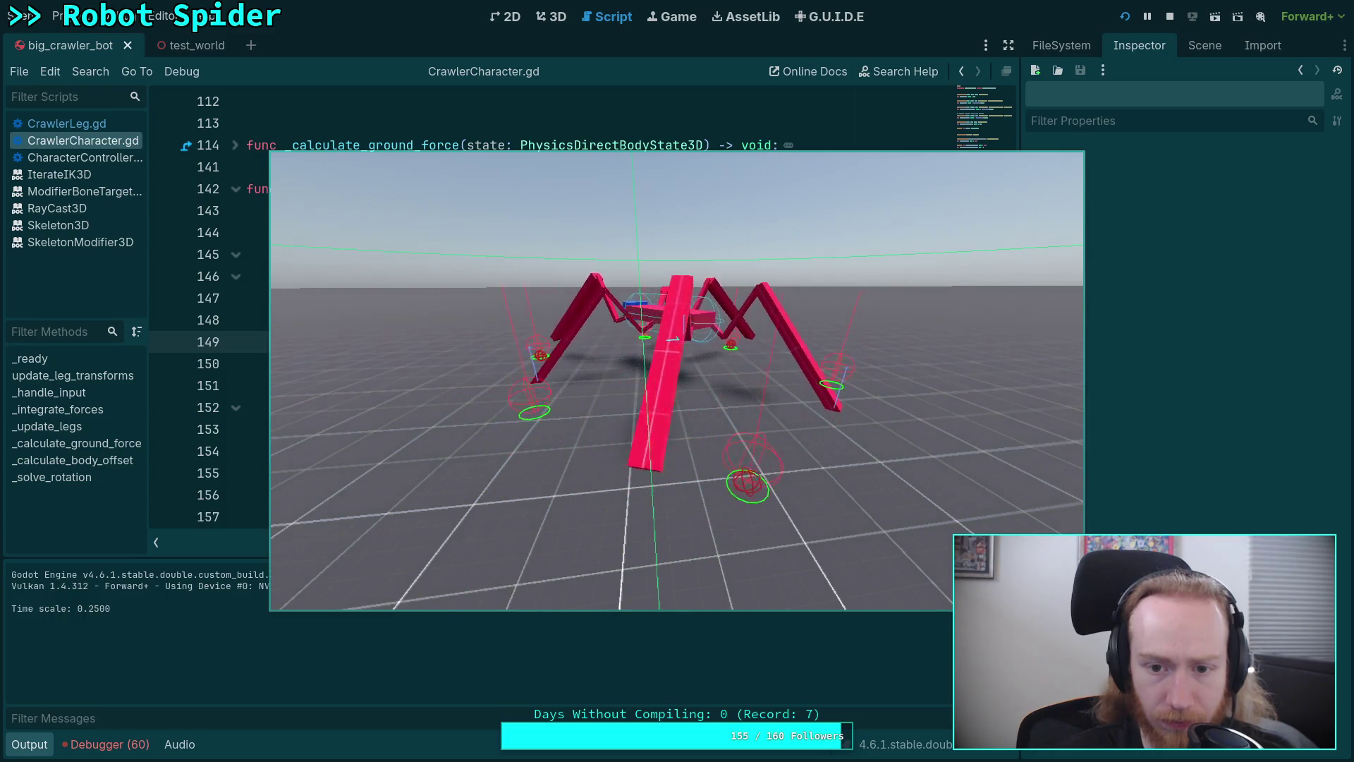
pyautogui.press('w')
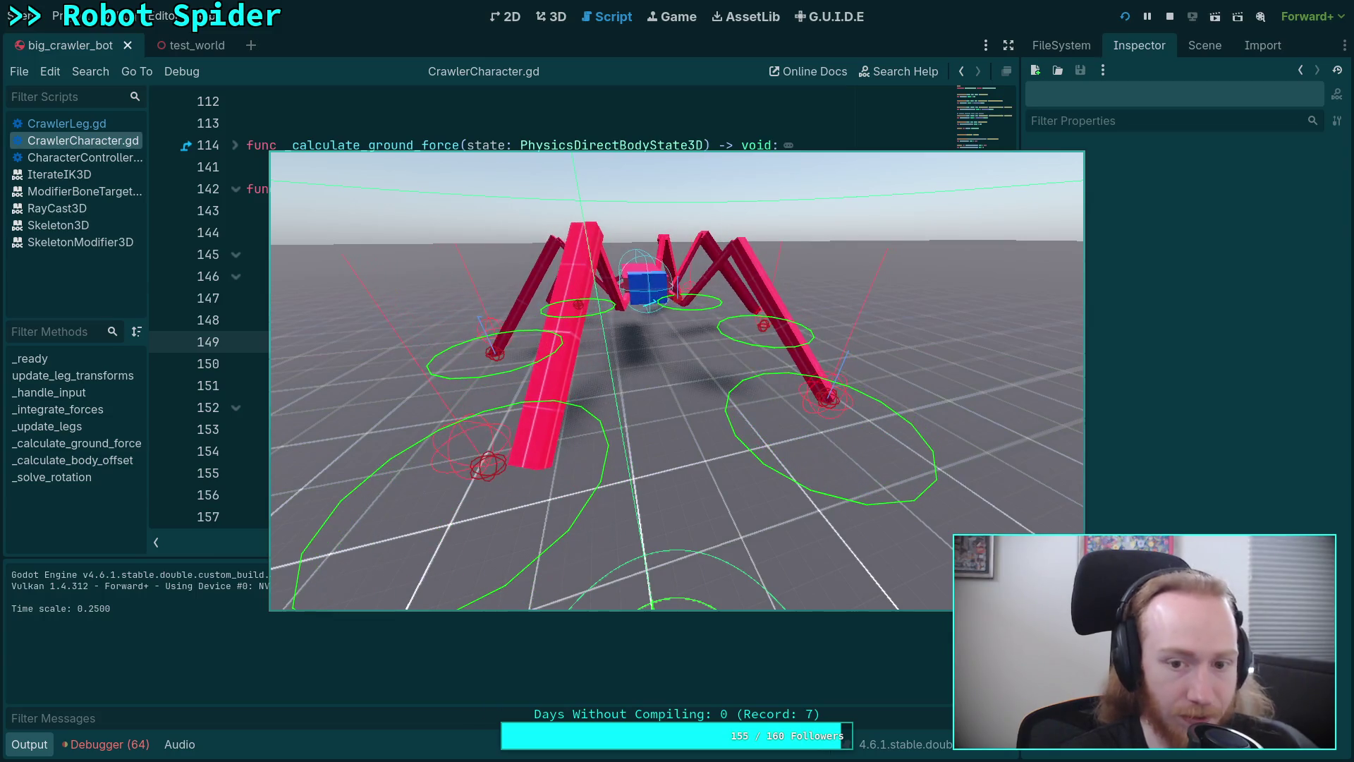
pyautogui.press('t')
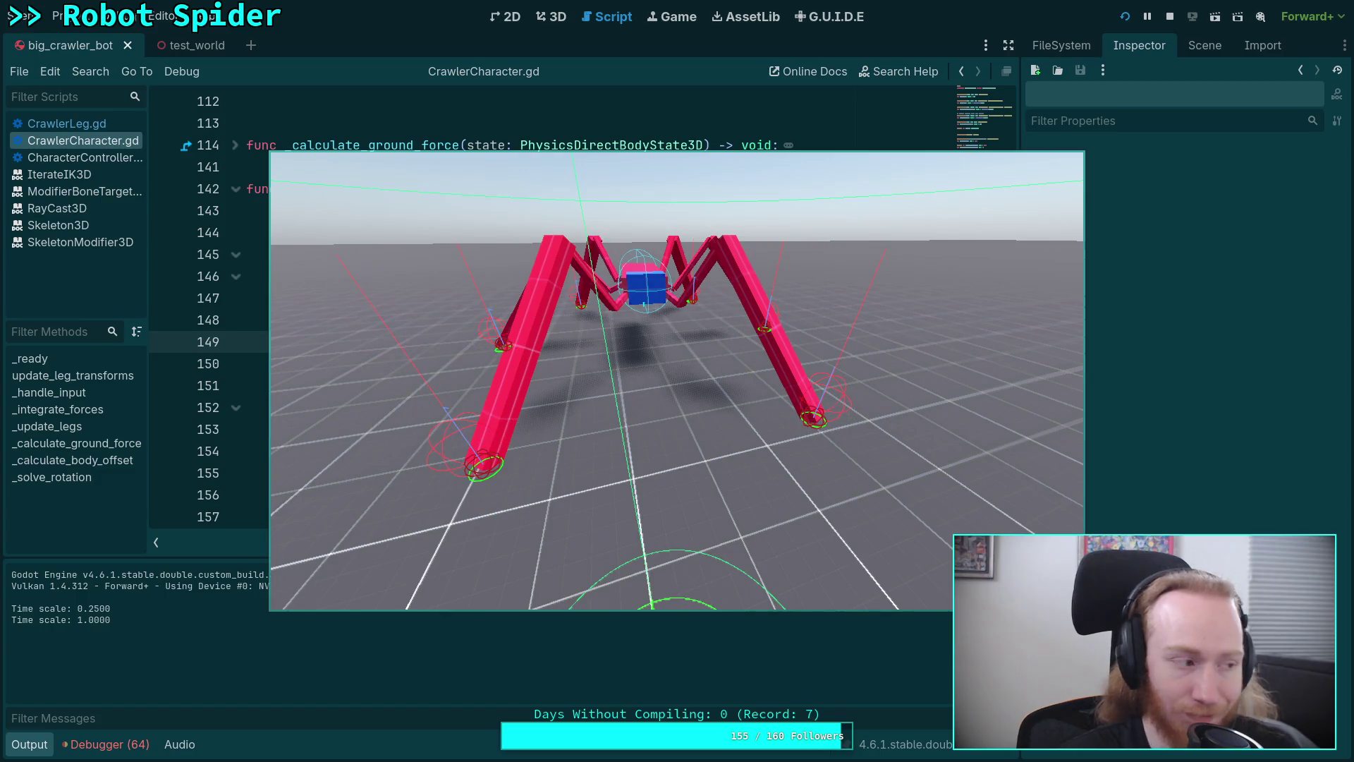
# Drop the game back to 0.25 time scale and stop the run with F8
pyautogui.press('t')
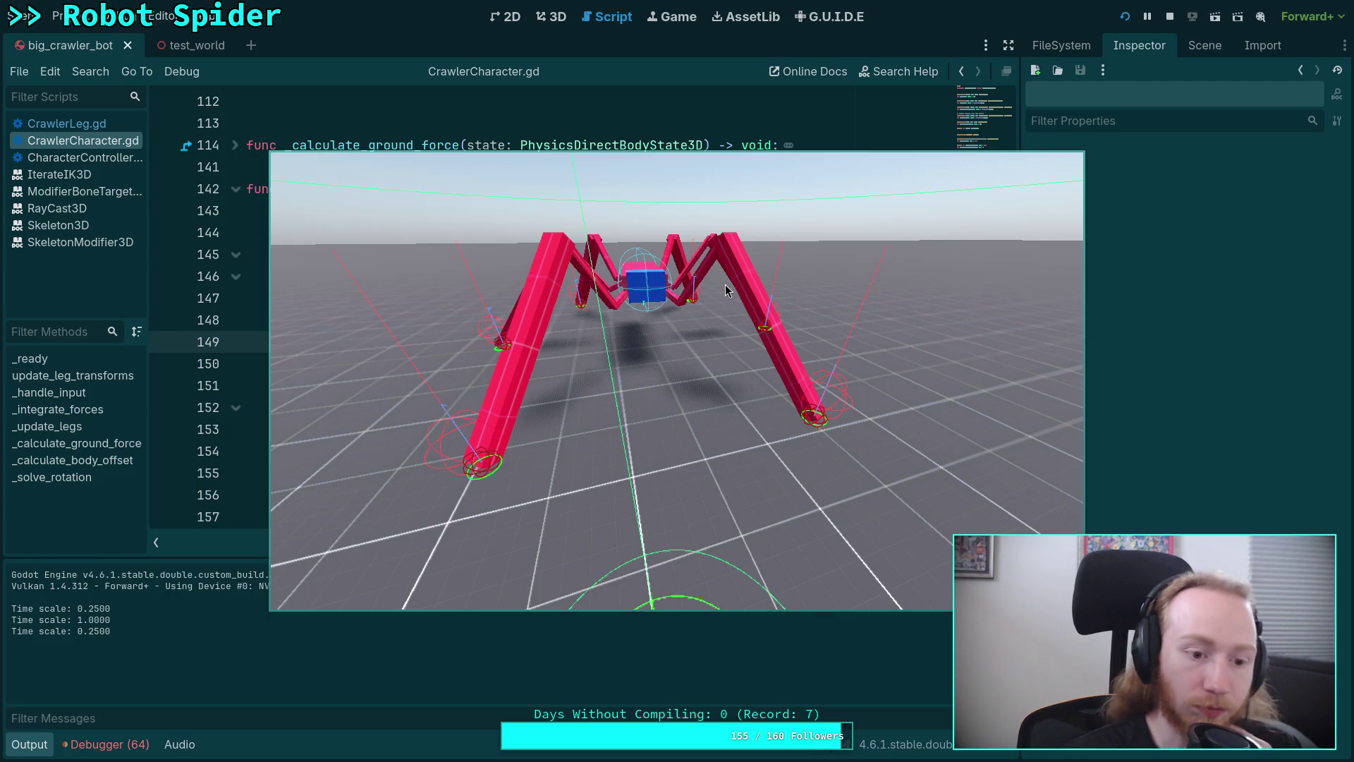
pyautogui.press('F8')
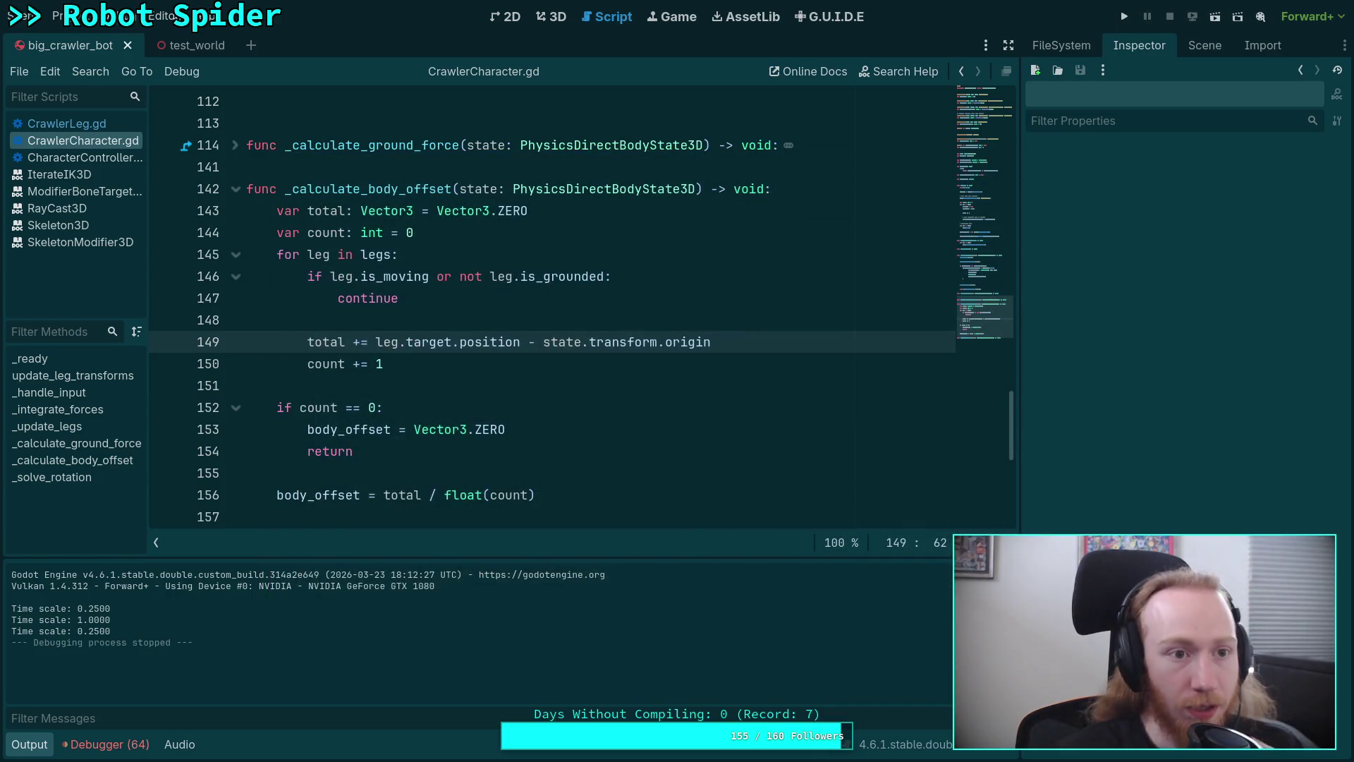
# Raise Physics > Common Physics Ticks per Second from 60 to 64, then run the game
pyautogui.click(60, 16)
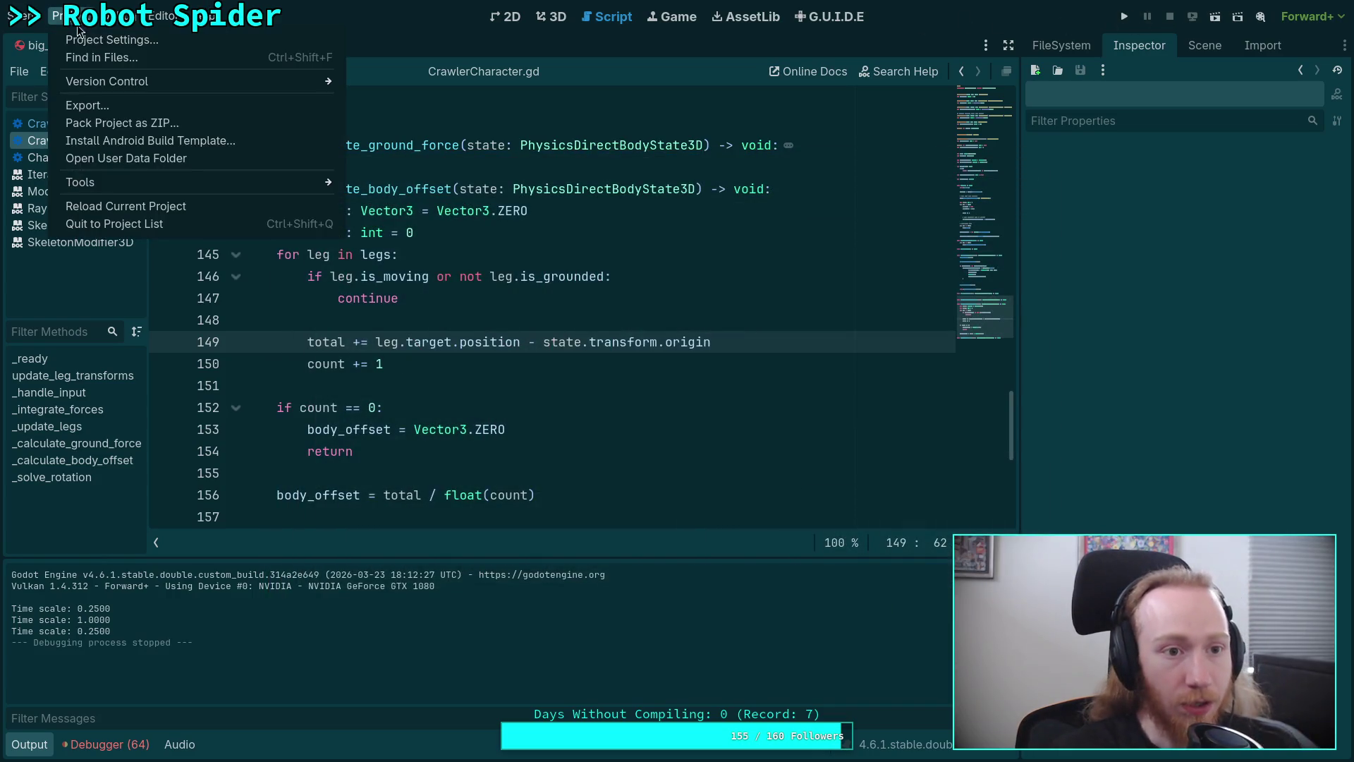
pyautogui.click(141, 36)
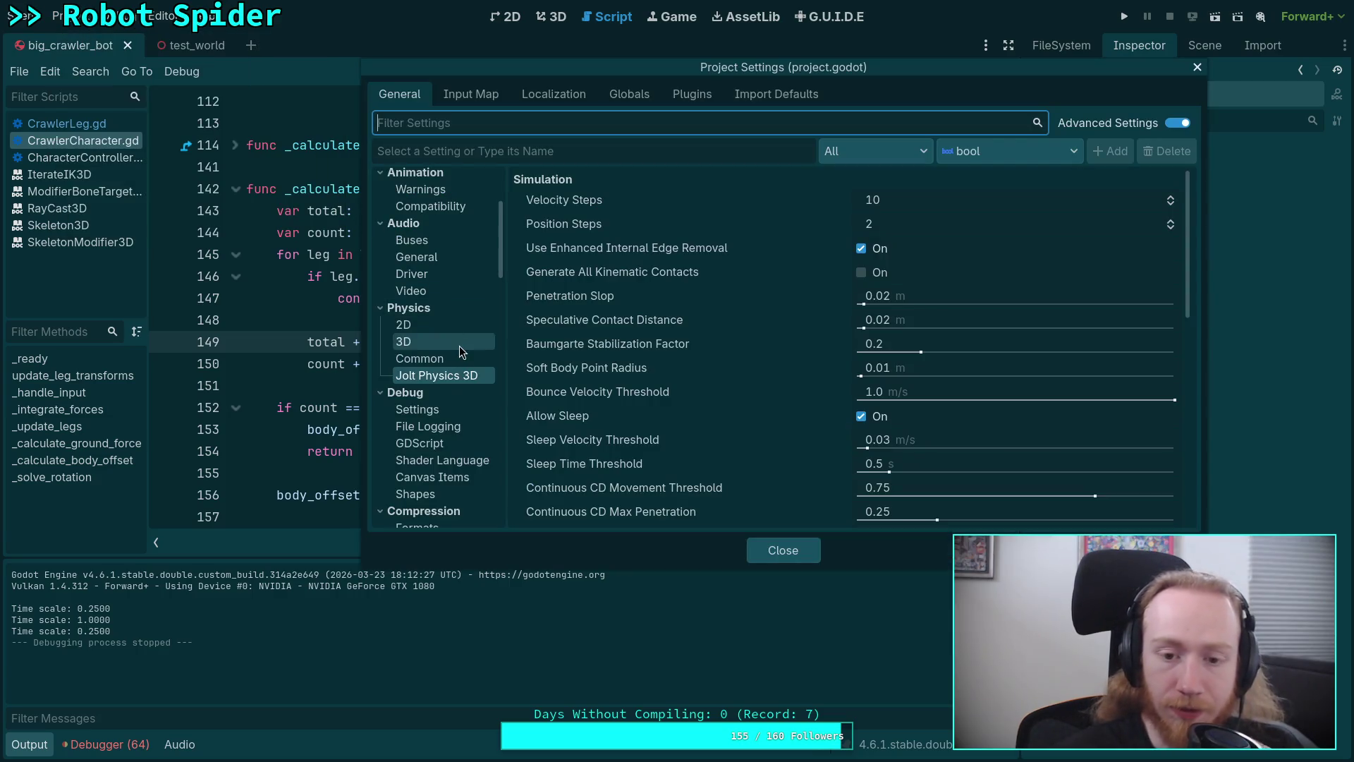
pyautogui.scroll(-2, 452, 342)
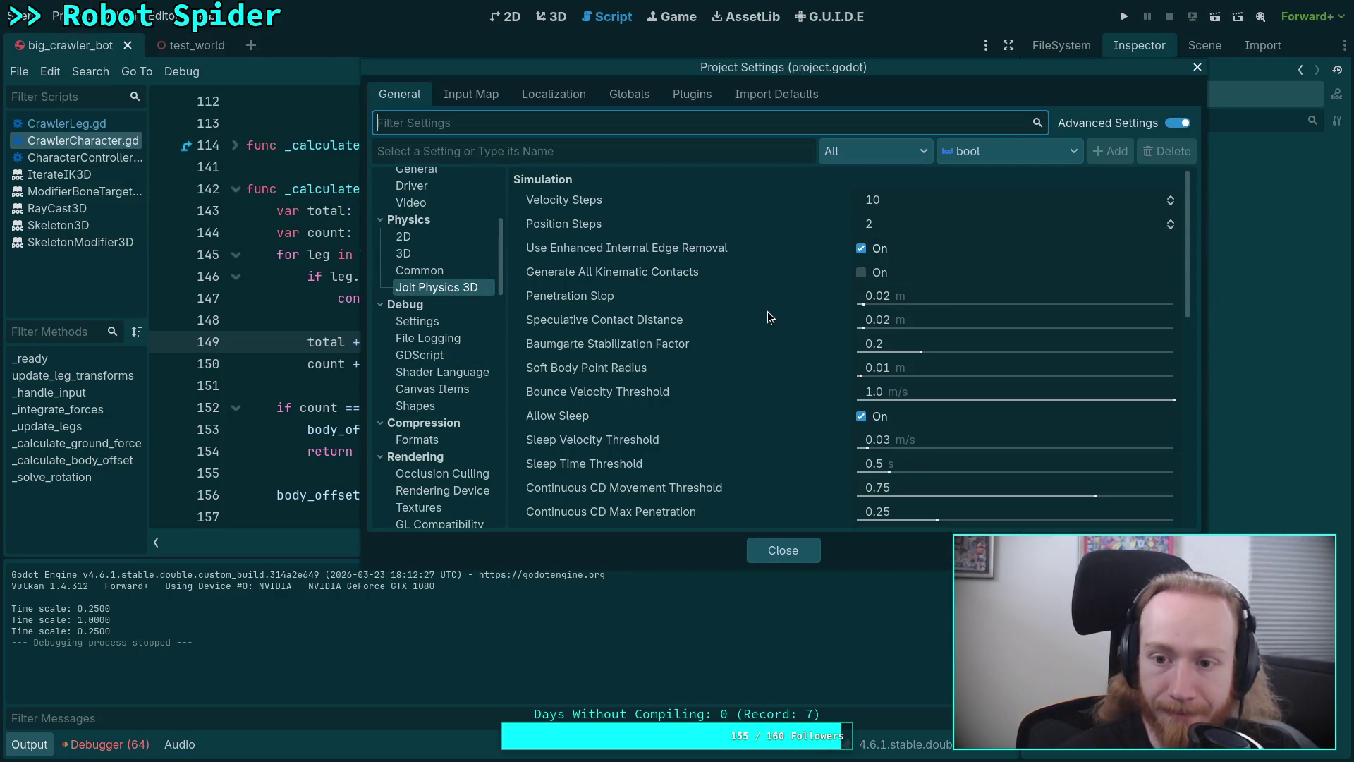
pyautogui.scroll(-10, 801, 318)
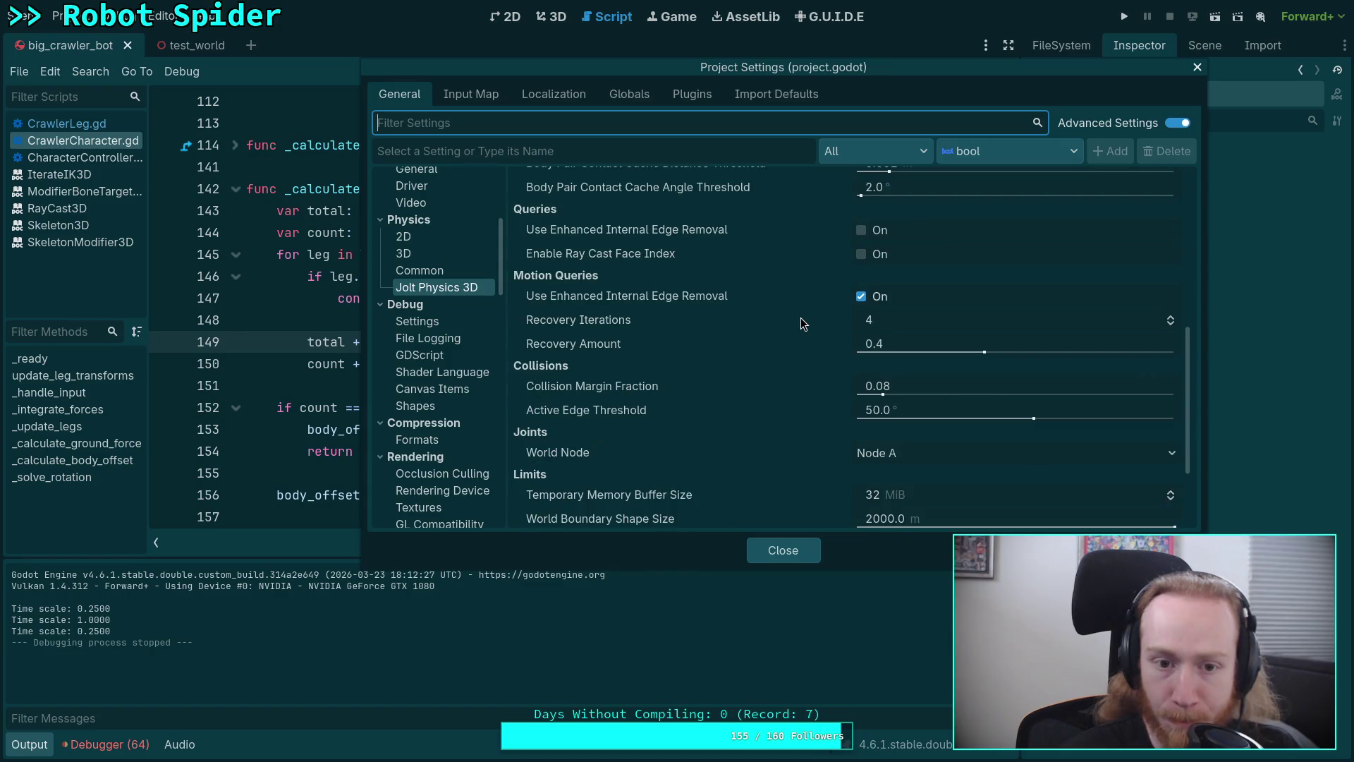
pyautogui.click(416, 253)
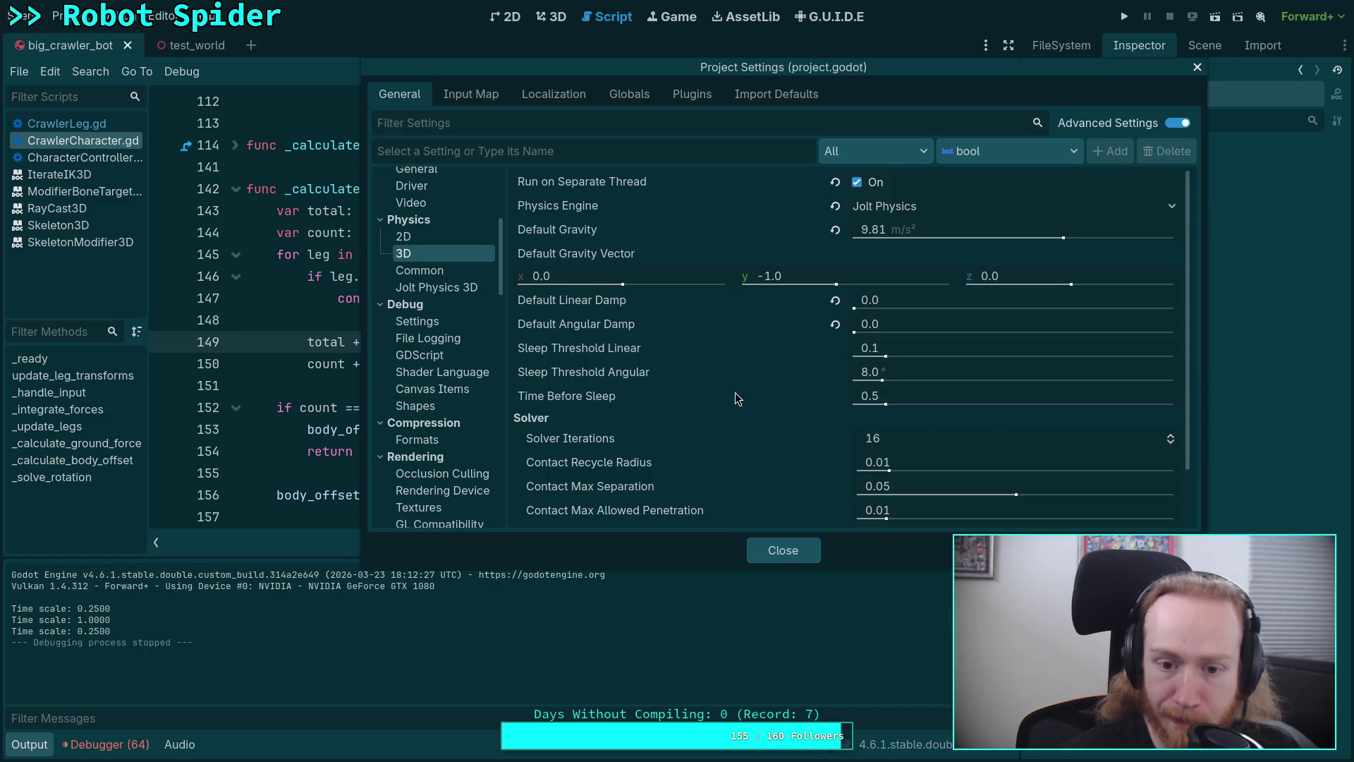
pyautogui.scroll(-2, 748, 390)
pyautogui.scroll(2, 654, 393)
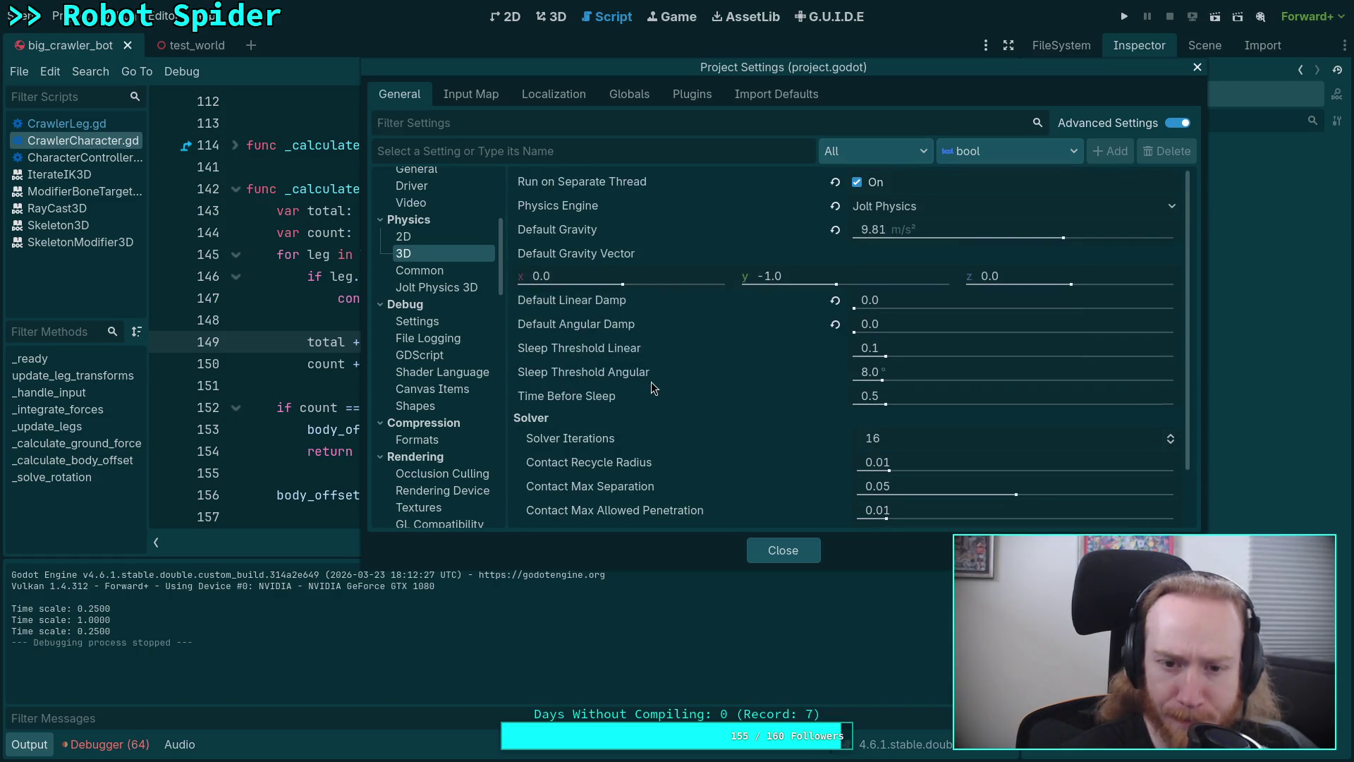
pyautogui.click(436, 270)
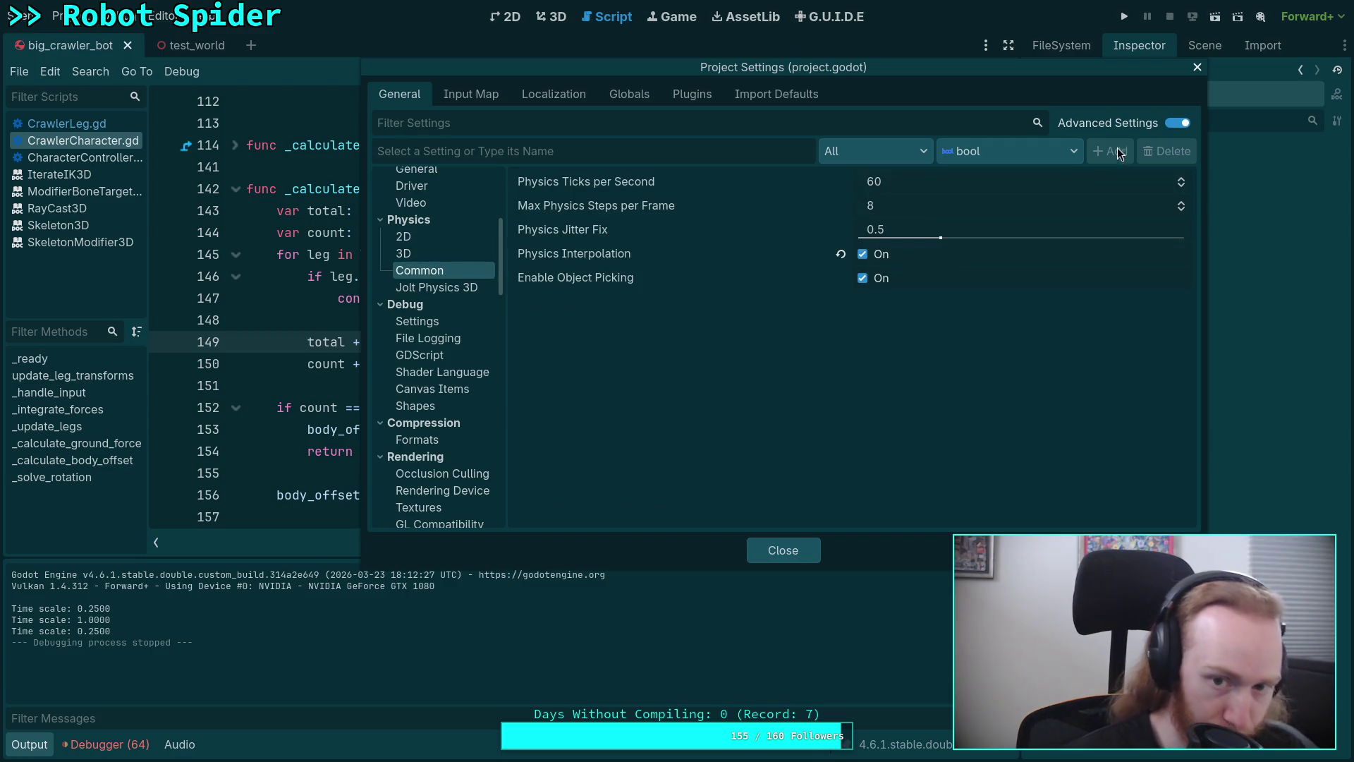
pyautogui.click(1183, 179)
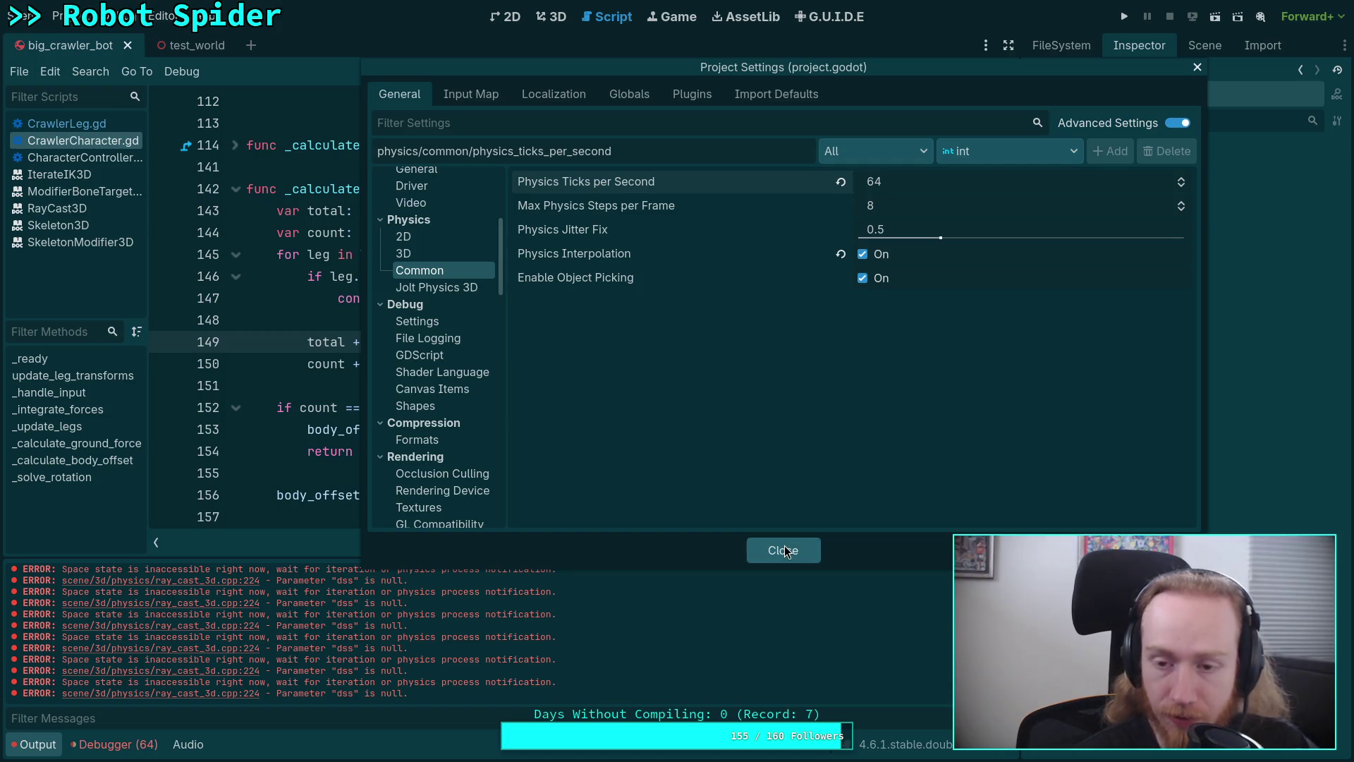
pyautogui.moveTo(617, 210)
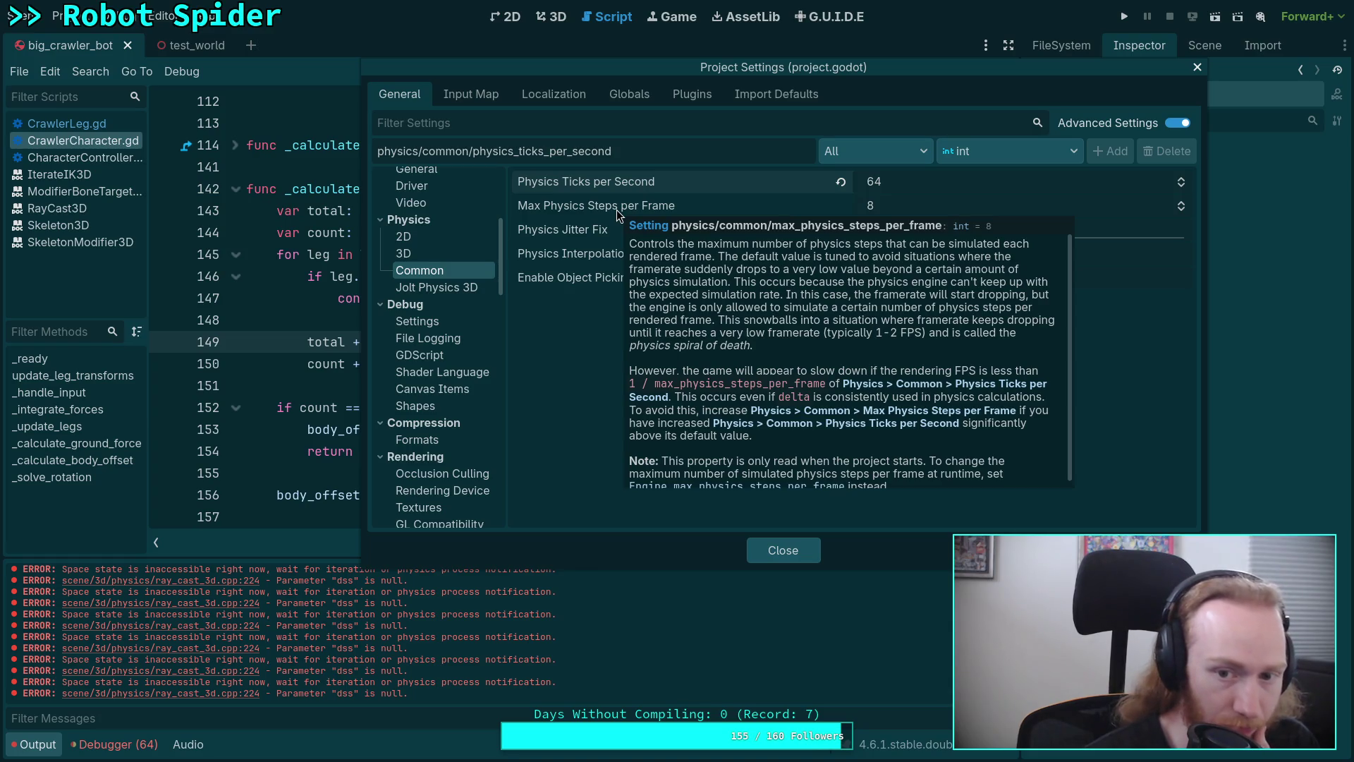
pyautogui.click(771, 548)
pyautogui.press('F5')
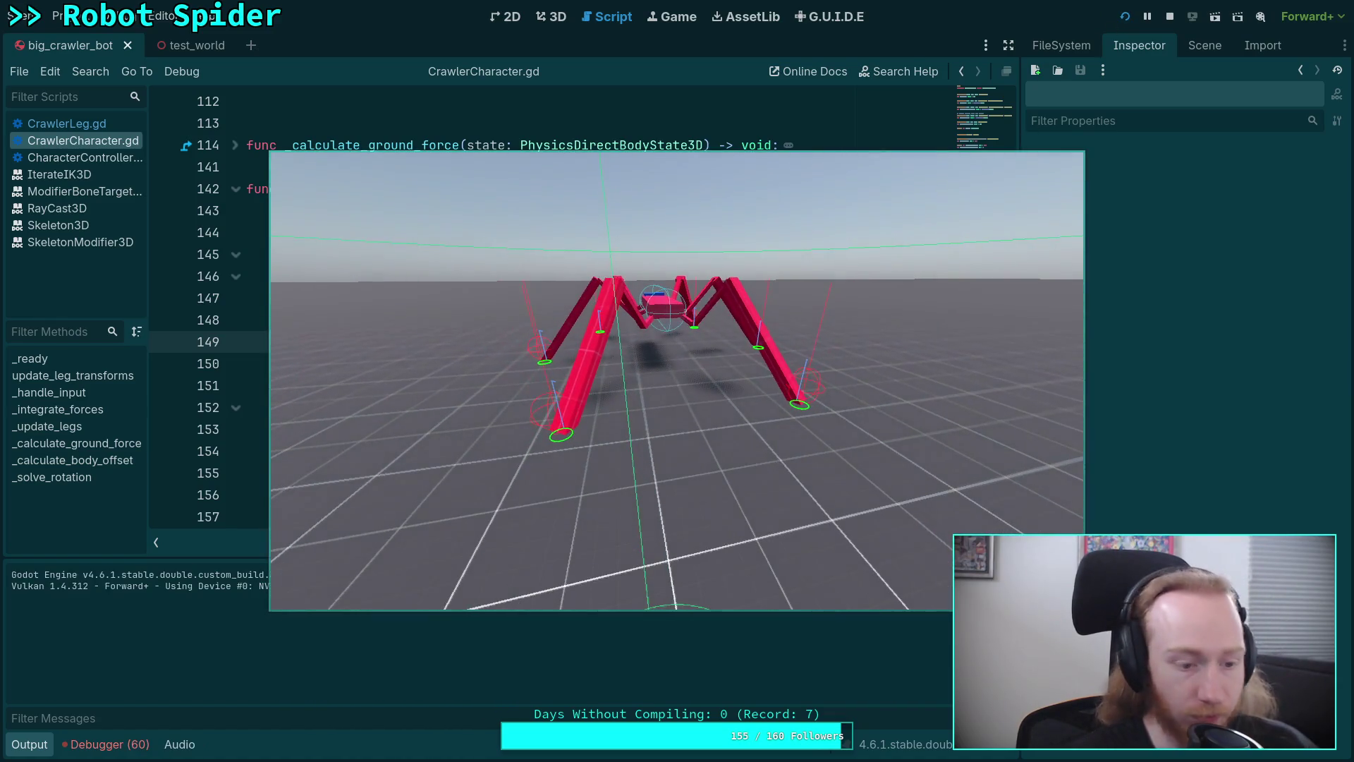
# Watch the 64-tick spider walk toward the camera at 0.25 speed, then stop the game
pyautogui.press('t')
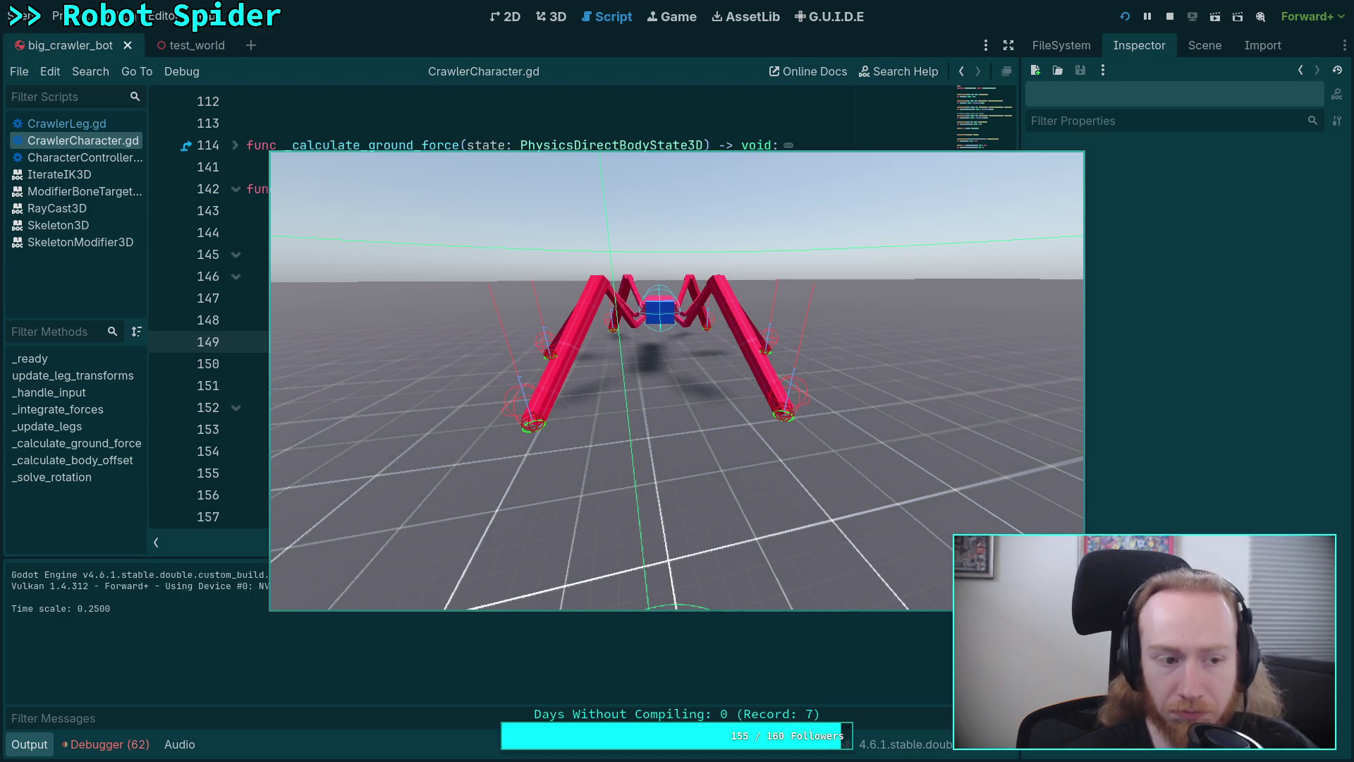
pyautogui.press('w')
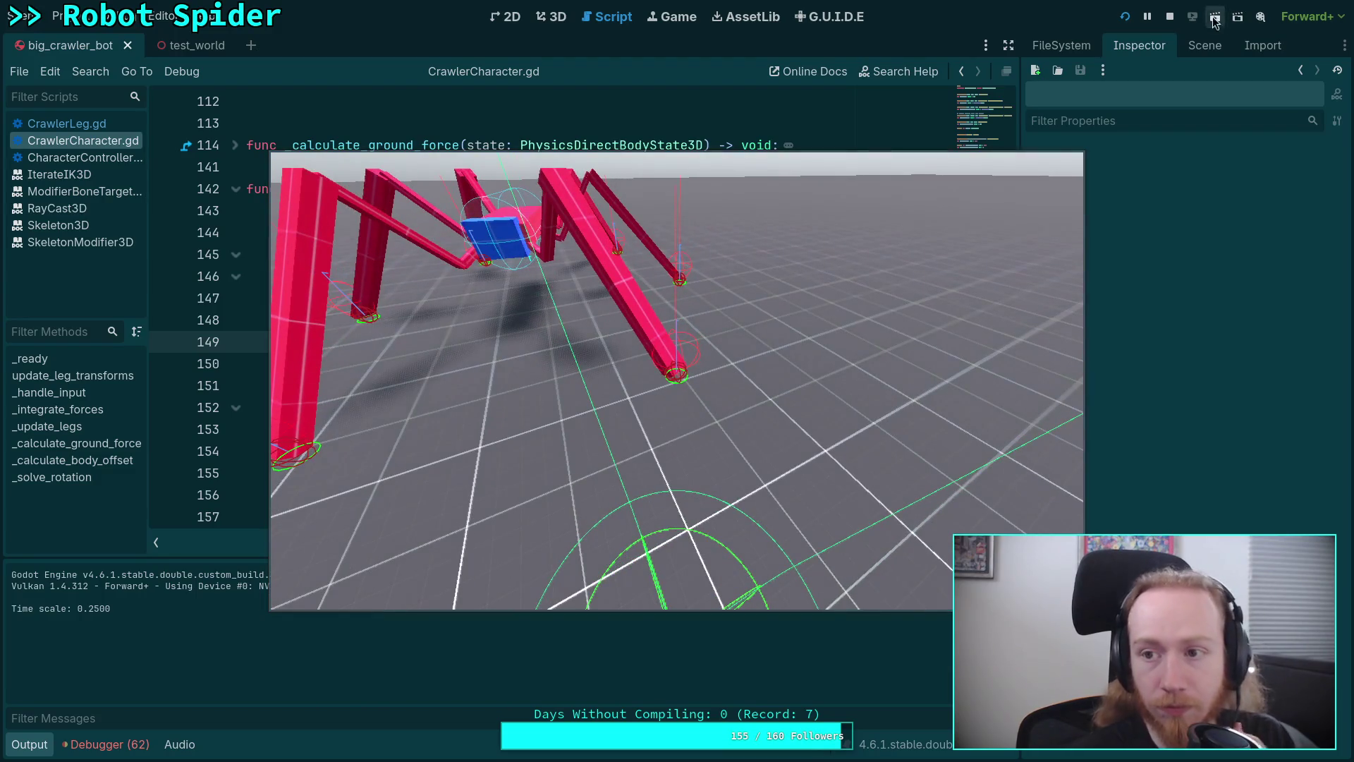
pyautogui.press('Escape')
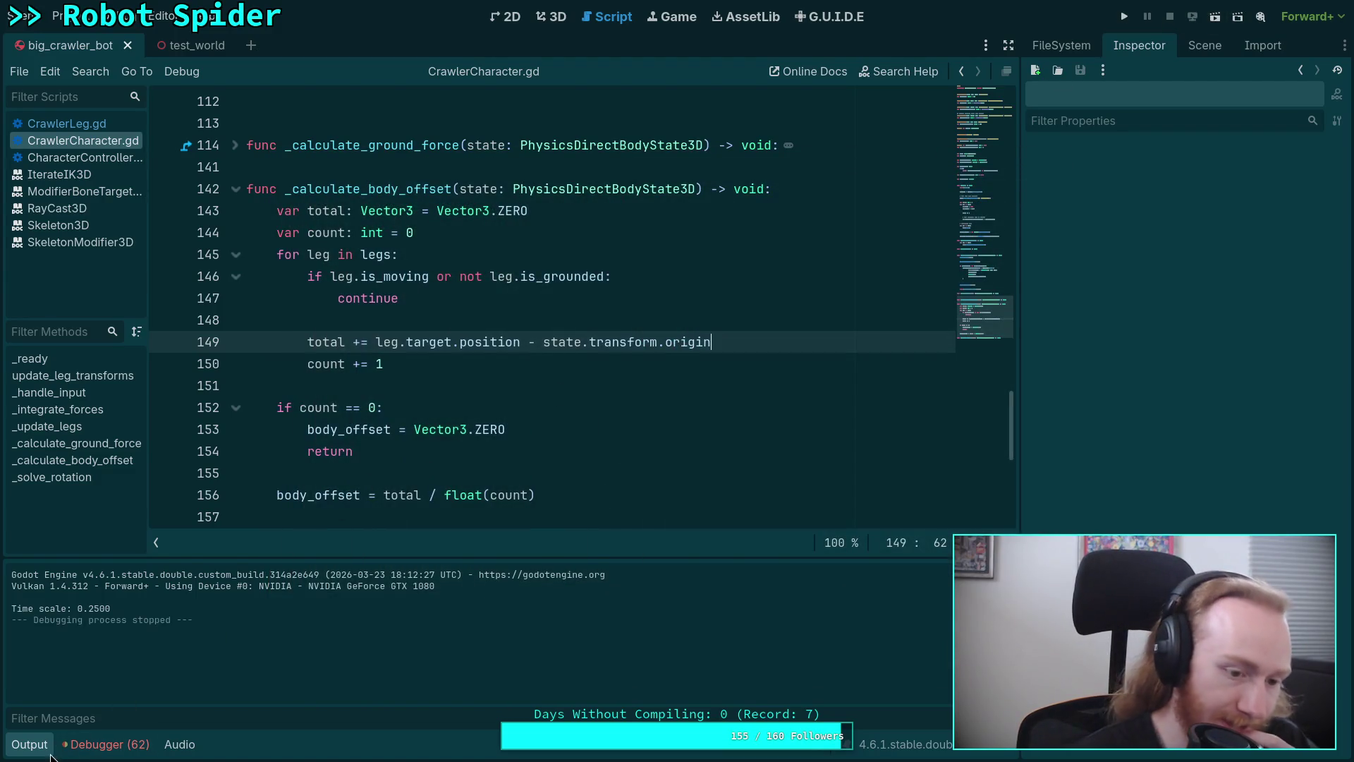
# Collapse the Output panel and scroll through _calculate_body_offset and _solve_rotation
pyautogui.click(48, 747)
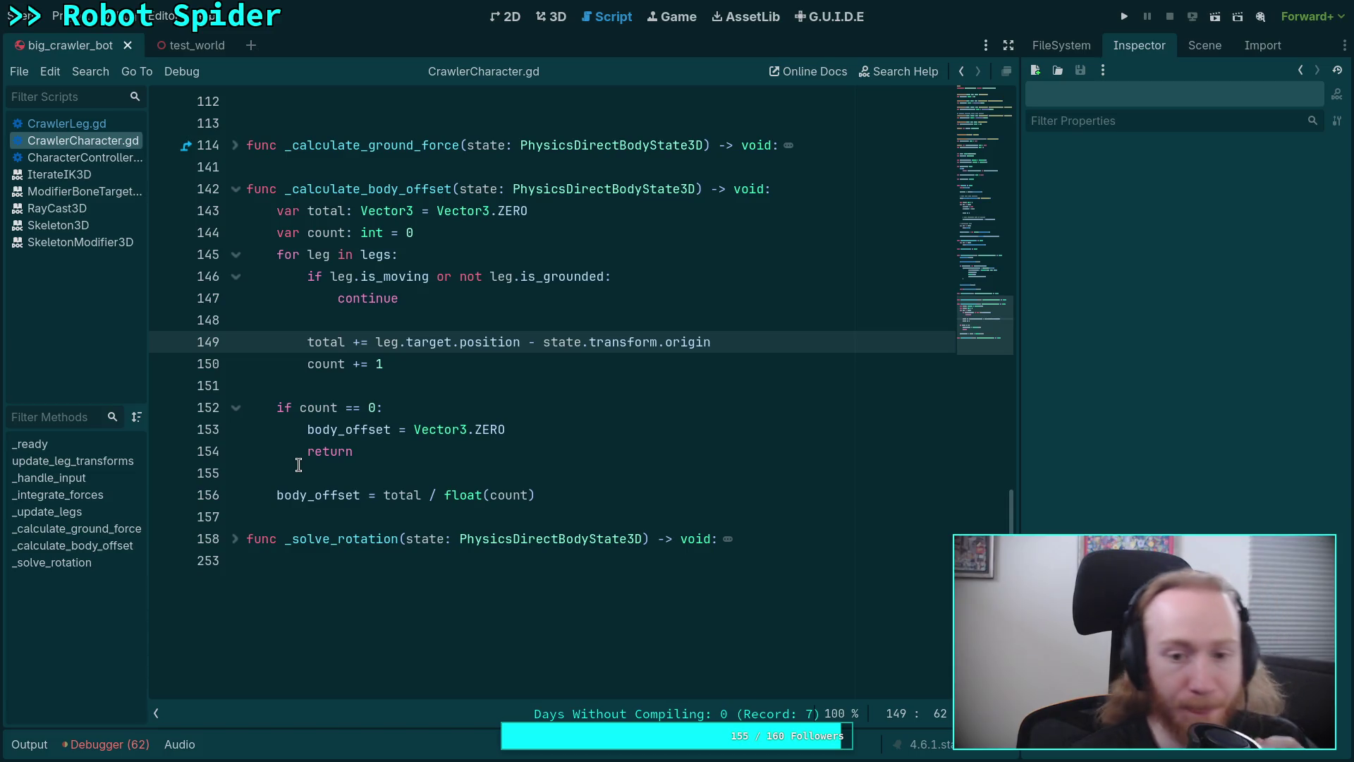
pyautogui.scroll(2, 390, 472)
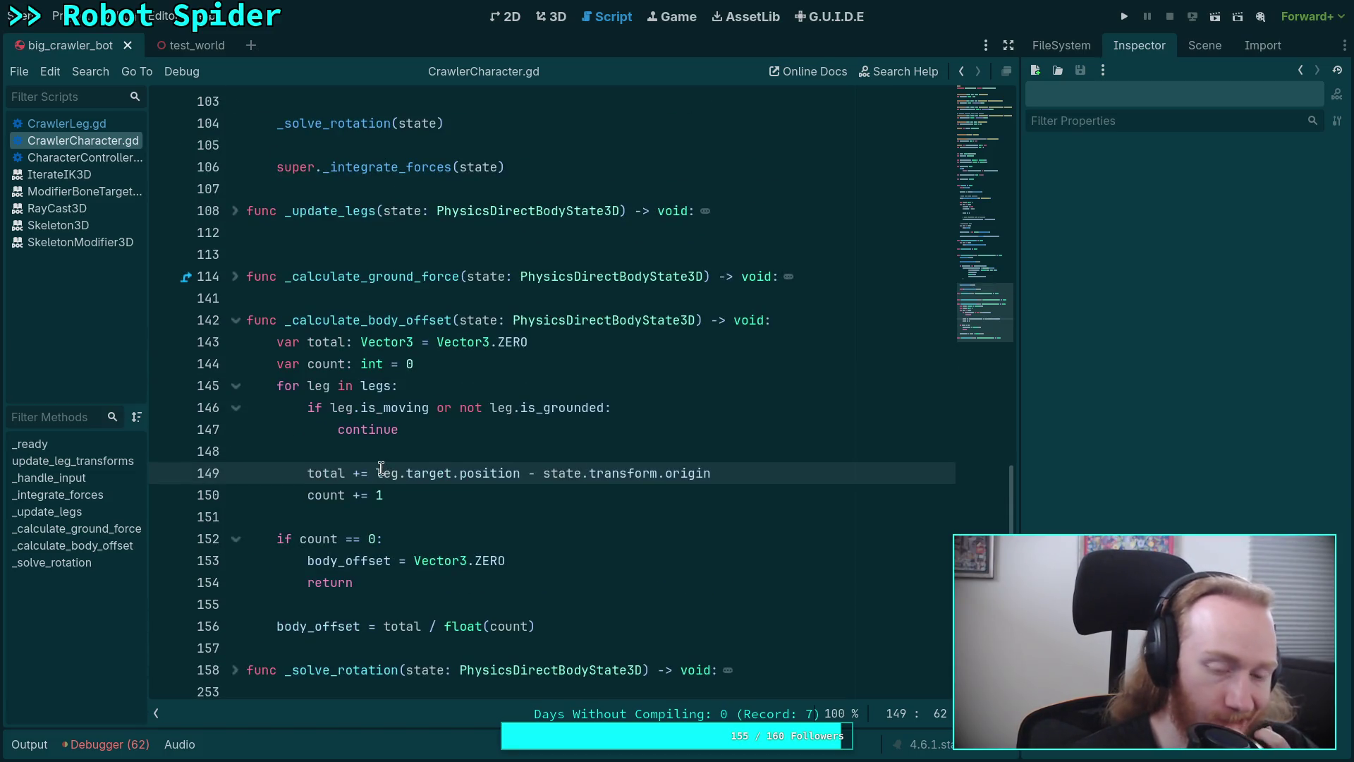
pyautogui.scroll(-1, 438, 476)
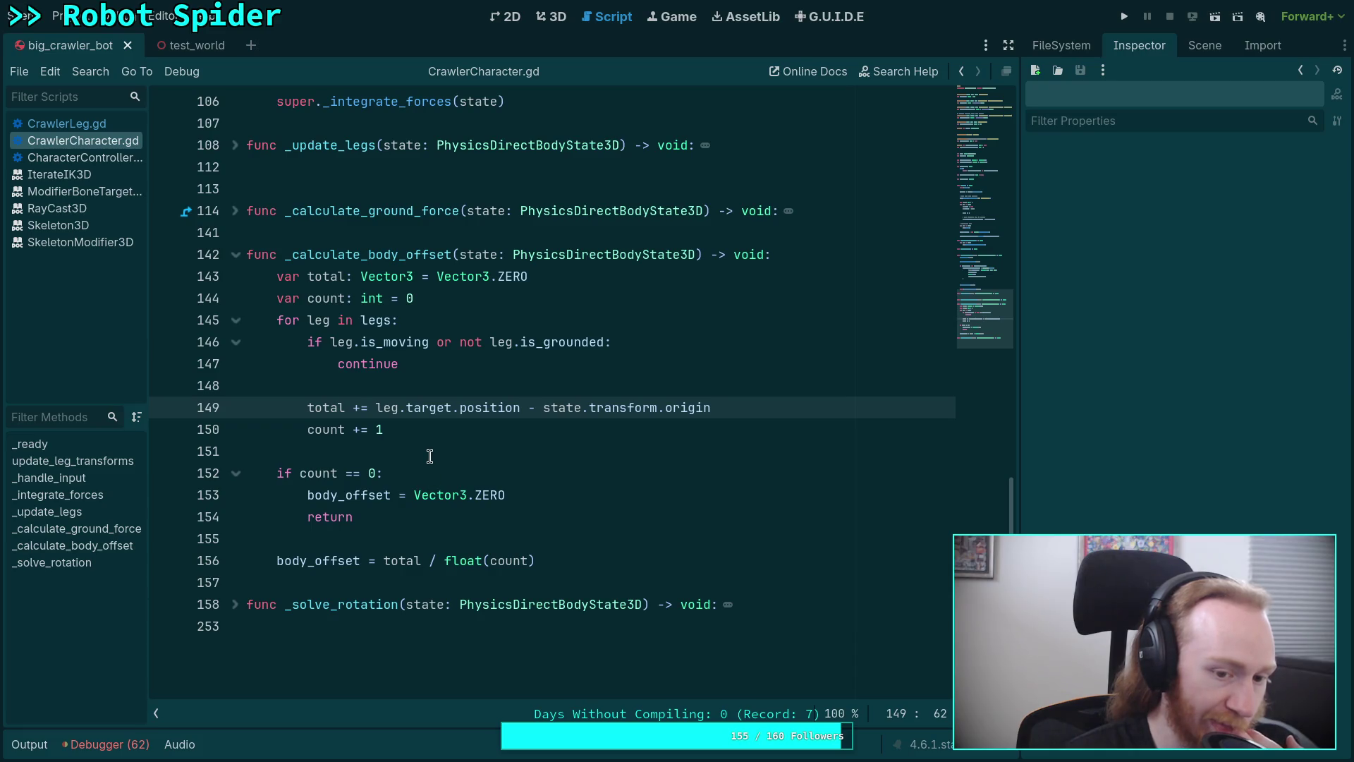
# Try a state.center_of_mass_local line inside the leg loop, then delete it
pyautogui.click(683, 384)
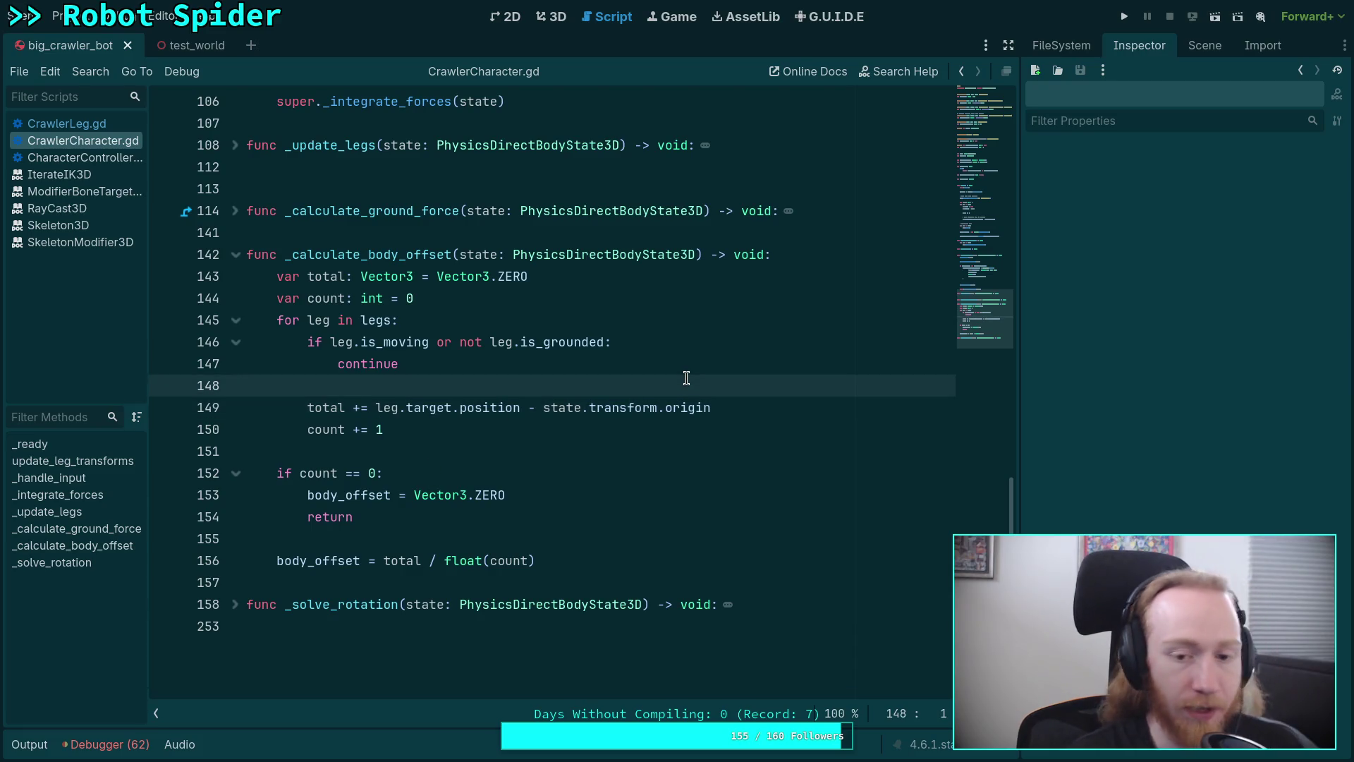
pyautogui.press('Return')
pyautogui.press('Tab')
pyautogui.write('state')
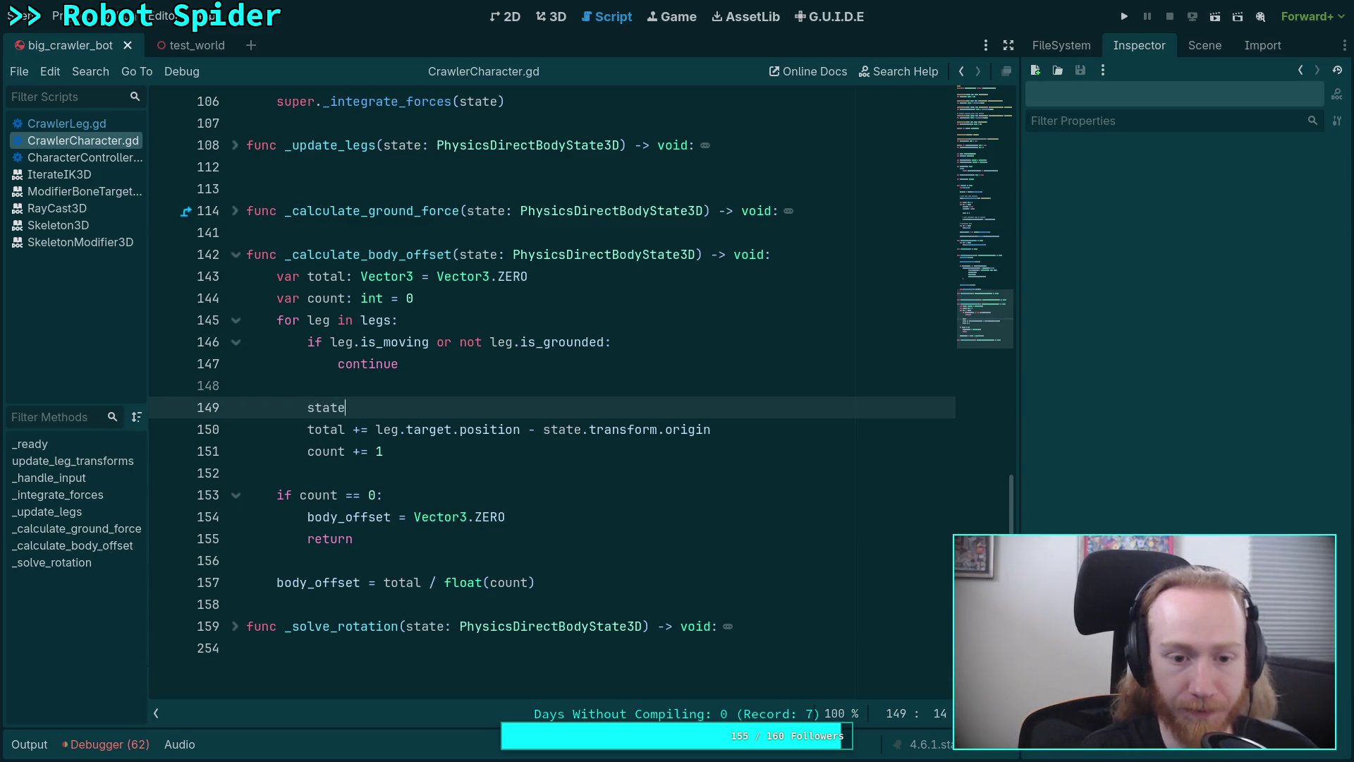
pyautogui.write('.cen')
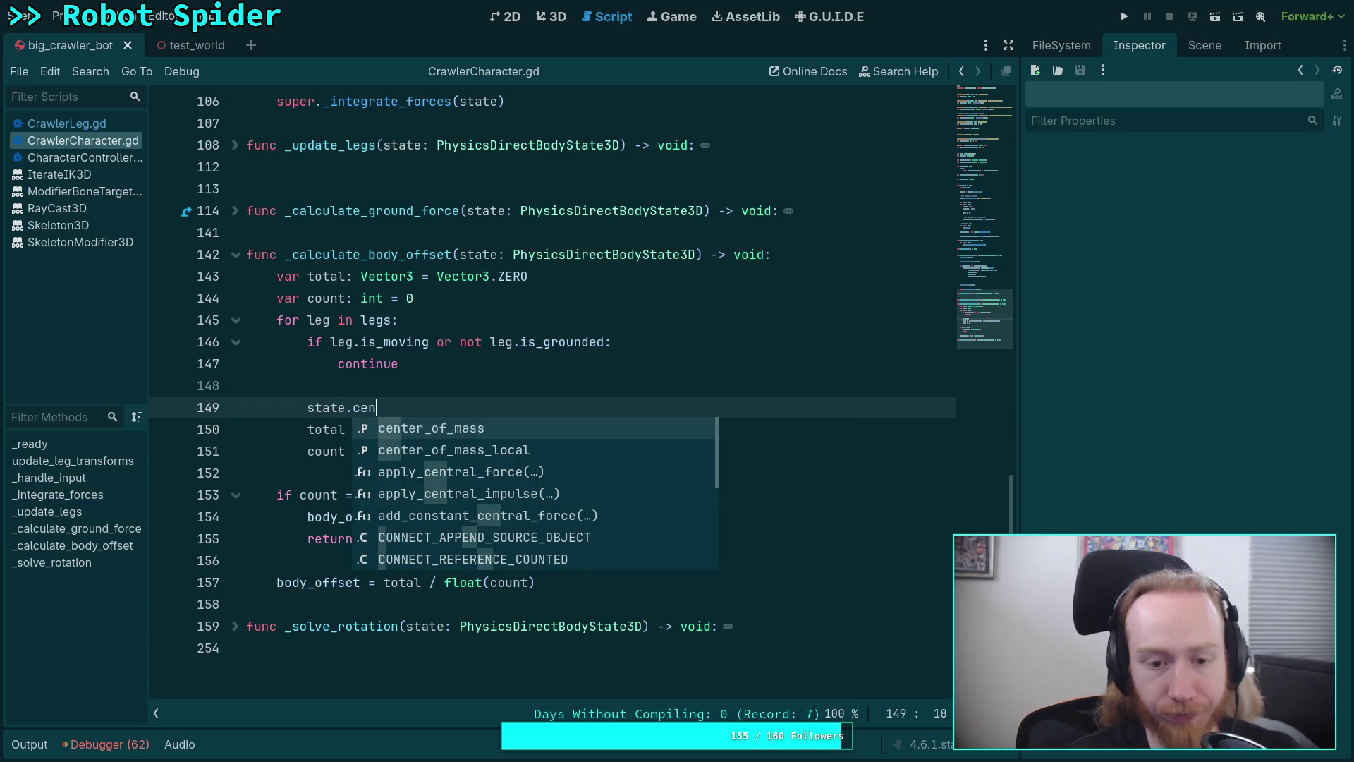
pyautogui.press('Return')
pyautogui.moveTo(418, 409)
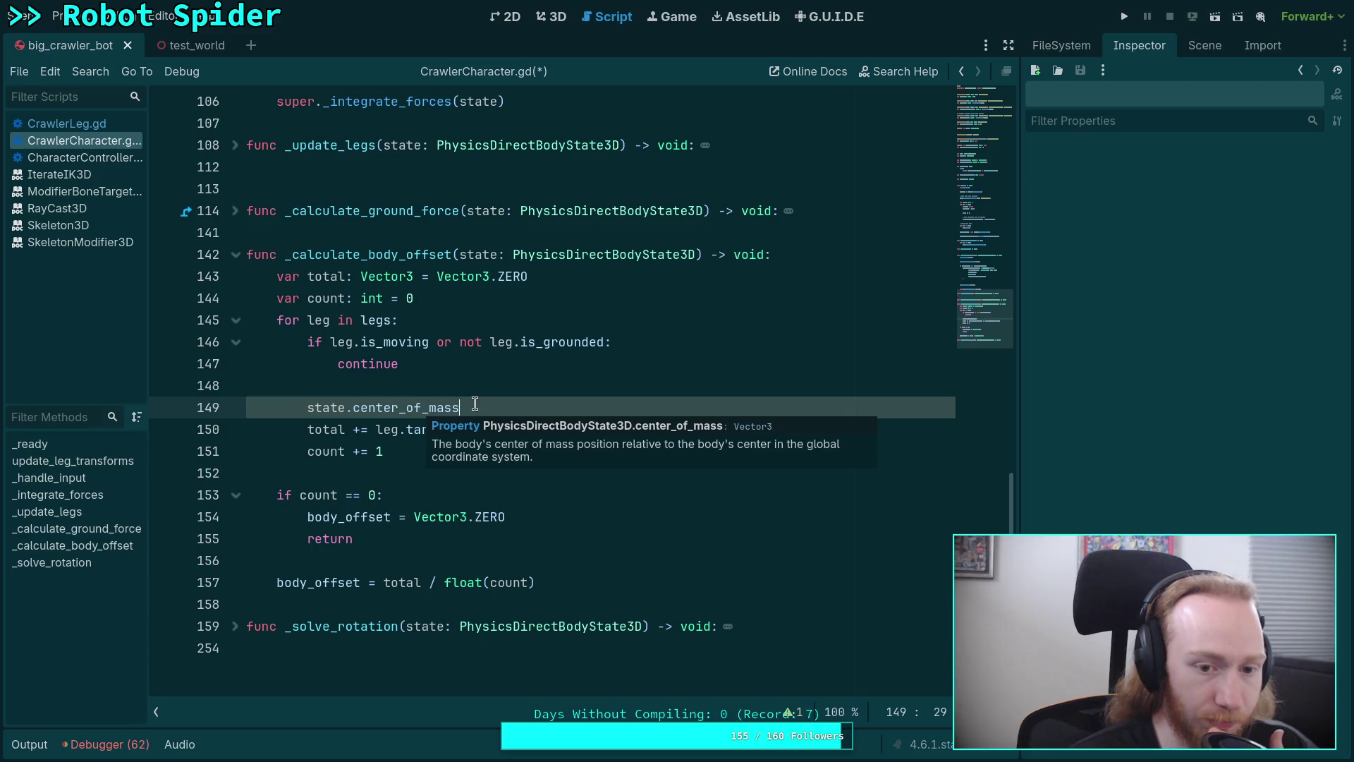
pyautogui.click(453, 407)
pyautogui.press('End')
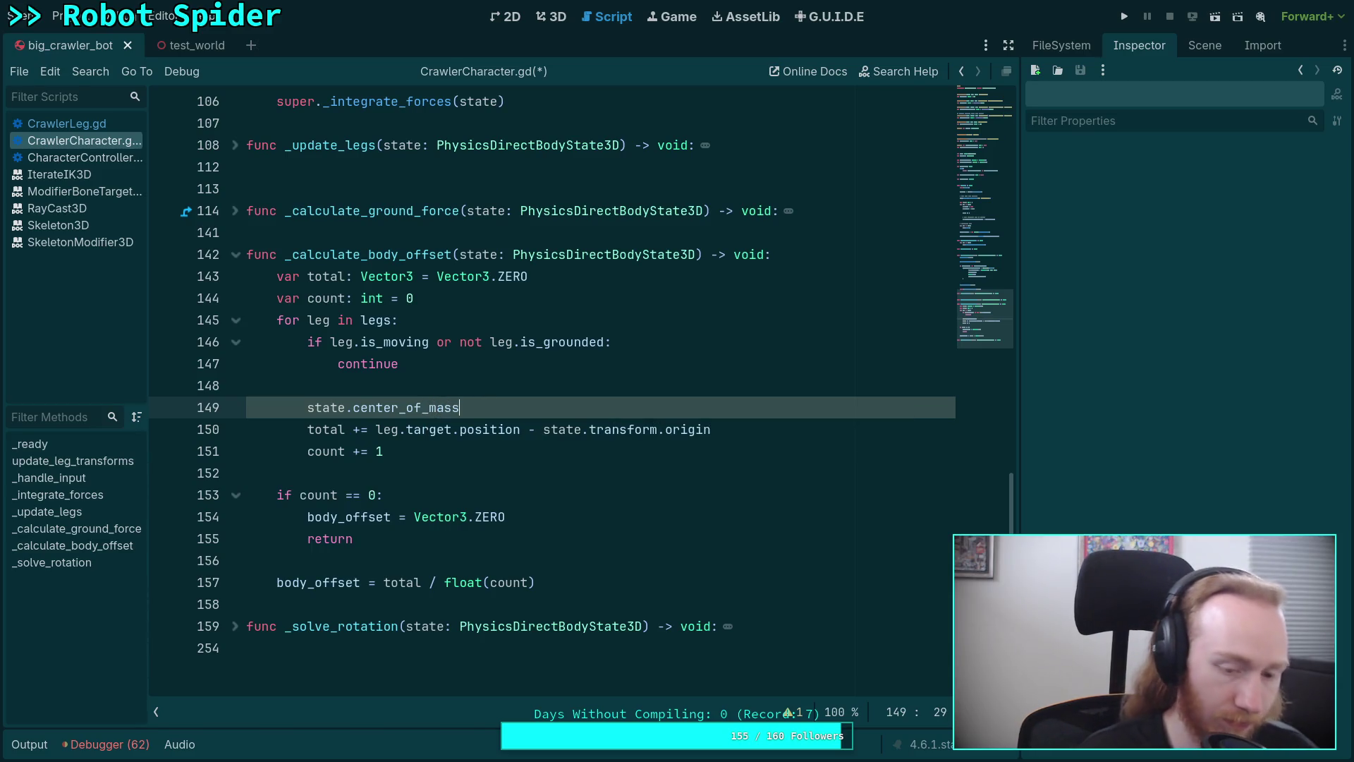
pyautogui.write('_local')
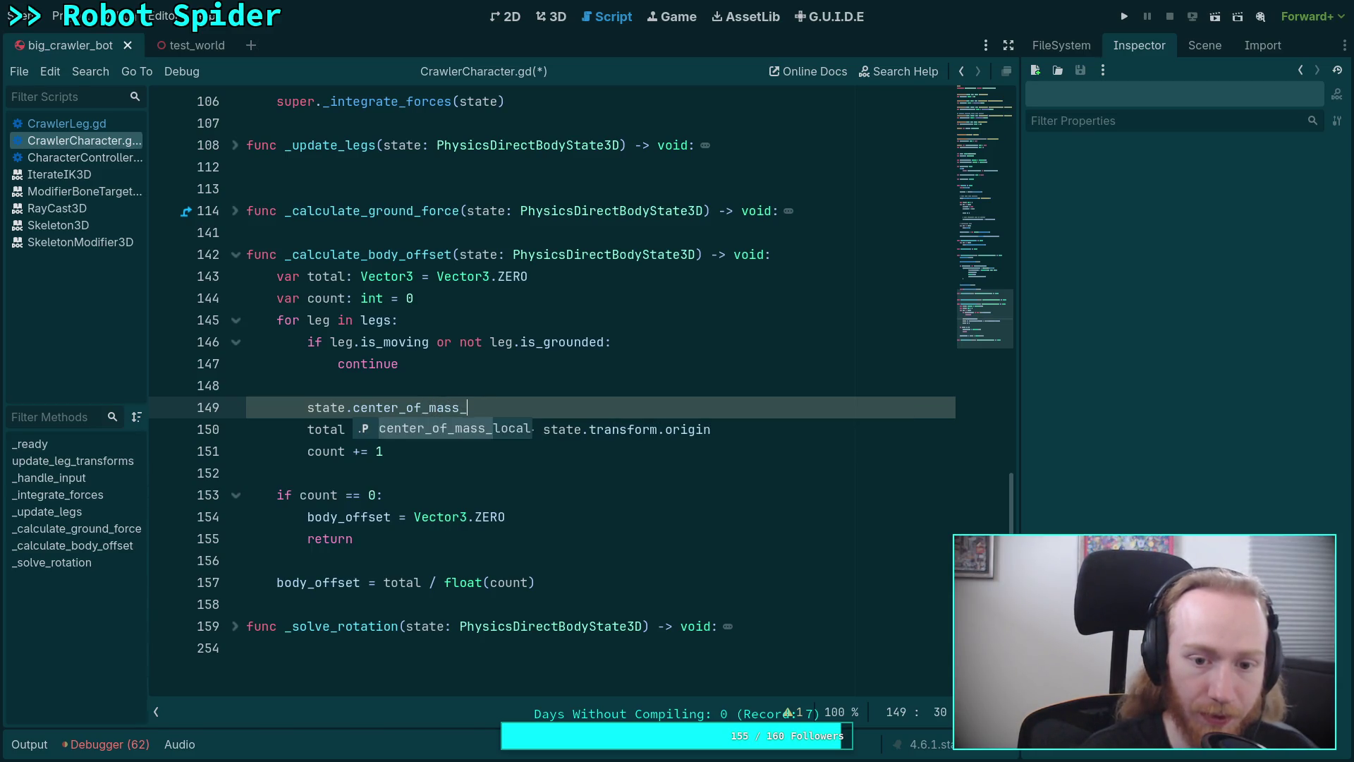
pyautogui.moveTo(466, 408)
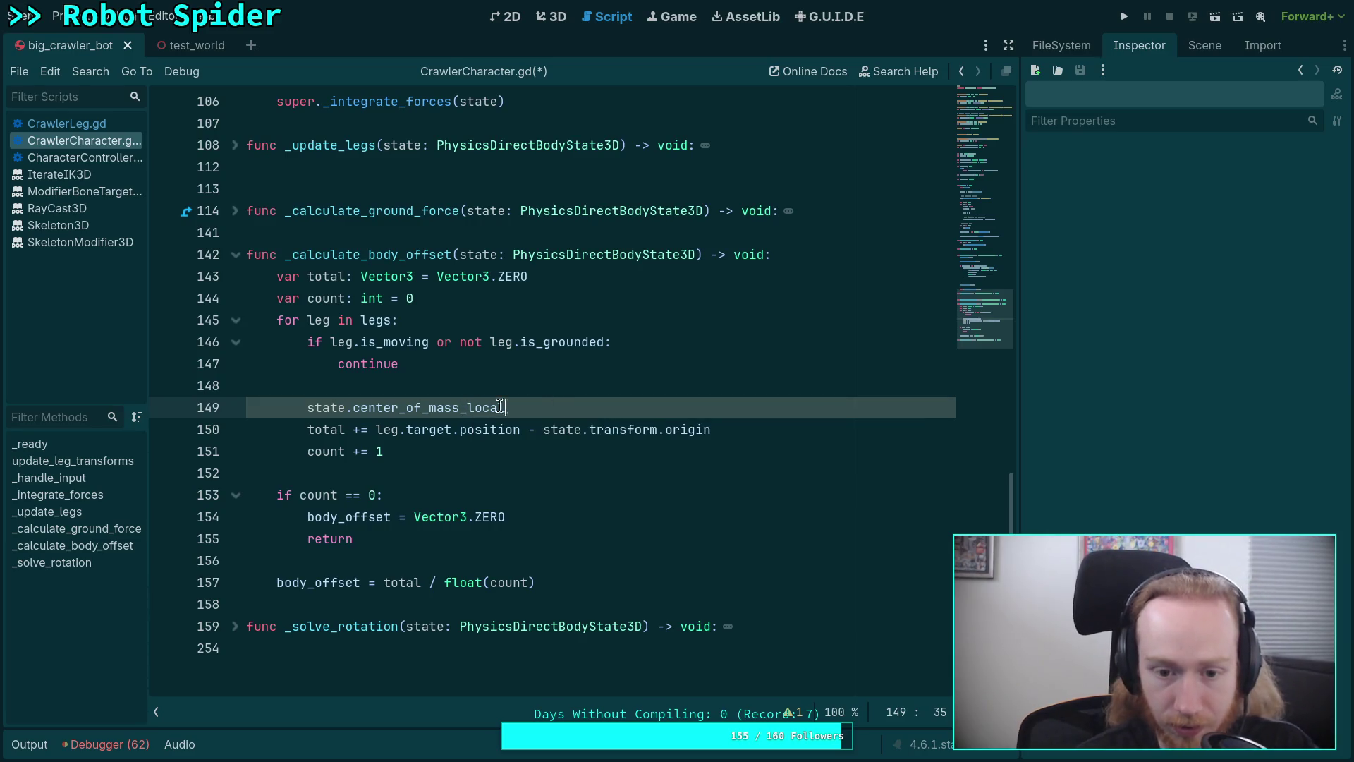
pyautogui.hotkey('shift', 'Home')
pyautogui.hotkey('shift', 'Home')
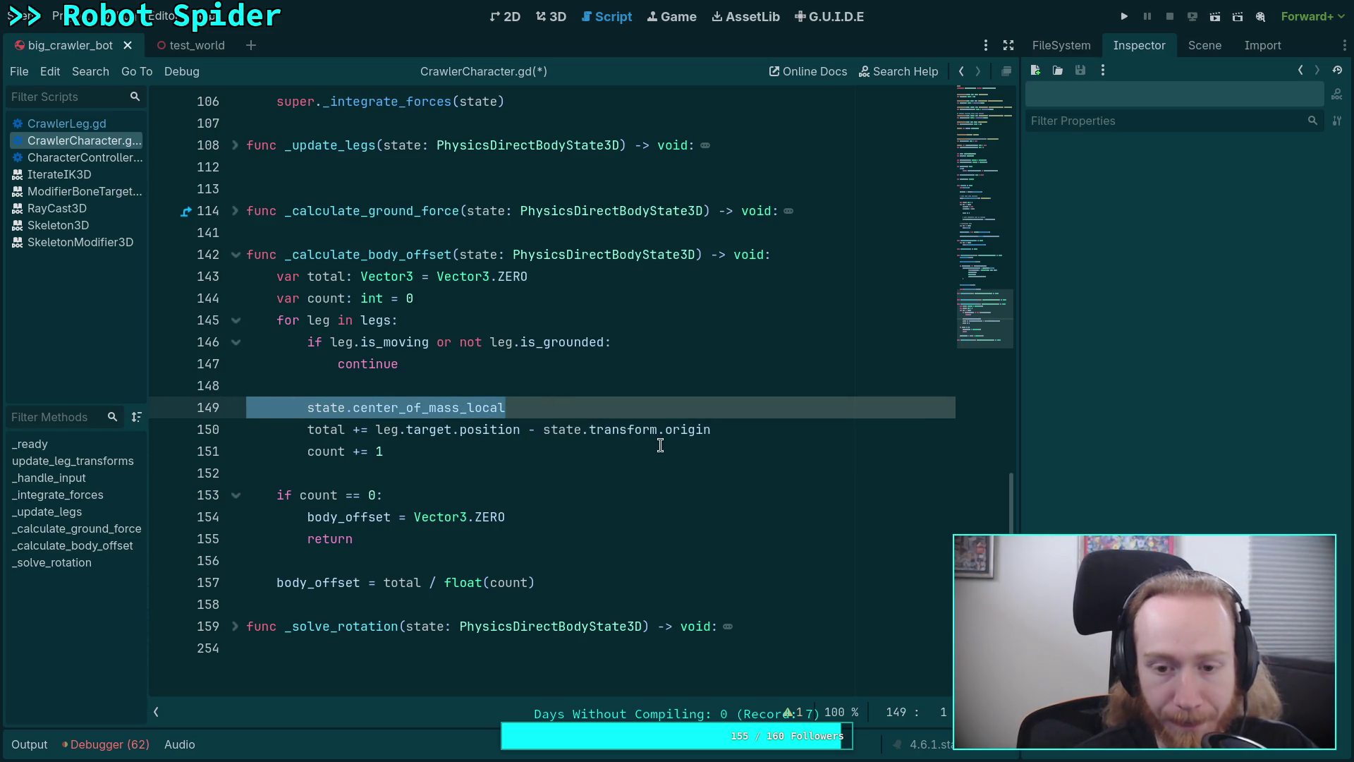
pyautogui.press('BackSpace')
pyautogui.press('BackSpace')
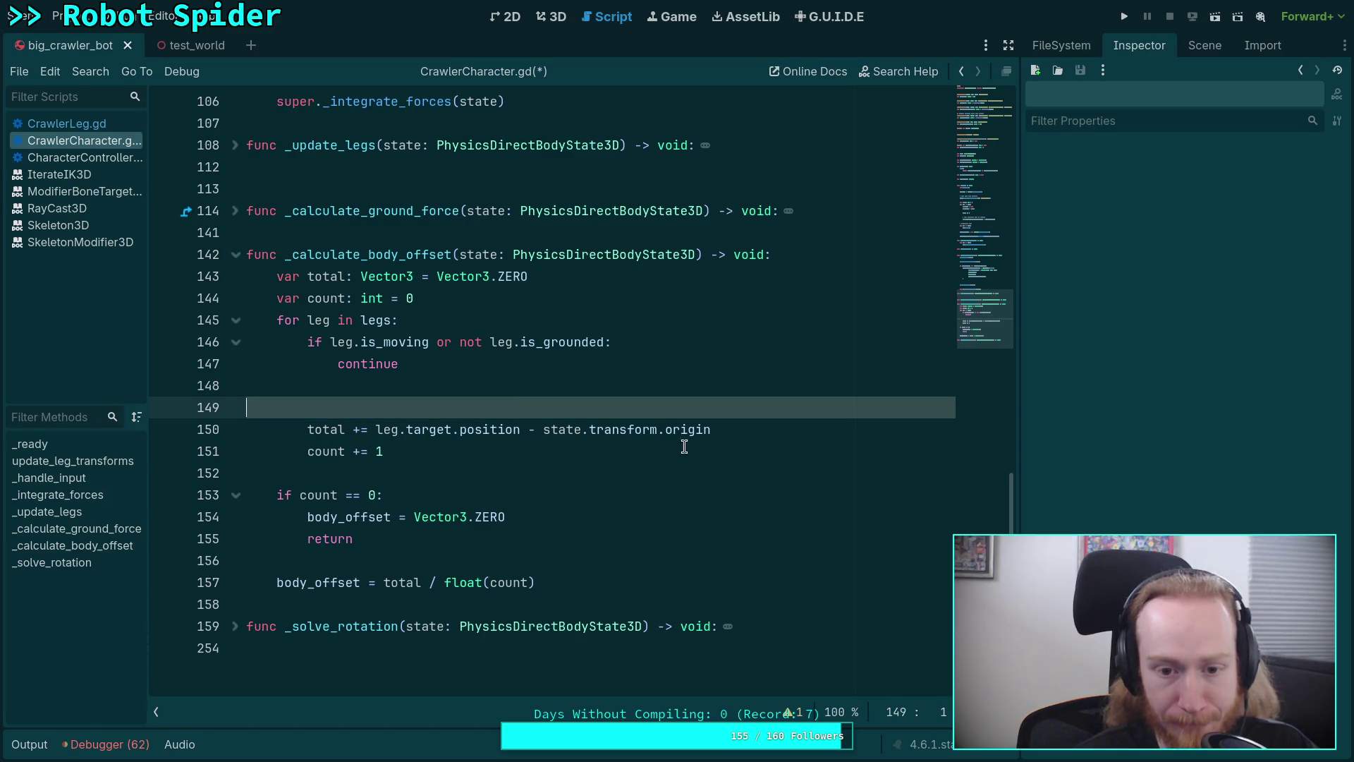
# Make line 149 subtract (state.transform.origin + state.center_of_mass), save, and run the game
pyautogui.click(543, 410)
pyautogui.write('(')
pyautogui.click(829, 408)
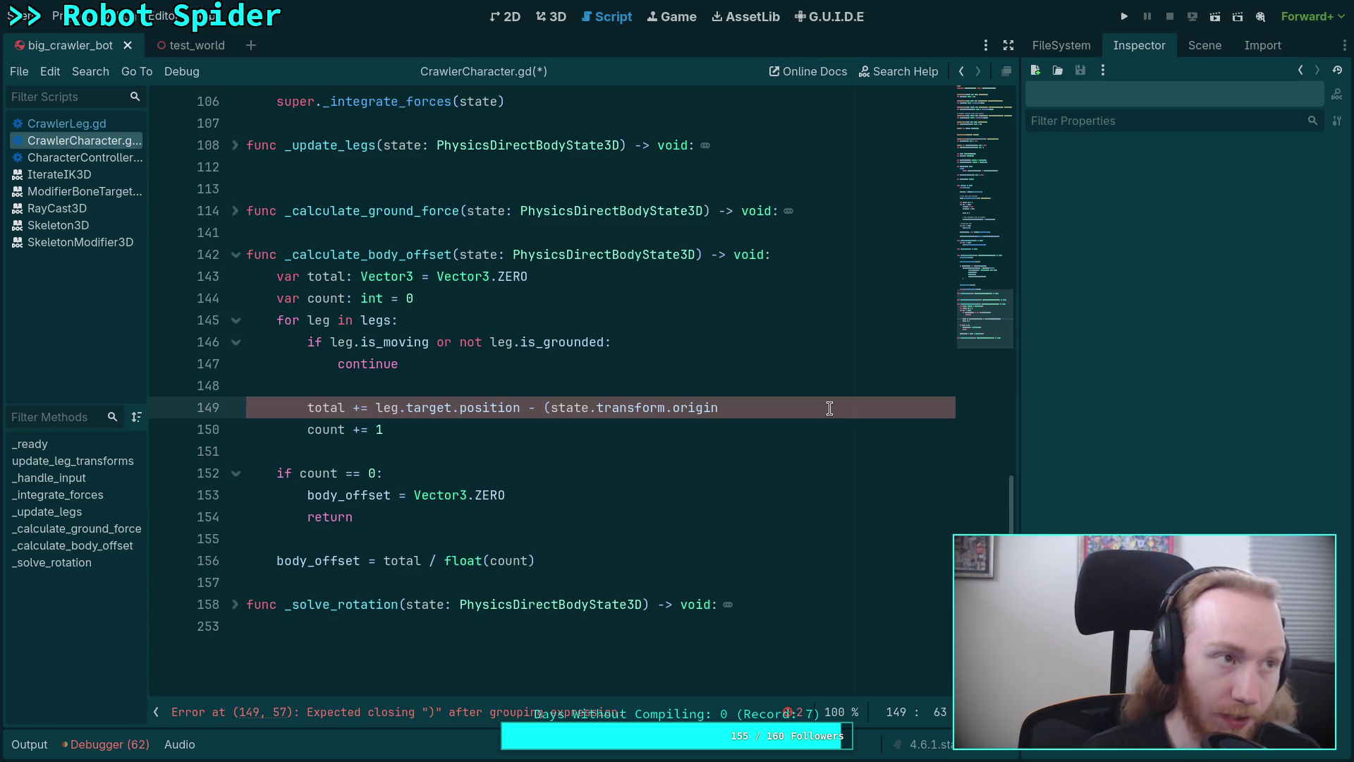
pyautogui.write(' + s')
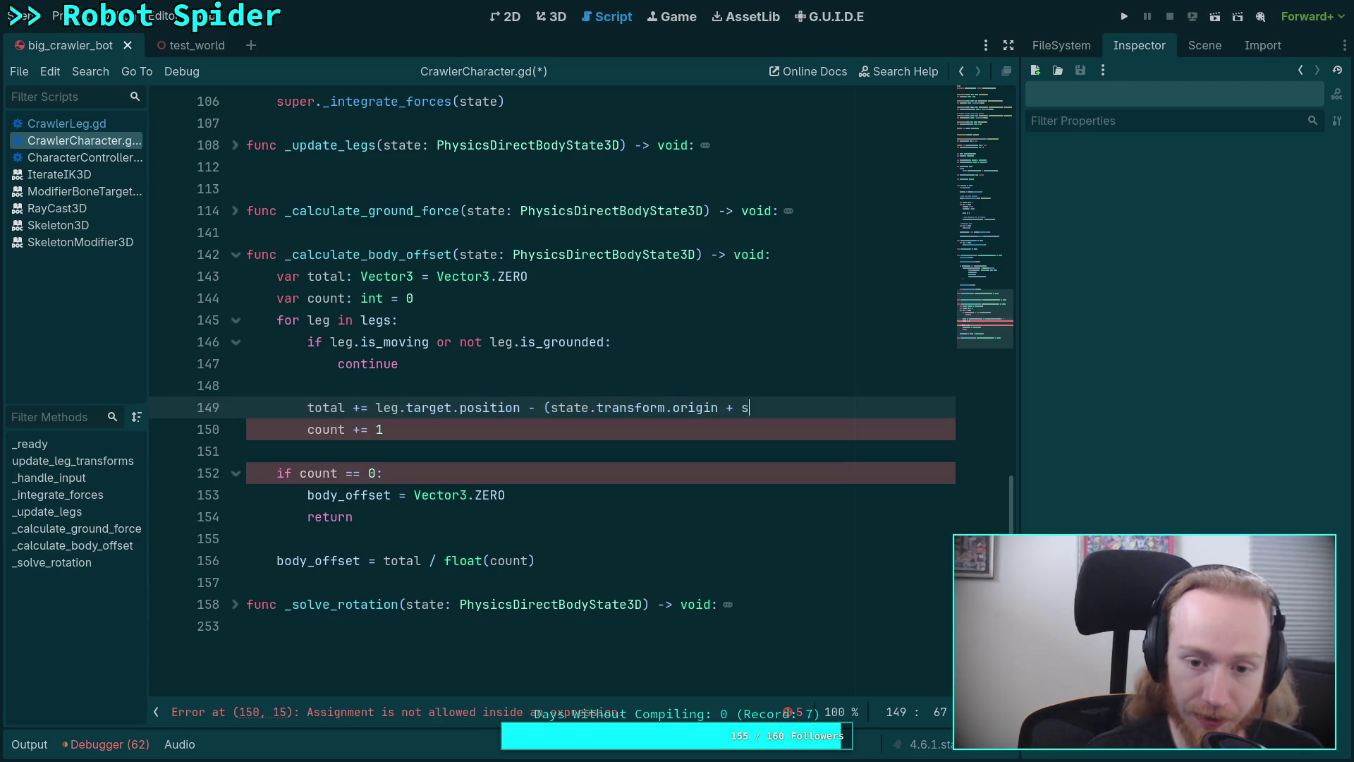
pyautogui.write('tate.ce')
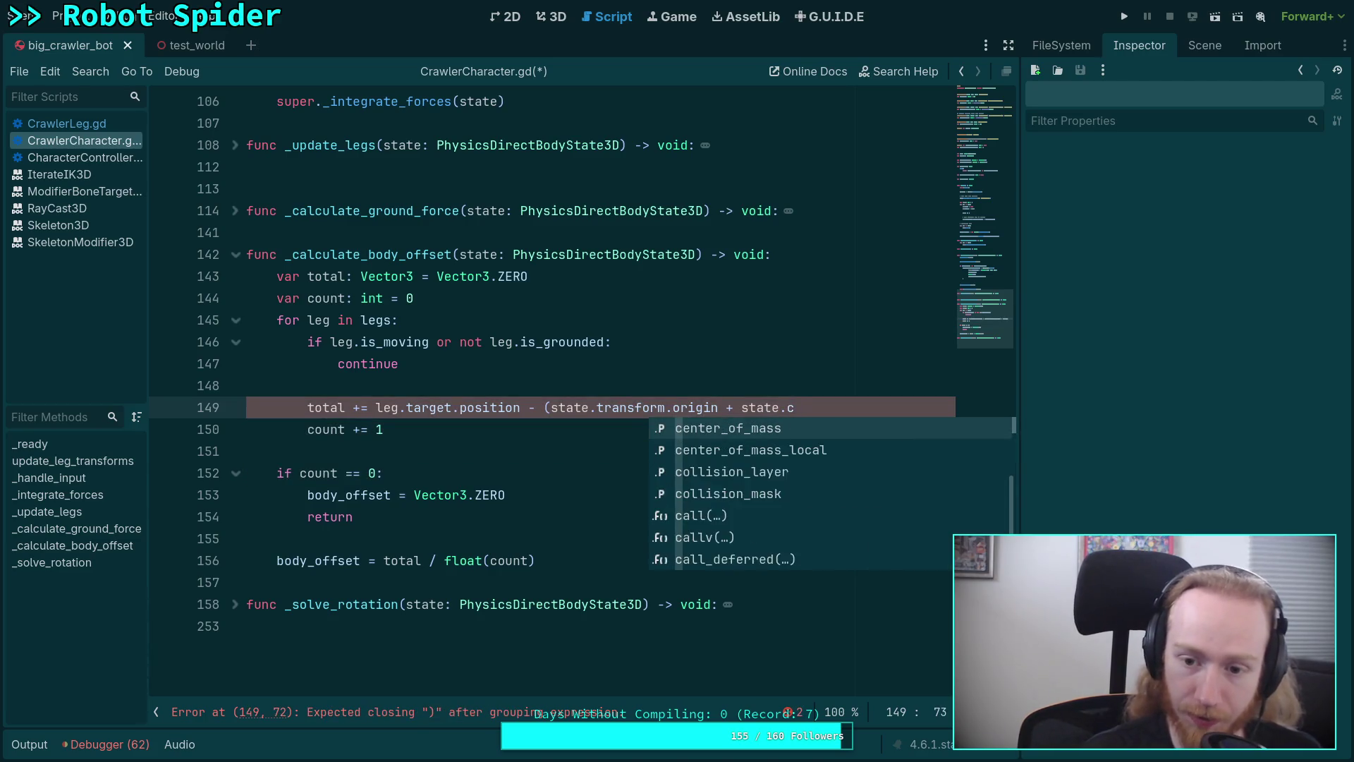
pyautogui.press('Return')
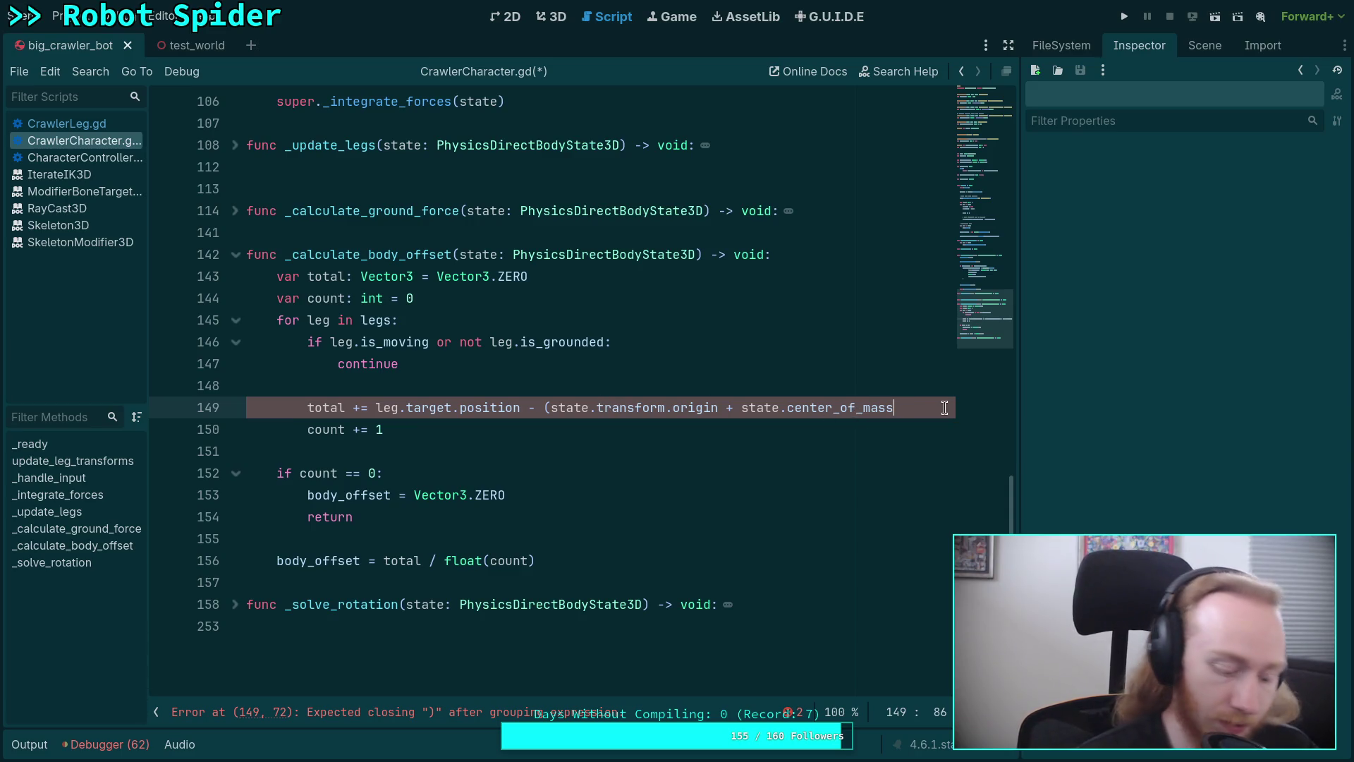
pyautogui.write(')')
pyautogui.hotkey('ctrl', 's')
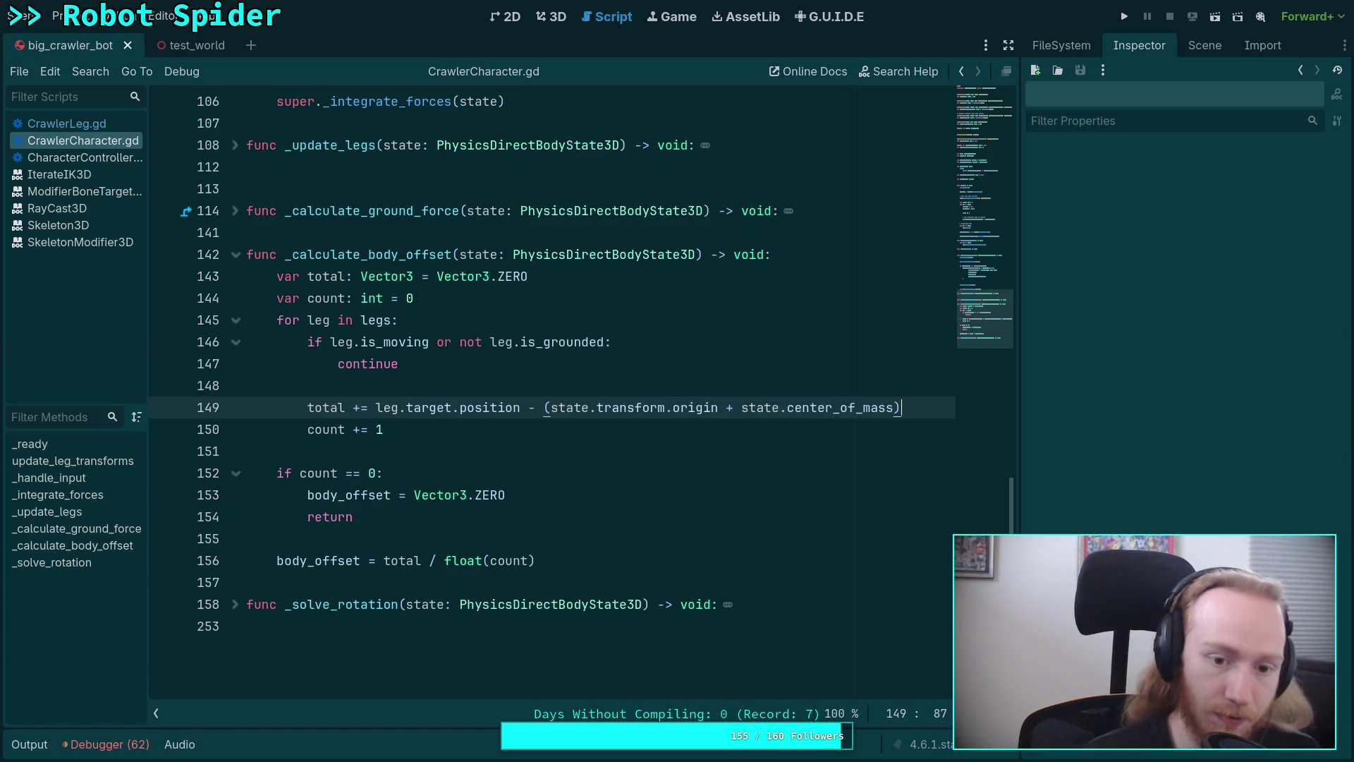
pyautogui.click(1126, 21)
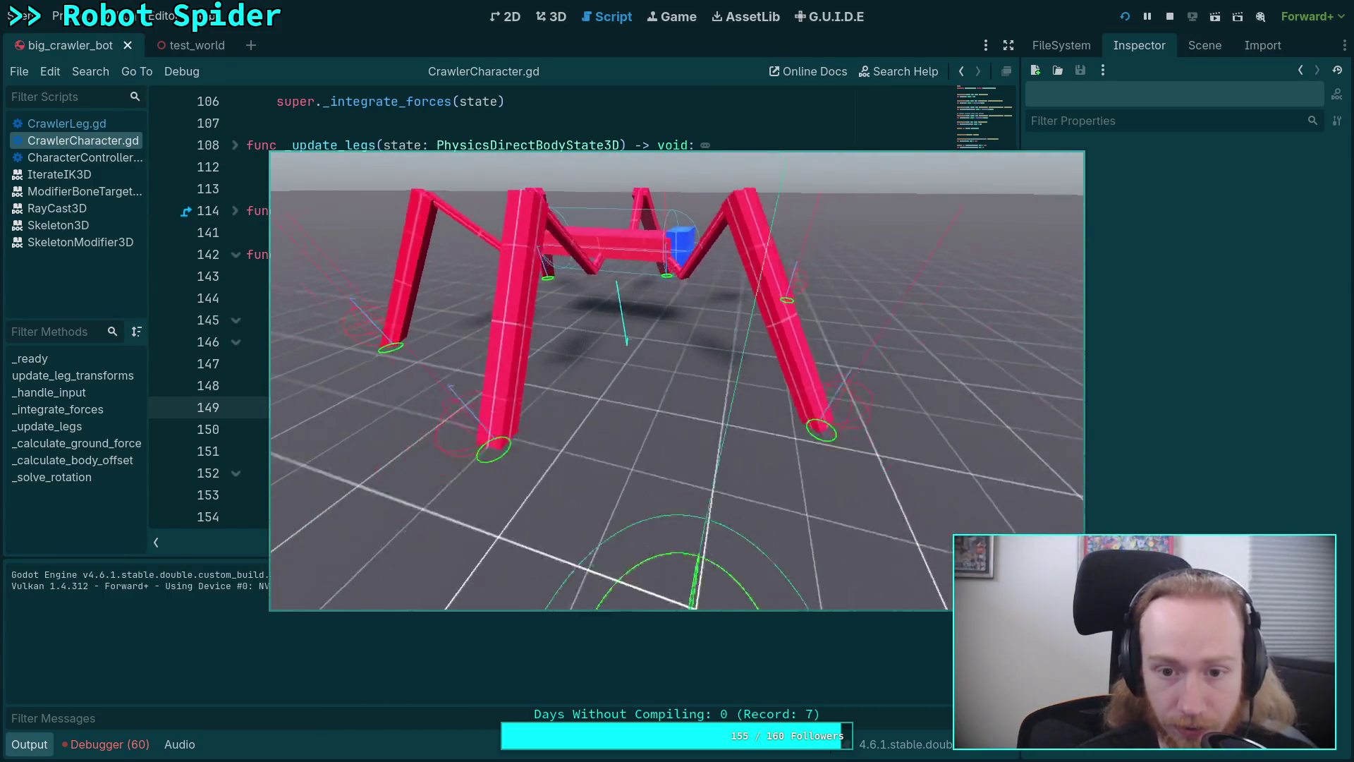
# Stop the test run and scroll up to the body_offset DebugDraw.vector call near line 97
pyautogui.click(1174, 15)
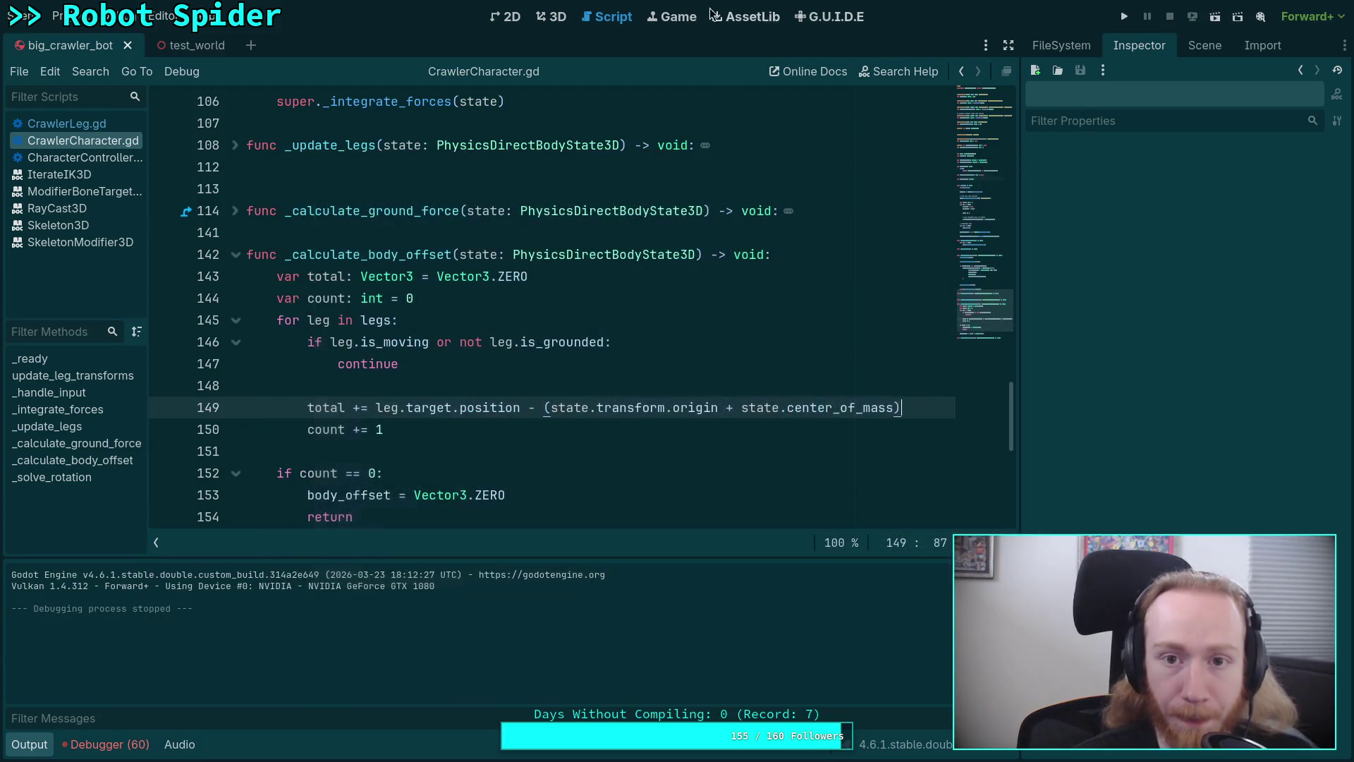
pyautogui.scroll(-3, 604, 302)
pyautogui.scroll(2, 578, 337)
pyautogui.scroll(7, 578, 336)
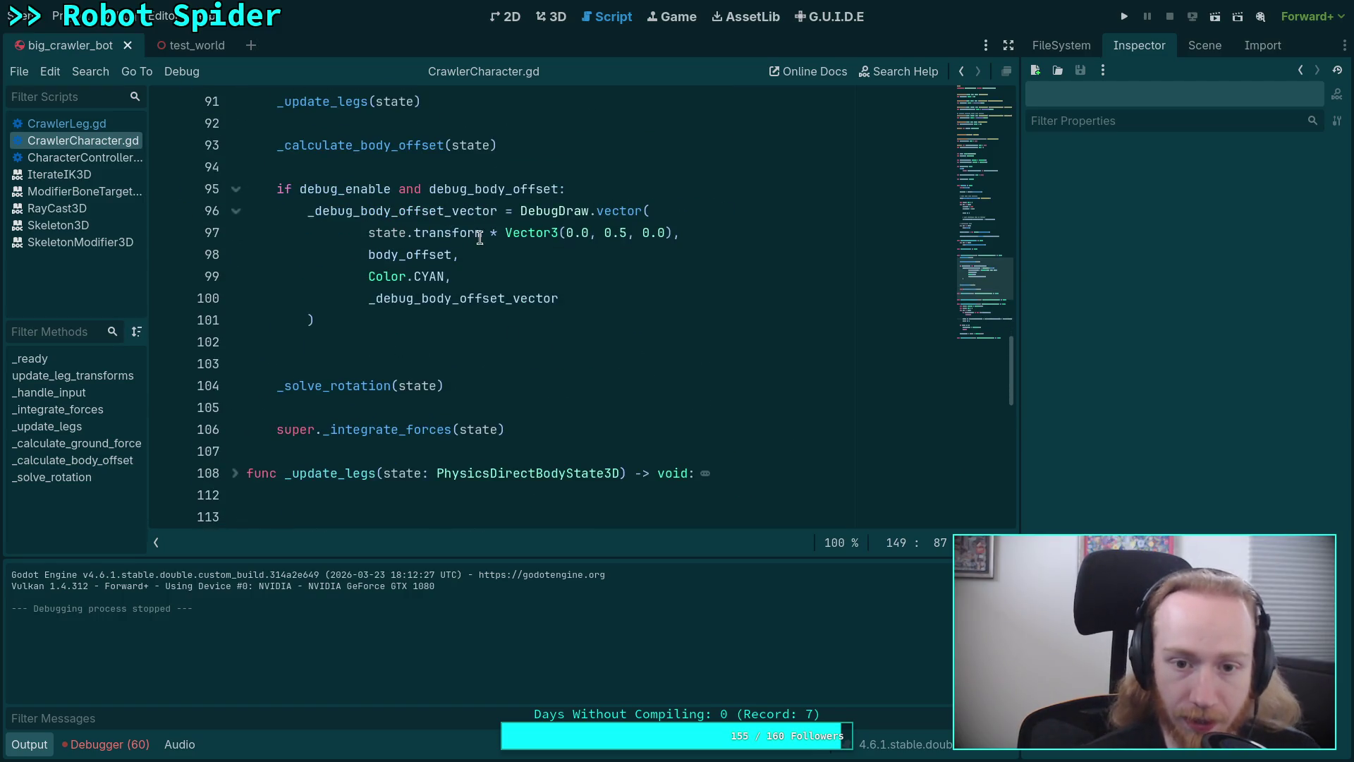
# Replace the fixed Vector3(0.0, 0.5, 0.0) offset on line 97 with state.center_of_mass
pyautogui.moveTo(504, 235); pyautogui.dragTo(674, 233)
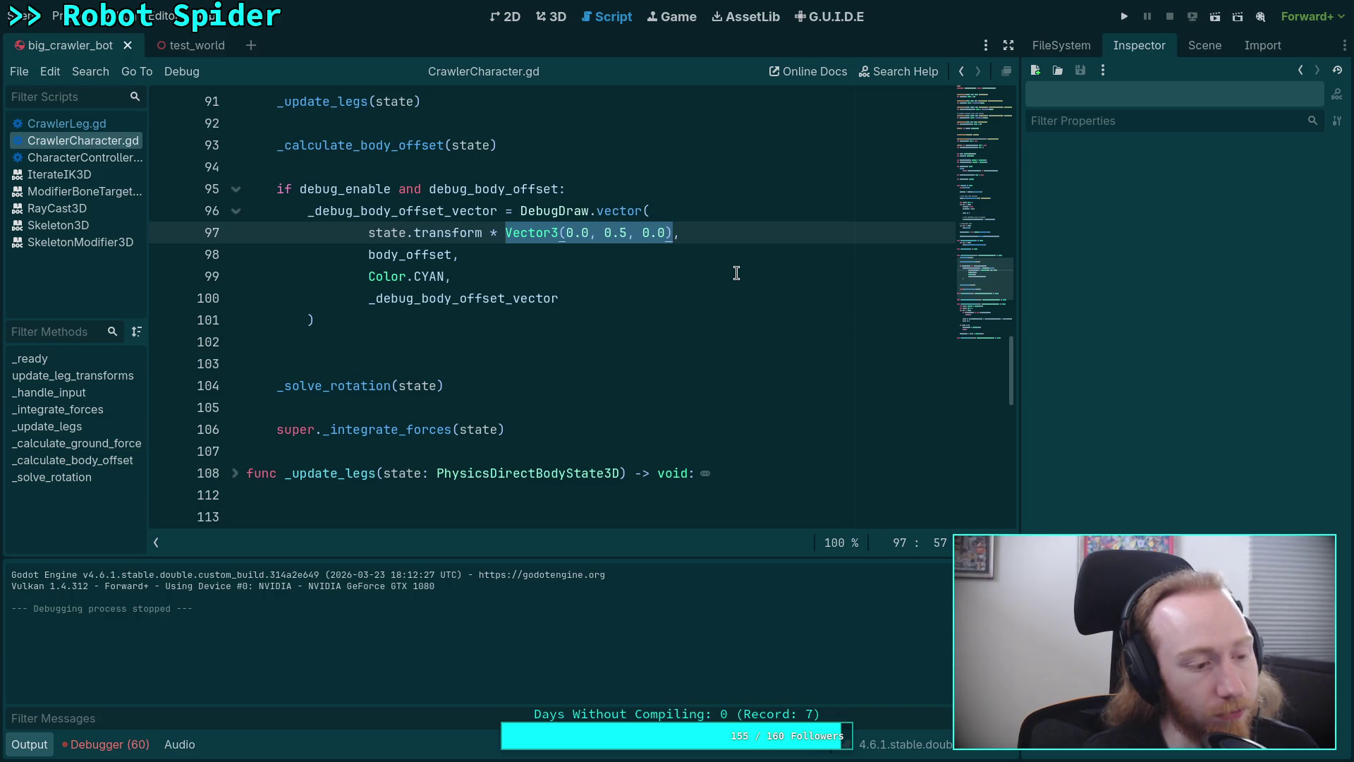
pyautogui.press('BackSpace')
pyautogui.write('state.transform * ste,')
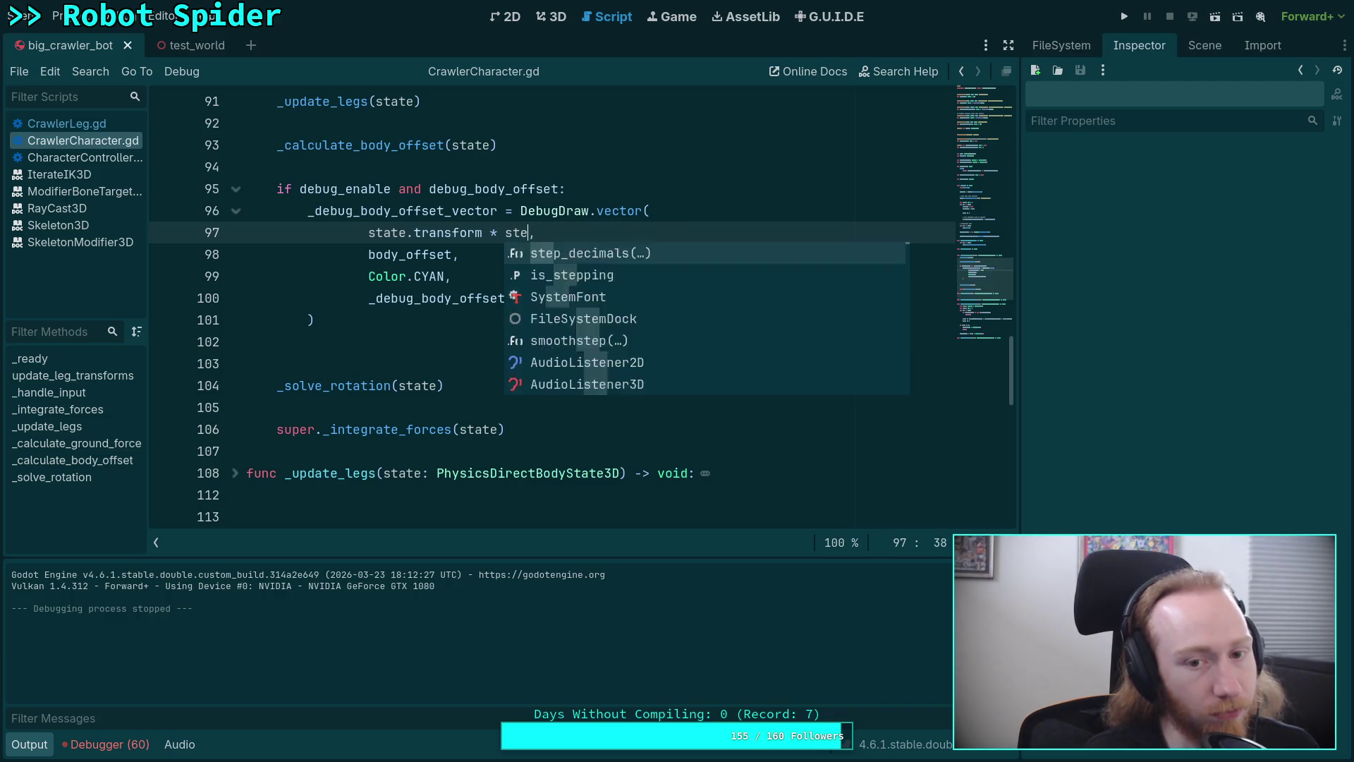
pyautogui.write('ate.c')
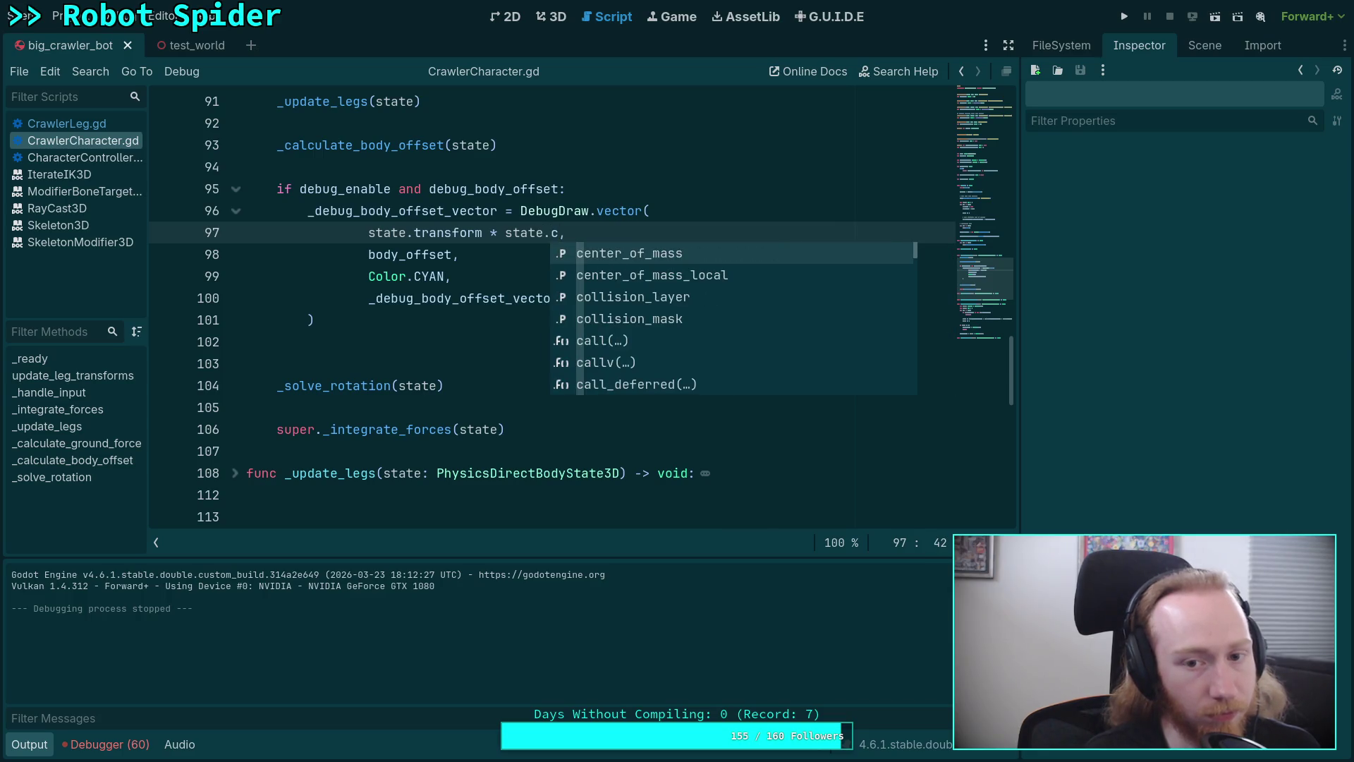
pyautogui.press('Return')
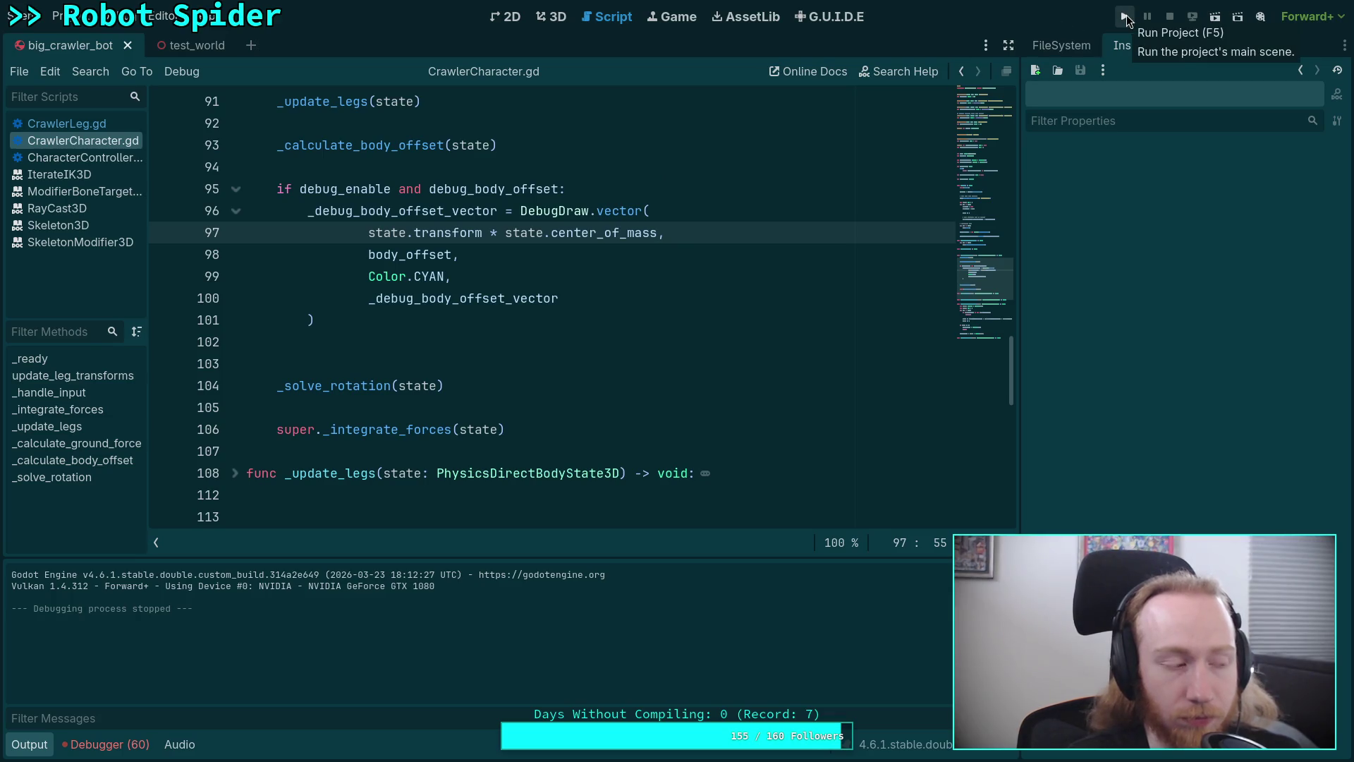
pyautogui.moveTo(605, 232)
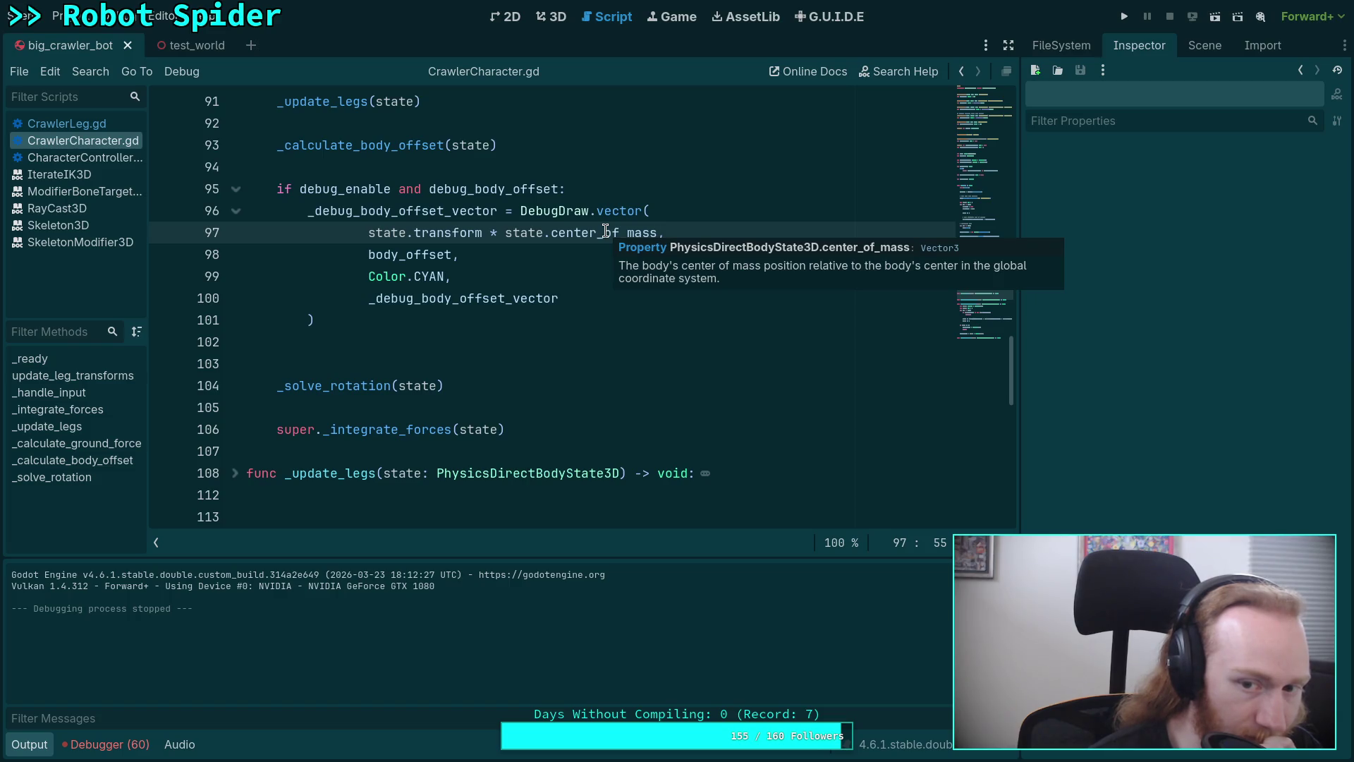
# Change state.transform * to state.transform.origin + on line 97, then save and launch the game
pyautogui.click(483, 233)
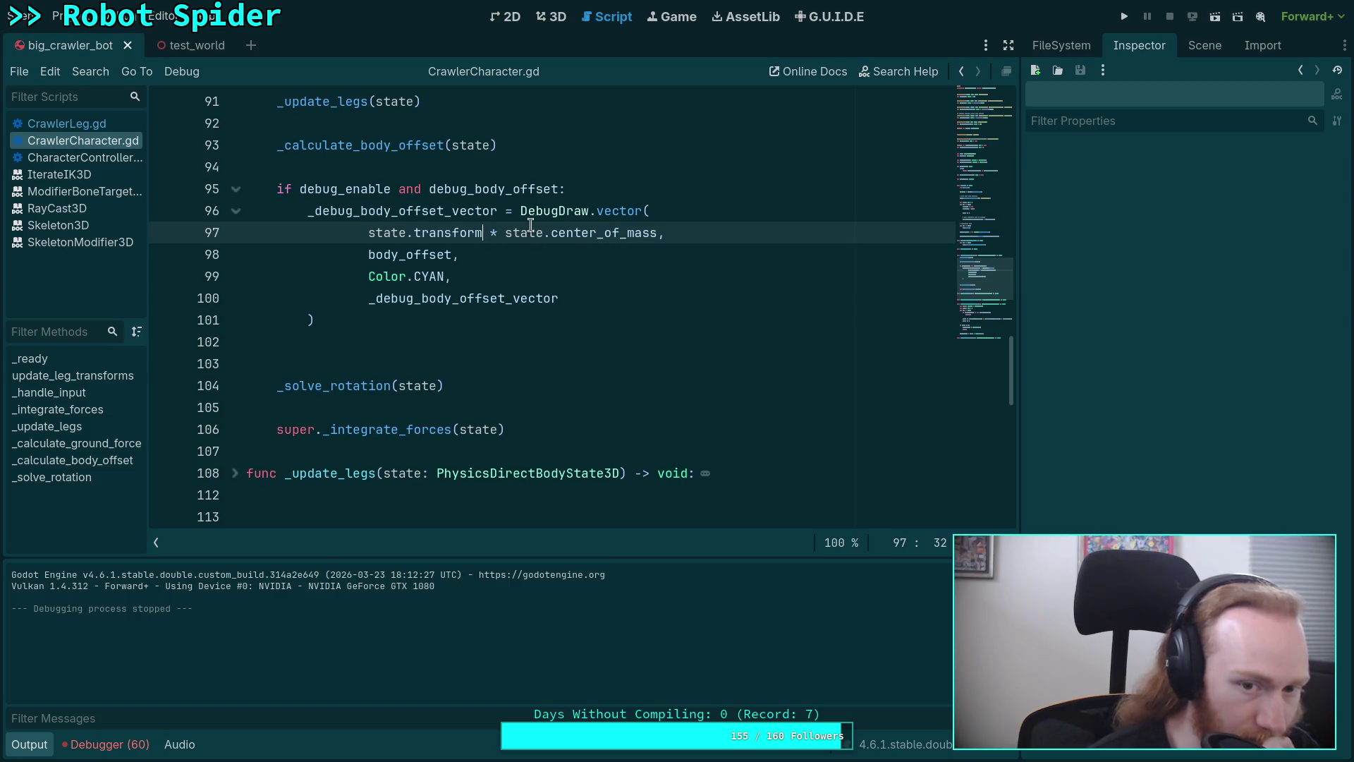
pyautogui.write('.or')
pyautogui.press('Return')
pyautogui.press('Right')
pyautogui.press('Right')
pyautogui.press('BackSpace')
pyautogui.write('+')
pyautogui.press('F5')
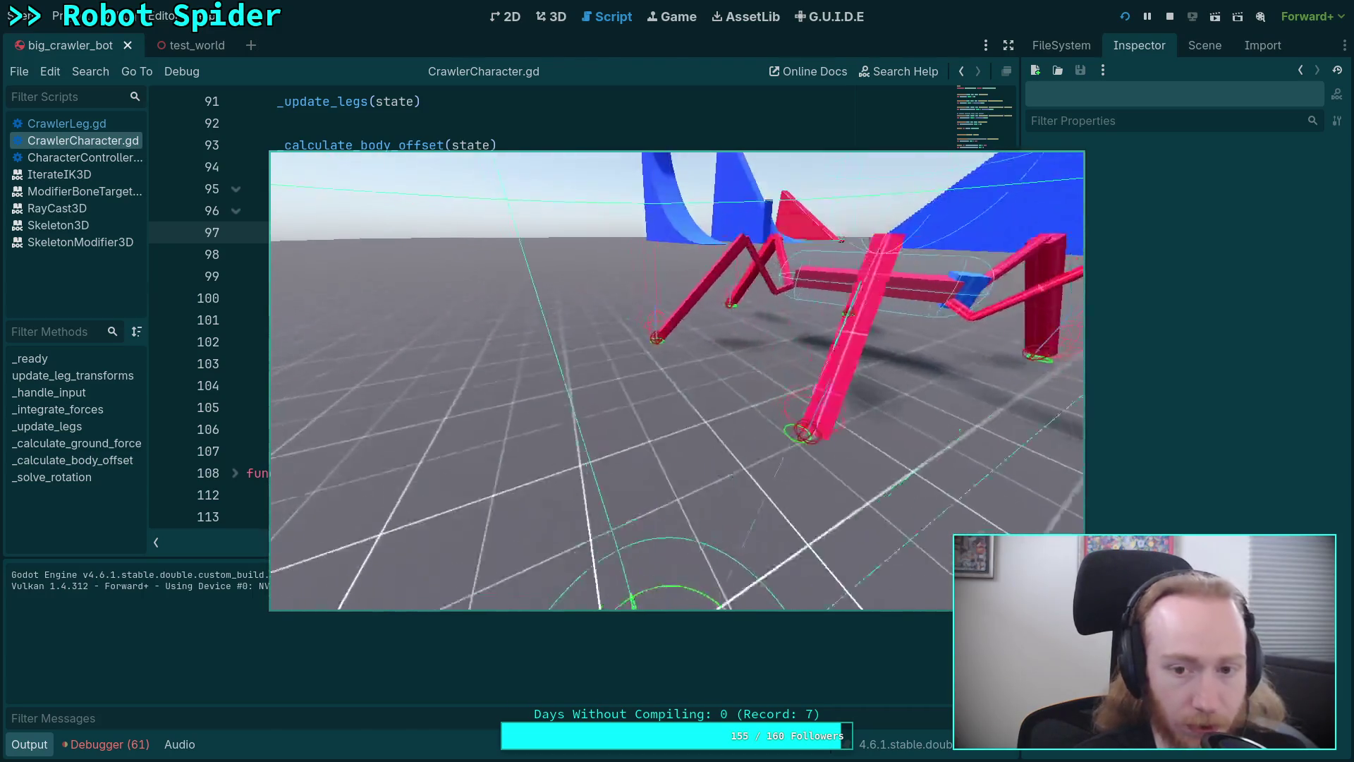
# Playtest the spider at 0.5, 1.0 and 0.25 time scales, then stop the game
pyautogui.press('t')
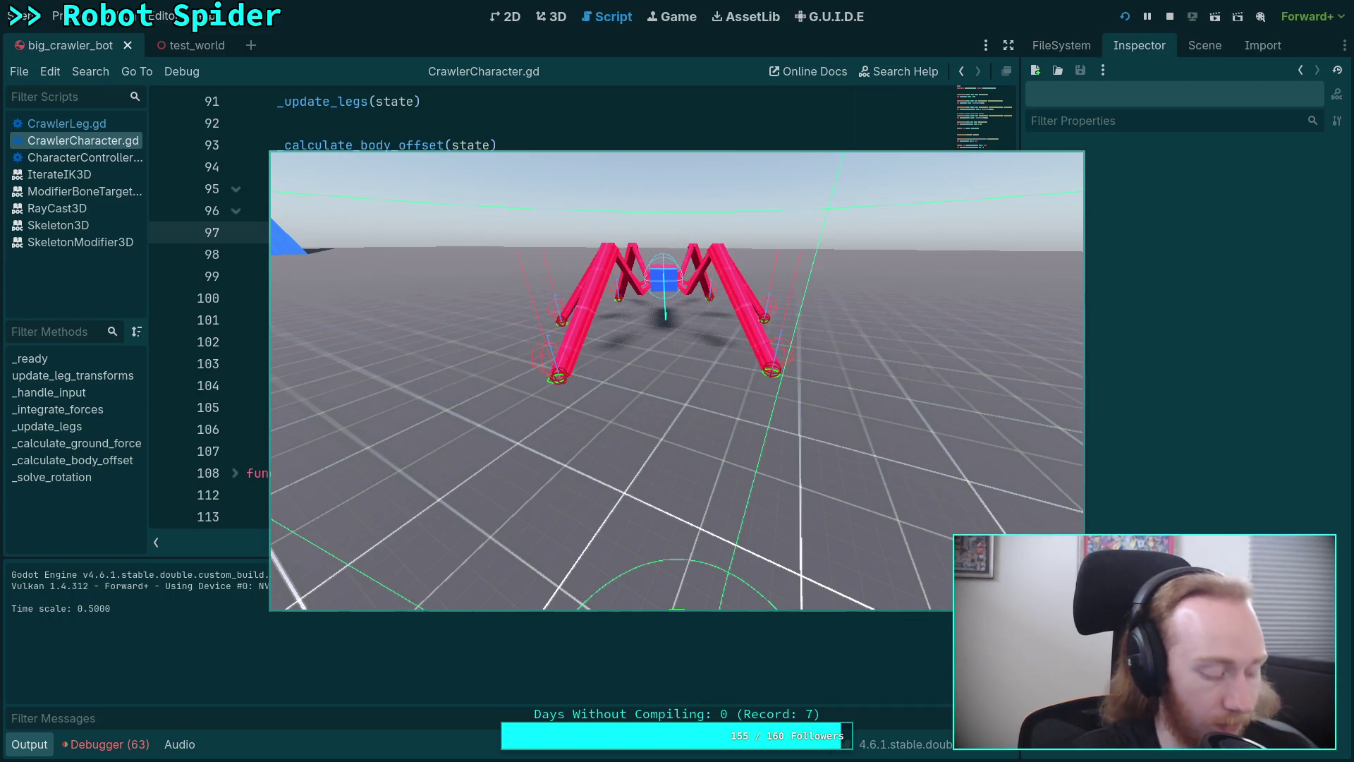
pyautogui.press('t')
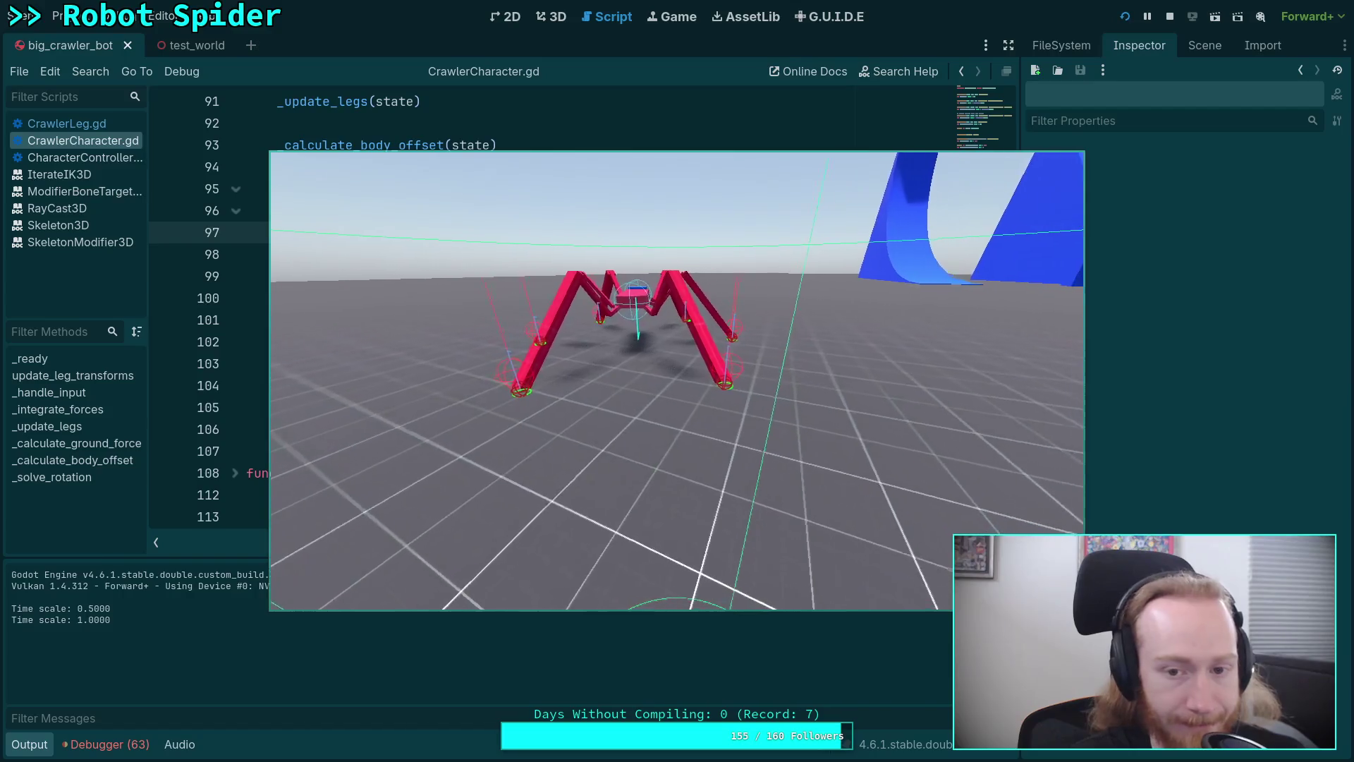
pyautogui.press('t')
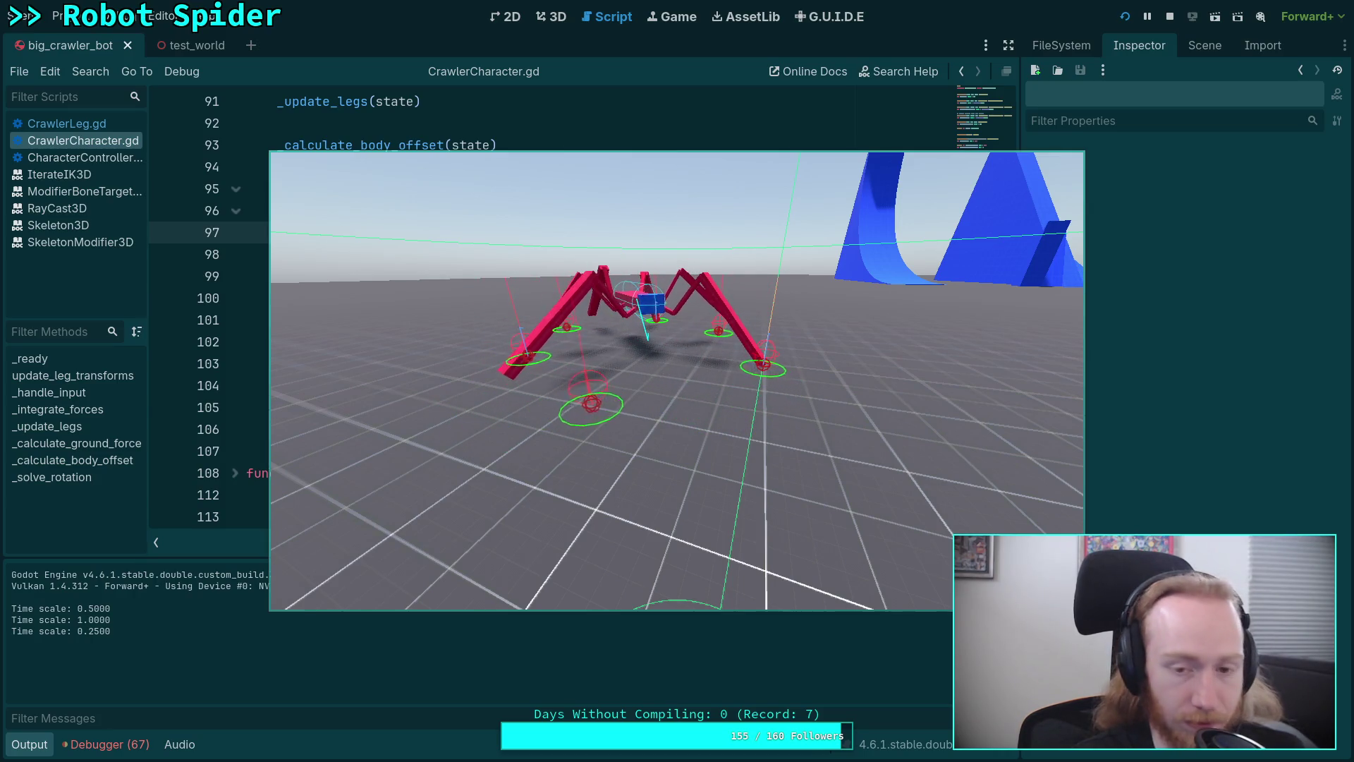
pyautogui.press('1')
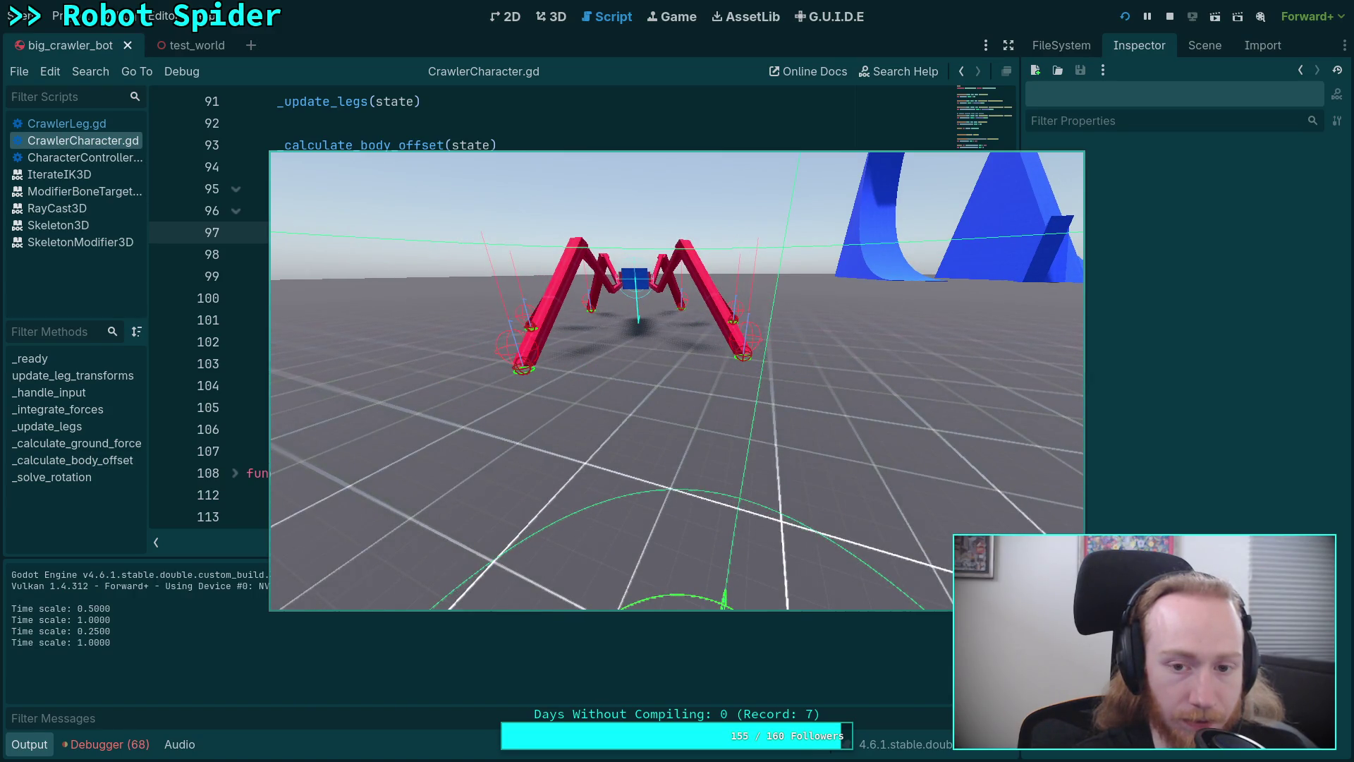
pyautogui.click(1173, 19)
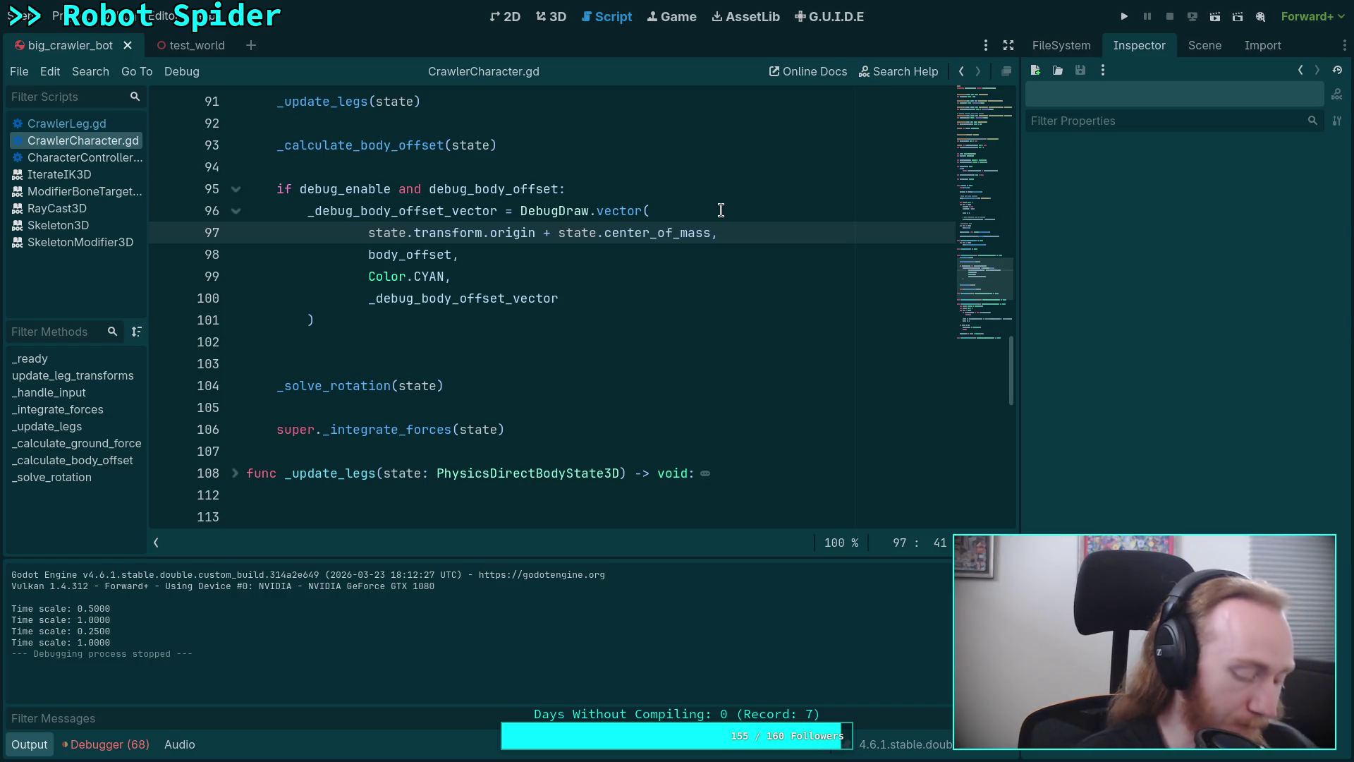
# In the Crawler Bot notes, replace the ??? plan placeholder and begin typing 'Fix weird'
pyautogui.hotkey('alt', 'Tab')
pyautogui.moveTo(627, 465); pyautogui.dragTo(557, 459)
pyautogui.write('Fix weird')
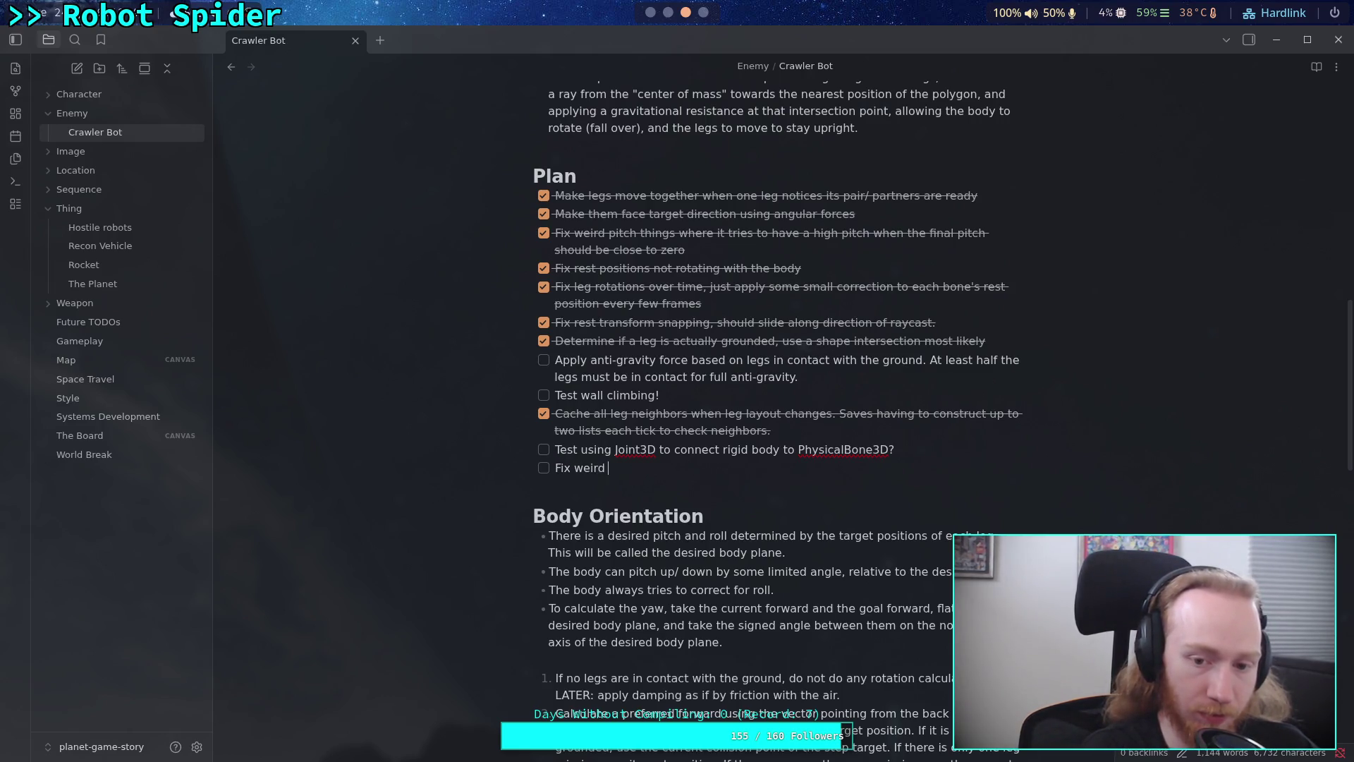
pyautogui.write('rotation effects when at lowe')
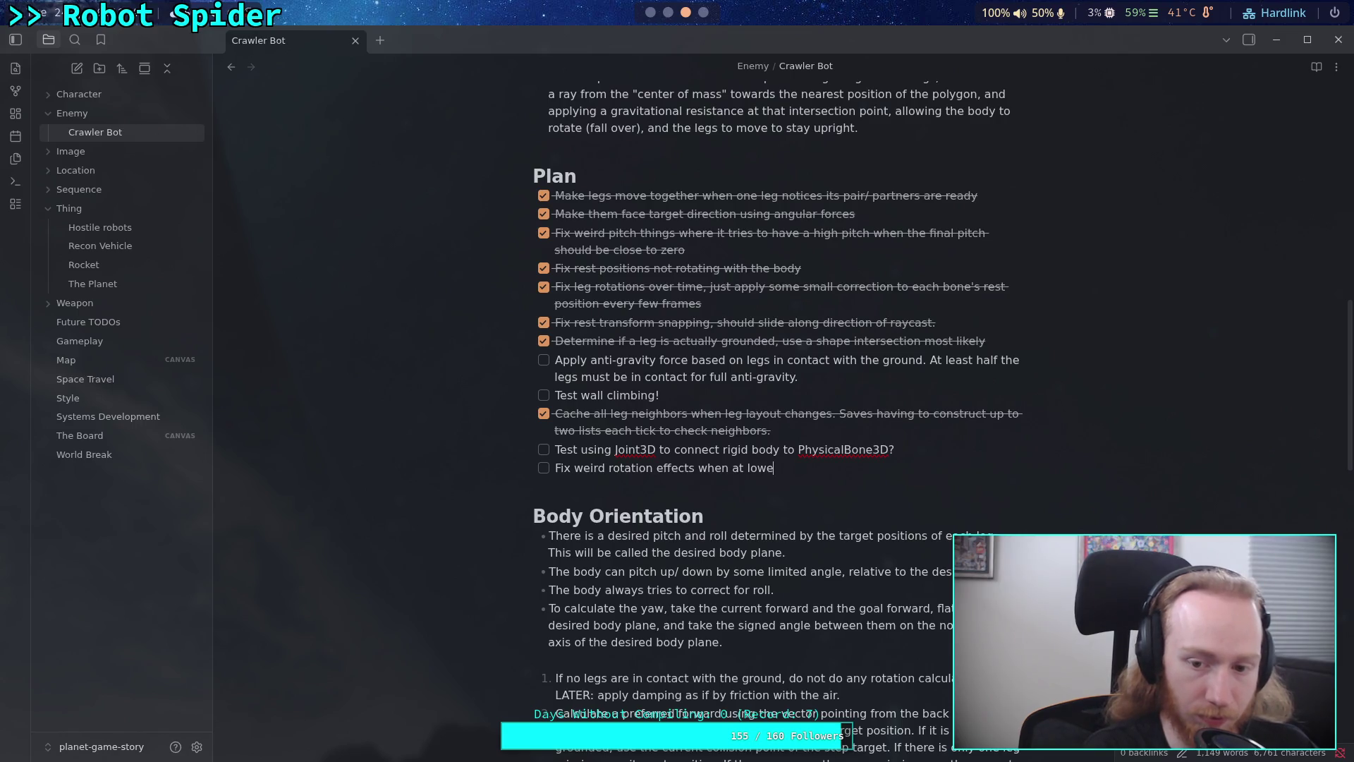
# Finish the plan item 'Fix weird rotation effects when at lower delta times' and return to Godot
pyautogui.write('imes')
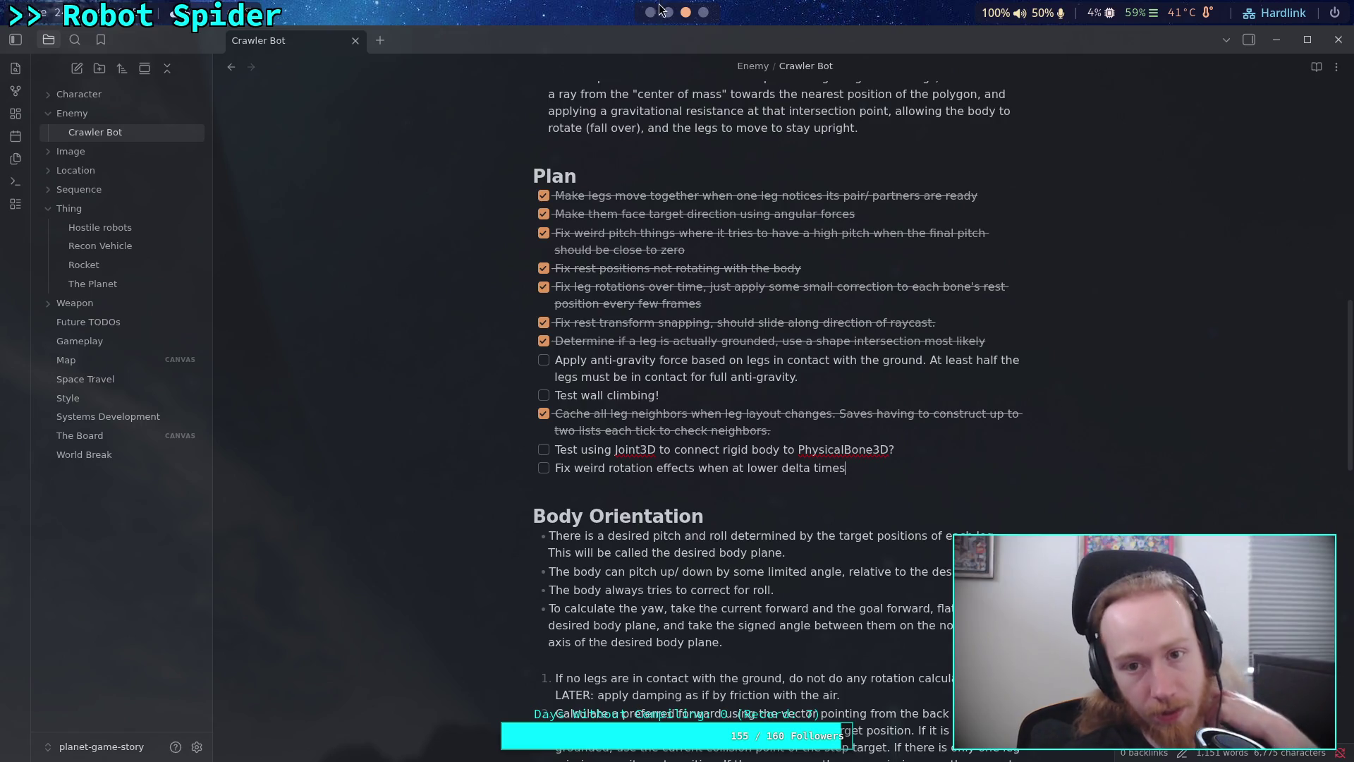
pyautogui.click(651, 14)
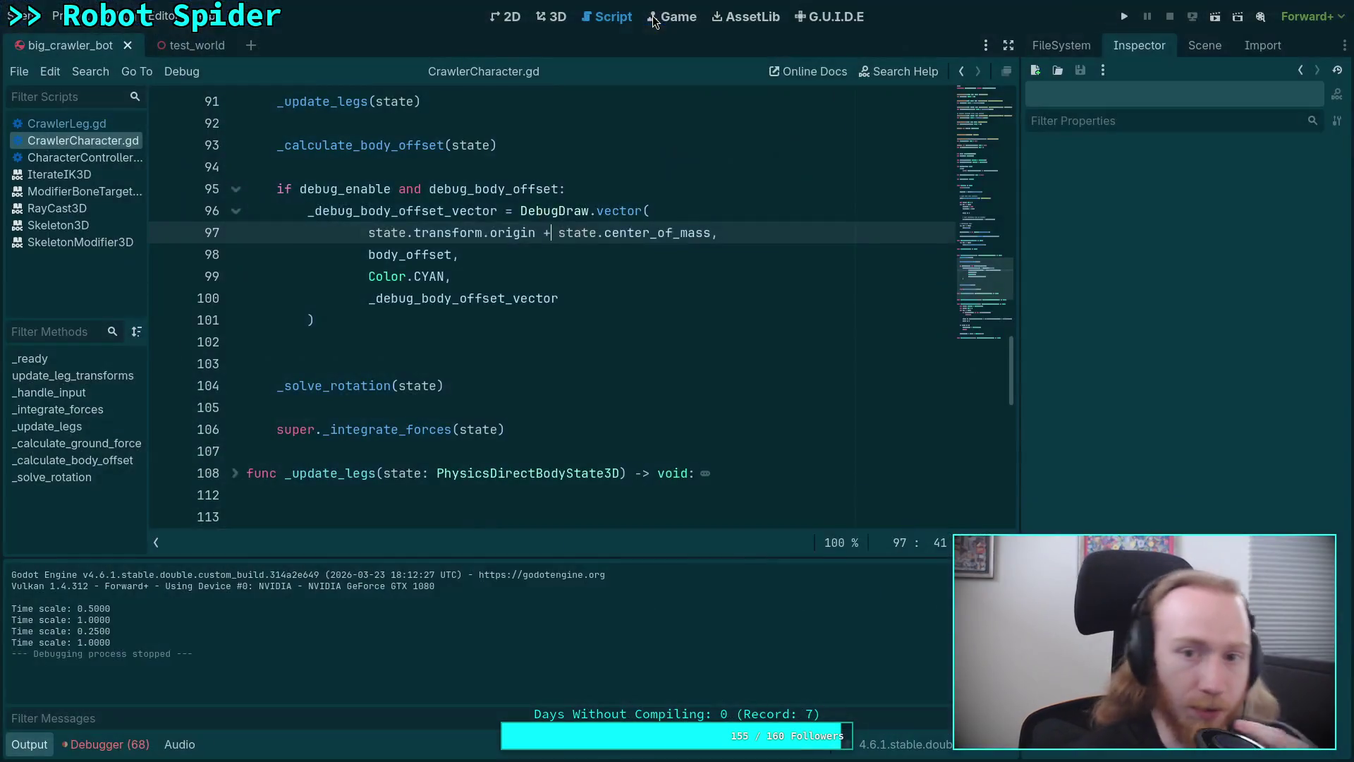
# Hide the output log and unfold the _solve_rotation function
pyautogui.click(33, 744)
pyautogui.scroll(-5, 436, 437)
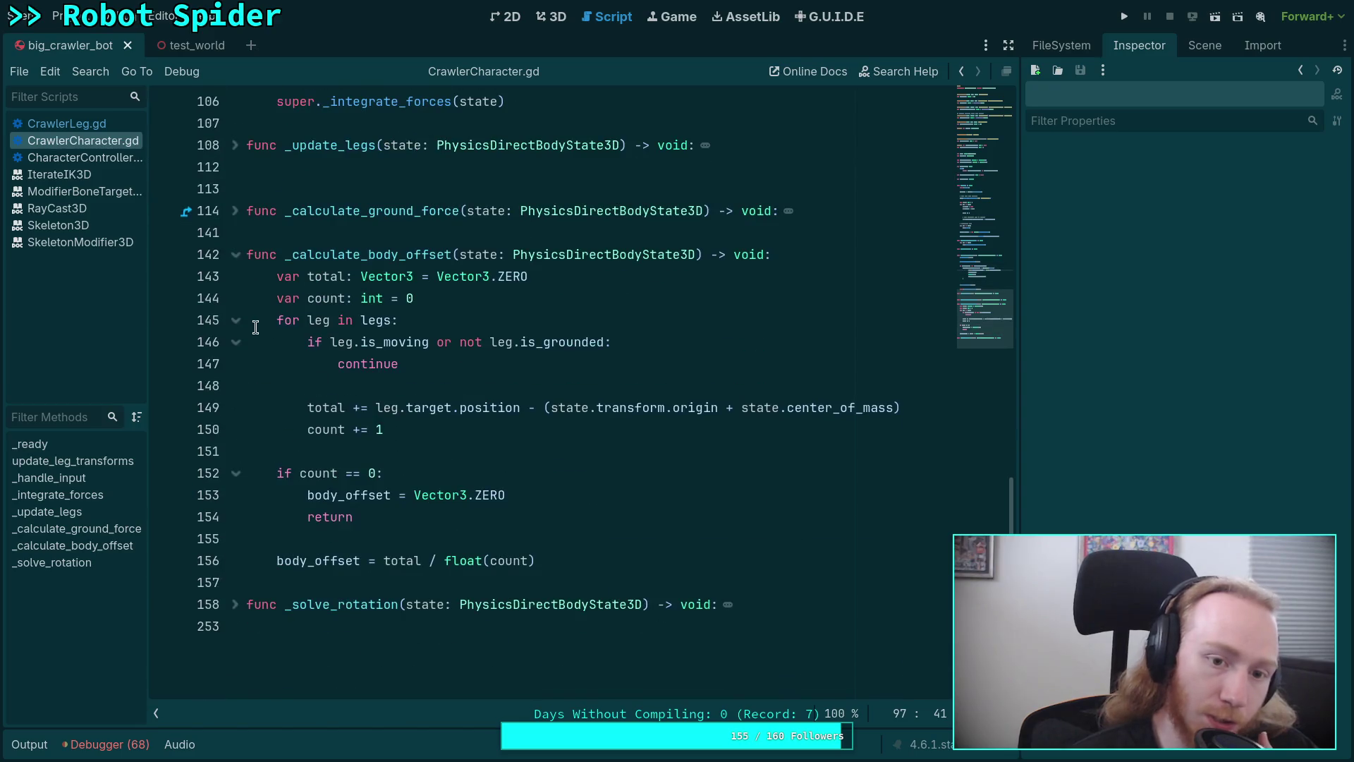
pyautogui.click(236, 608)
pyautogui.scroll(-13, 438, 477)
# Highlight uses of state and read through the _solve_rotation body down to line 247
pyautogui.doubleClick(425, 342)
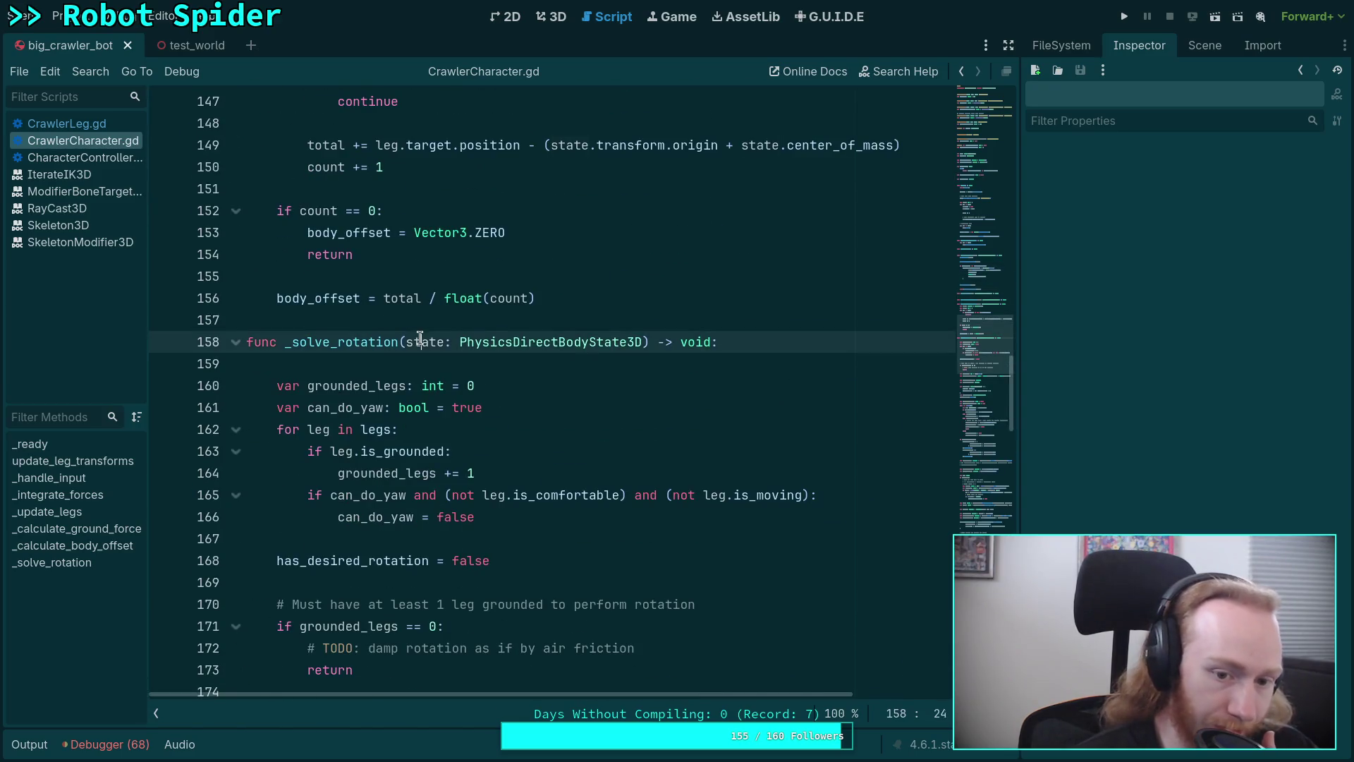
pyautogui.scroll(-3, 593, 416)
pyautogui.scroll(-2, 593, 416)
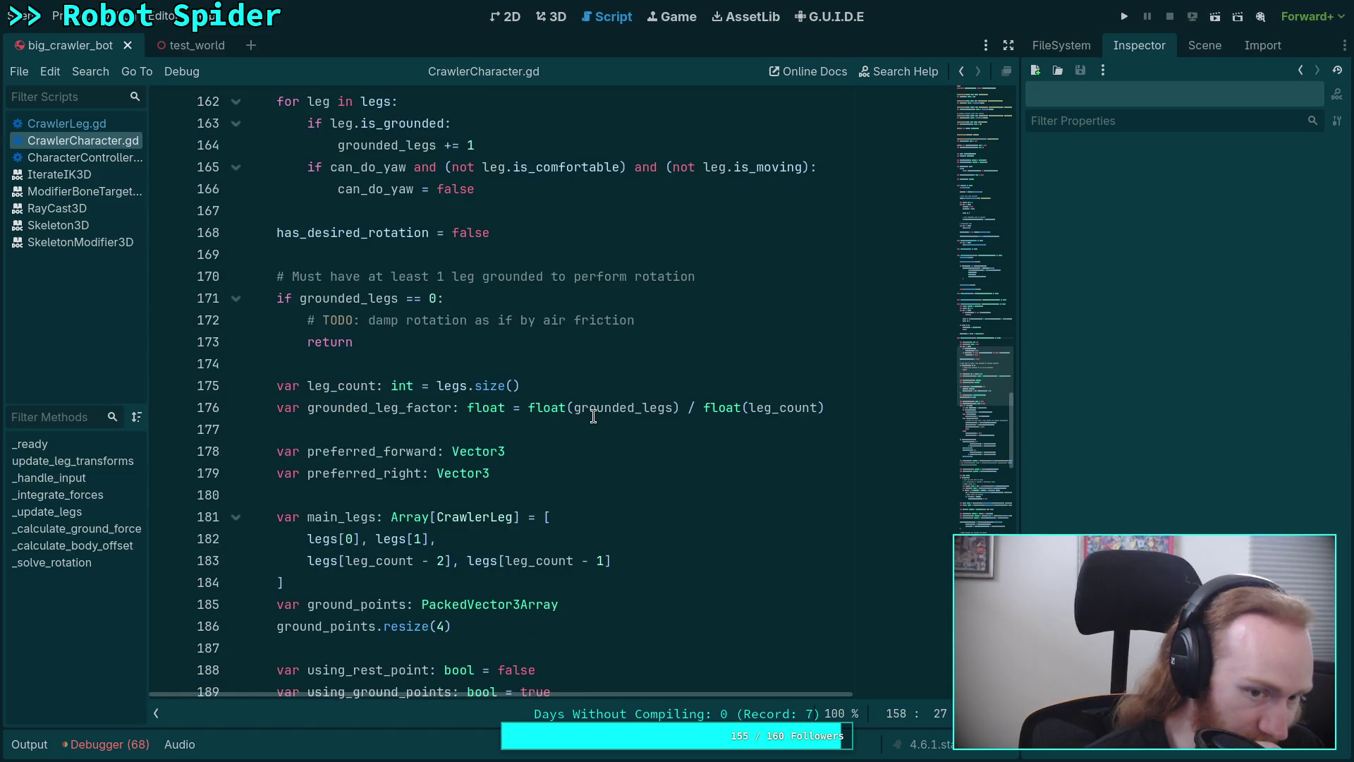
pyautogui.scroll(-2, 593, 416)
pyautogui.scroll(-9, 593, 416)
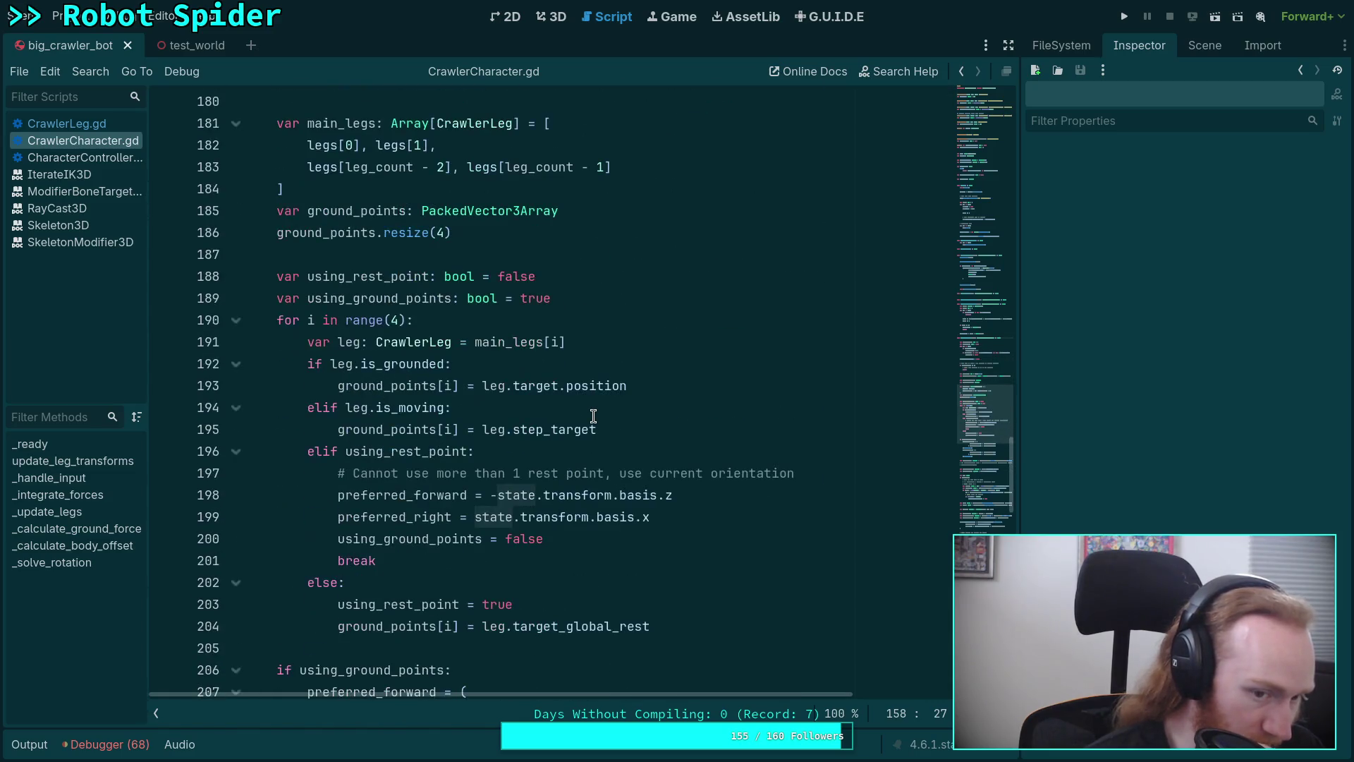
pyautogui.scroll(-9, 593, 416)
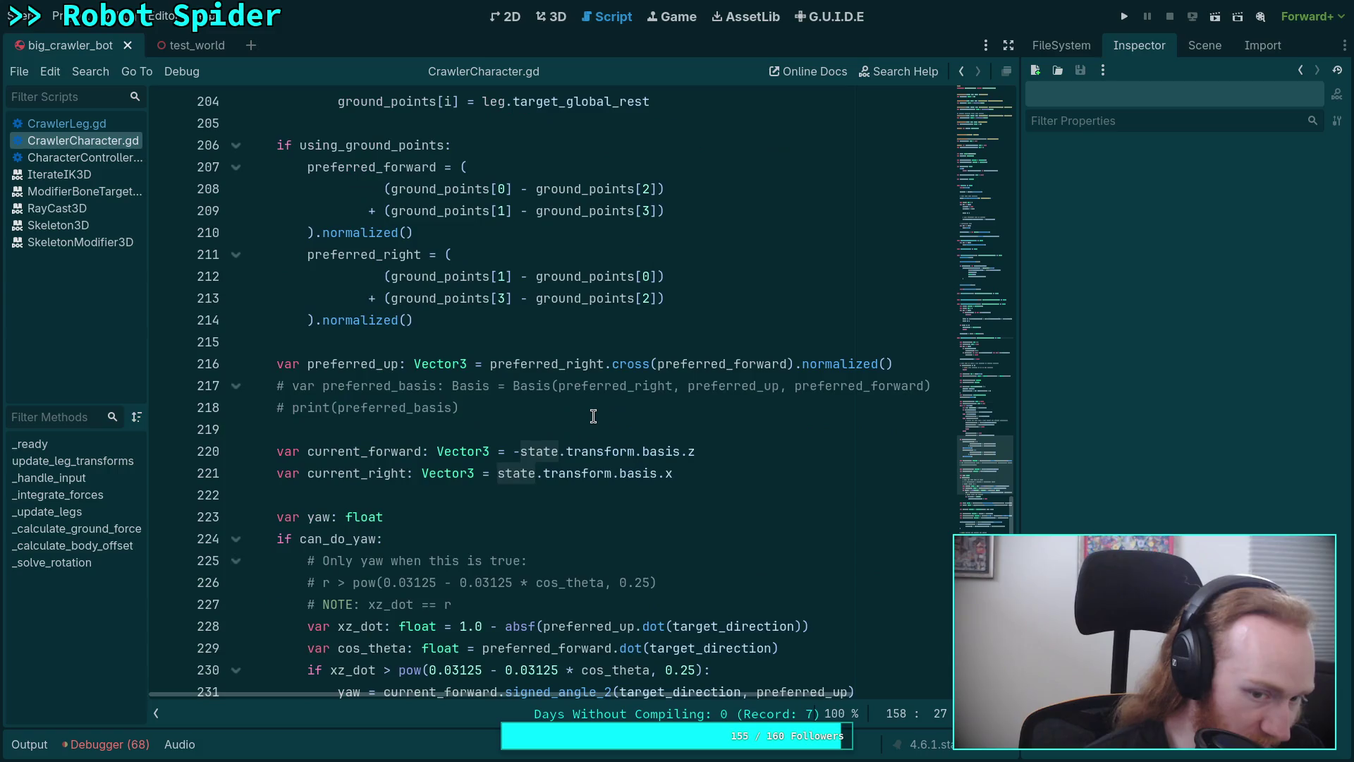
pyautogui.scroll(-3, 593, 417)
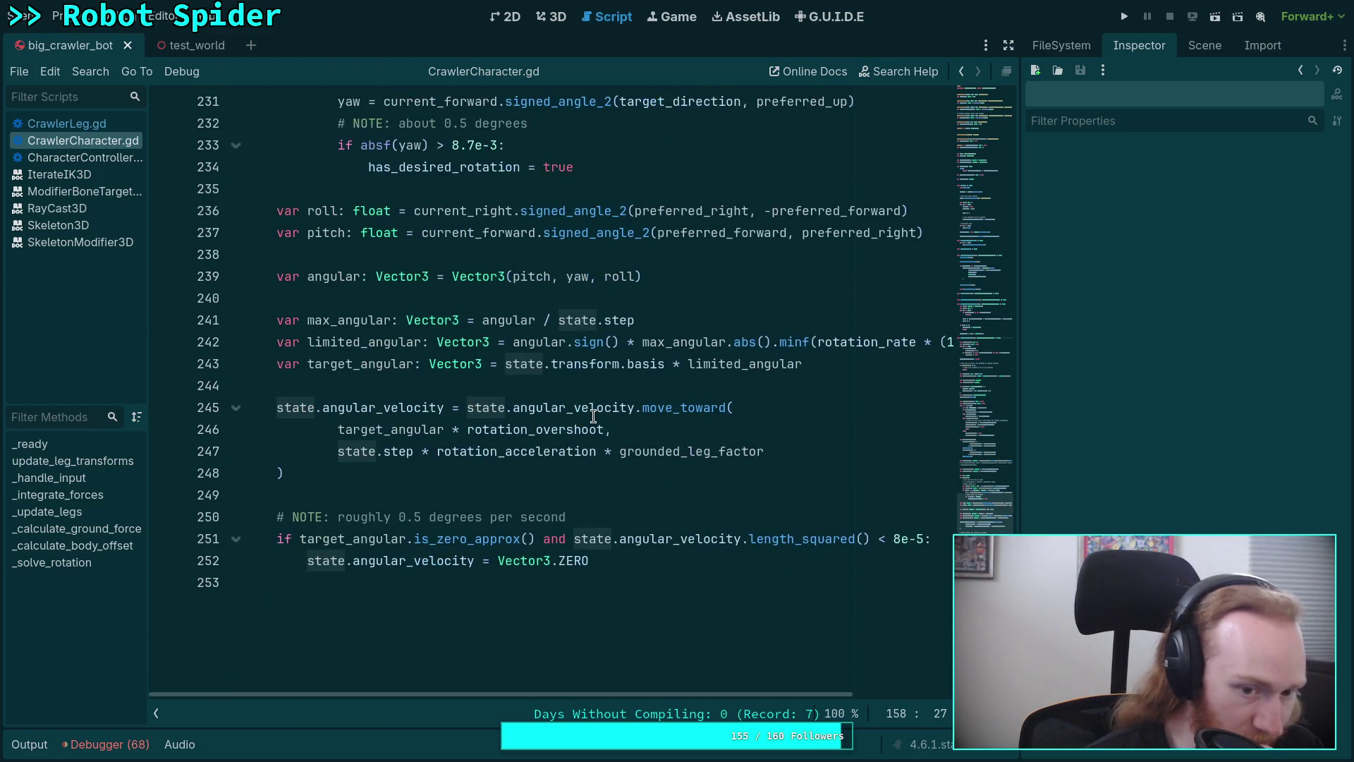
pyautogui.doubleClick(348, 452)
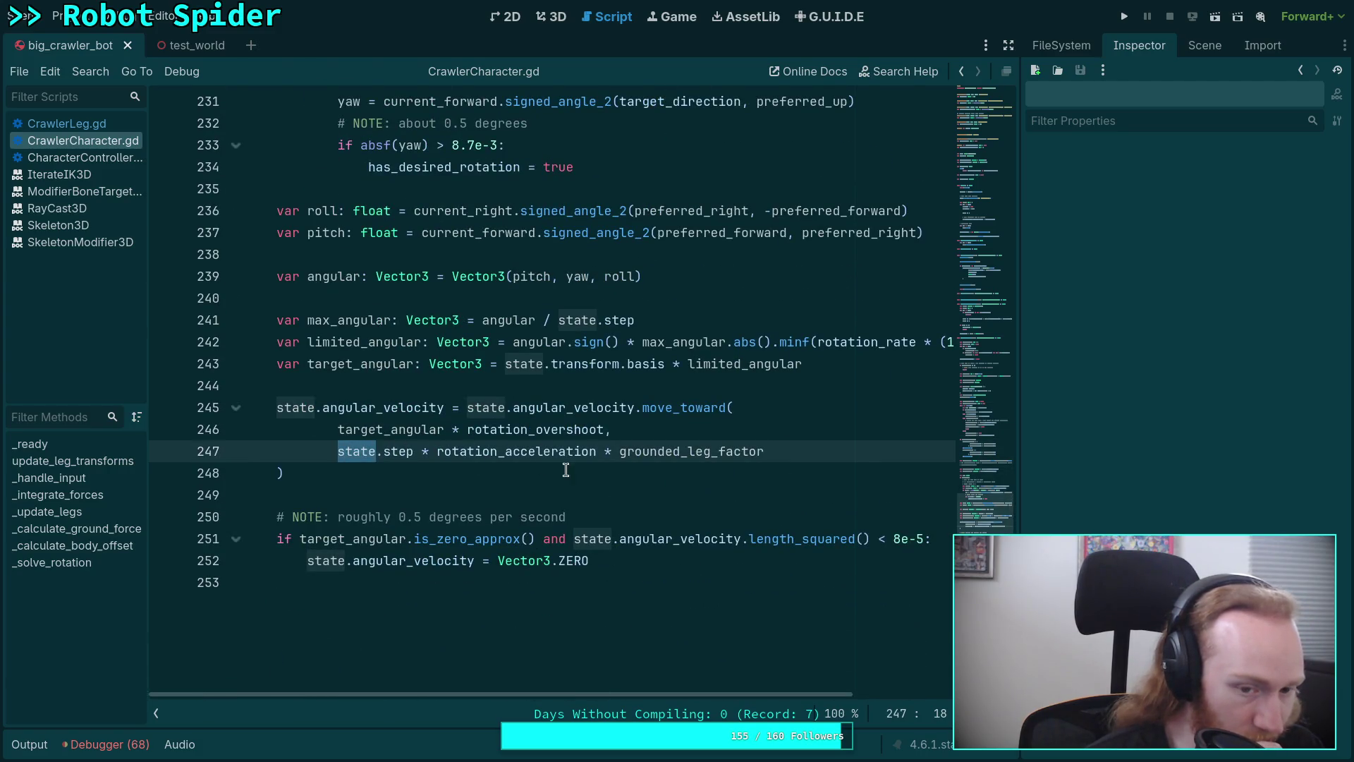
pyautogui.scroll(1, 609, 472)
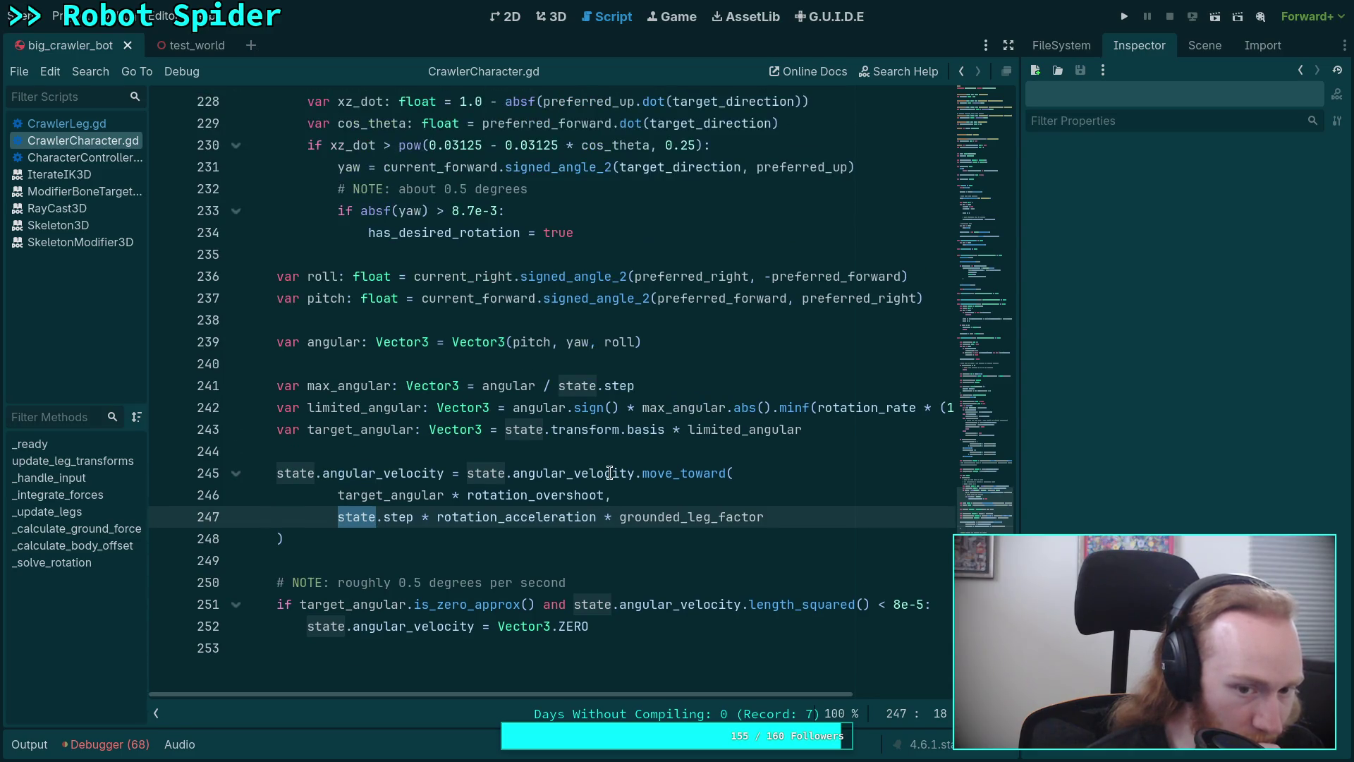
pyautogui.moveTo(616, 692)
pyautogui.mouseDown()
pyautogui.moveTo(830, 704)
pyautogui.moveTo(590, 684)
pyautogui.mouseUp()
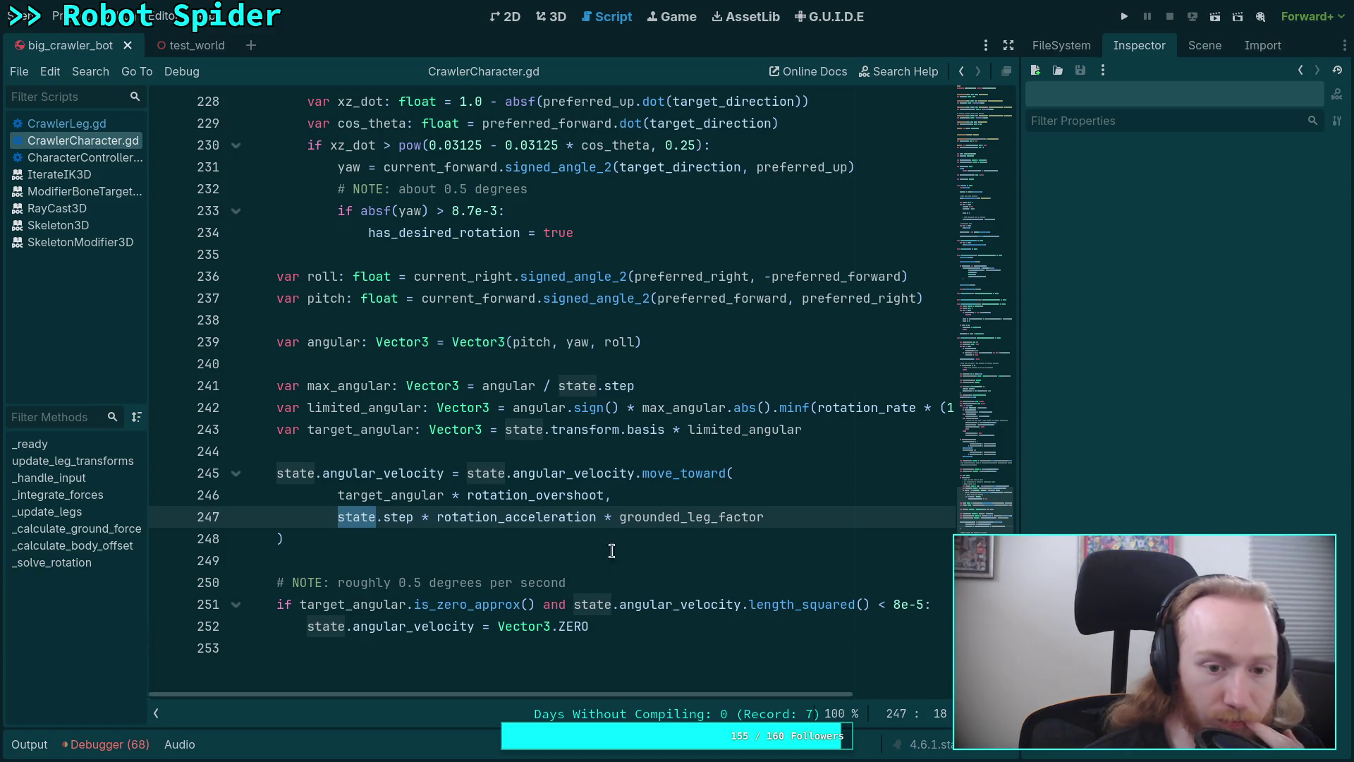
# Inspect limited_angular and grounded_leg_factor uses, then go to the can_do_yaw check on line 165
pyautogui.click(732, 431)
pyautogui.doubleClick(732, 430)
pyautogui.moveTo(678, 695)
pyautogui.mouseDown()
pyautogui.moveTo(843, 689)
pyautogui.moveTo(665, 688)
pyautogui.mouseUp()
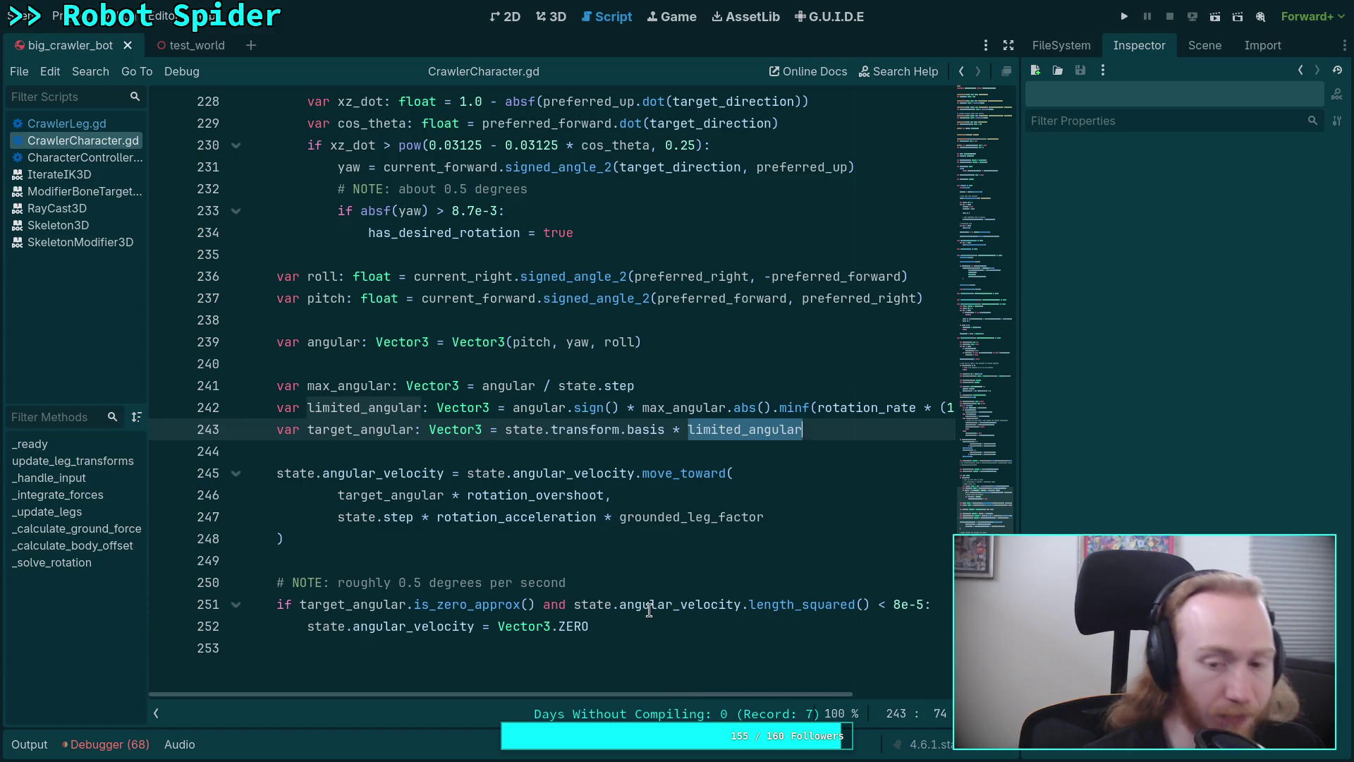
pyautogui.moveTo(650, 607)
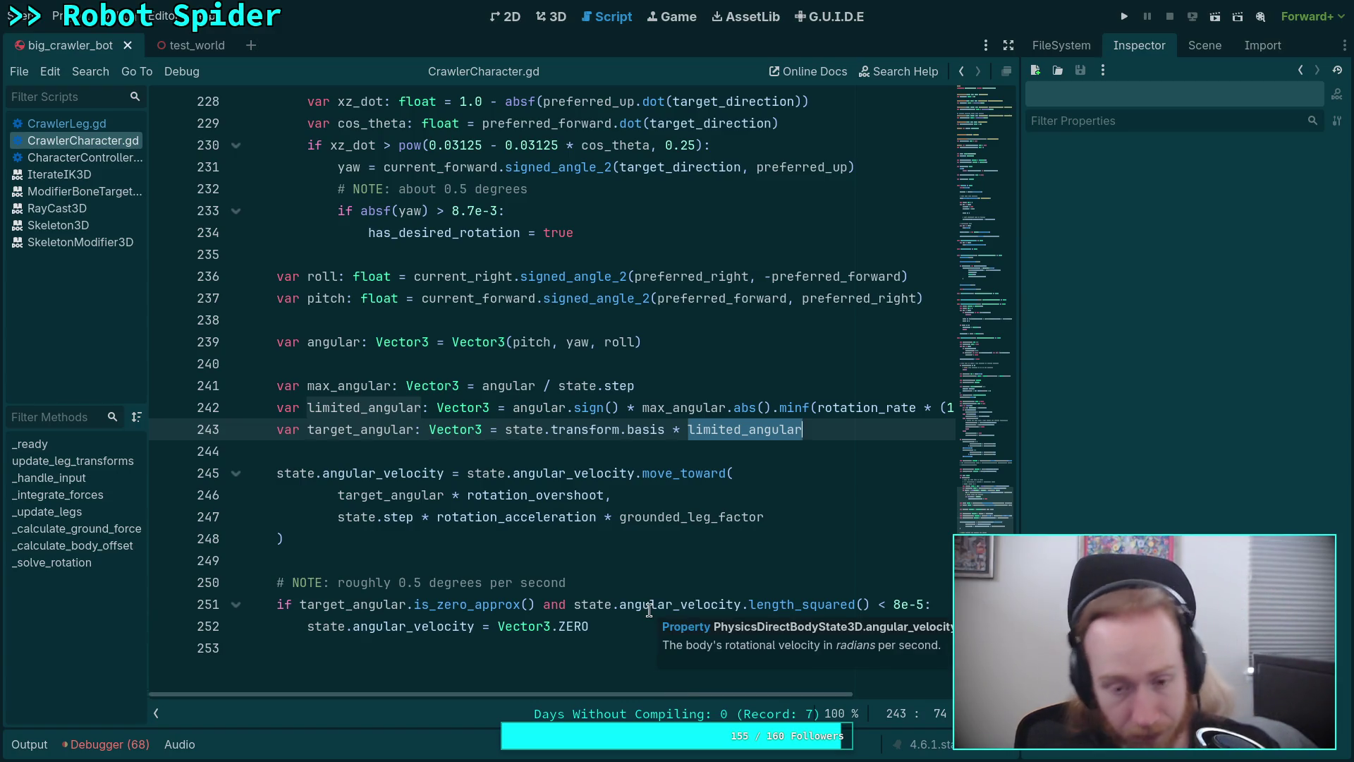
pyautogui.doubleClick(654, 517)
pyautogui.scroll(15, 493, 501)
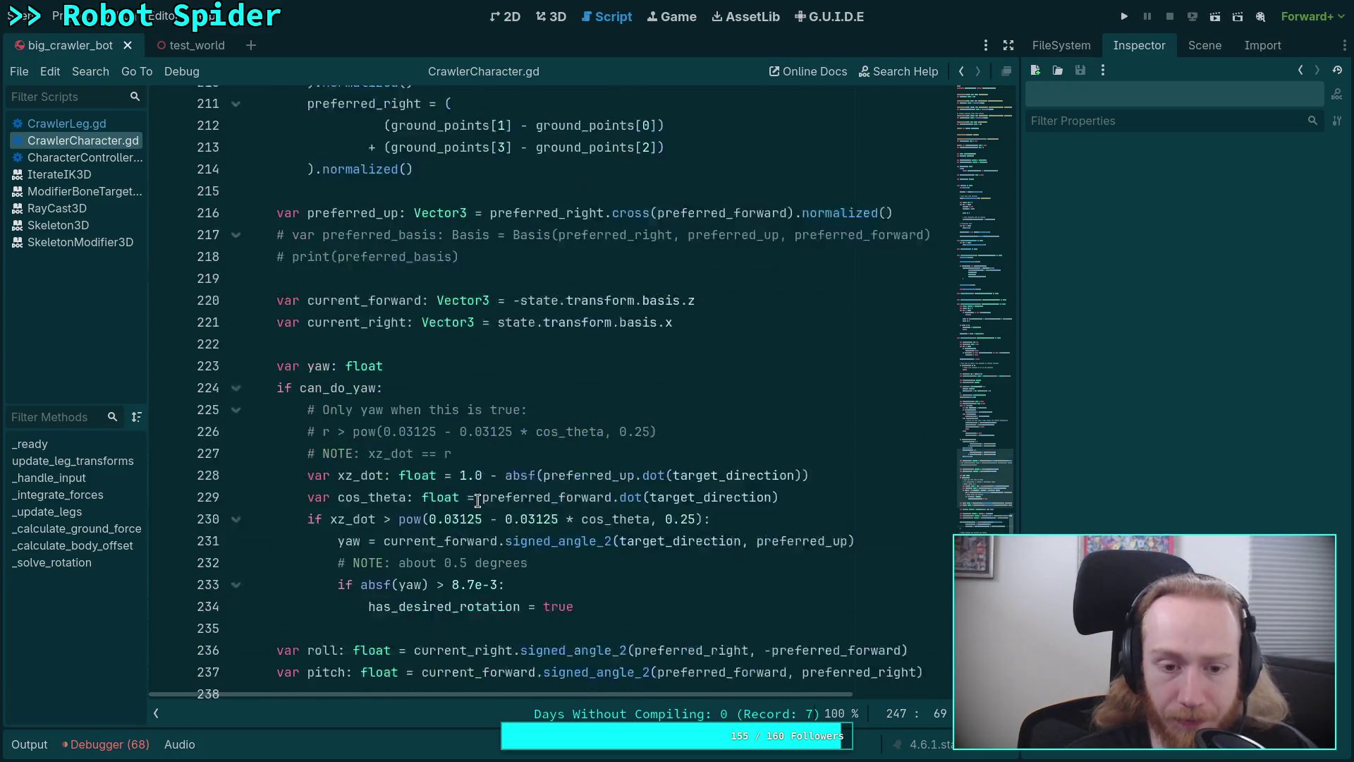
pyautogui.scroll(4, 479, 501)
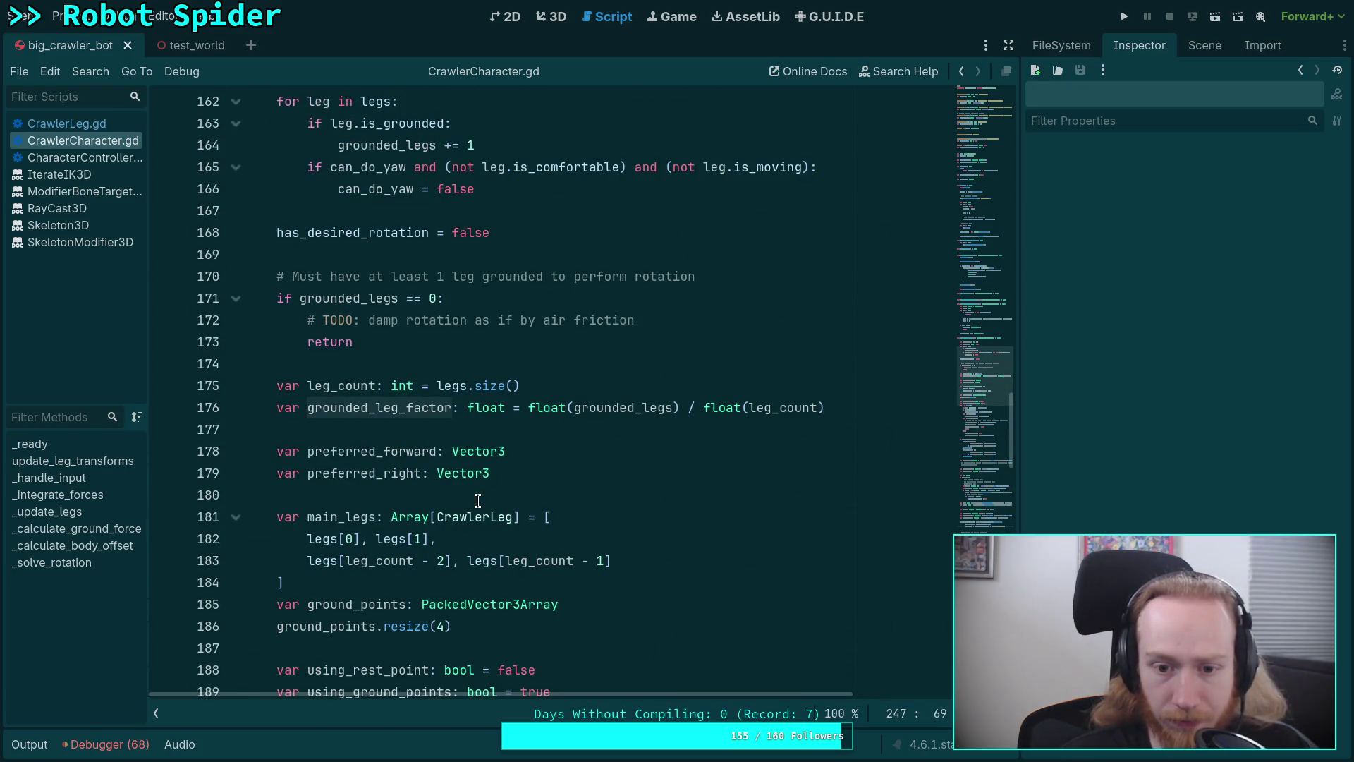
pyautogui.scroll(3, 527, 446)
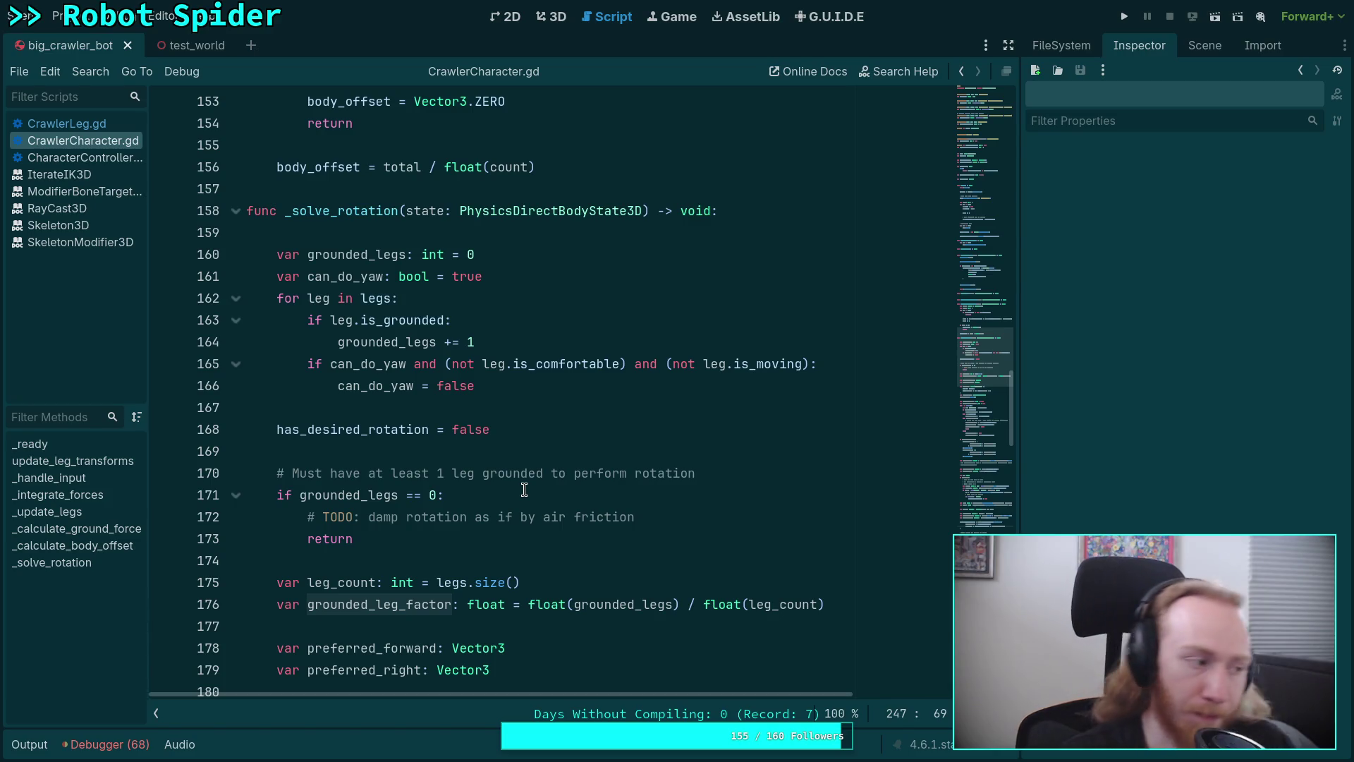
pyautogui.click(444, 364)
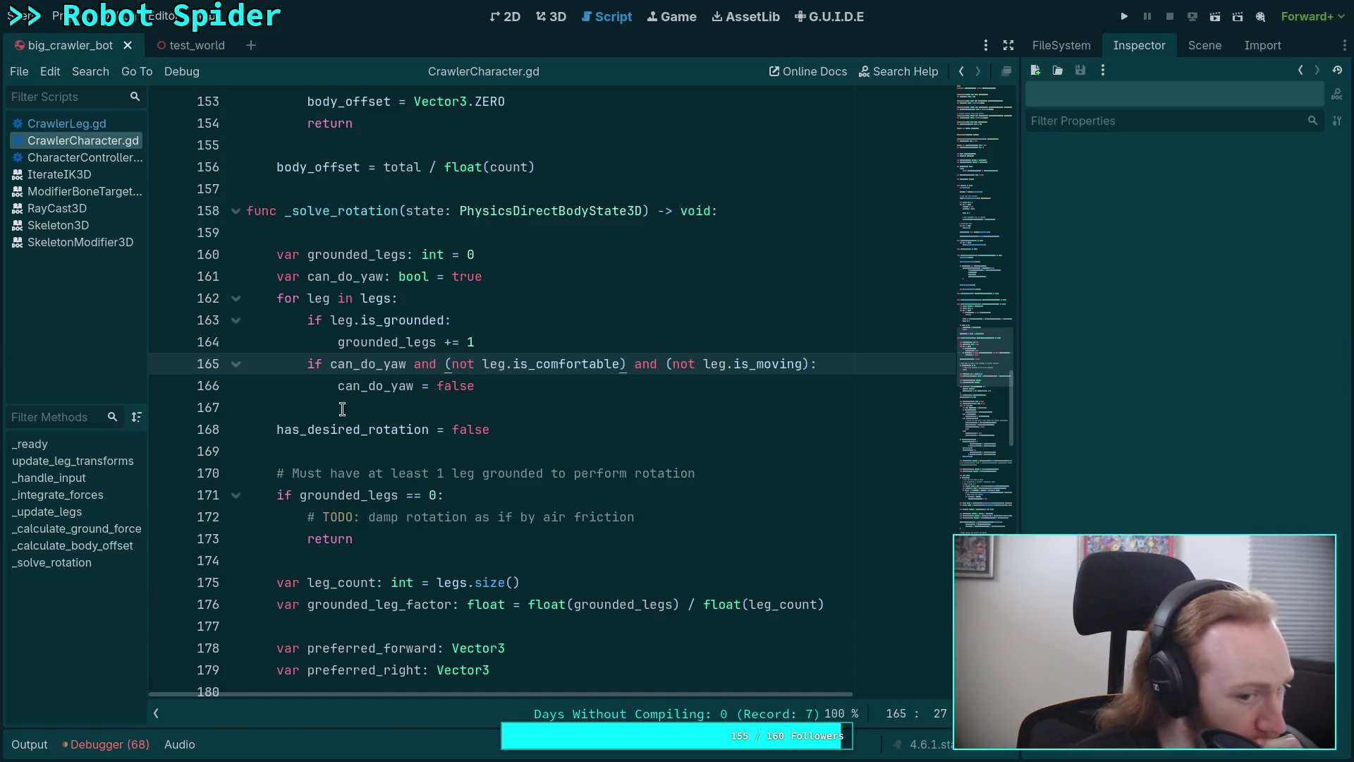
pyautogui.doubleClick(374, 385)
pyautogui.scroll(-12, 543, 538)
pyautogui.scroll(-11, 543, 539)
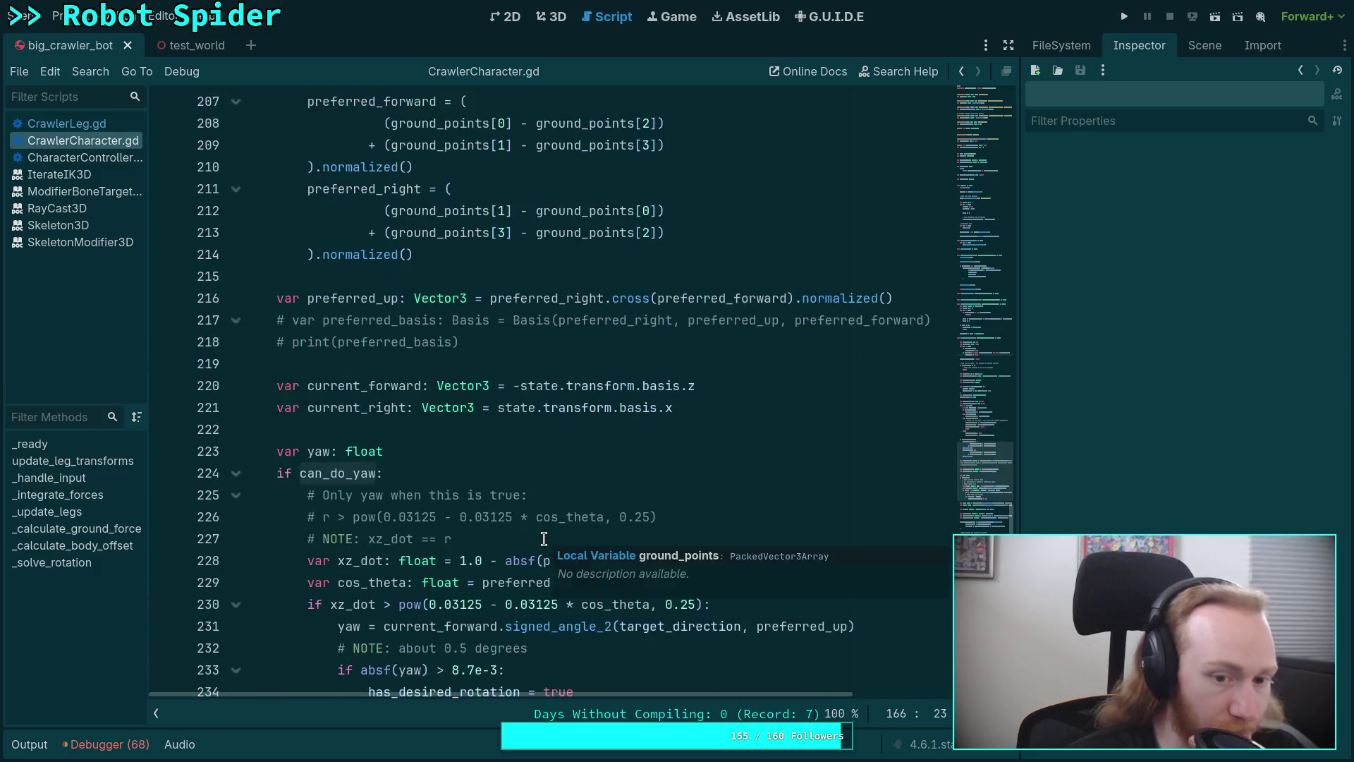
pyautogui.keyDown('ctrl'); pyautogui.click(515, 540); pyautogui.keyUp('ctrl')
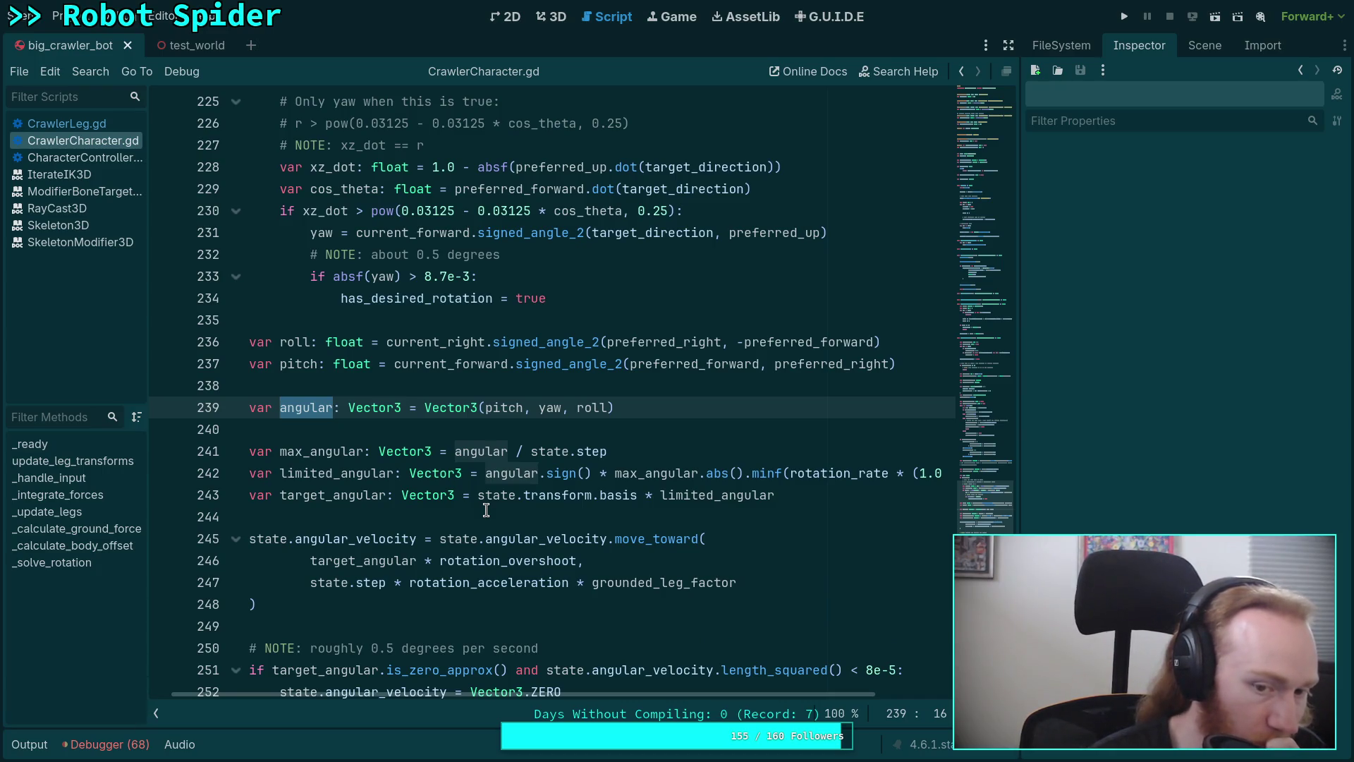
pyautogui.scroll(-1, 419, 568)
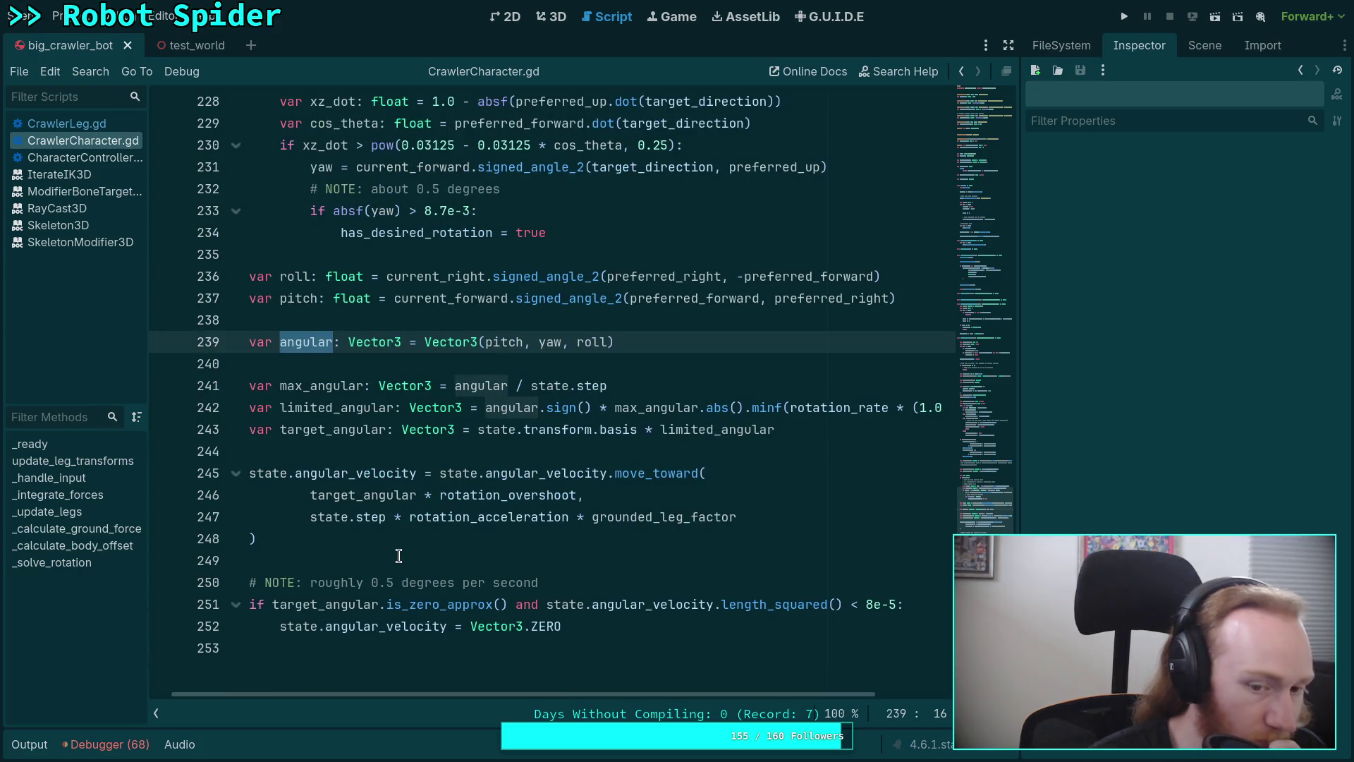
pyautogui.doubleClick(460, 494)
pyautogui.scroll(7, 459, 491)
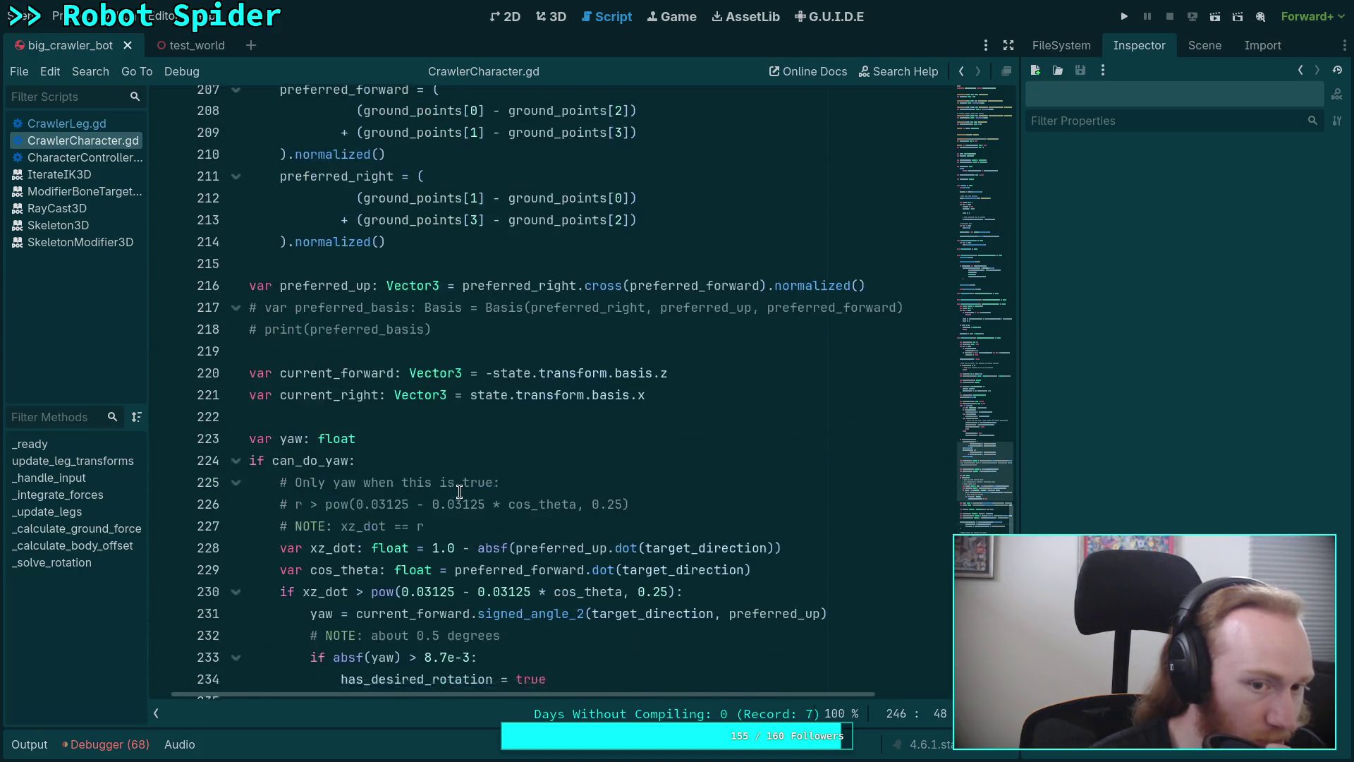
pyautogui.scroll(20, 459, 492)
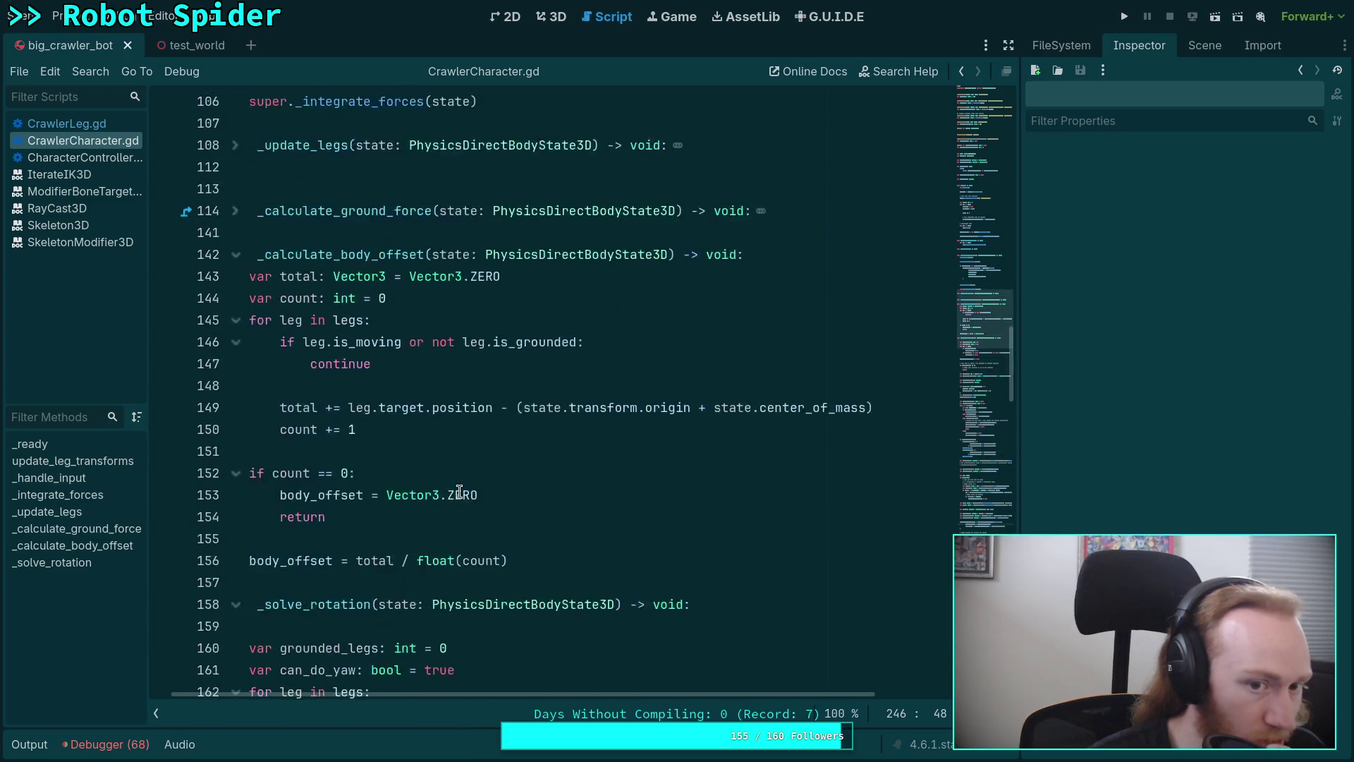
pyautogui.scroll(20, 459, 492)
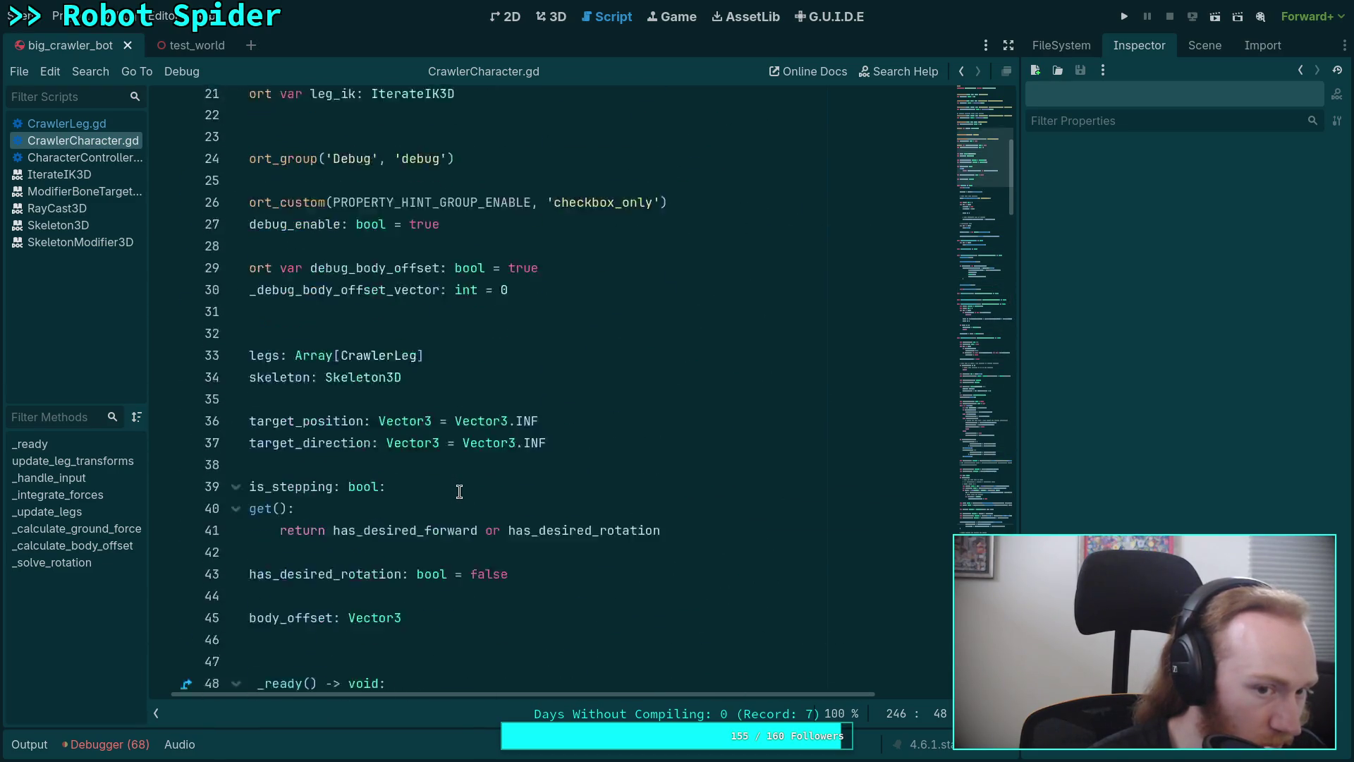
pyautogui.scroll(6, 459, 491)
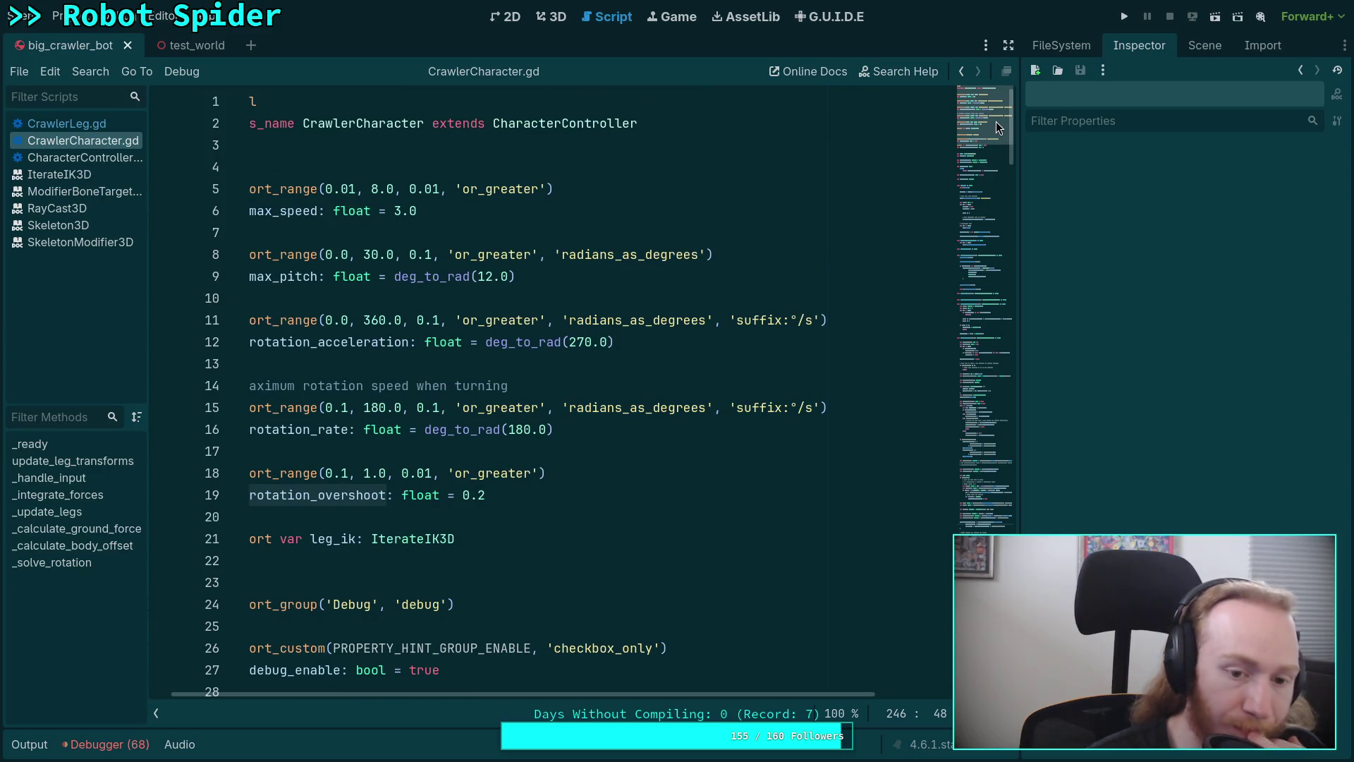
# Bring the angular velocity code near line 246 into view and inspect step and target_angular
pyautogui.moveTo(995, 122); pyautogui.dragTo(991, 518)
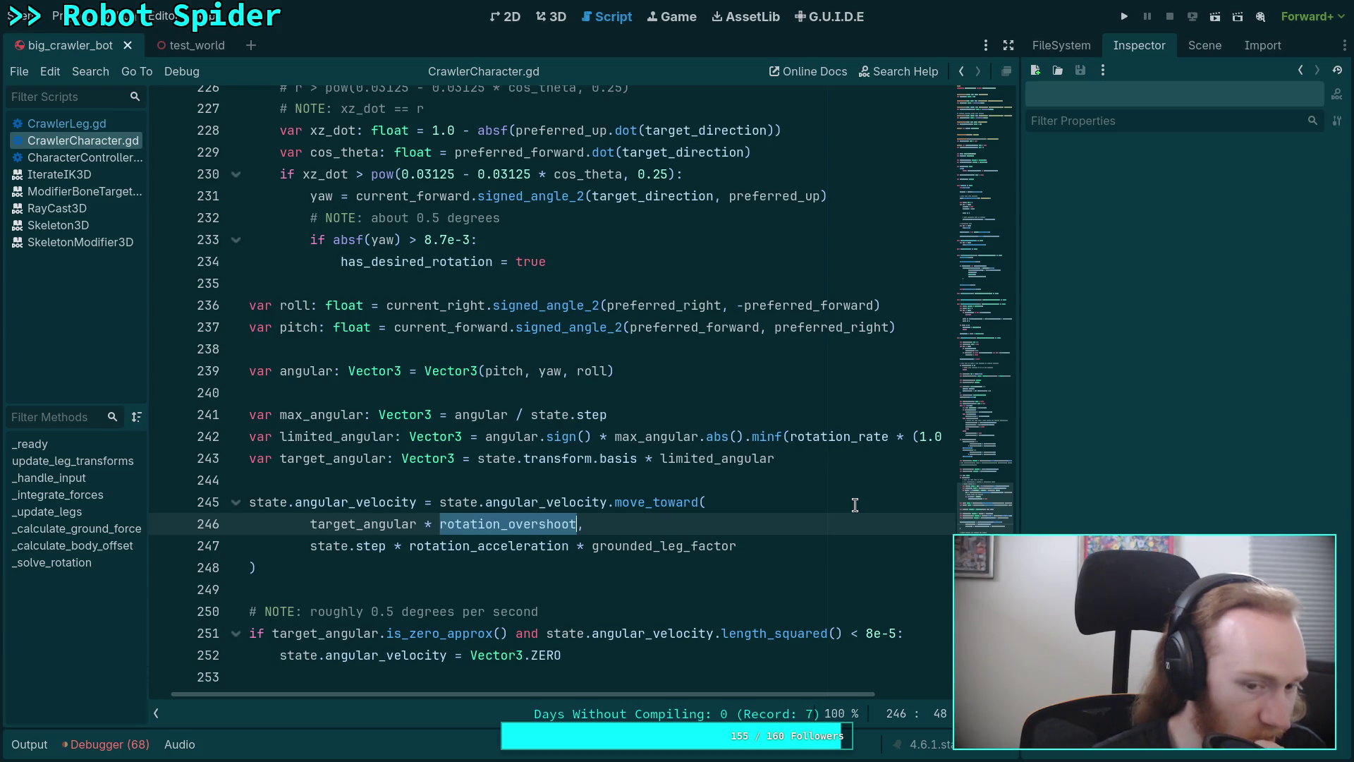
pyautogui.click(339, 548)
pyautogui.doubleClick(368, 547)
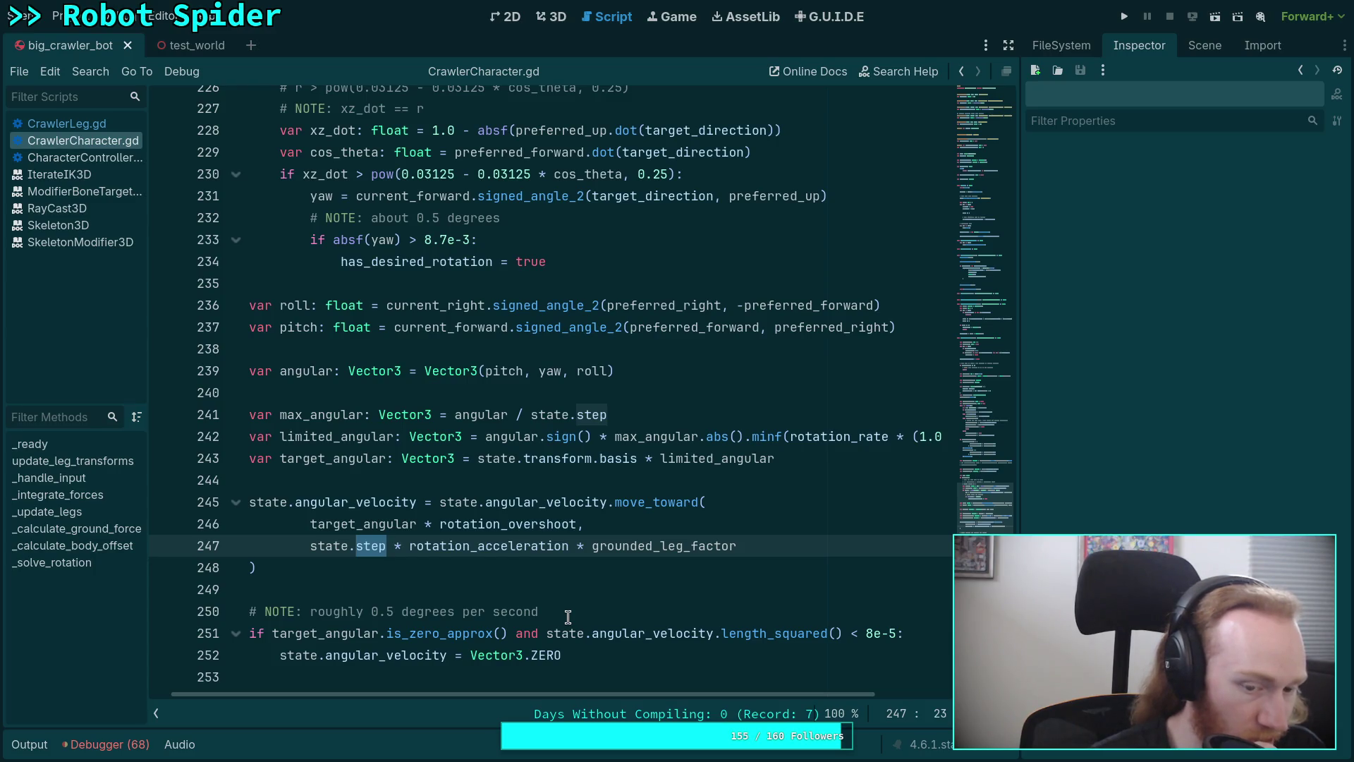
pyautogui.doubleClick(361, 523)
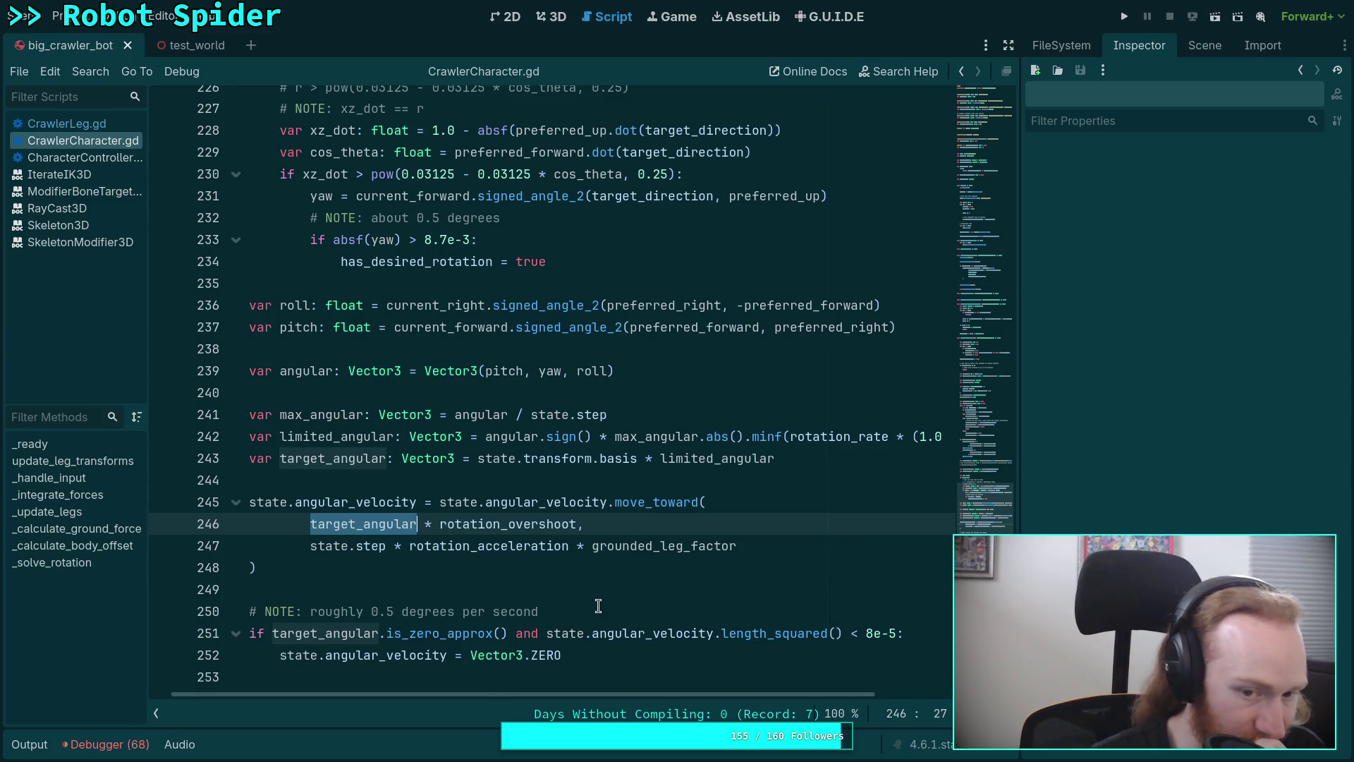
pyautogui.moveTo(603, 696); pyautogui.dragTo(701, 695)
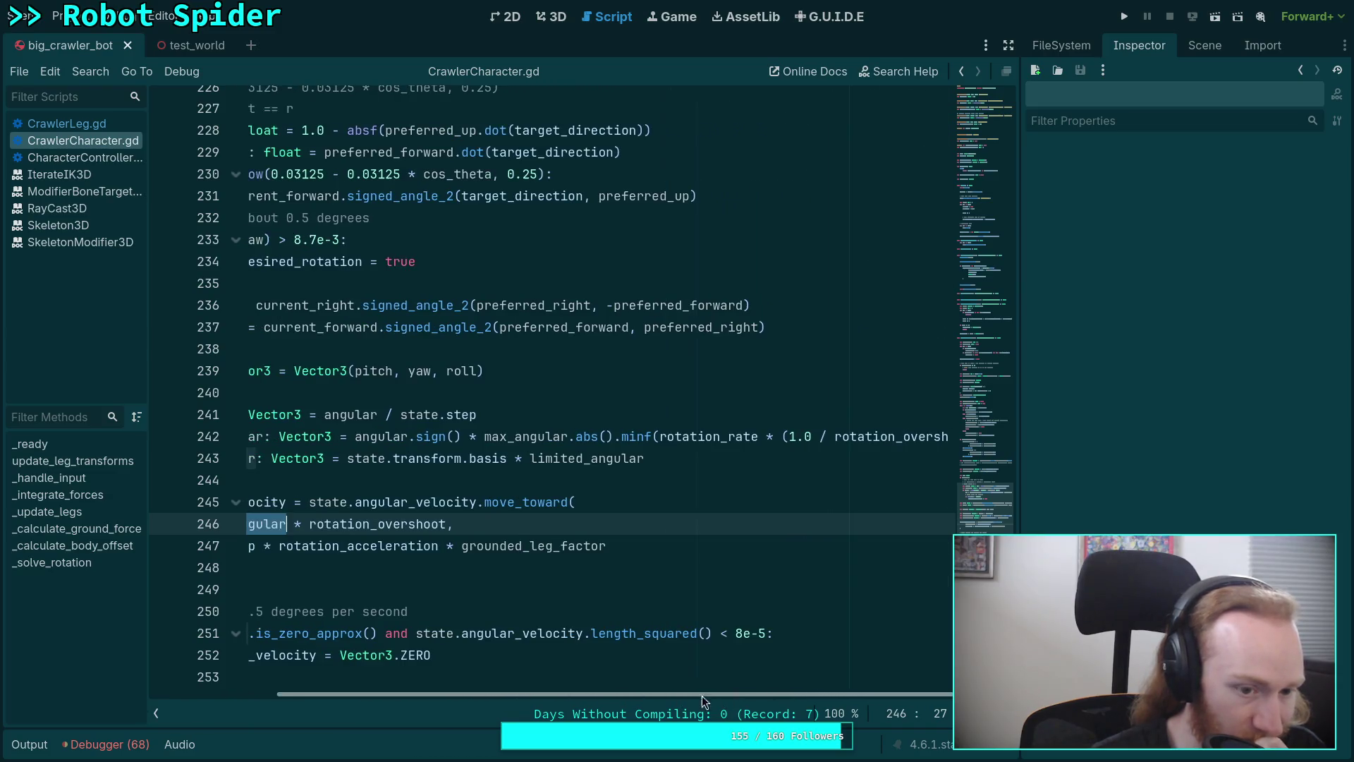
# Collapse the scripts and methods list to widen the code view
pyautogui.click(157, 714)
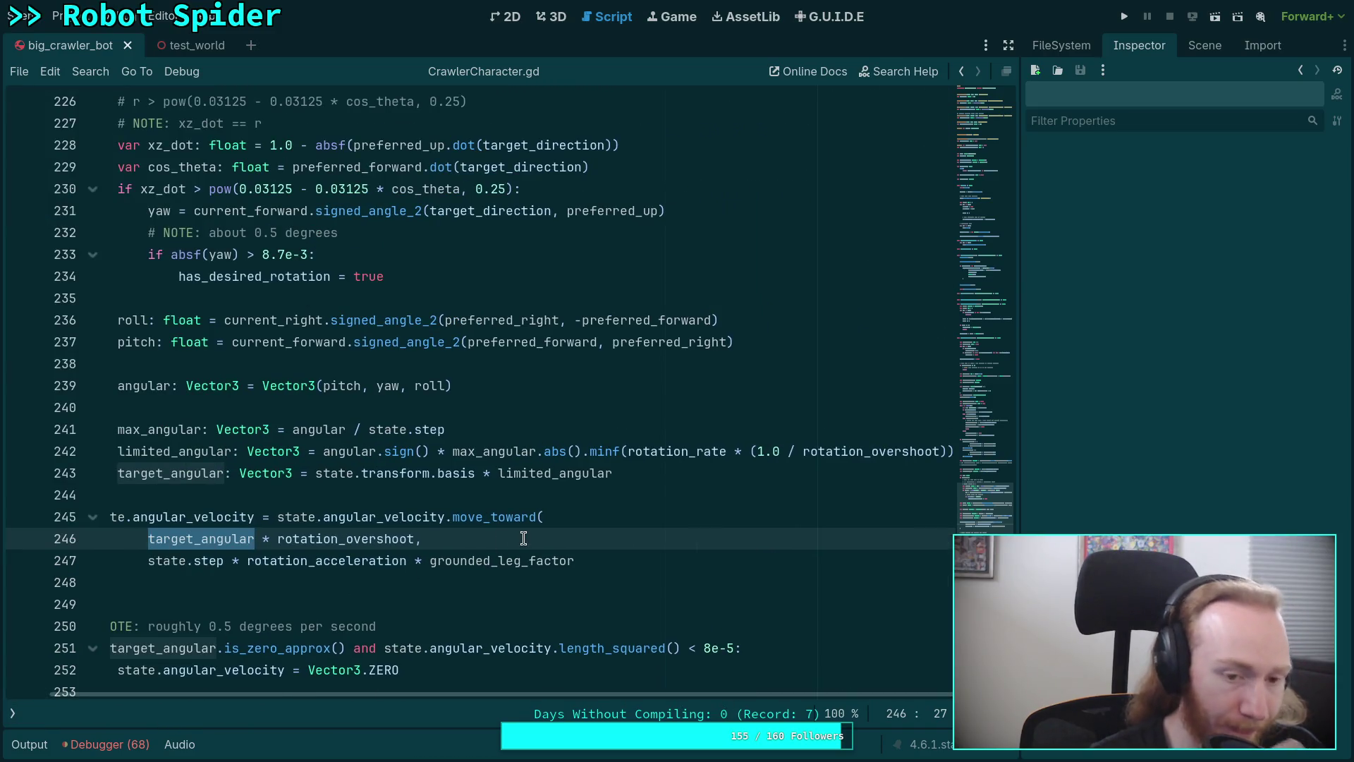
pyautogui.moveTo(646, 694)
pyautogui.mouseDown()
pyautogui.moveTo(600, 696)
pyautogui.moveTo(636, 701)
pyautogui.mouseUp()
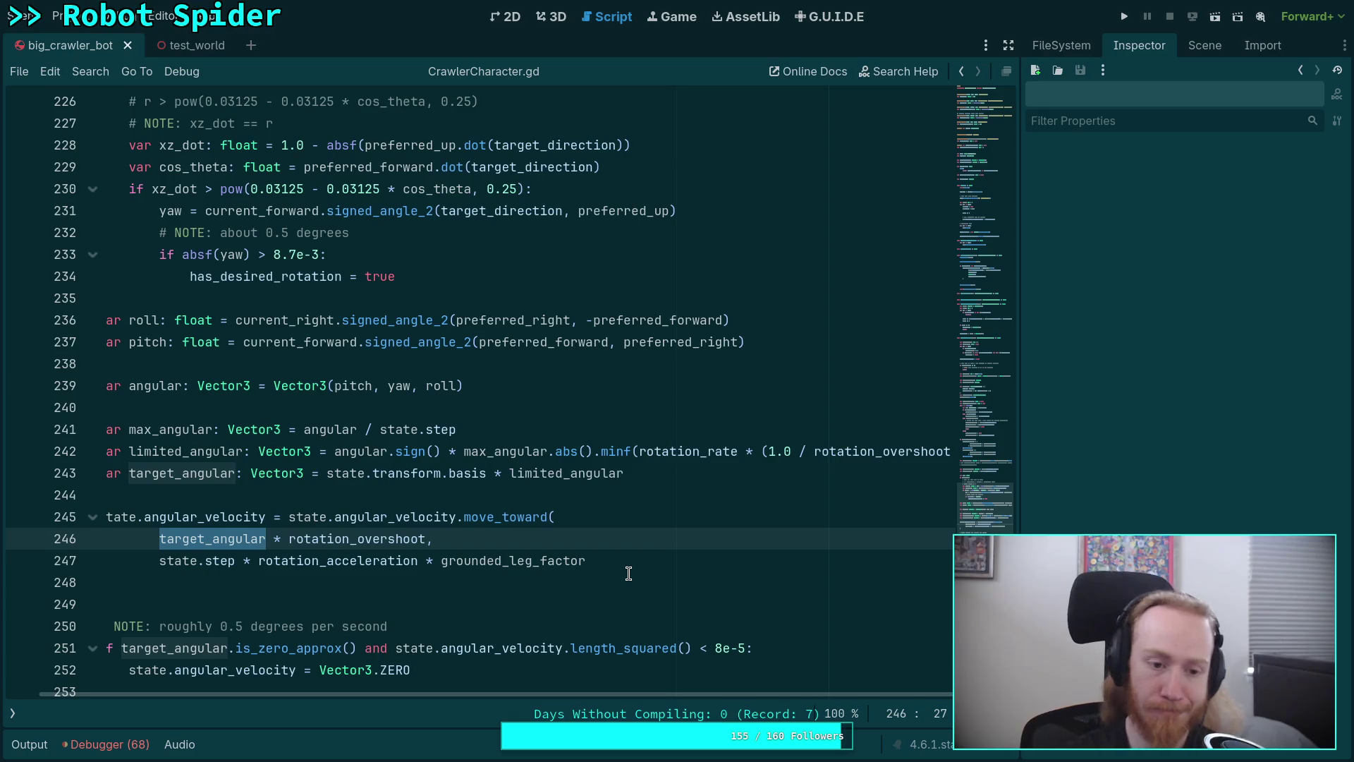
pyautogui.scroll(-2, 628, 573)
pyautogui.scroll(2, 639, 534)
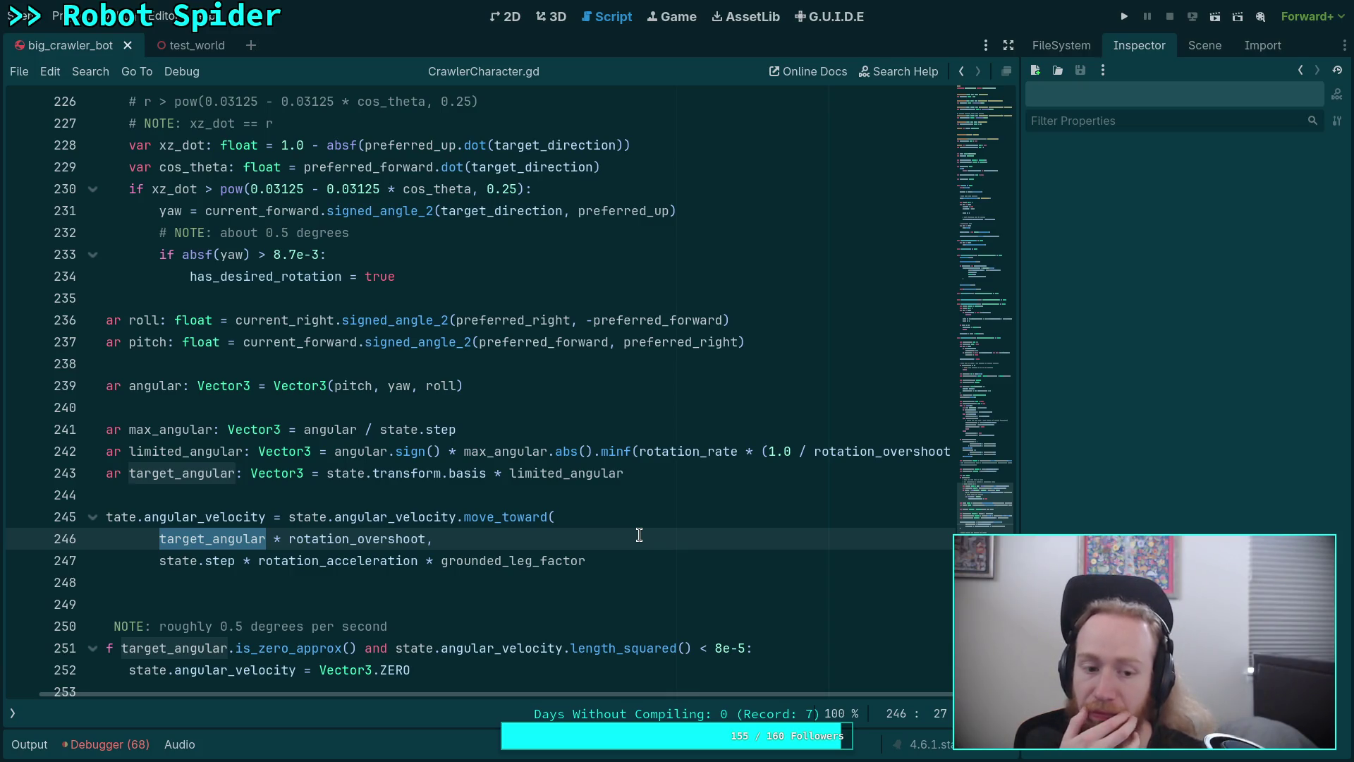
pyautogui.scroll(-1, 621, 557)
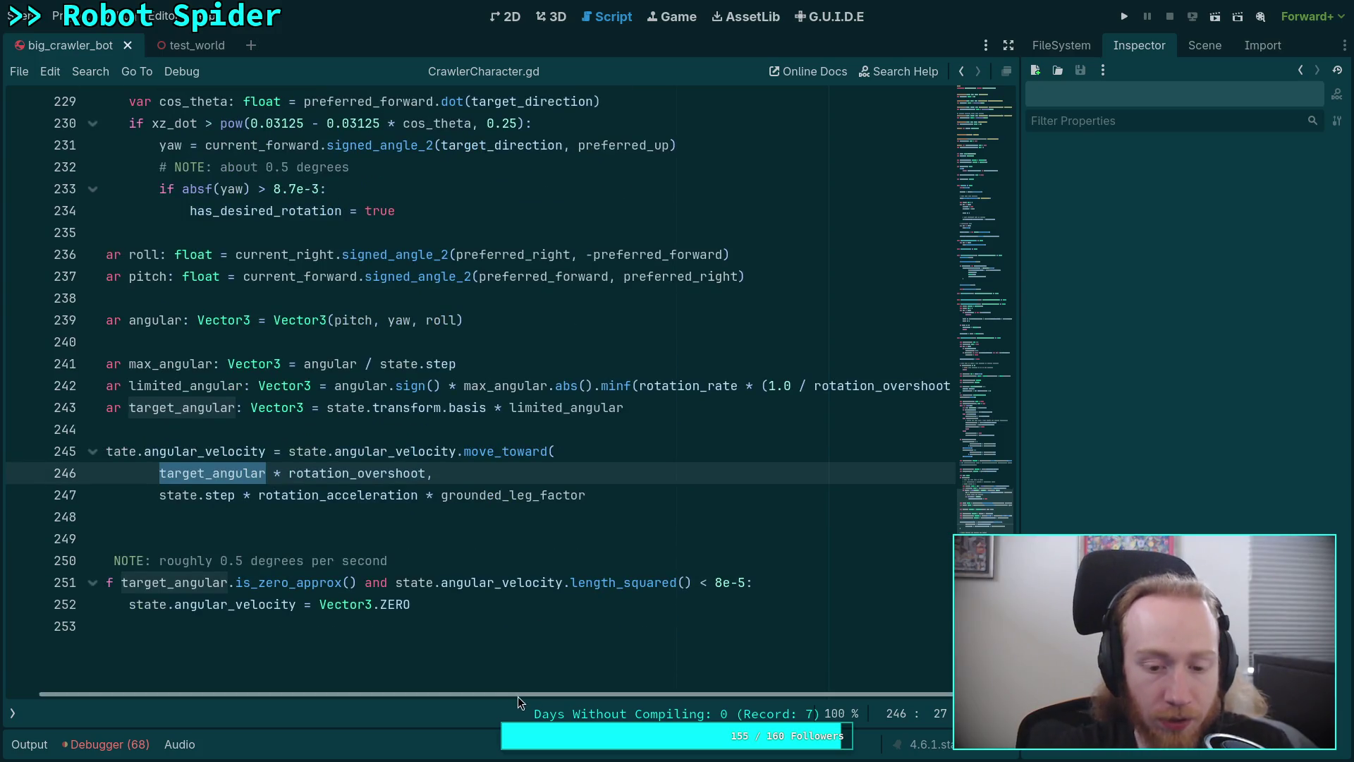
pyautogui.hscroll(-2, 518, 696)
# Add print(state.angular_velocity) after the move_toward call on line 248 and run the project
pyautogui.click(401, 520)
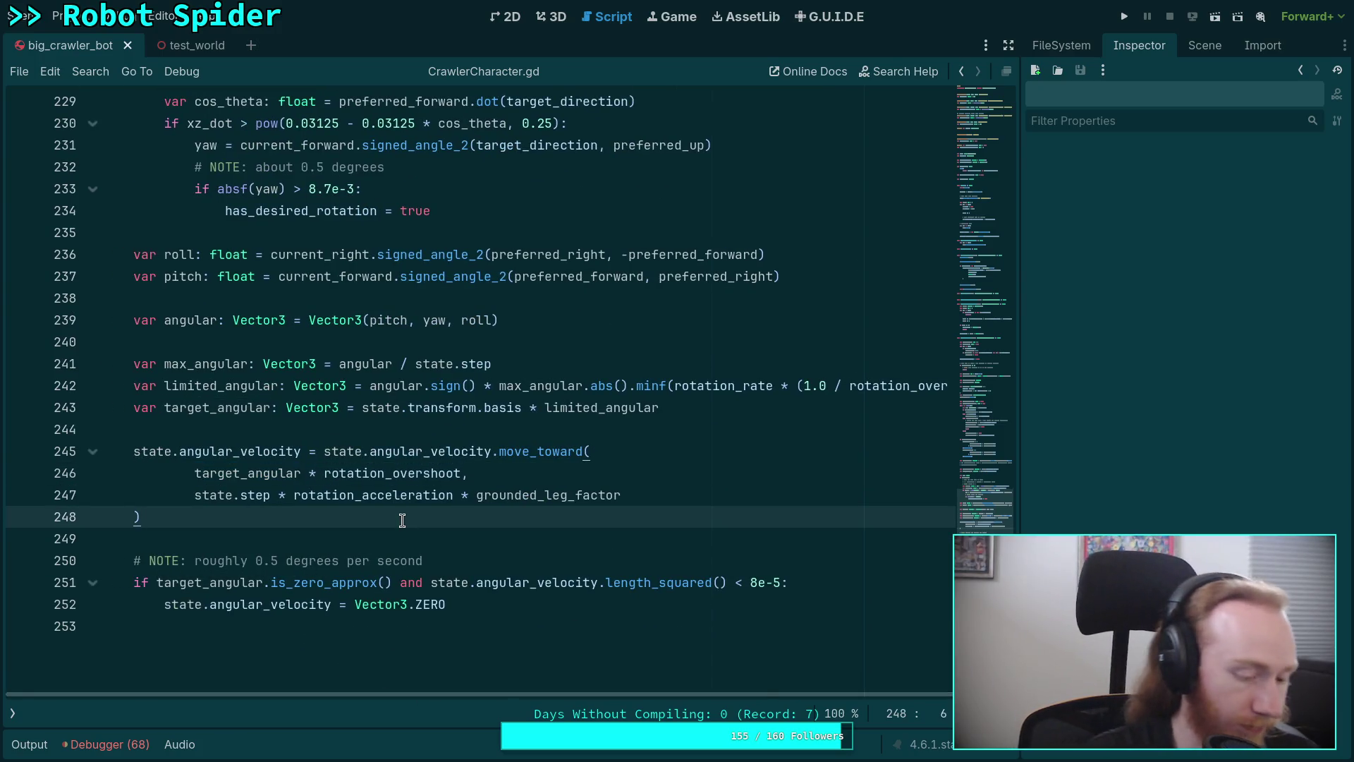
pyautogui.press('Return')
pyautogui.write('print')
pyautogui.write('(state.ang')
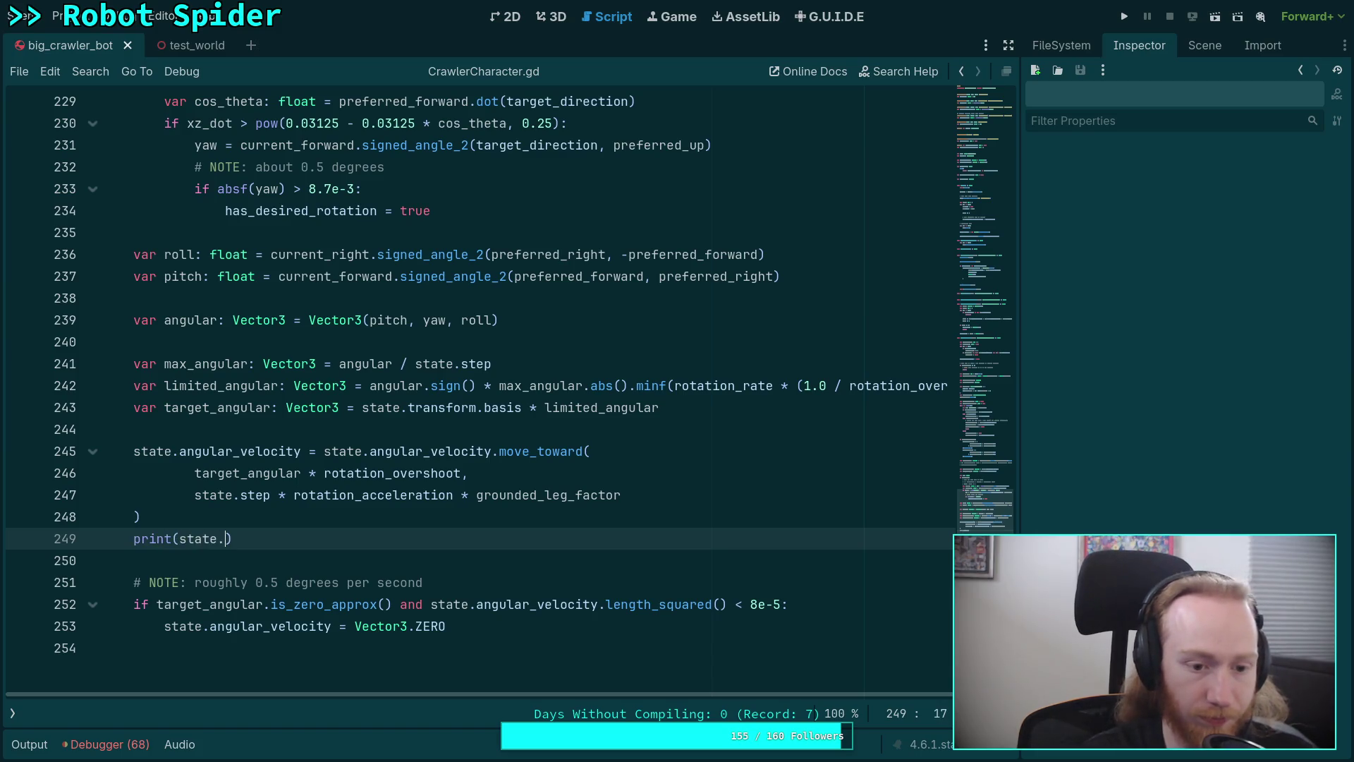
pyautogui.press('Return')
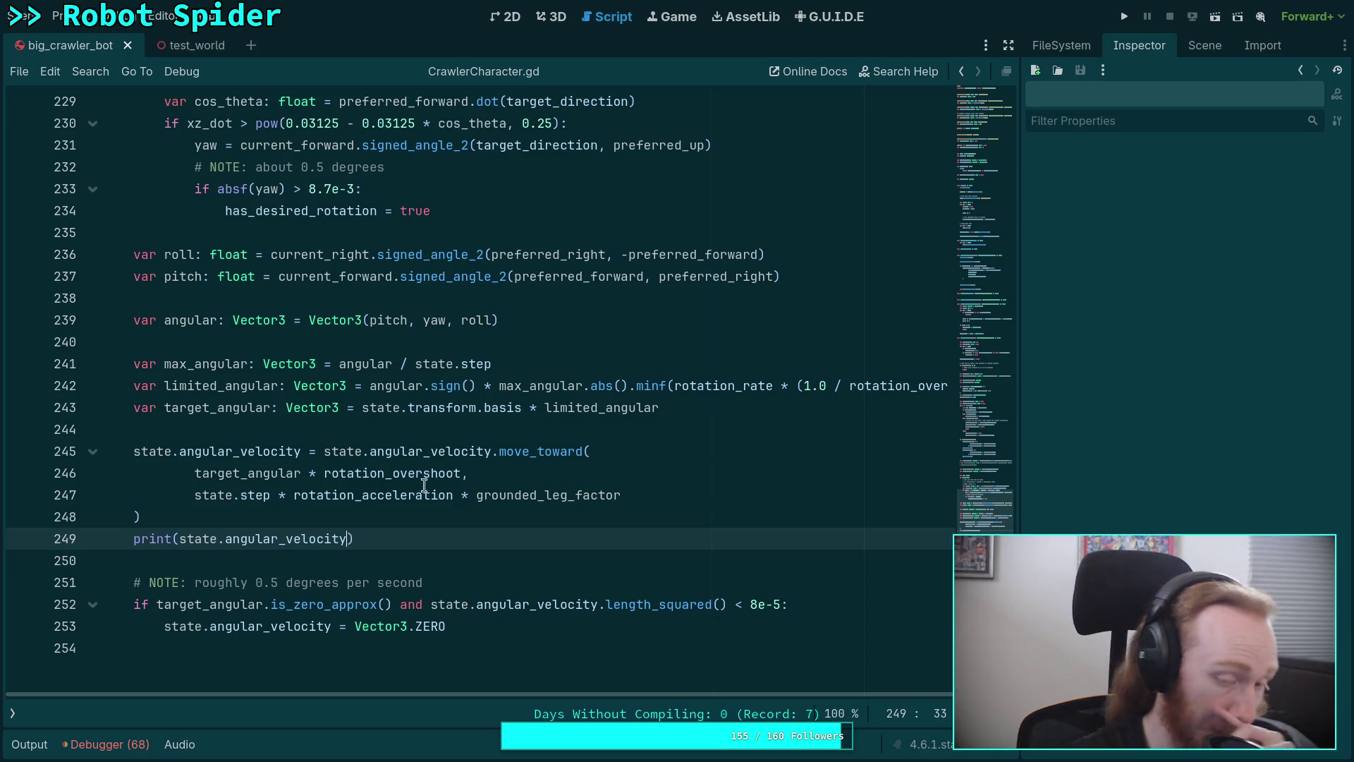
pyautogui.click(1125, 16)
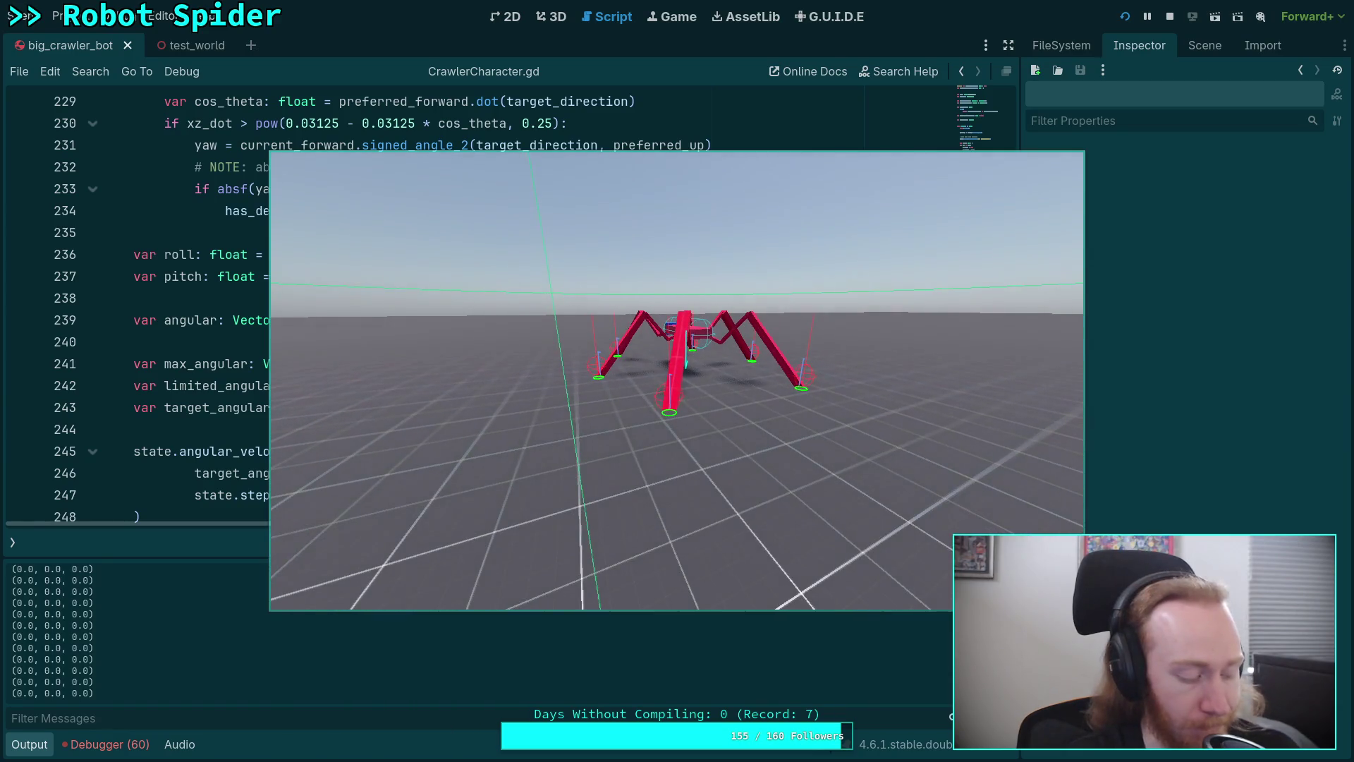
# Slow the game to a 0.25 time scale, watch the angular velocity prints, then stop it with F8
pyautogui.press('-')
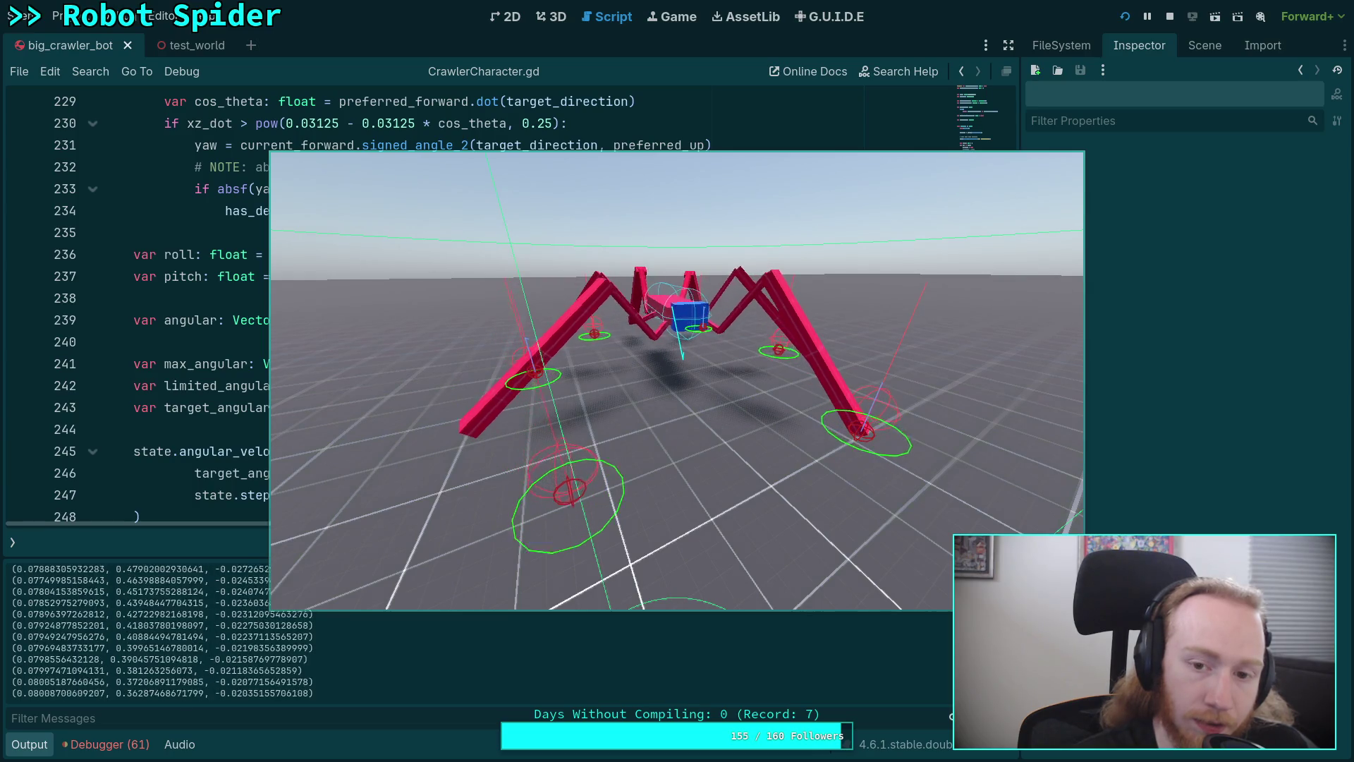
pyautogui.press('F8')
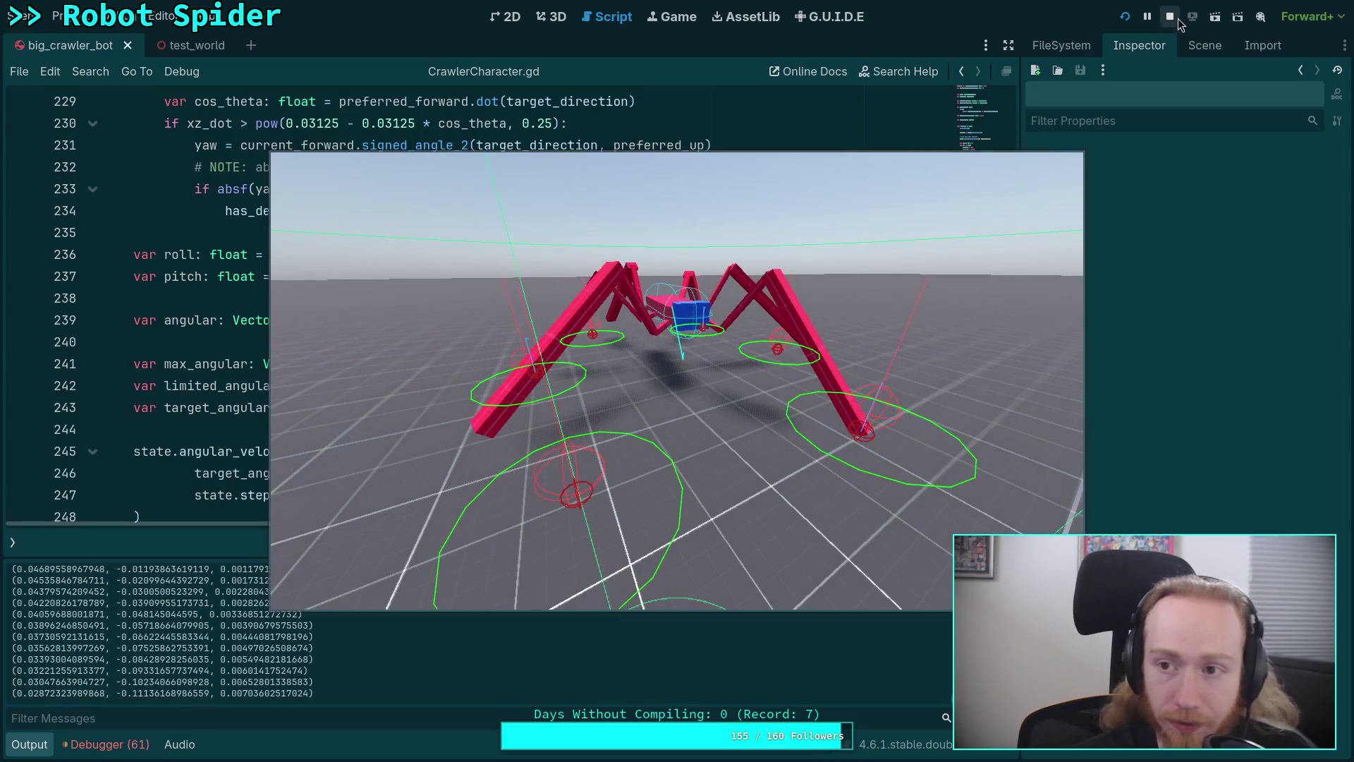
pyautogui.scroll(-4, 341, 359)
pyautogui.scroll(2, 332, 402)
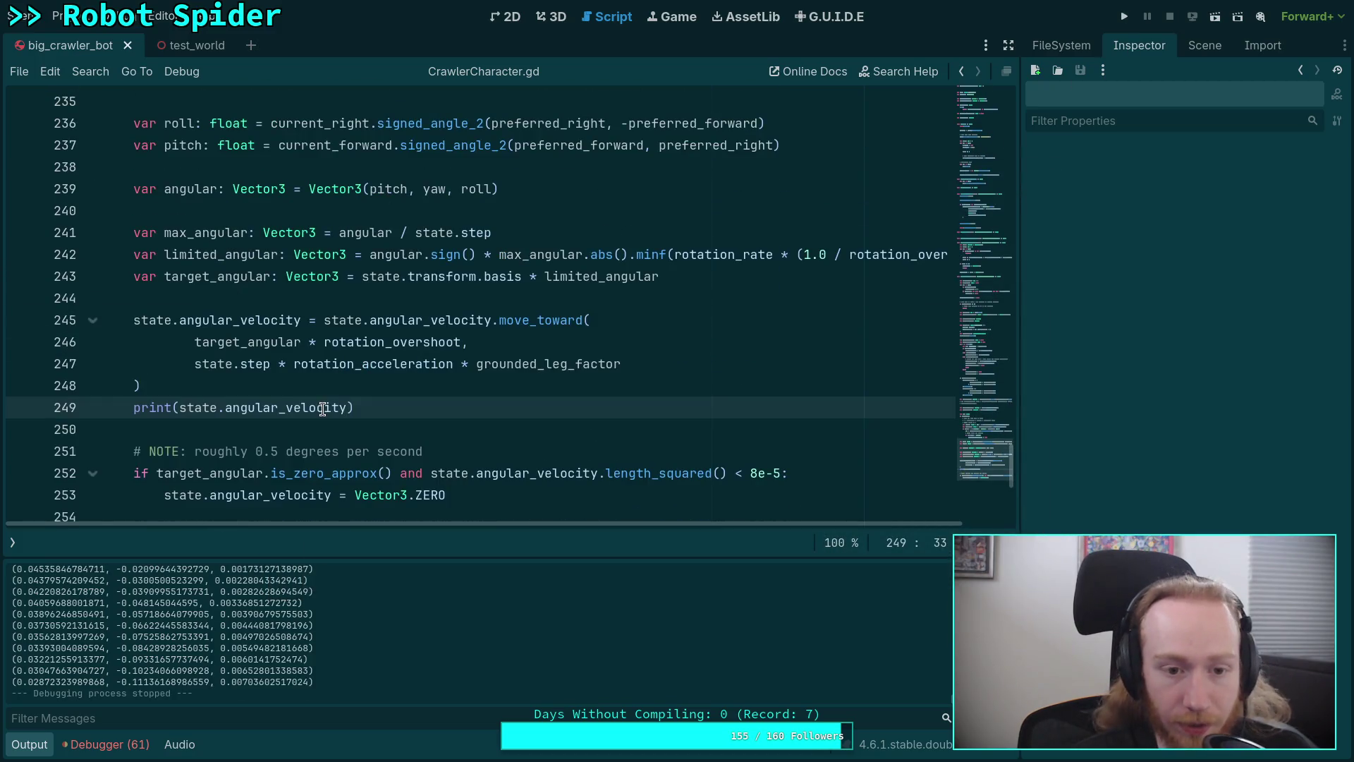
# Change the line 249 print to output target_angular and rerun the game with F5
pyautogui.doubleClick(331, 408)
pyautogui.press('Right')
pyautogui.hotkey('shift', 'Left')
pyautogui.hotkey('shift', 'Left')
pyautogui.hotkey('shift', 'Left')
pyautogui.write('target_angu')
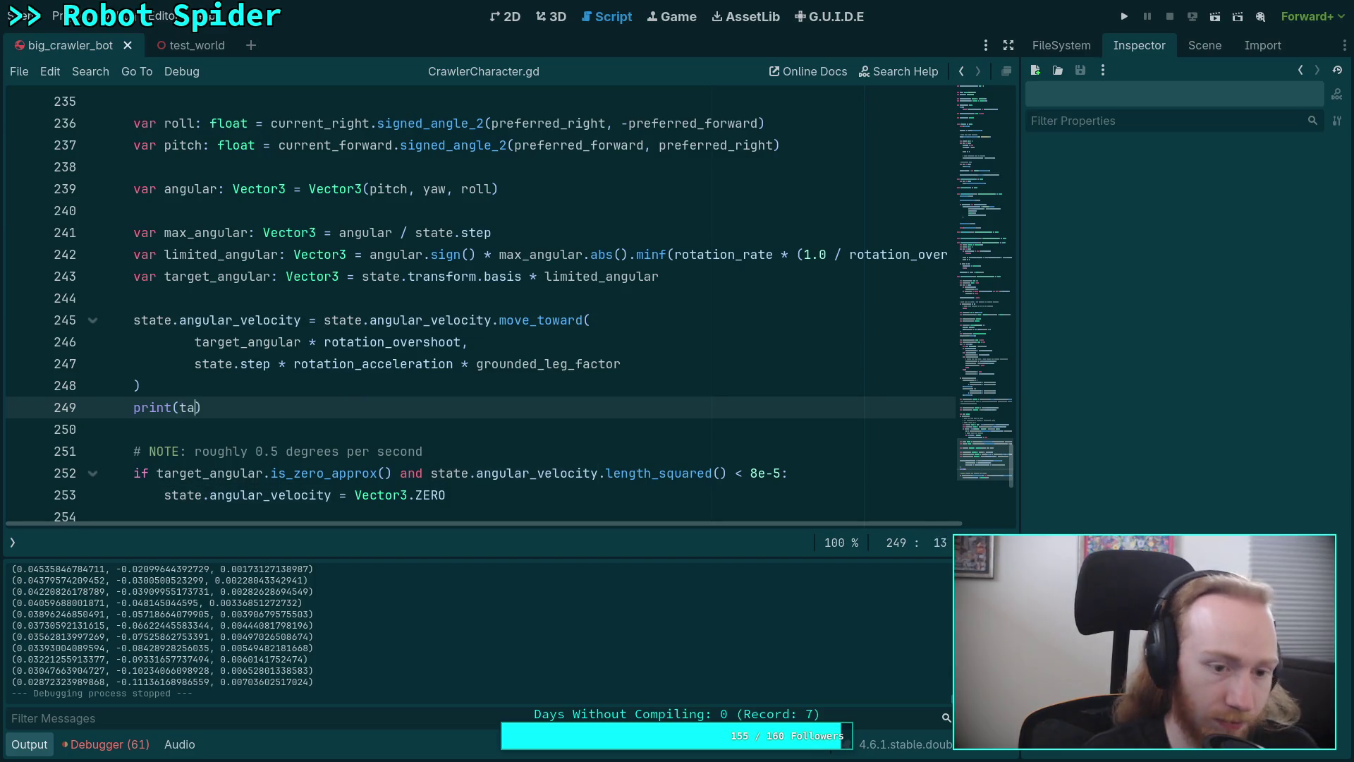
pyautogui.write('lar')
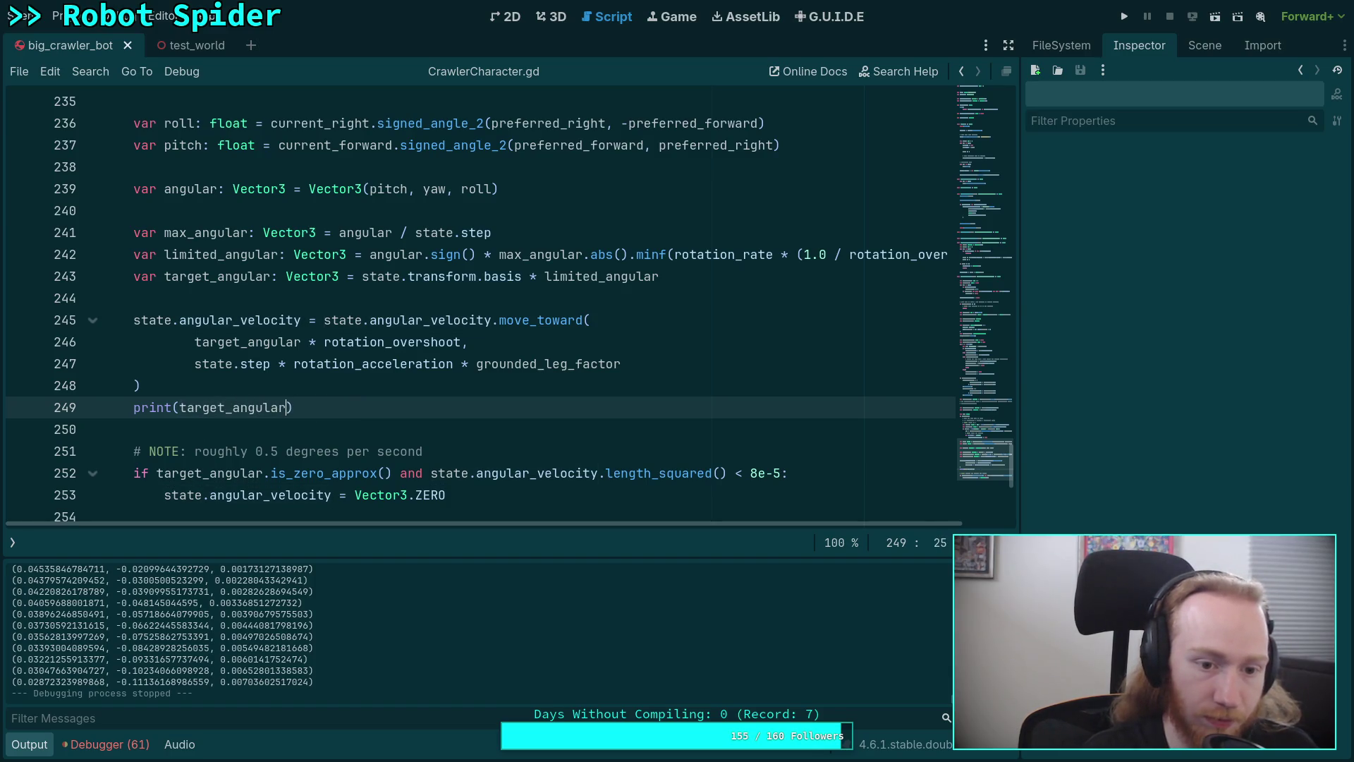
pyautogui.press('F5')
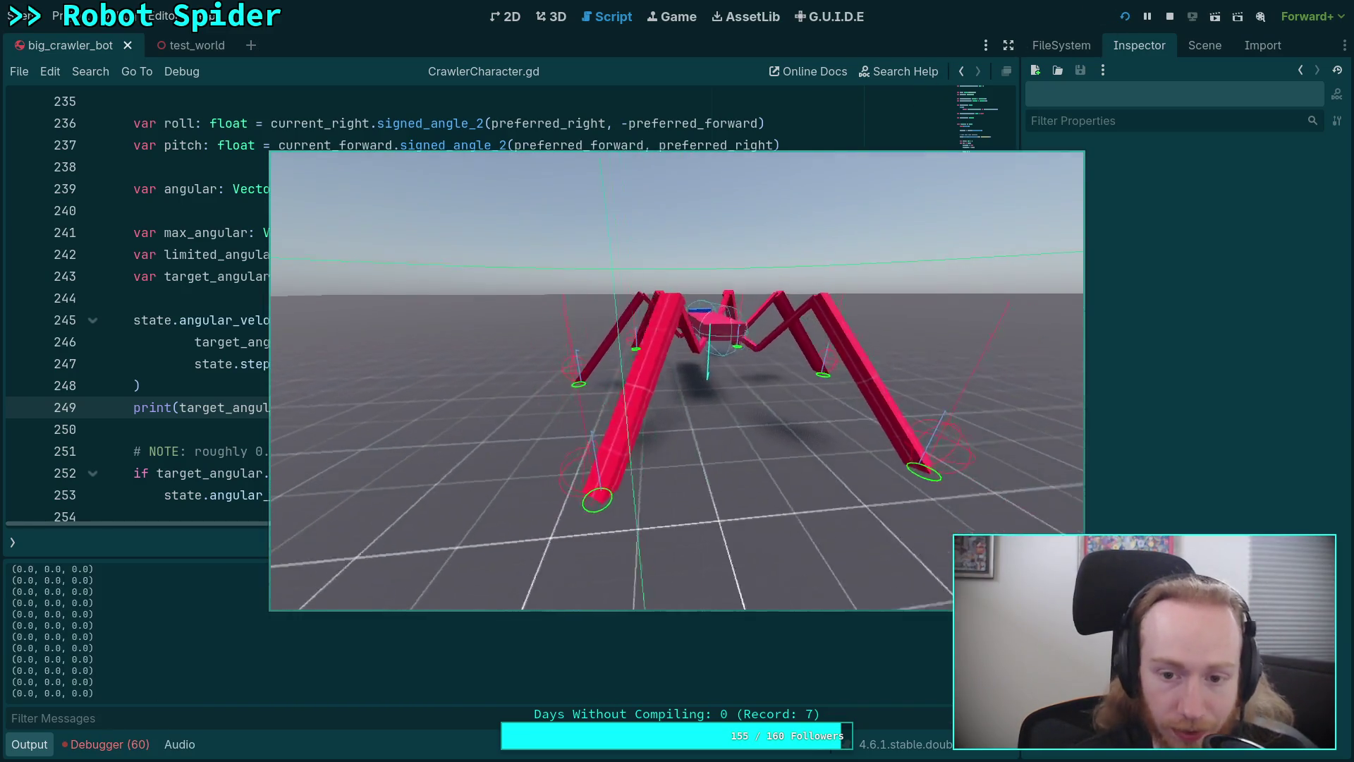
# Slow the game to 0.25, watch the target_angular output, stop it, and select target_angular on line 246
pyautogui.press('-')
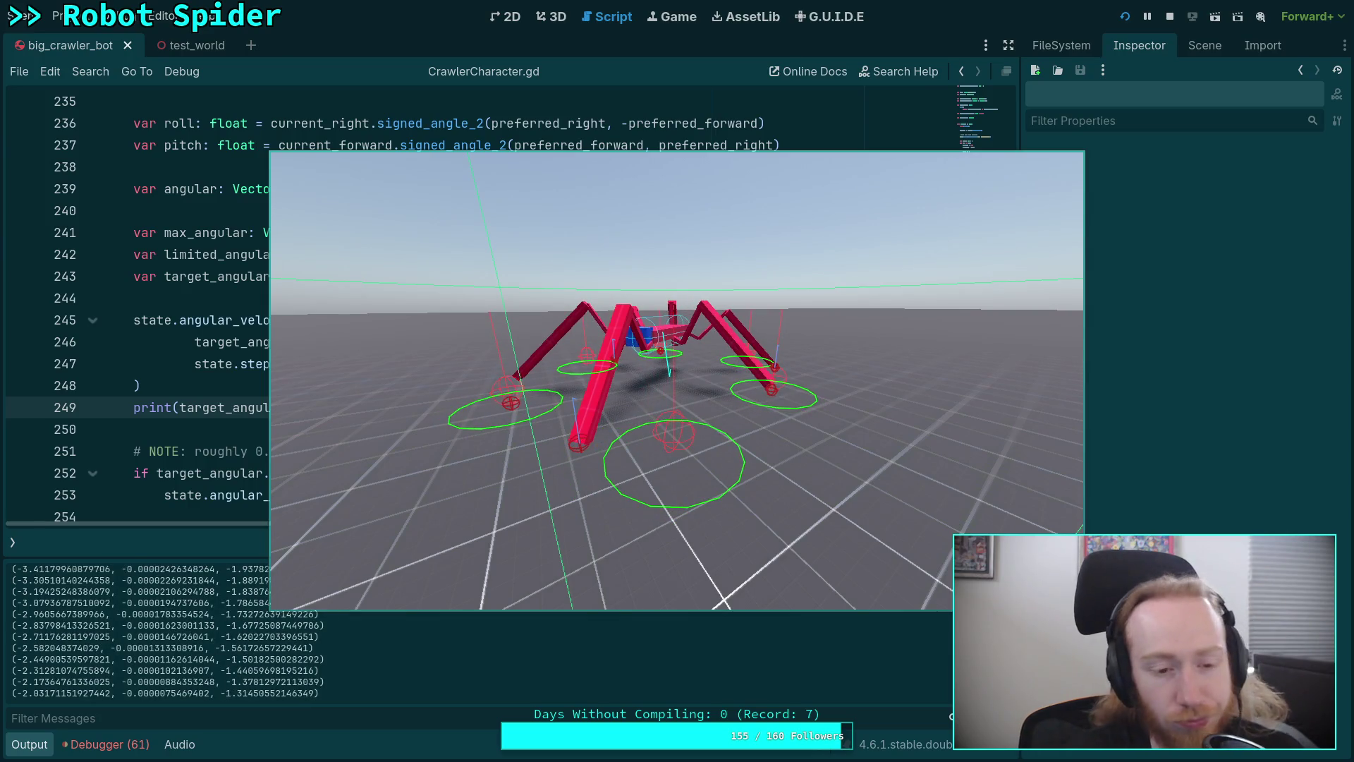
pyautogui.click(1171, 16)
pyautogui.doubleClick(244, 344)
pyautogui.scroll(1, 350, 374)
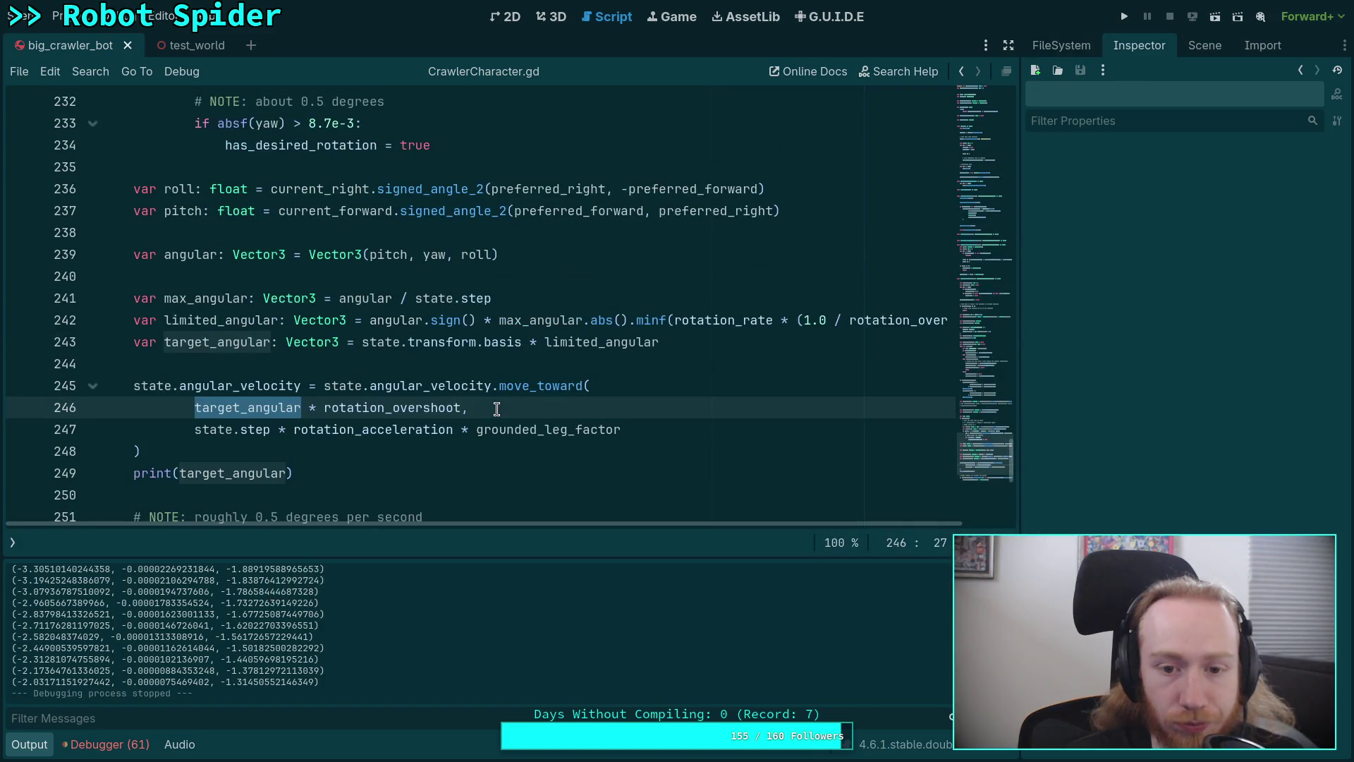
pyautogui.moveTo(571, 526); pyautogui.dragTo(637, 537)
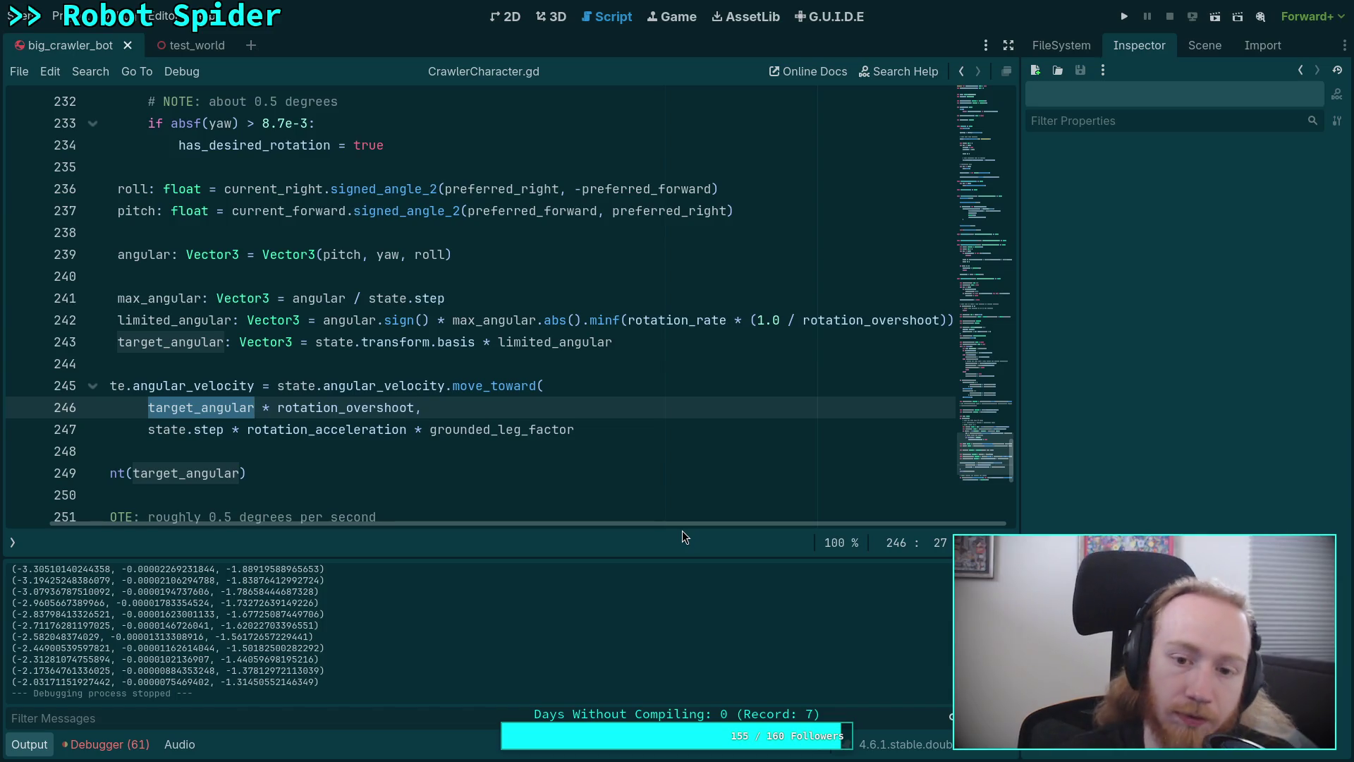
pyautogui.moveTo(680, 314)
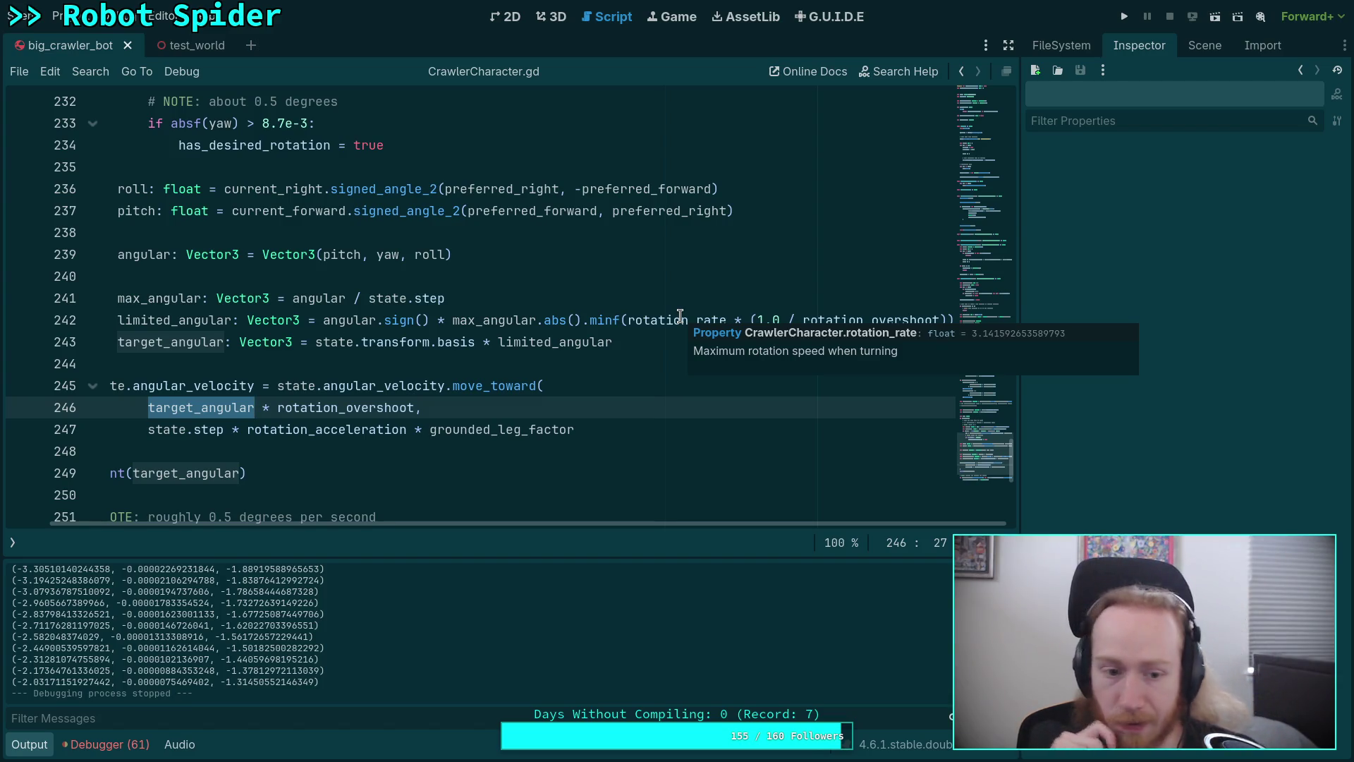
pyautogui.moveTo(844, 314)
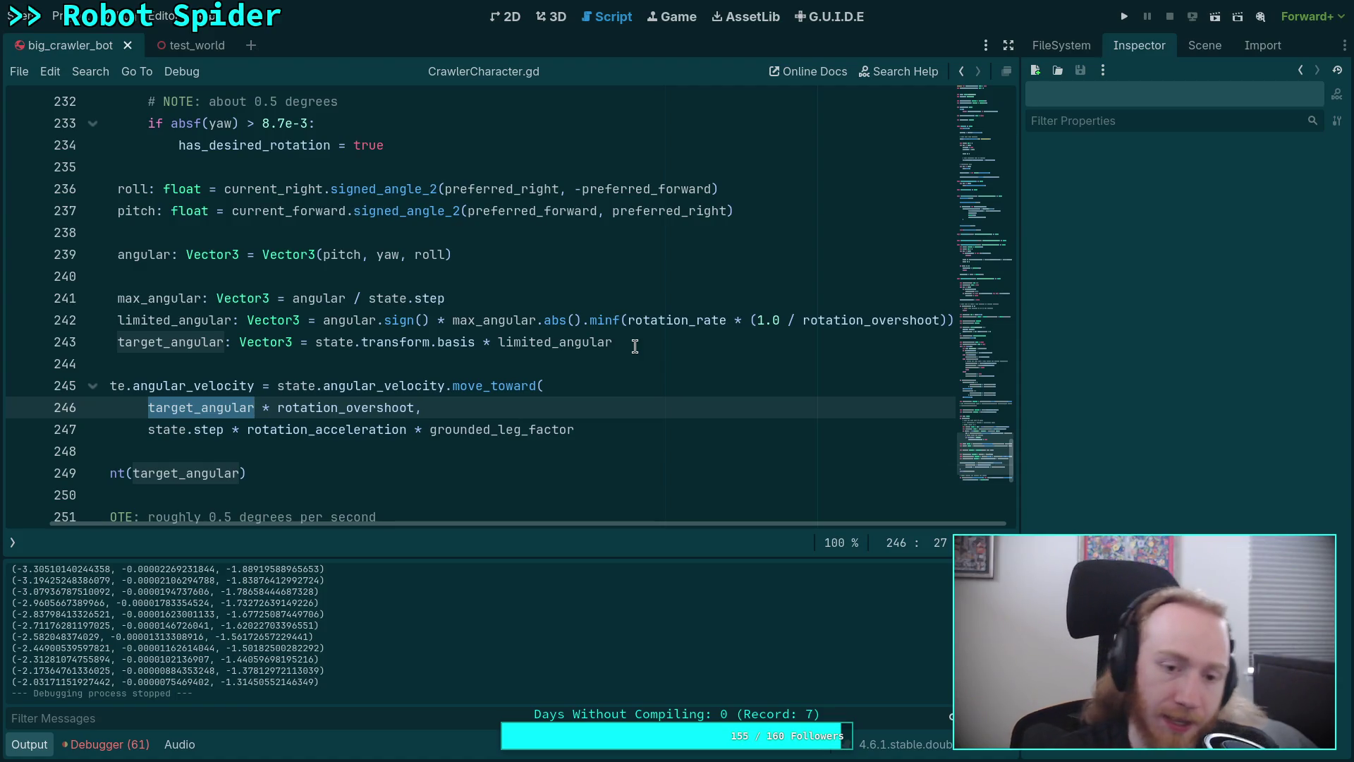
pyautogui.doubleClick(419, 299)
pyautogui.moveTo(419, 299); pyautogui.dragTo(368, 299)
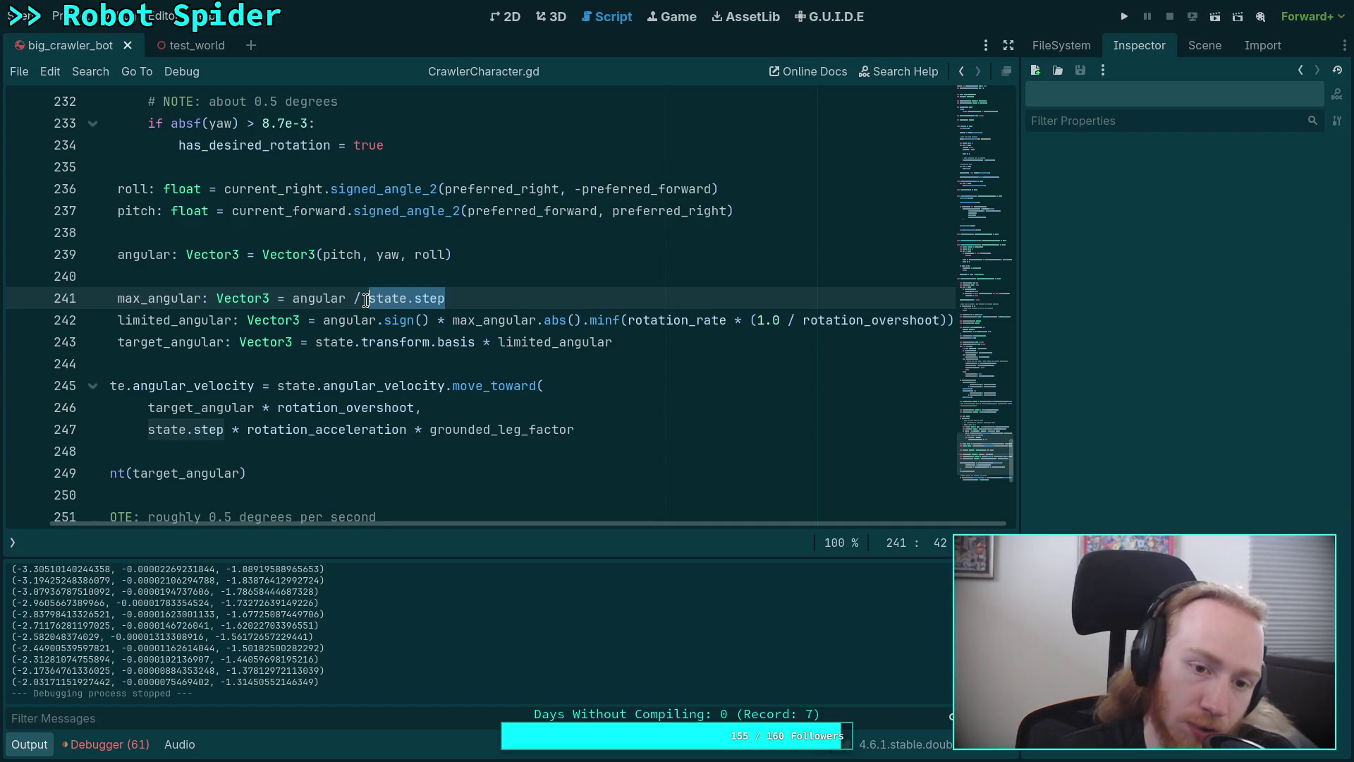
pyautogui.doubleClick(318, 298)
pyautogui.scroll(2, 147, 350)
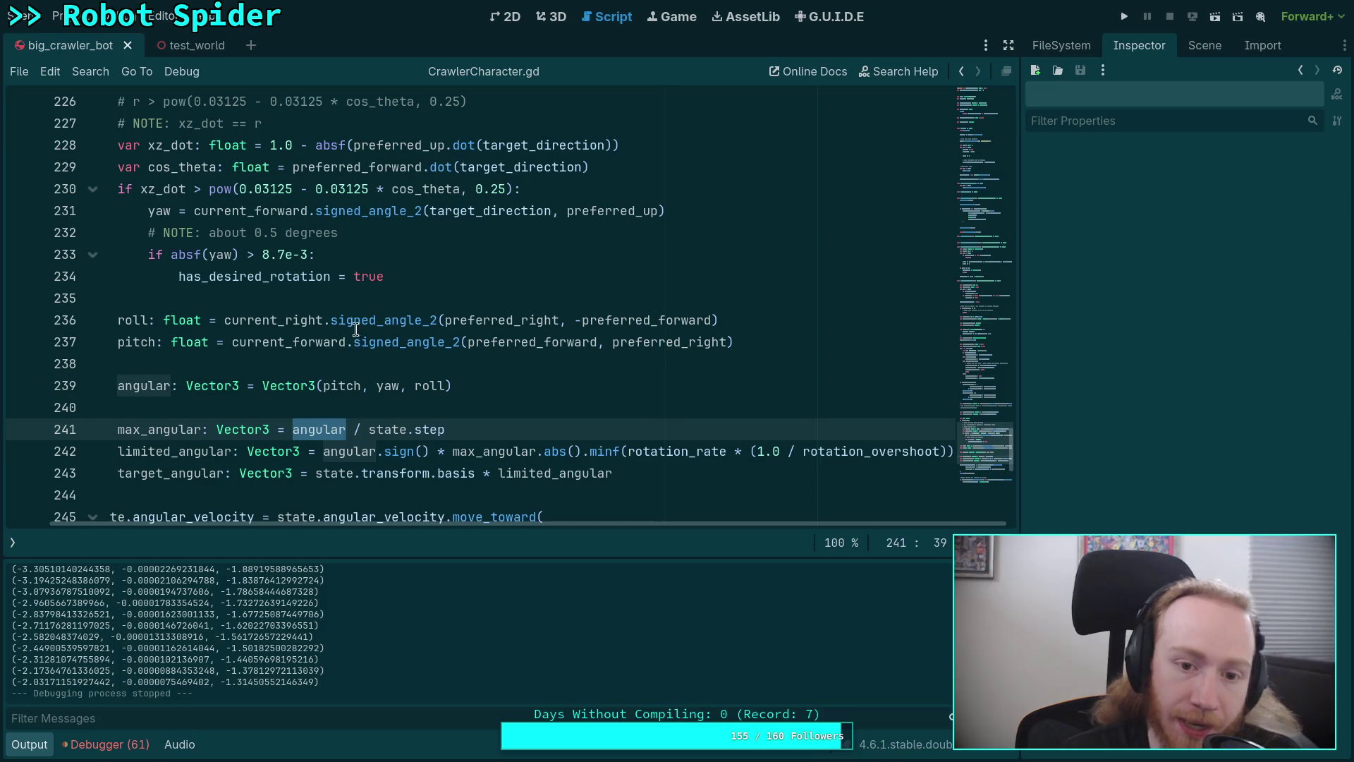
pyautogui.scroll(2, 290, 317)
pyautogui.scroll(-5, 303, 318)
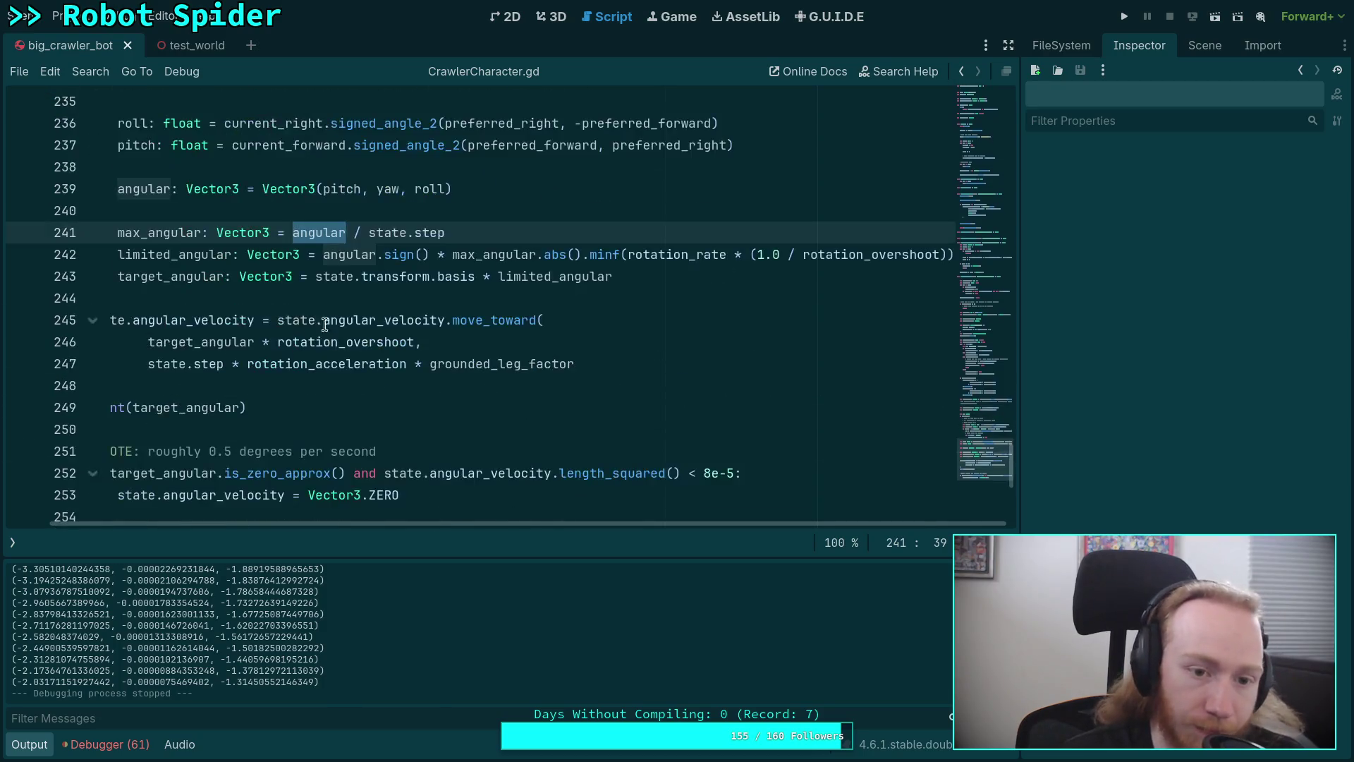
pyautogui.scroll(1, 381, 386)
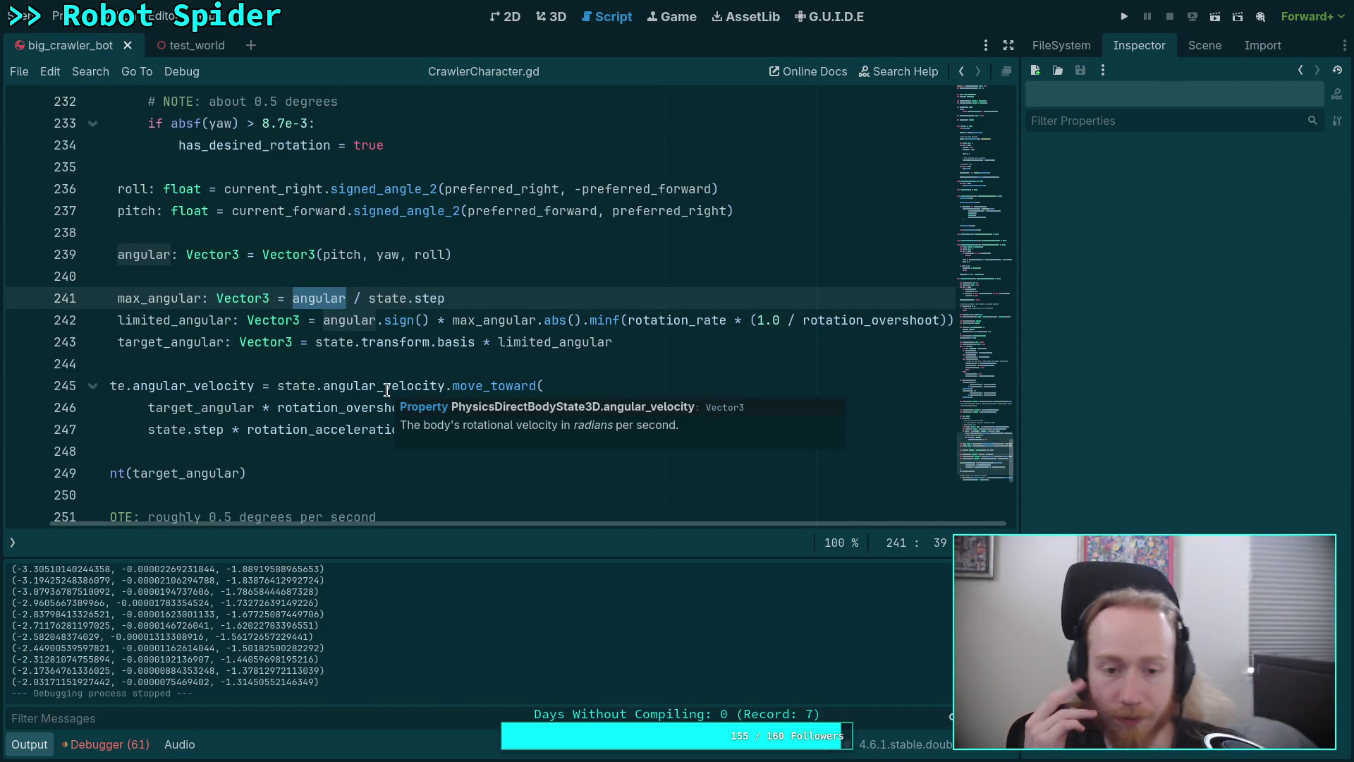
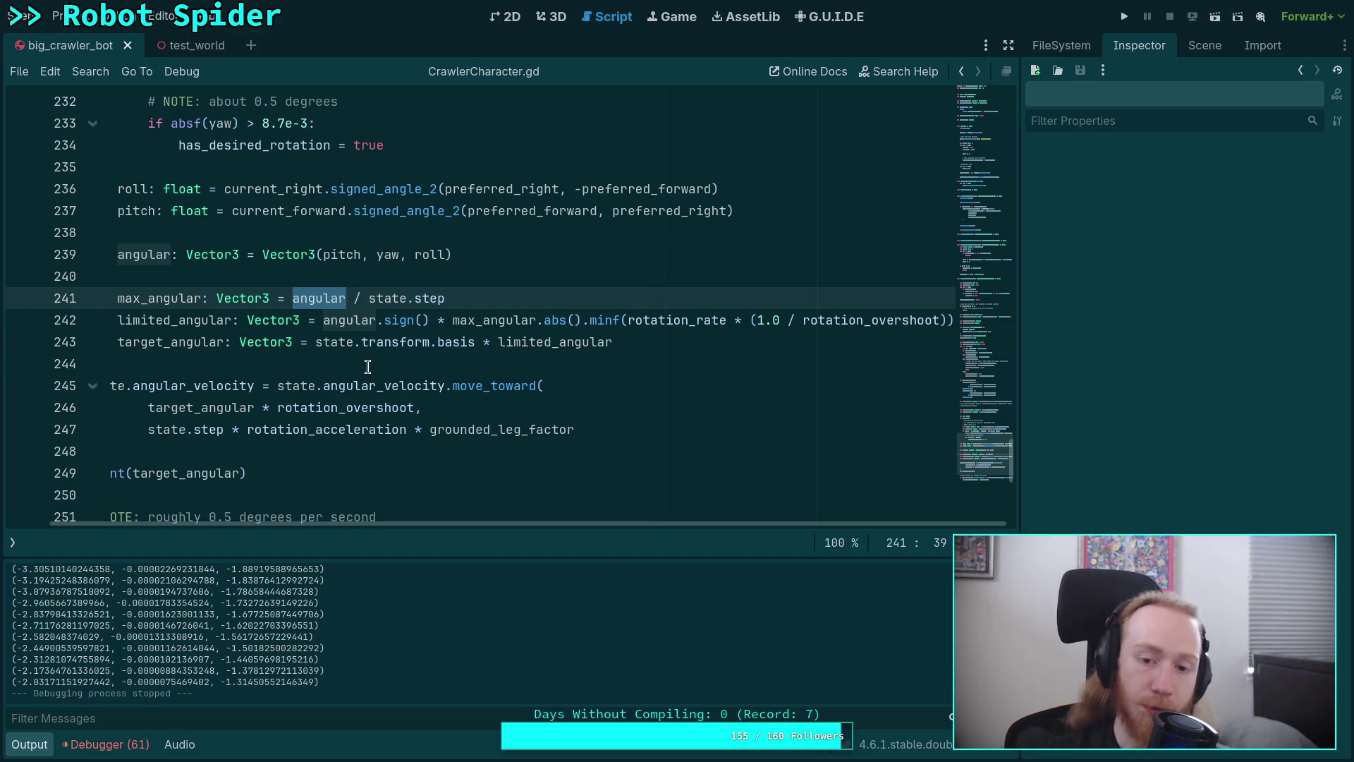
# Launch the crawler project, slow it to 0.25 time scale, and start the spider turning
pyautogui.moveTo(656, 322)
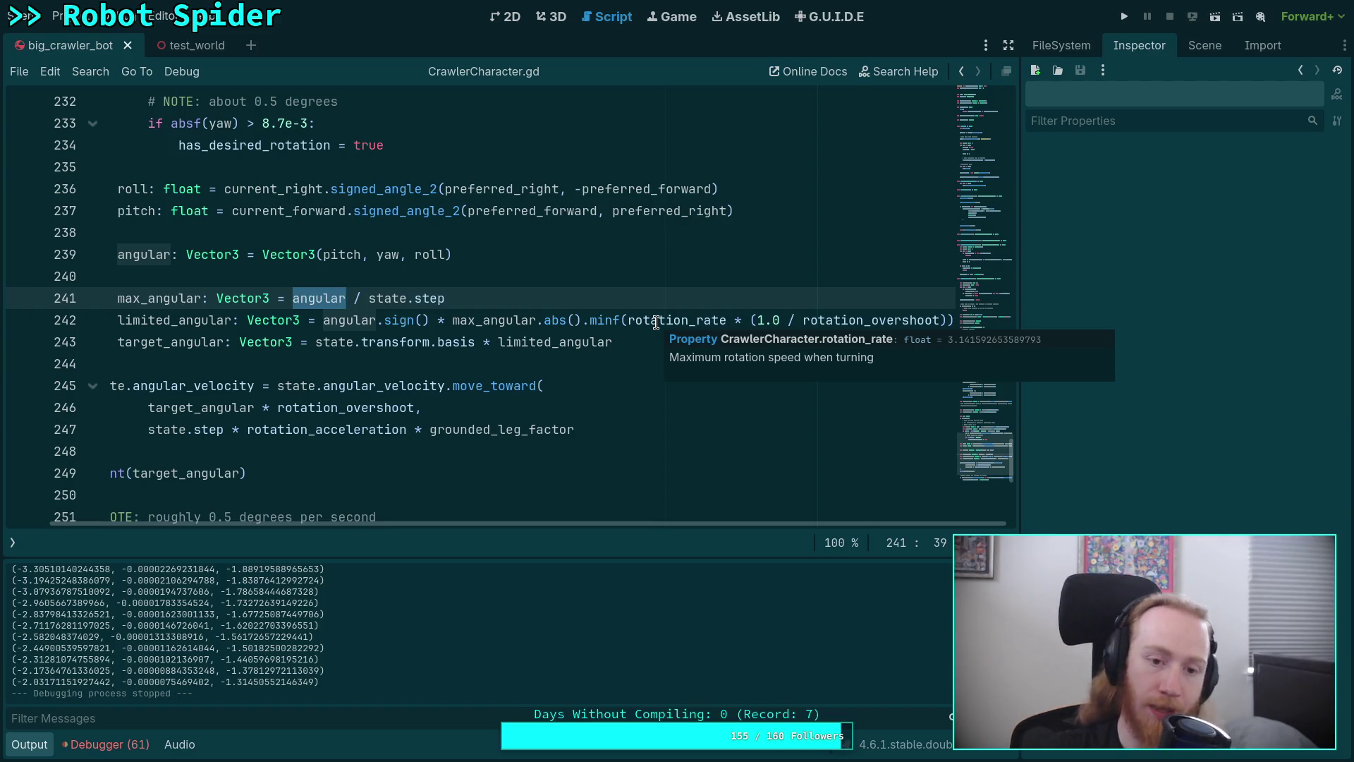
pyautogui.click(1124, 16)
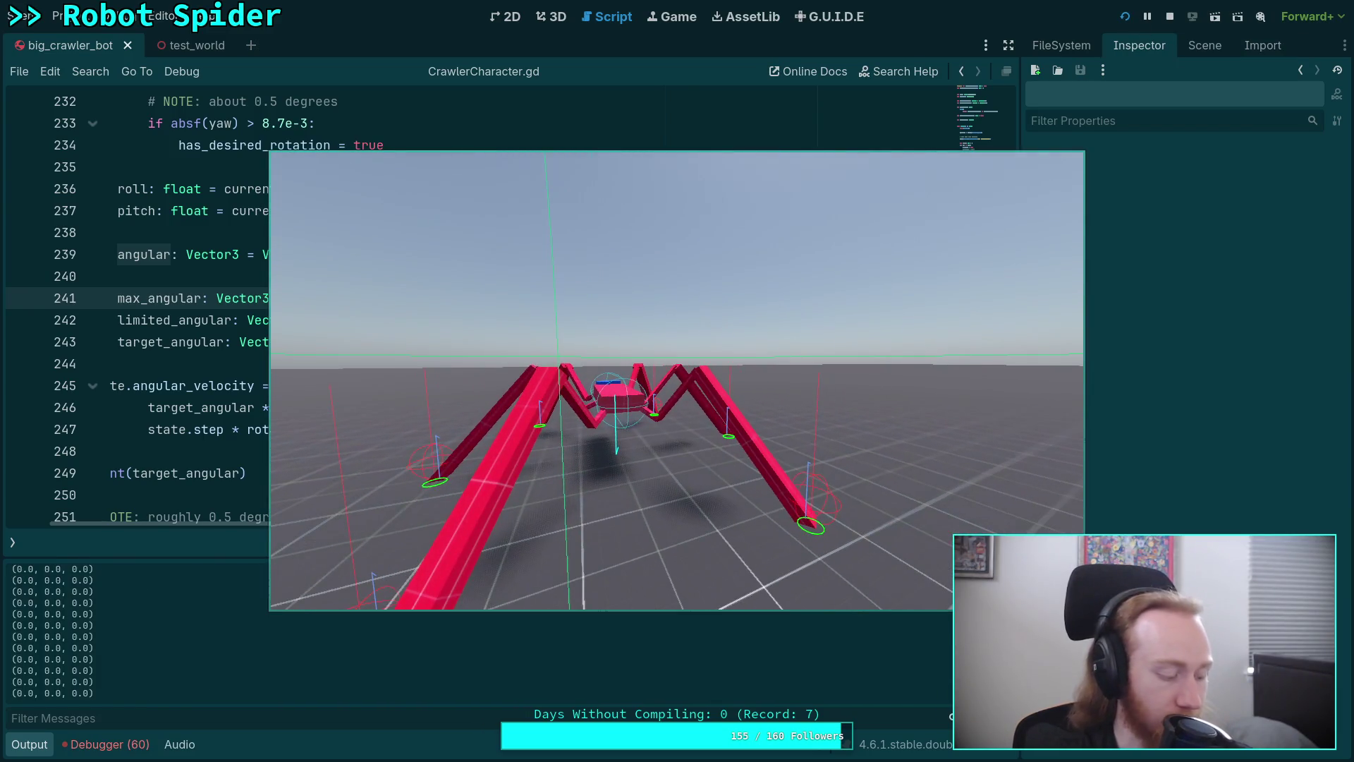
pyautogui.press('-')
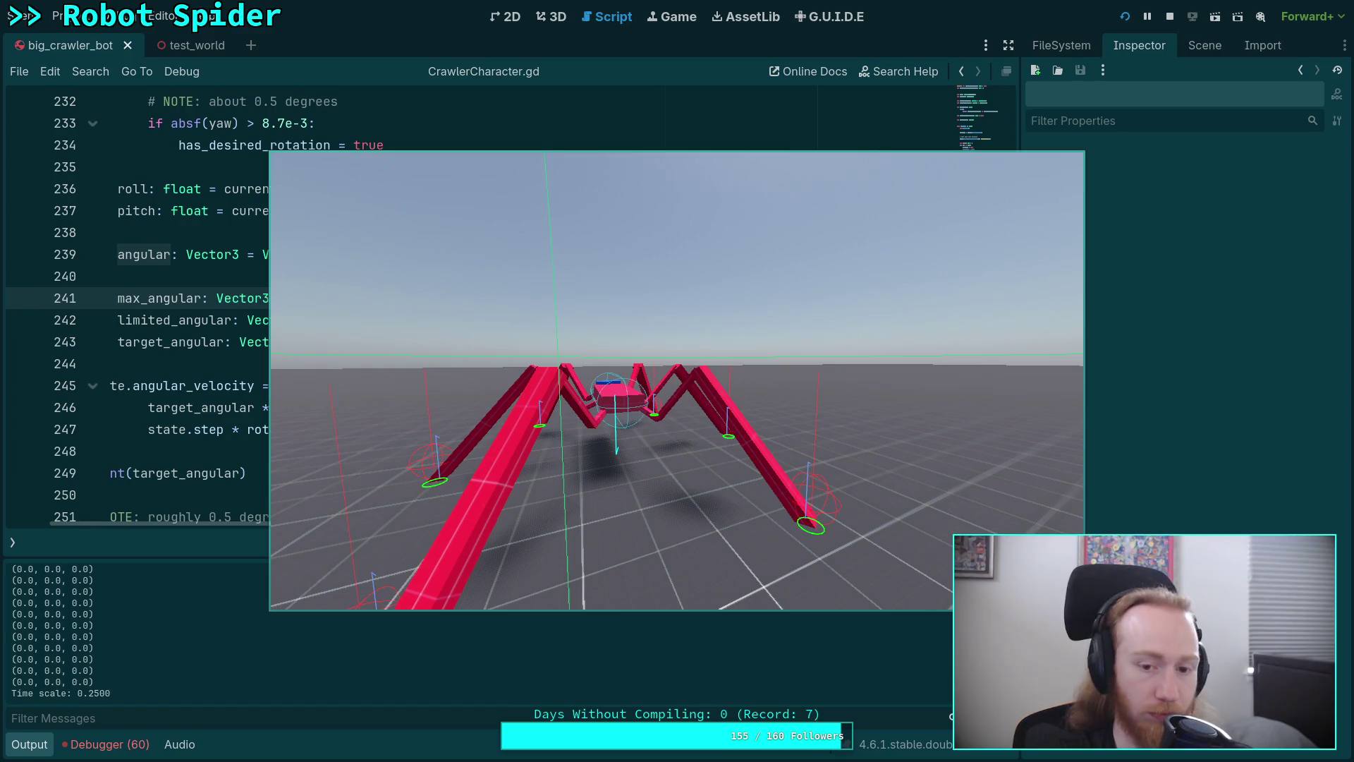
pyautogui.press('a')
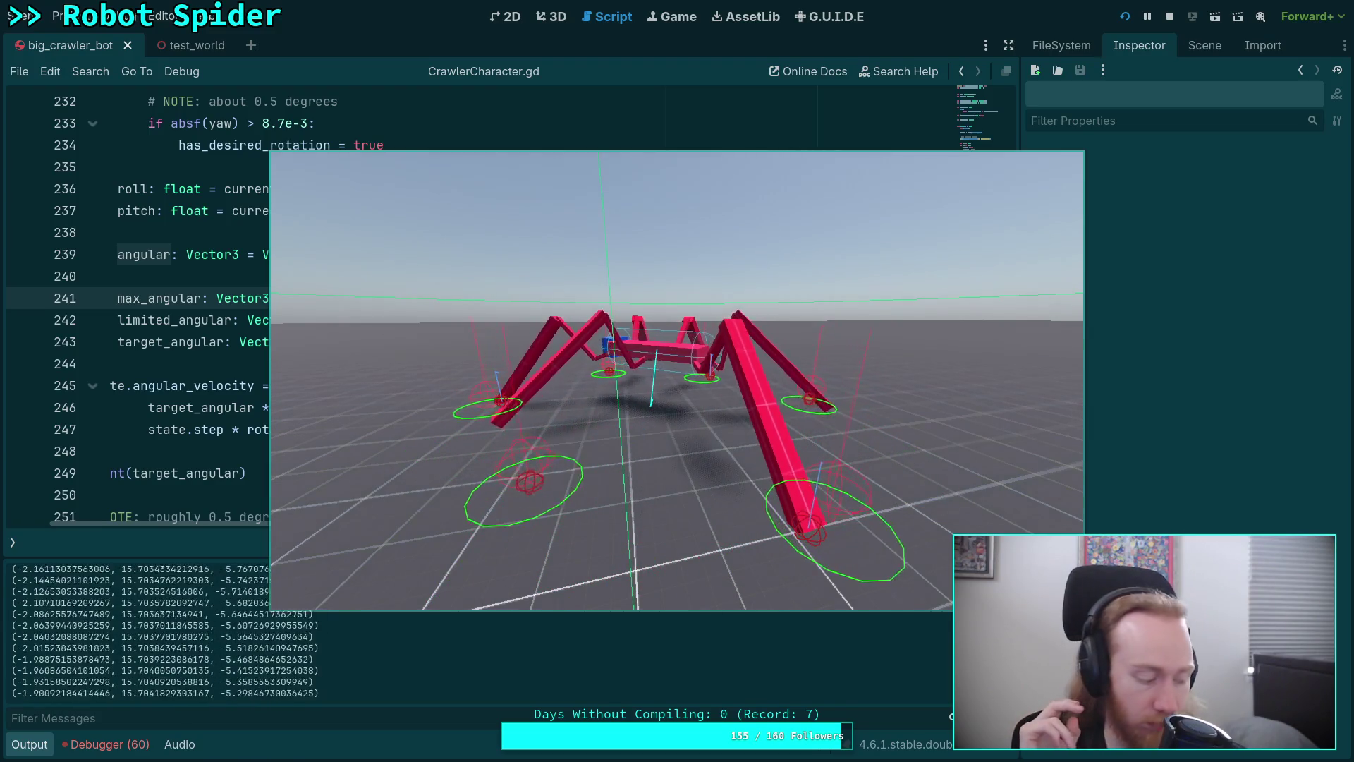
# Step the simulation tick by tick, watching the spider twist and lift a leg
pyautogui.press('space')
pyautogui.press('space')
pyautogui.press('space')
pyautogui.press('space')
pyautogui.press('space')
pyautogui.press('space')
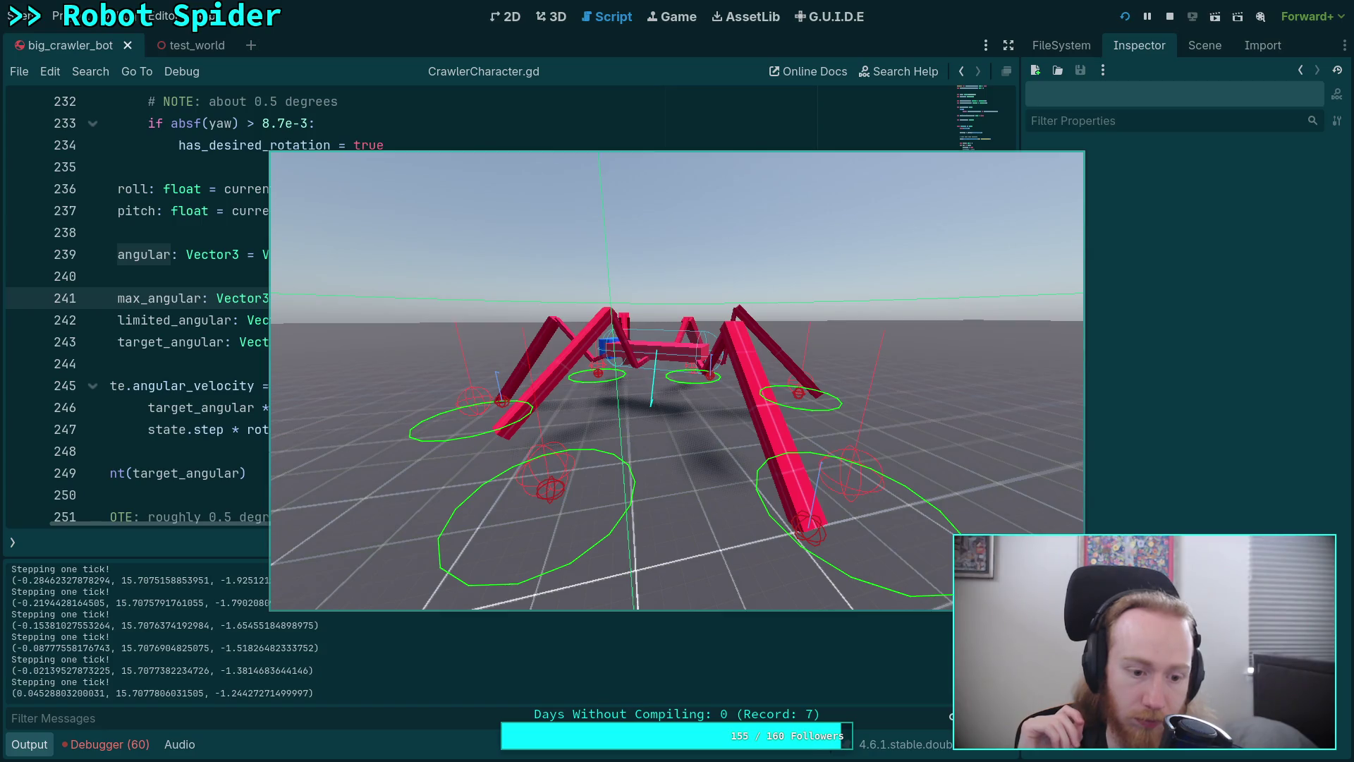
pyautogui.press('space')
pyautogui.press('space')
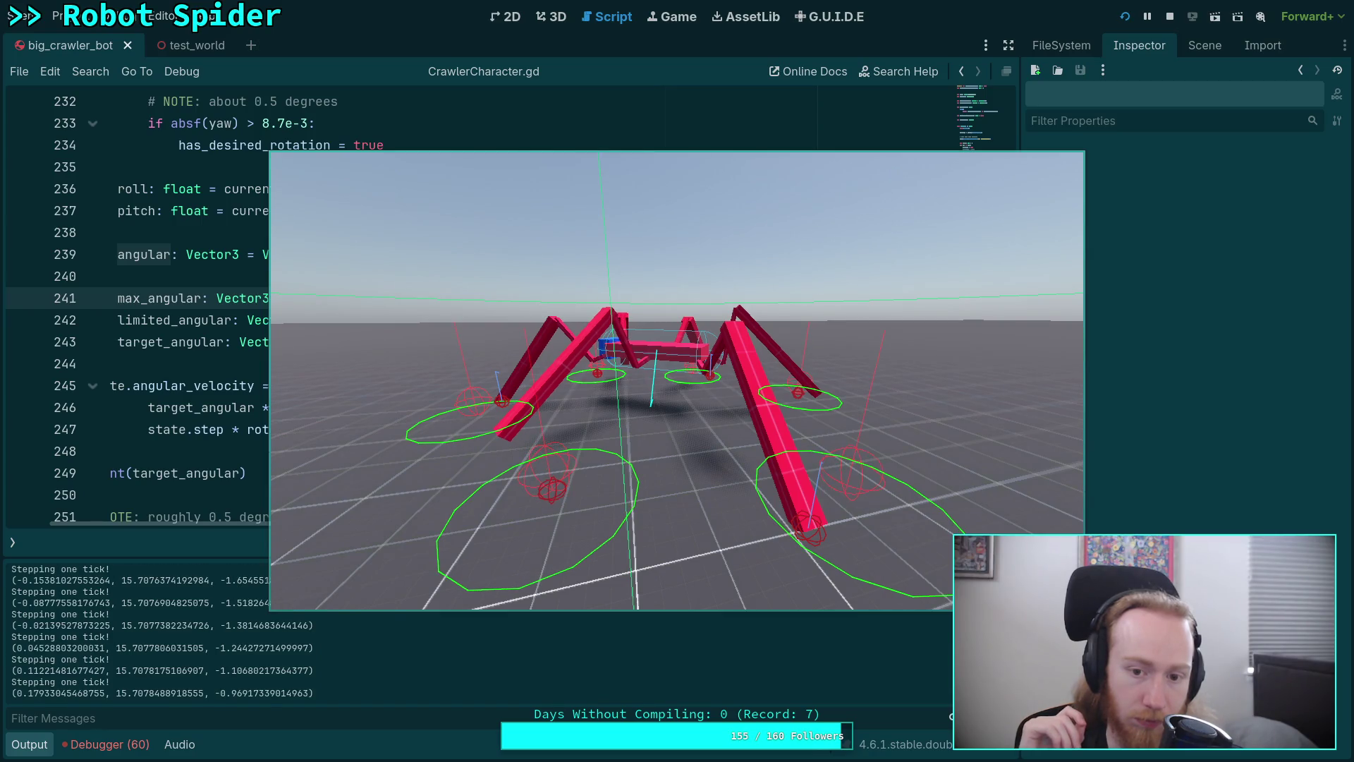
pyautogui.press('space')
pyautogui.press('space')
pyautogui.press('space')
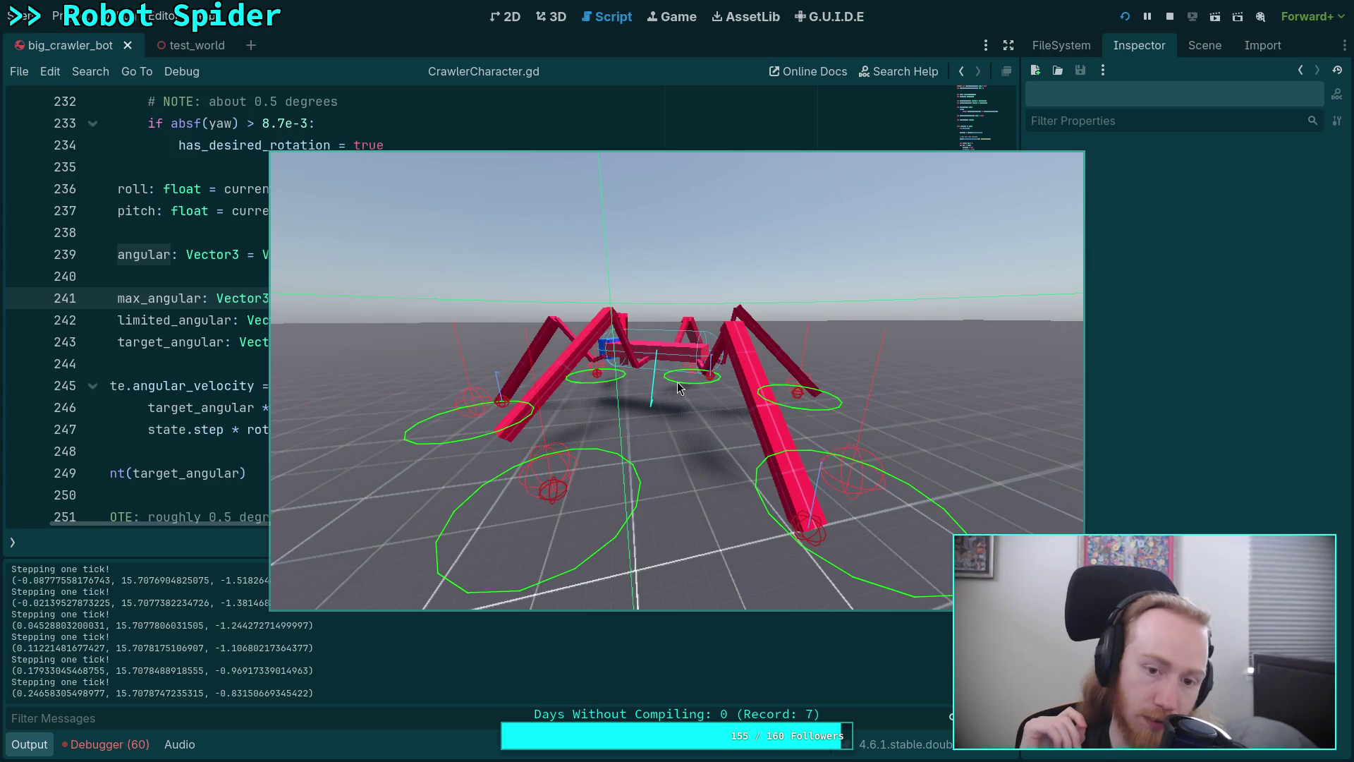
pyautogui.press('space')
pyautogui.press('space')
pyautogui.press('space')
pyautogui.press('space')
pyautogui.press('space')
pyautogui.press('space')
pyautogui.press('space')
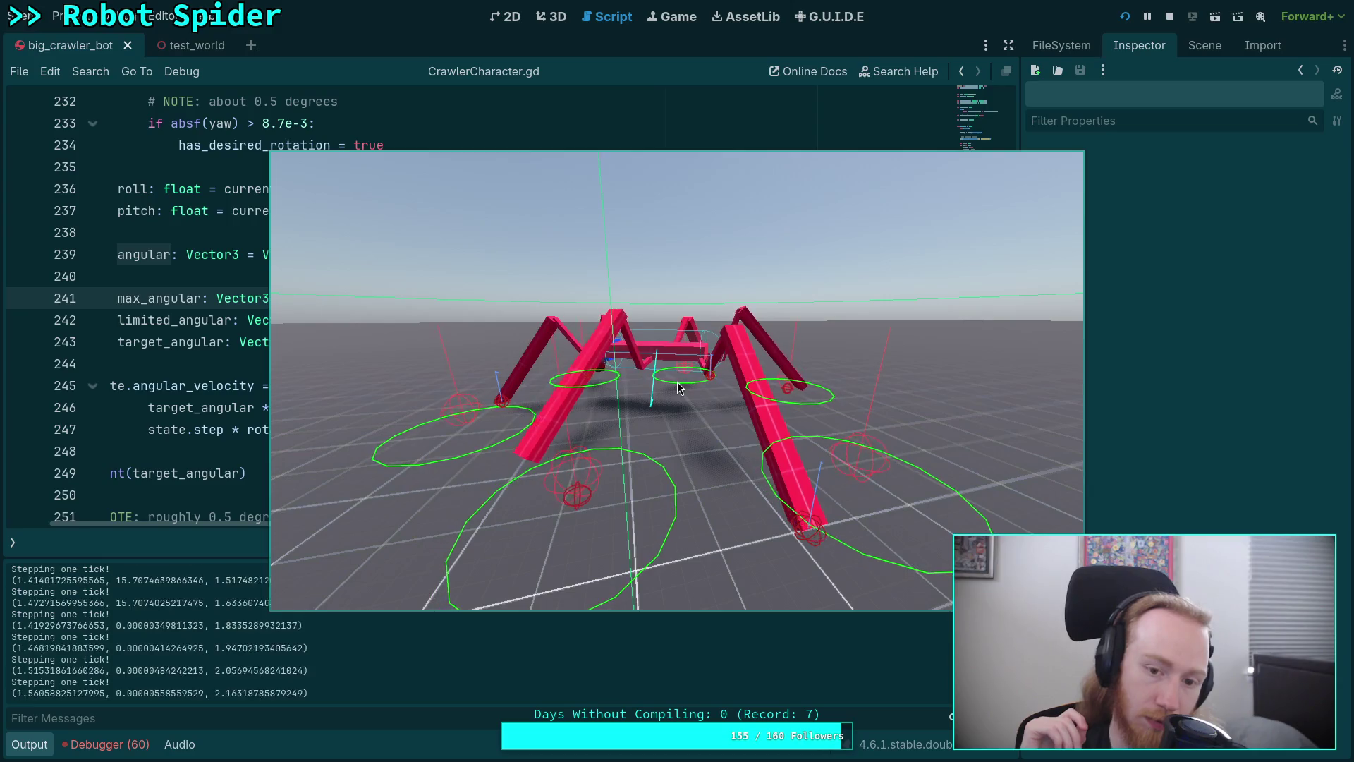
pyautogui.press('space')
pyautogui.press('space')
pyautogui.press('space')
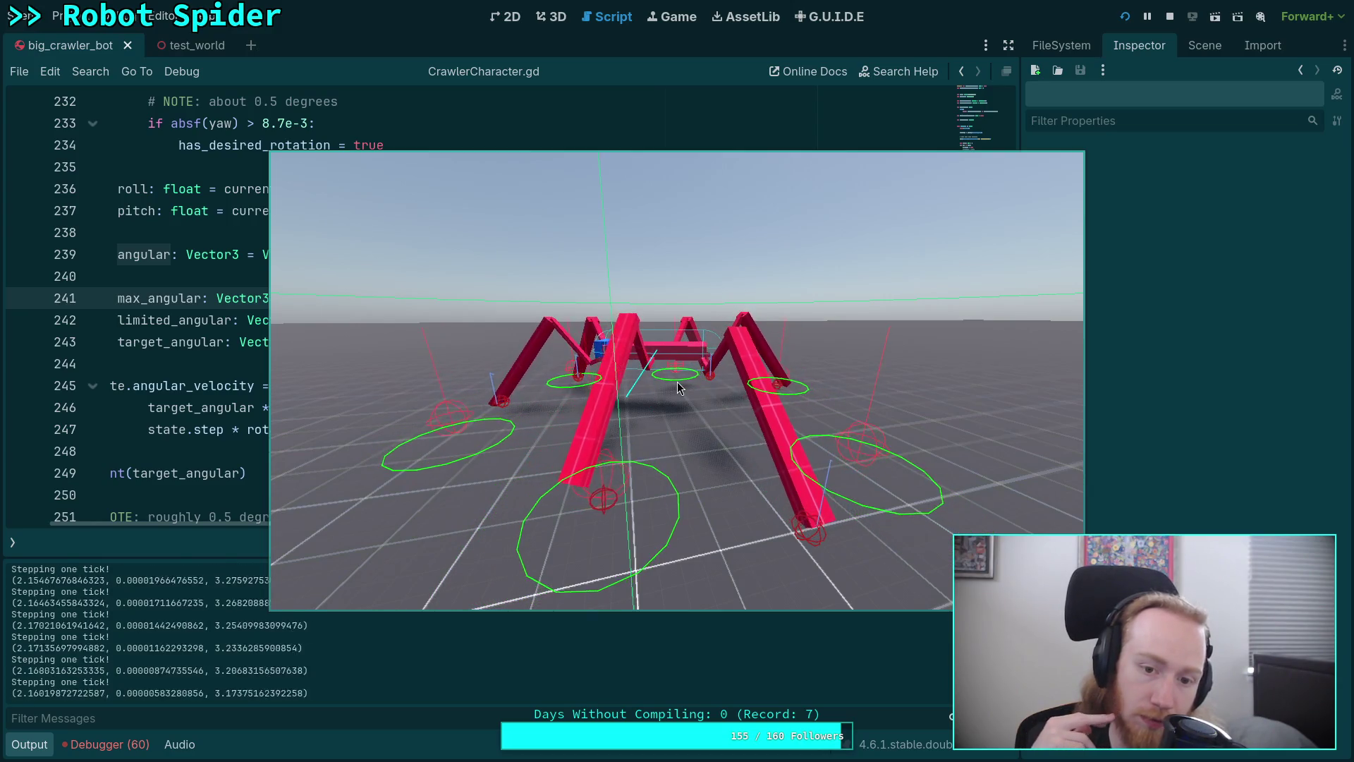
pyautogui.press('space')
pyautogui.press('space')
pyautogui.press('space')
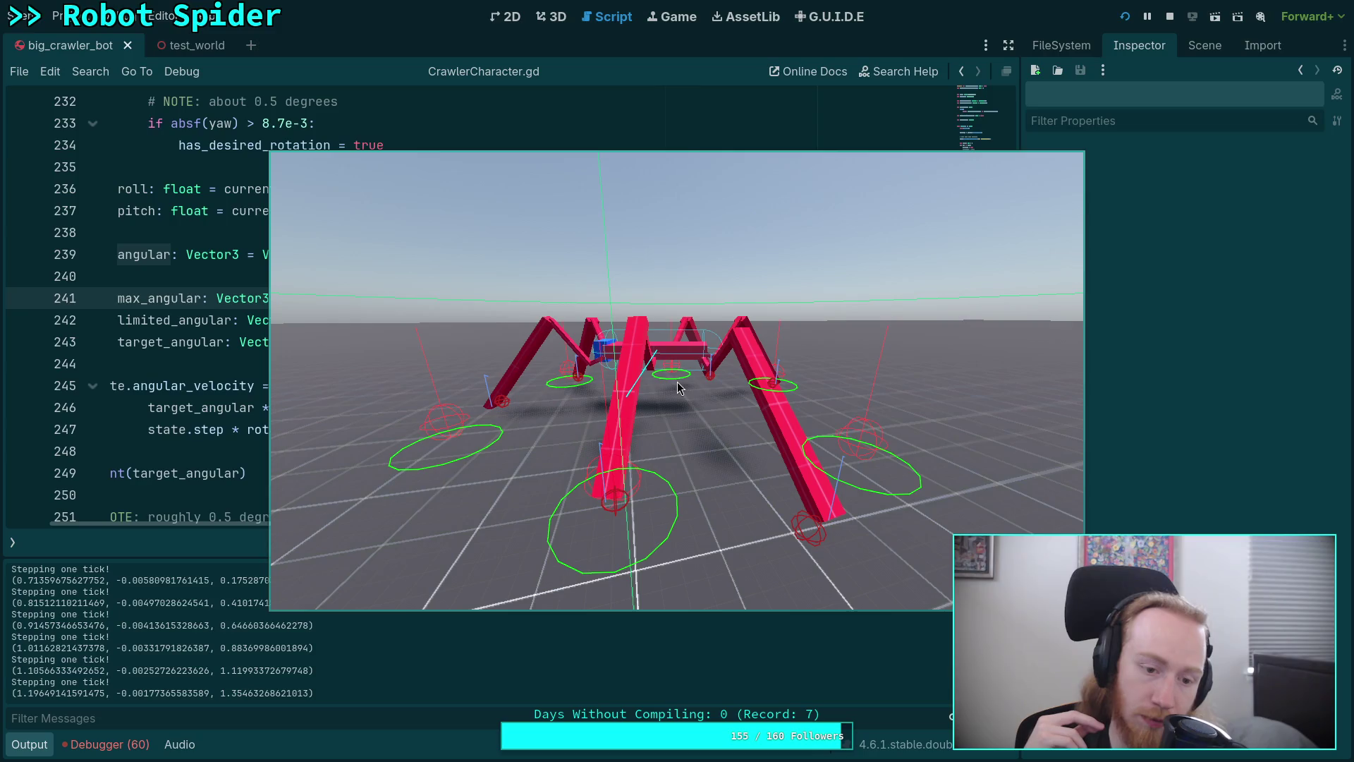
pyautogui.press('space')
pyautogui.press('space')
pyautogui.press('space')
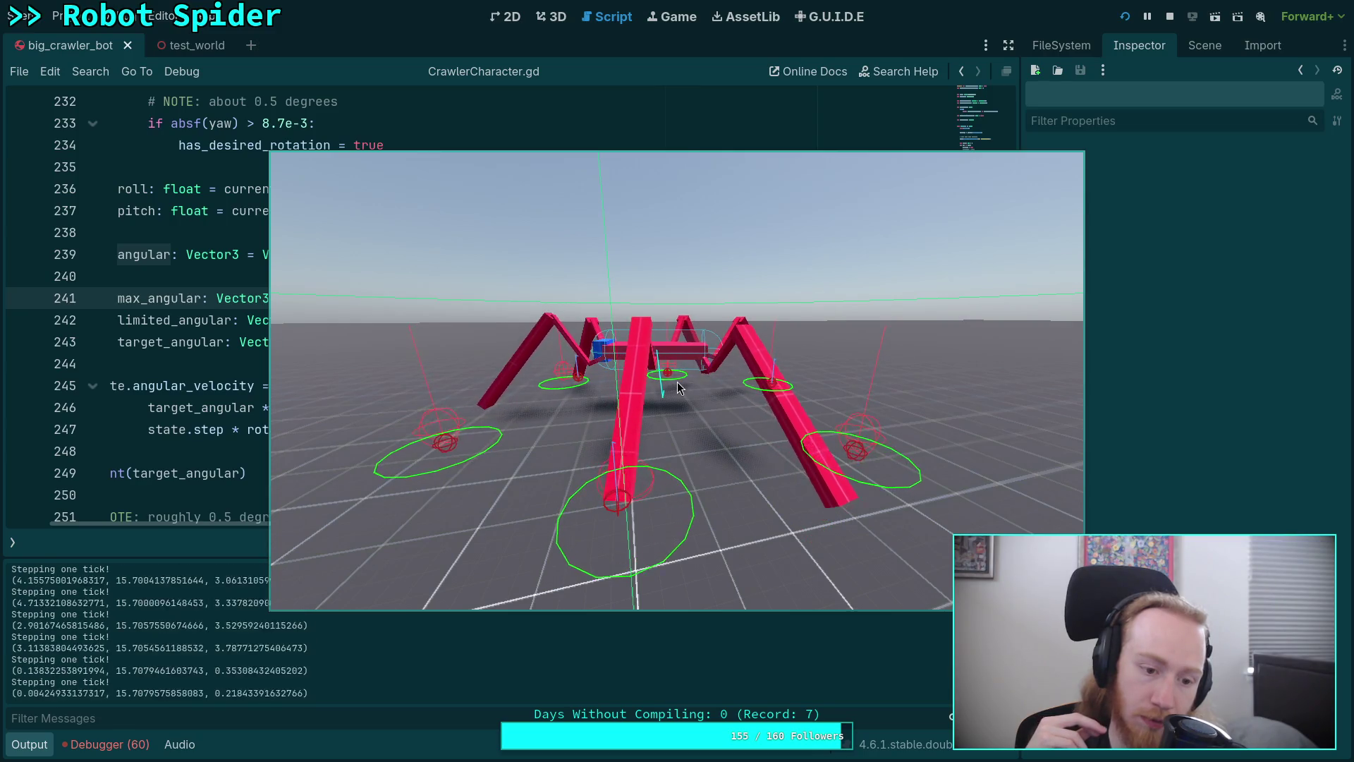
pyautogui.press('space')
pyautogui.press('space')
pyautogui.press('space')
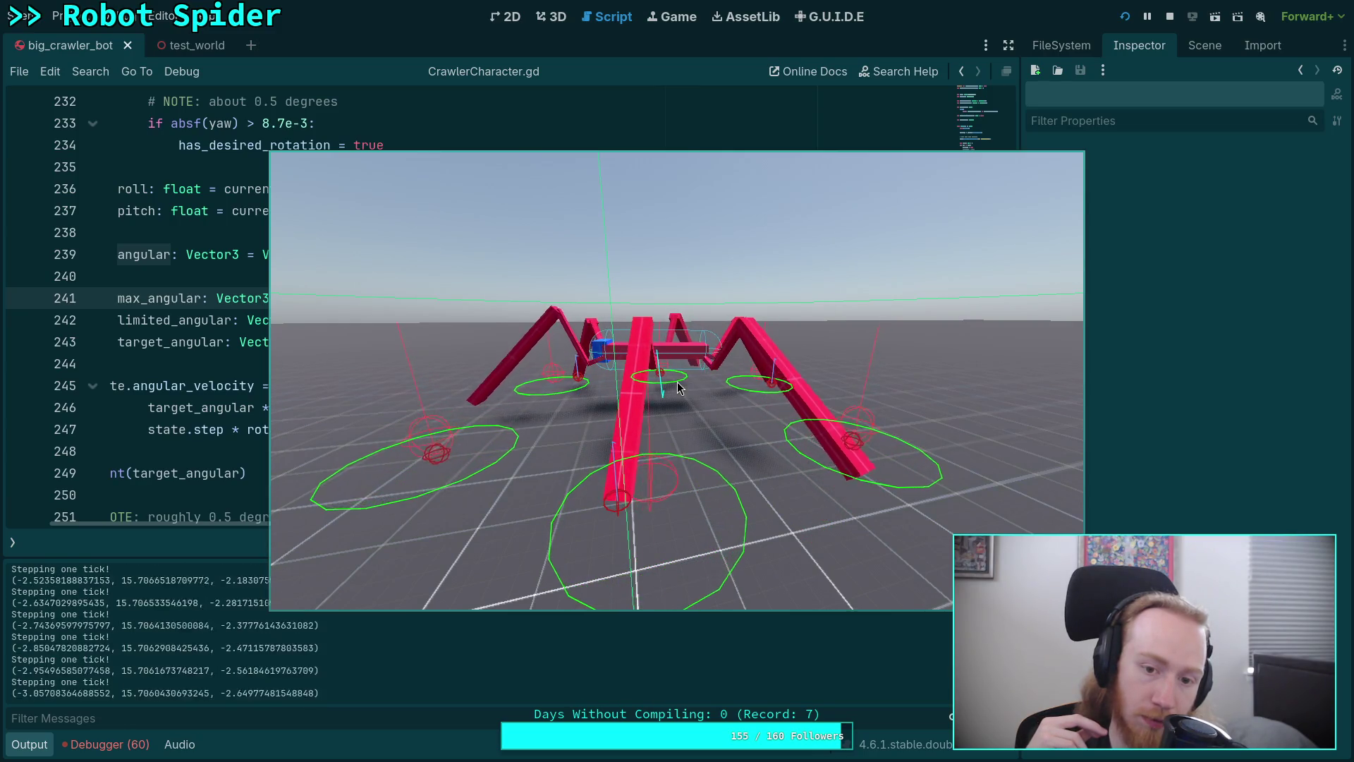
pyautogui.press('space')
pyautogui.press('space')
pyautogui.press('space')
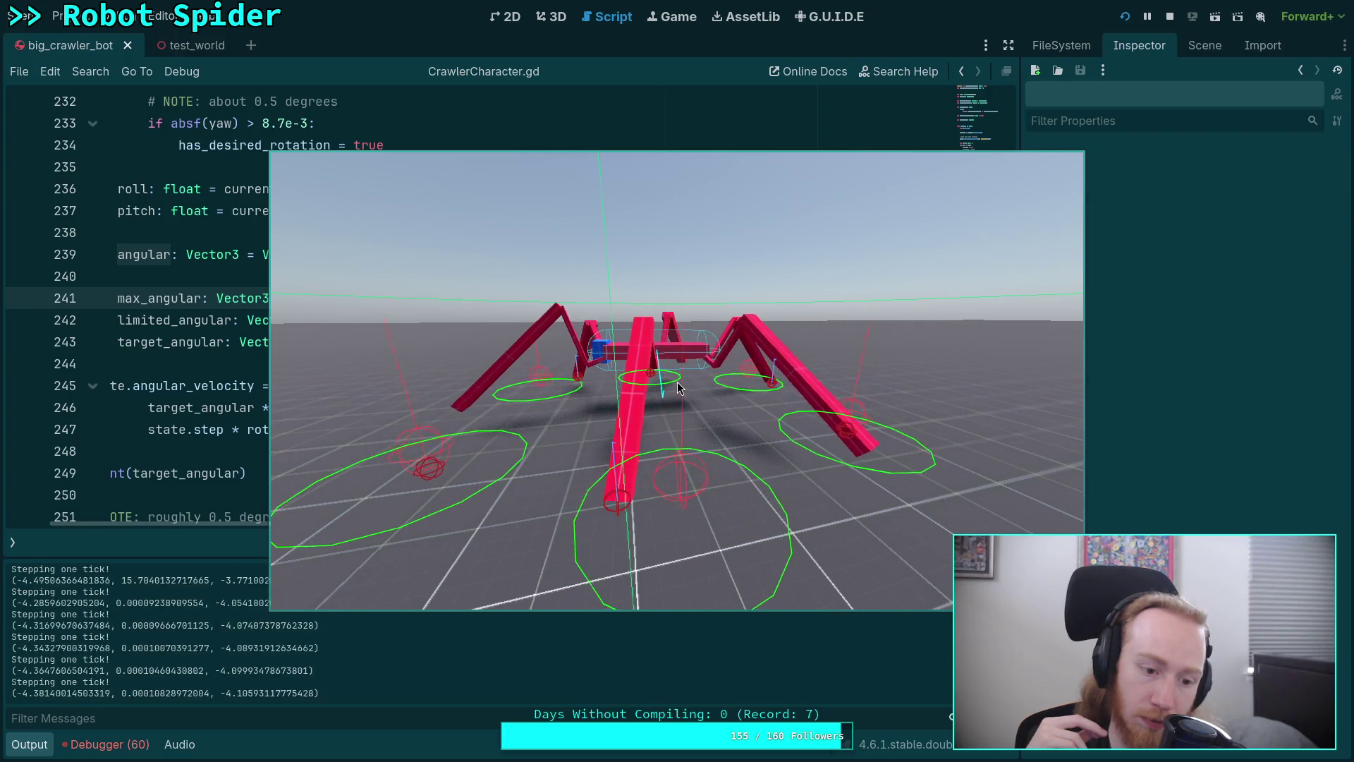
pyautogui.press('space')
pyautogui.press('space')
pyautogui.press('space')
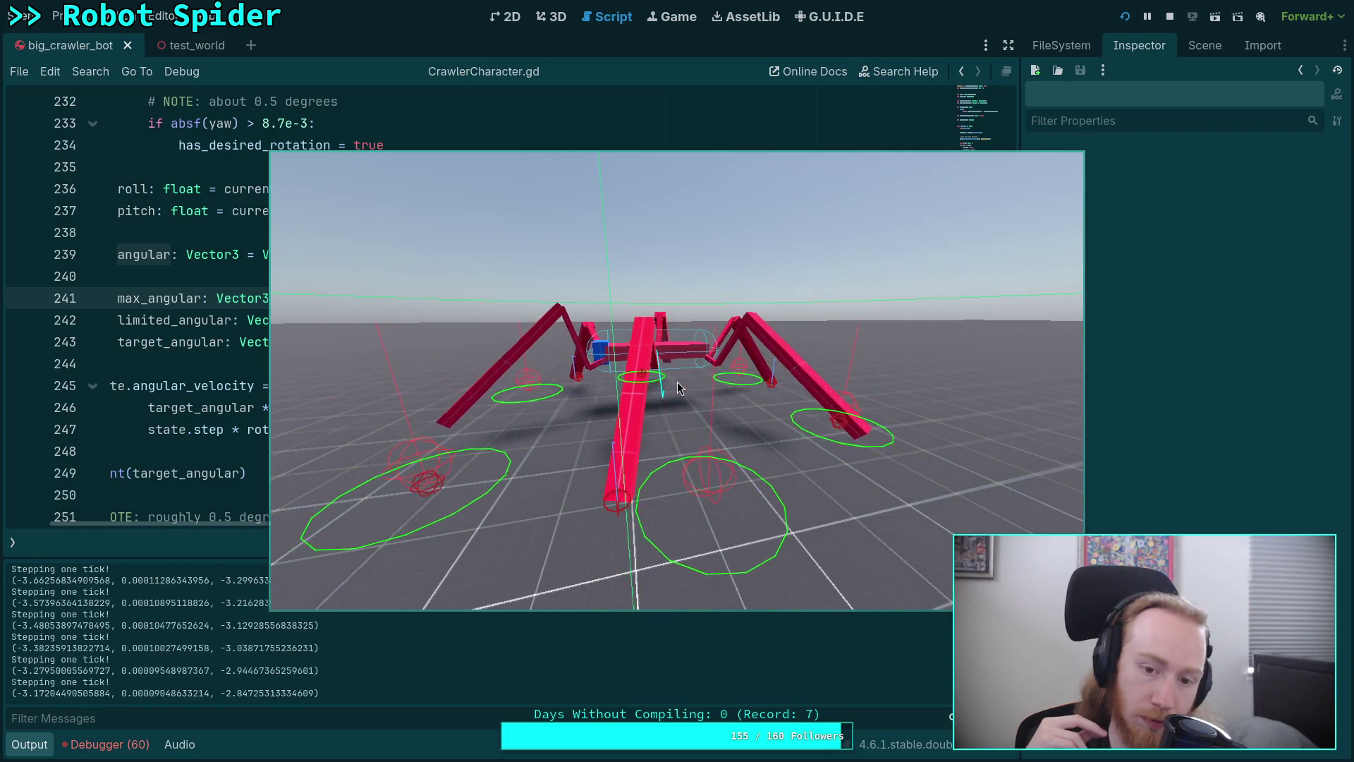
pyautogui.press('space')
pyautogui.press('space')
pyautogui.press('space')
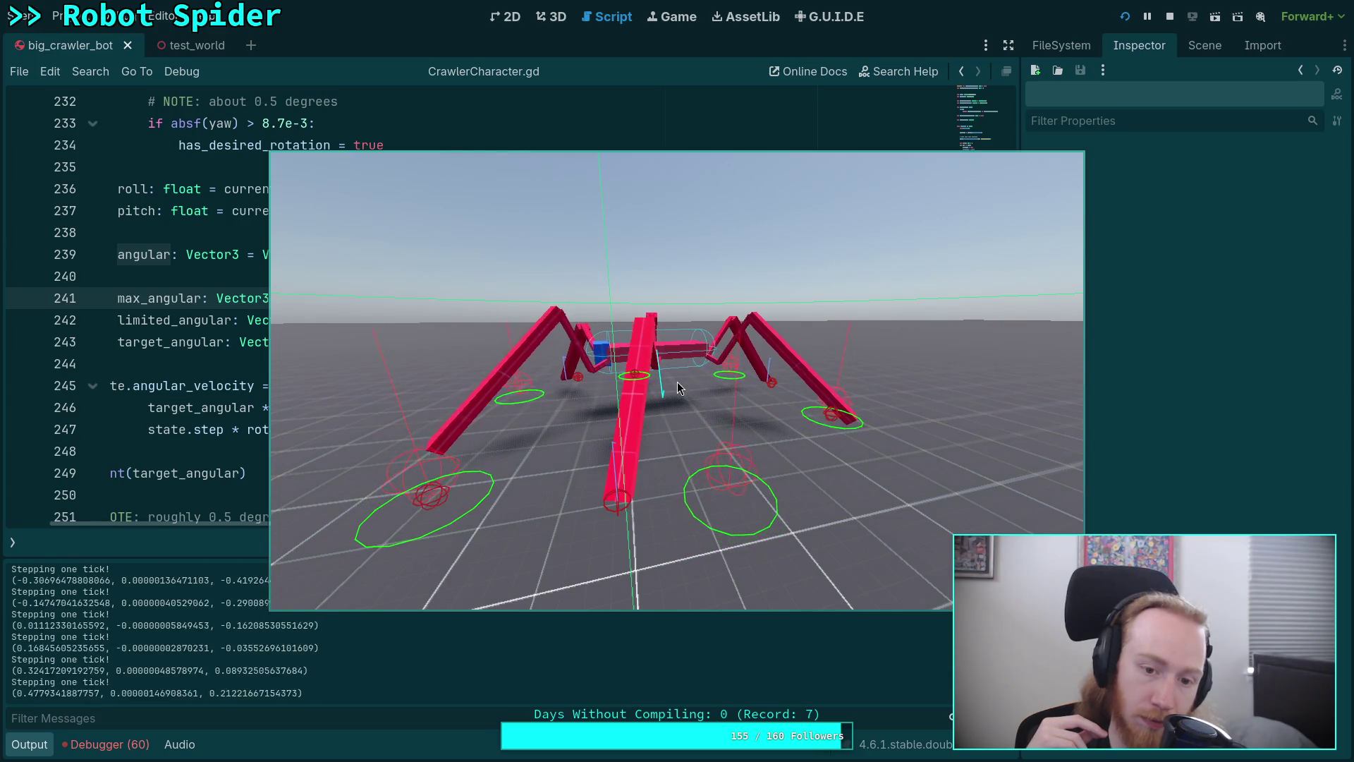
pyautogui.press('space')
pyautogui.press('space')
pyautogui.press('space')
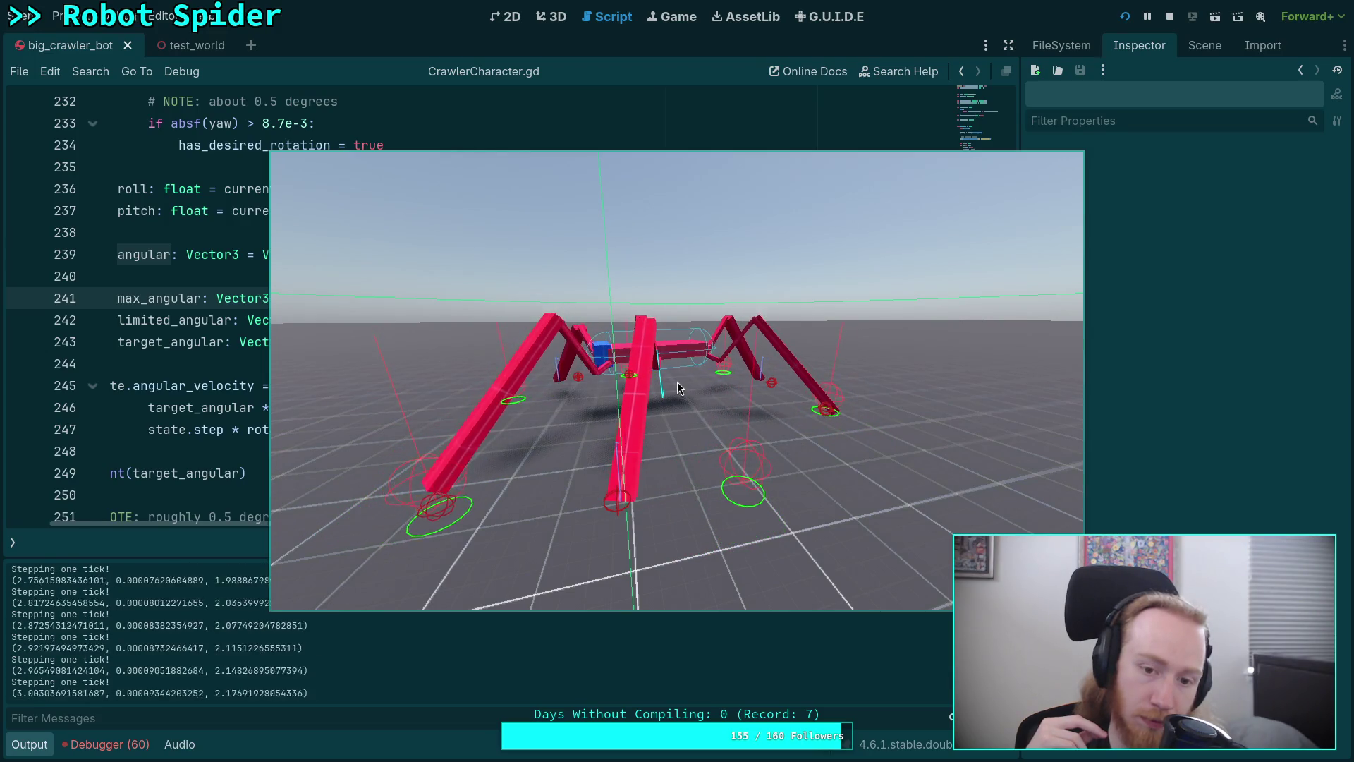
pyautogui.press('space')
pyautogui.press('space')
pyautogui.press('space')
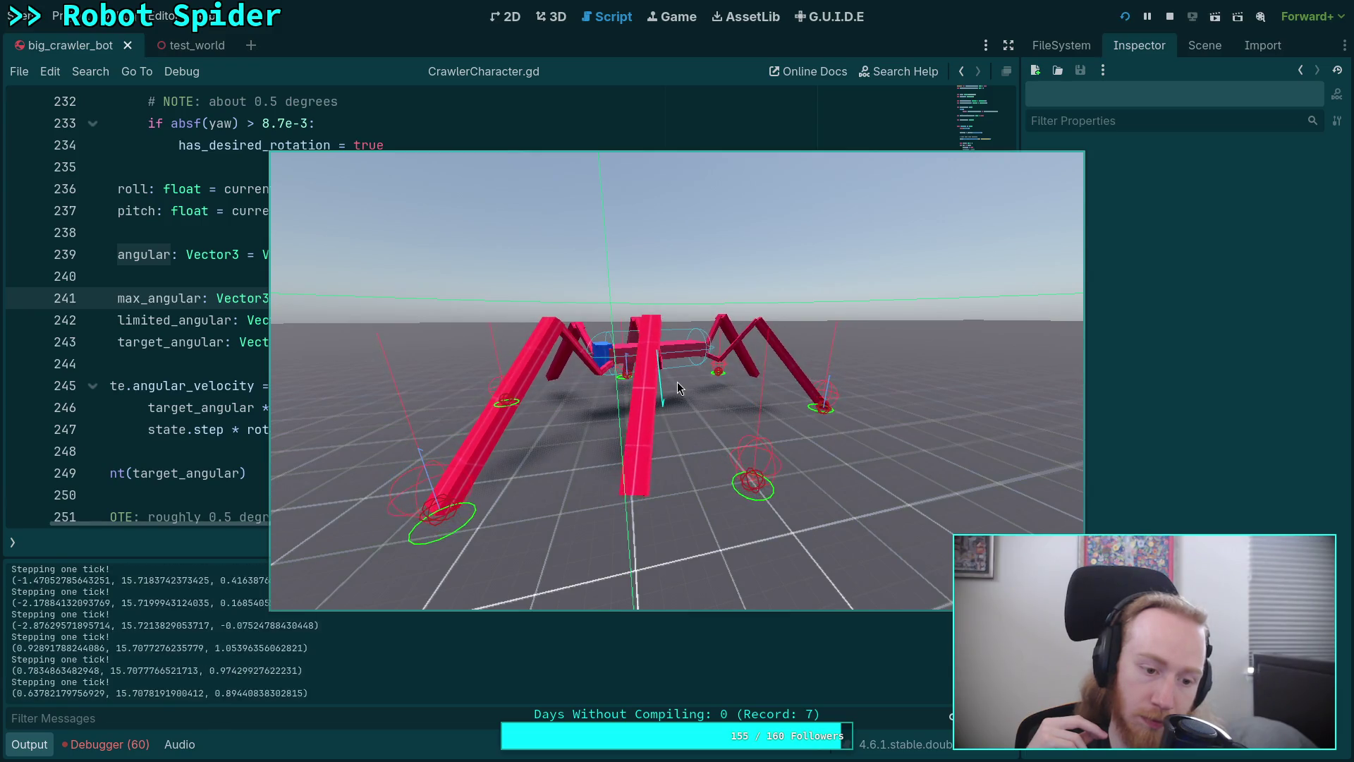
pyautogui.press('space')
pyautogui.press('space')
pyautogui.press('space')
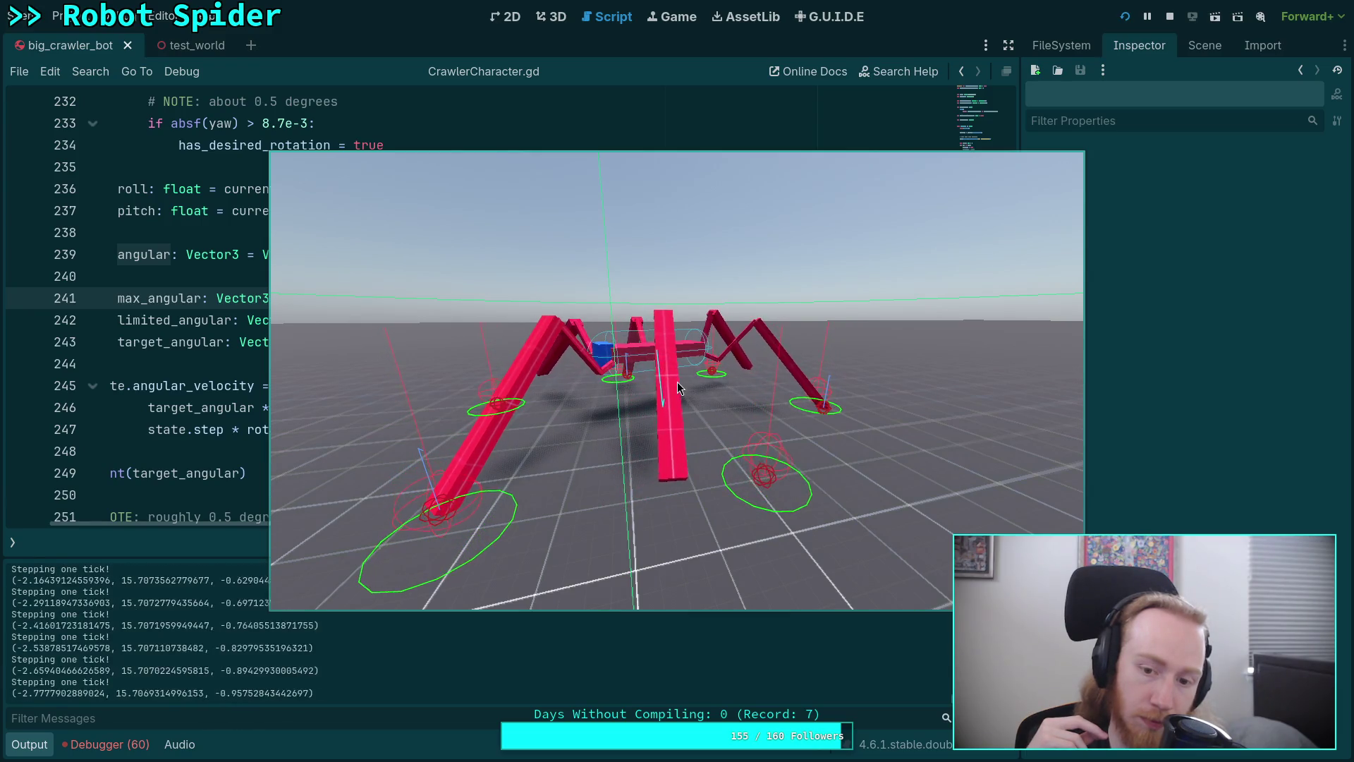
pyautogui.press('space')
pyautogui.press('space')
pyautogui.press('space')
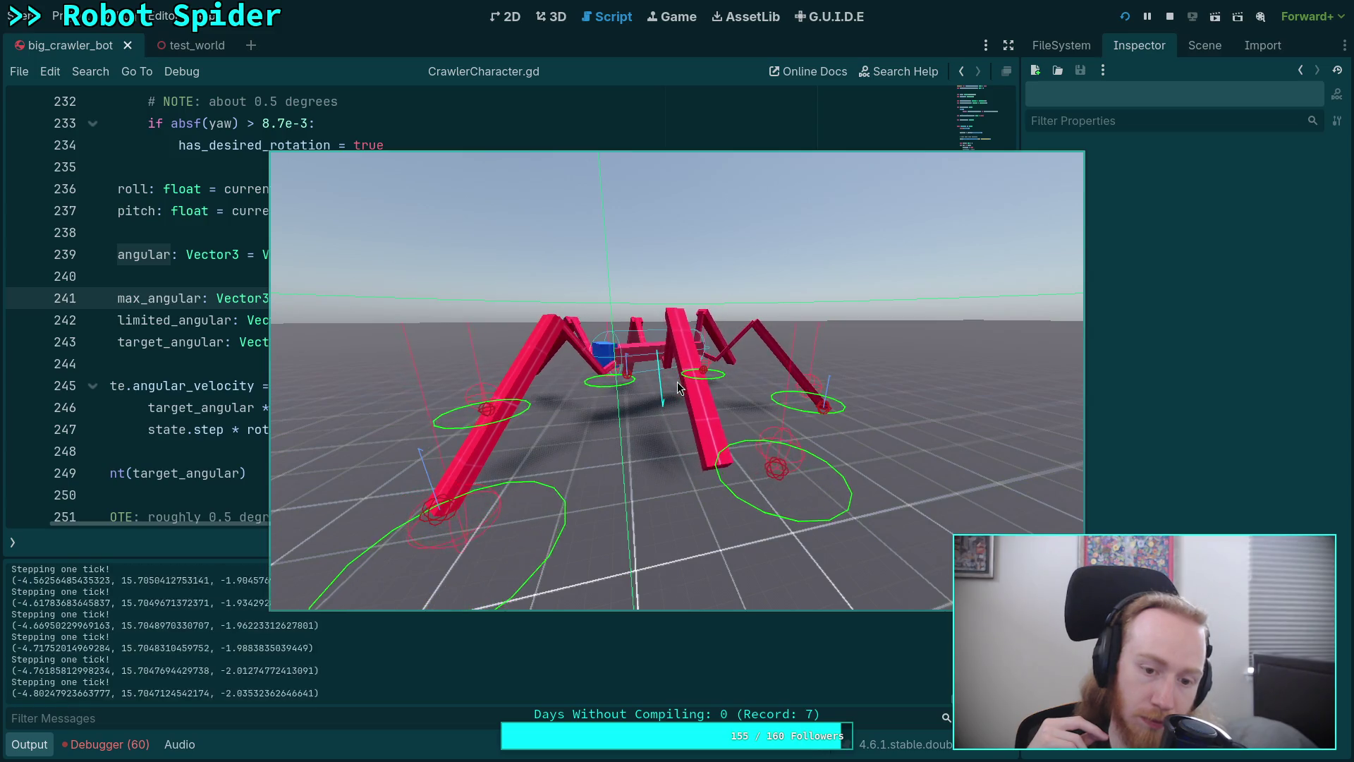
pyautogui.press('space')
pyautogui.press('space')
pyautogui.press('space')
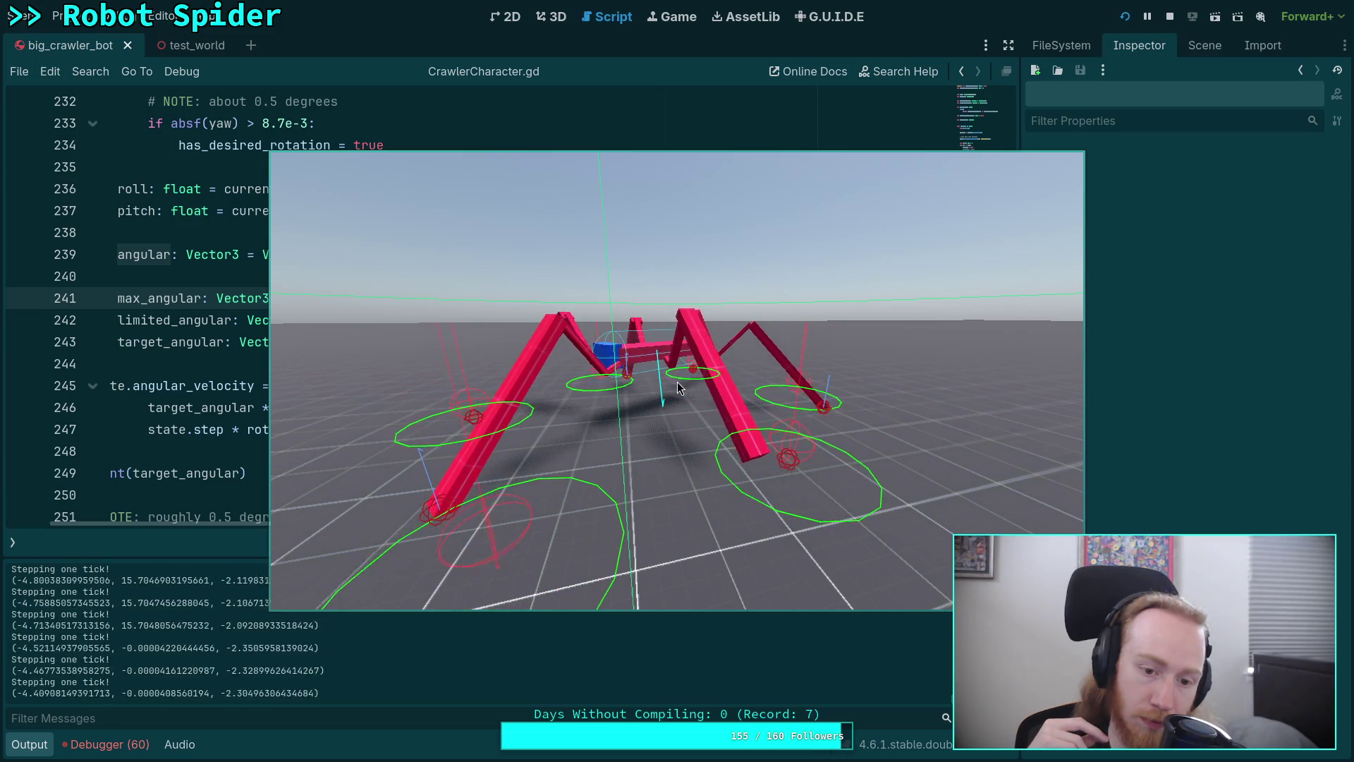
pyautogui.press('space')
pyautogui.press('space')
pyautogui.press('space')
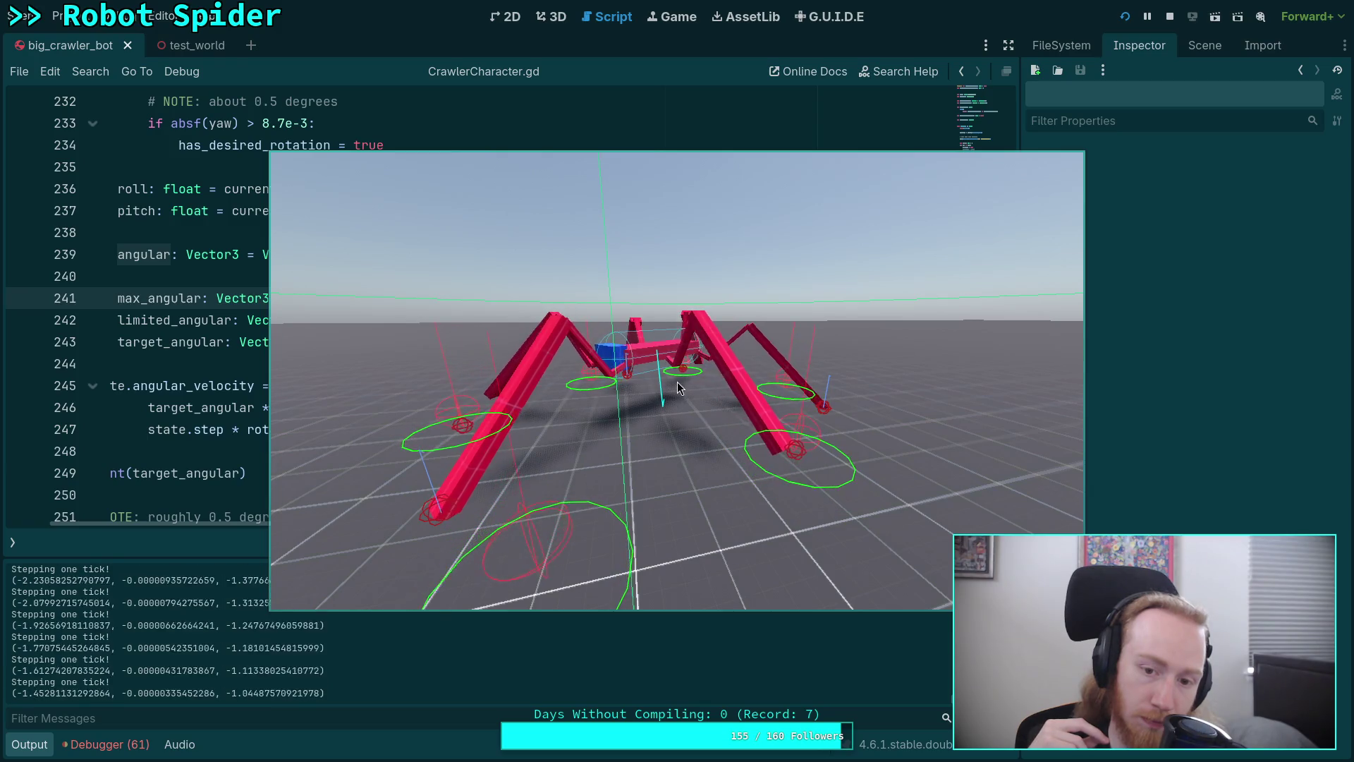
pyautogui.press('space')
pyautogui.press('space')
pyautogui.press('space')
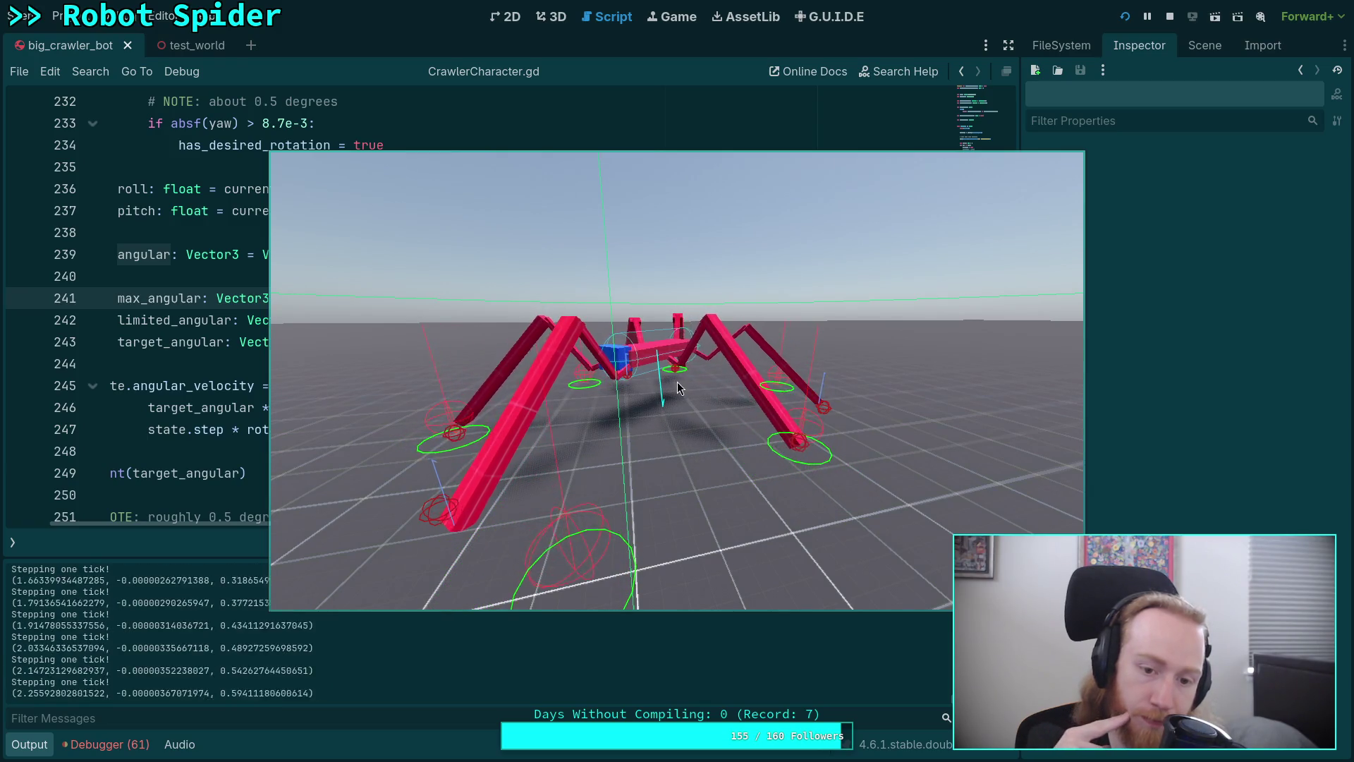
pyautogui.press('space')
pyautogui.press('space')
pyautogui.press('space')
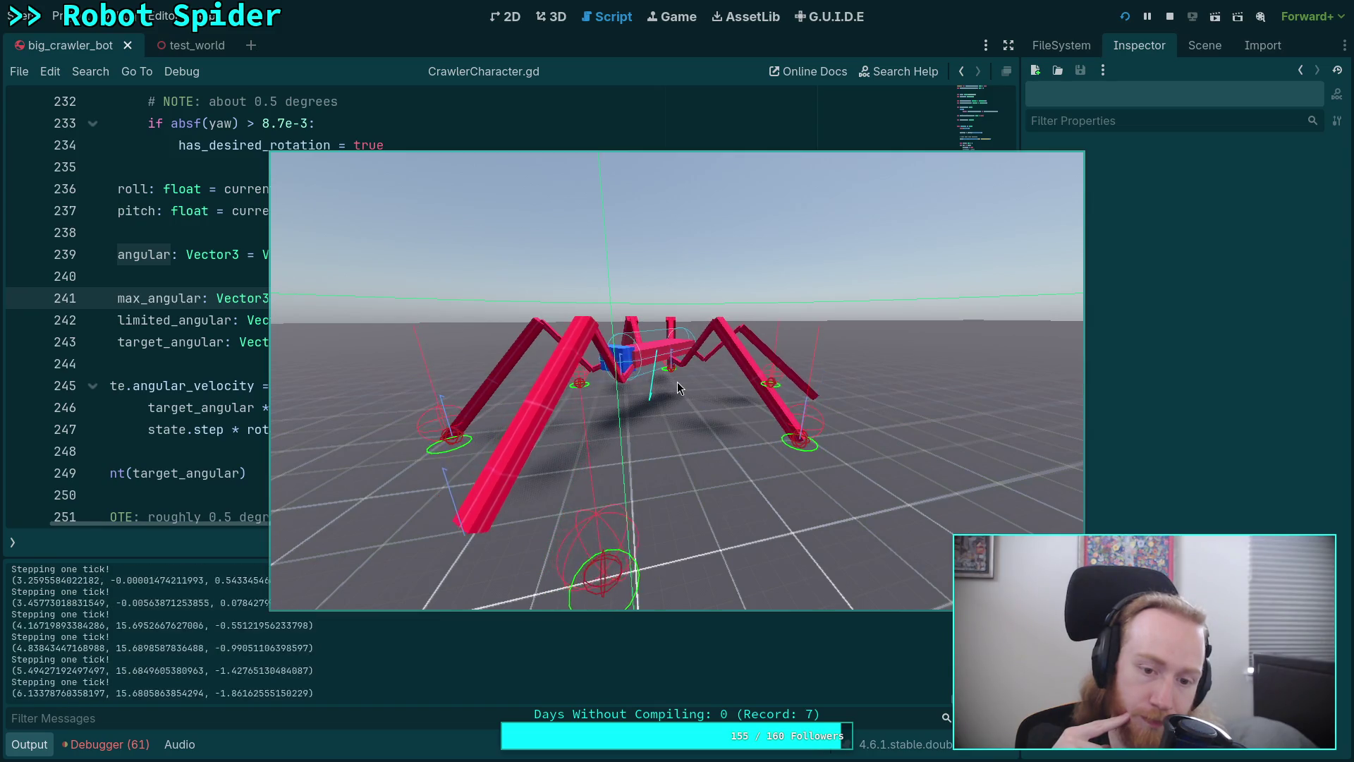
pyautogui.press('space')
pyautogui.press('space')
pyautogui.press('space')
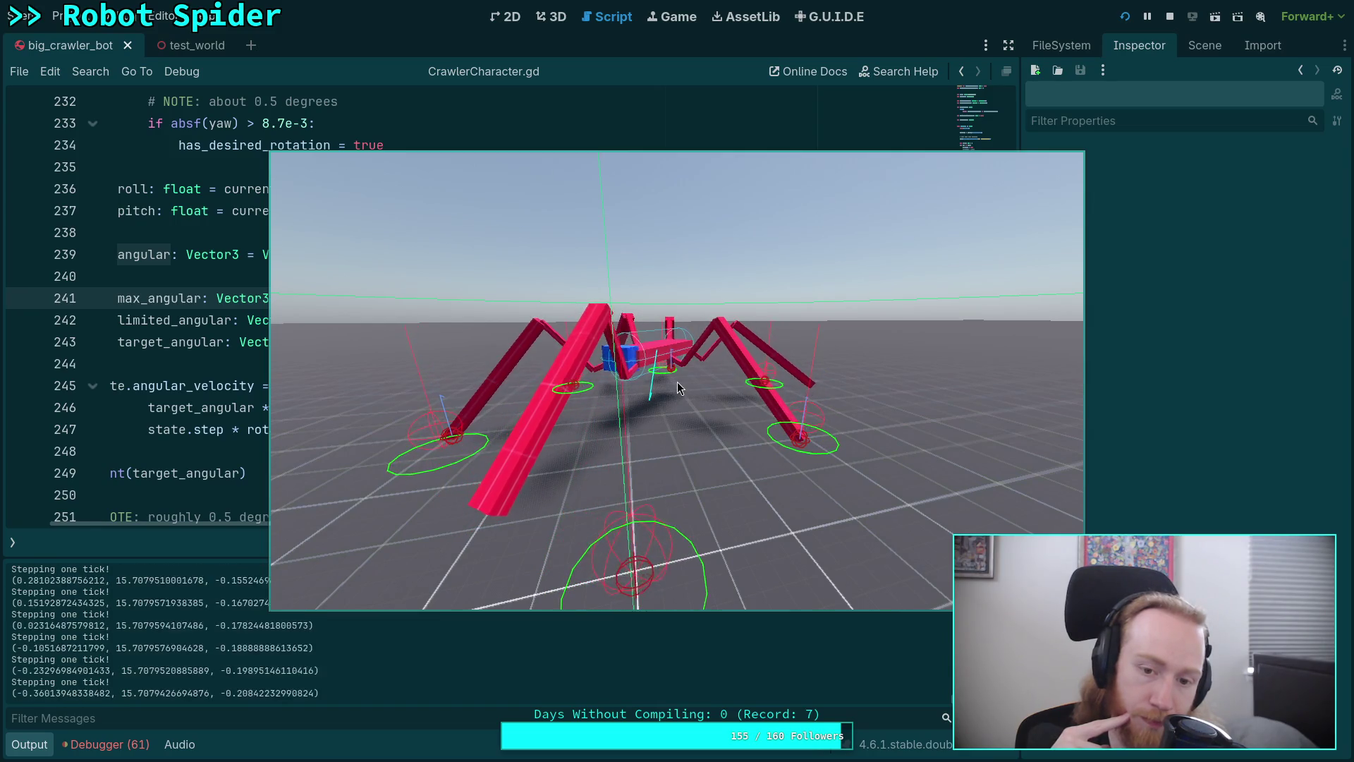
pyautogui.press('space')
pyautogui.press('space')
pyautogui.press('space')
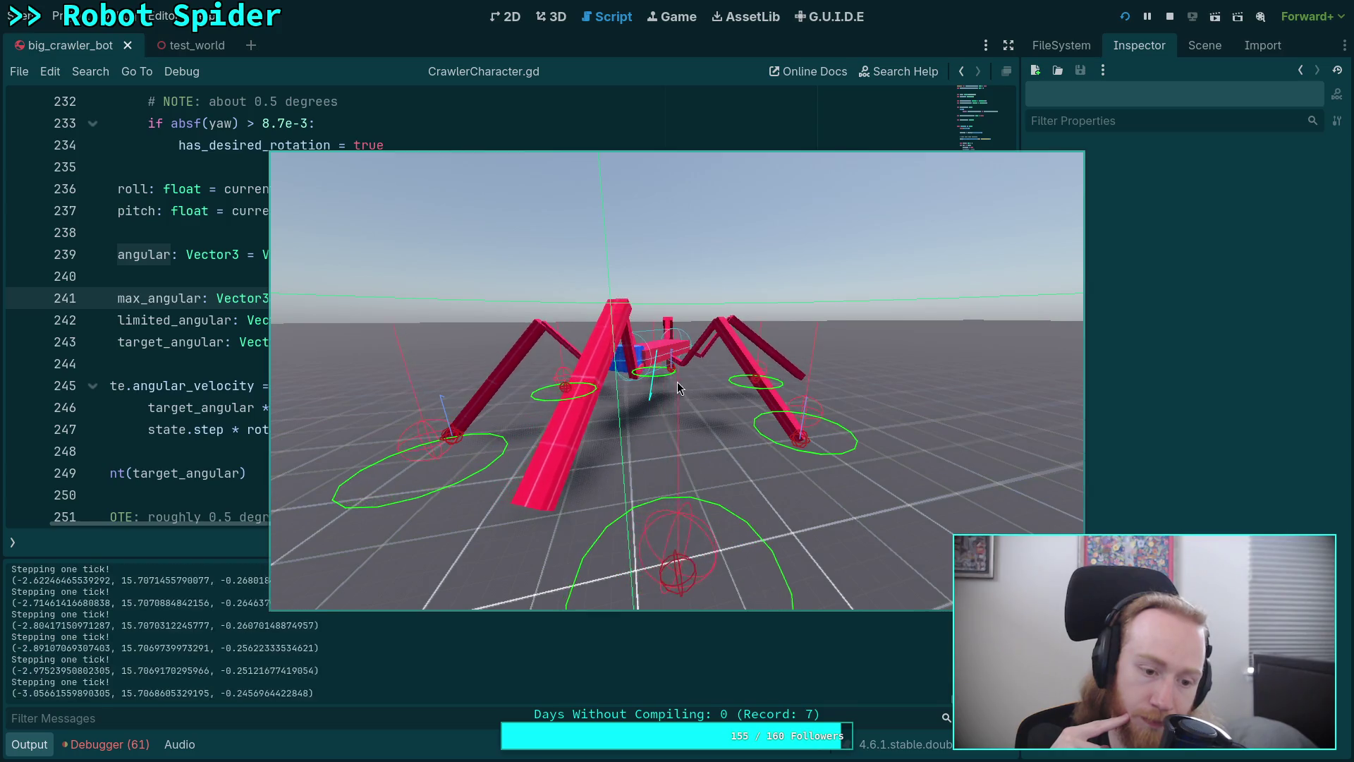
pyautogui.press('space')
pyautogui.press('space')
pyautogui.press('space')
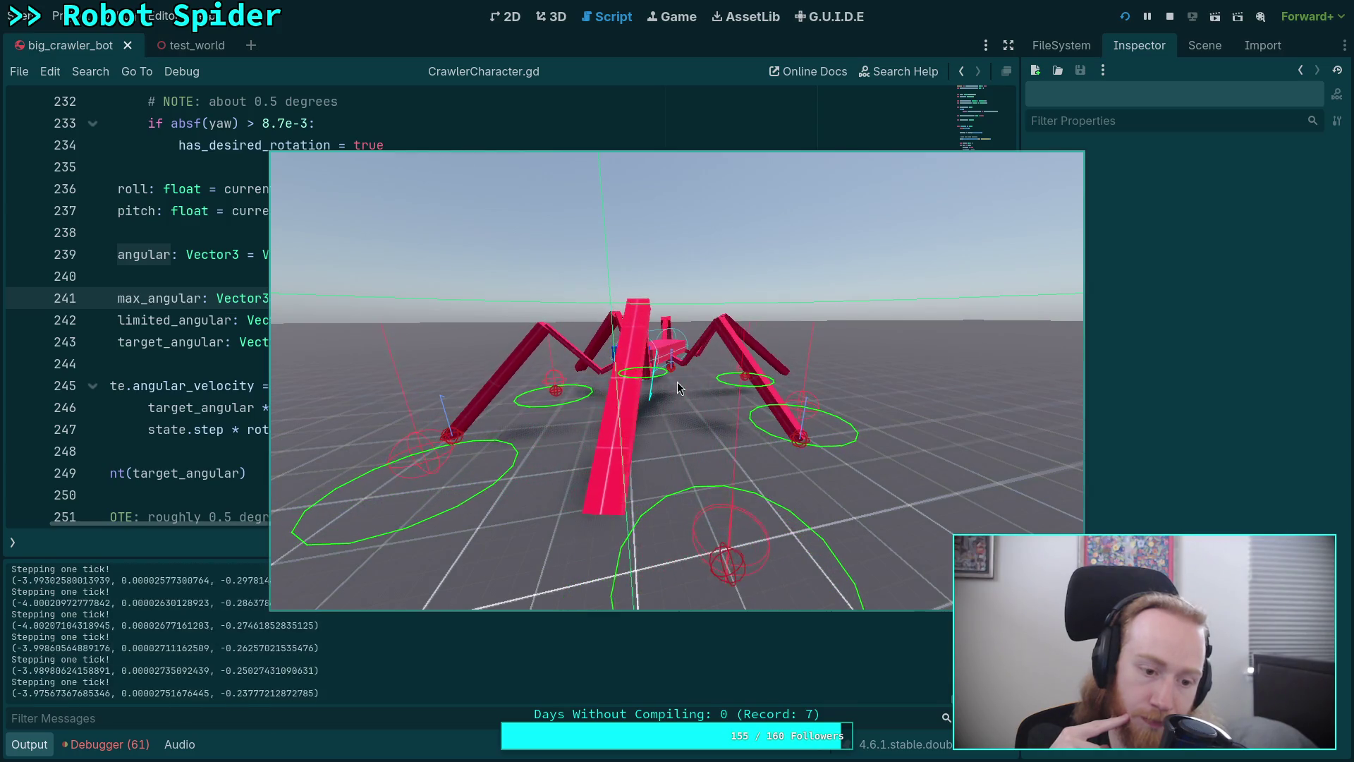
pyautogui.press('space')
pyautogui.press('space')
pyautogui.press('space')
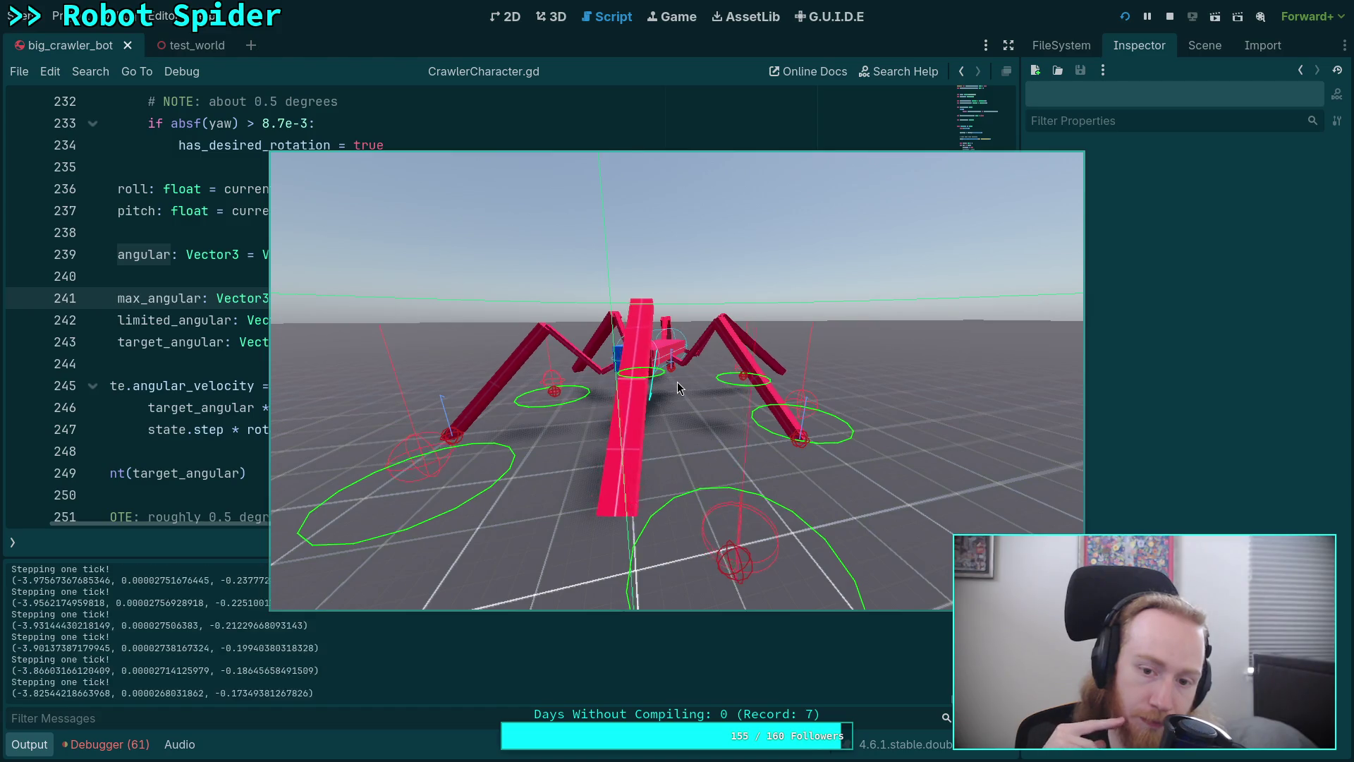
pyautogui.press('space')
pyautogui.press('space')
pyautogui.press('space')
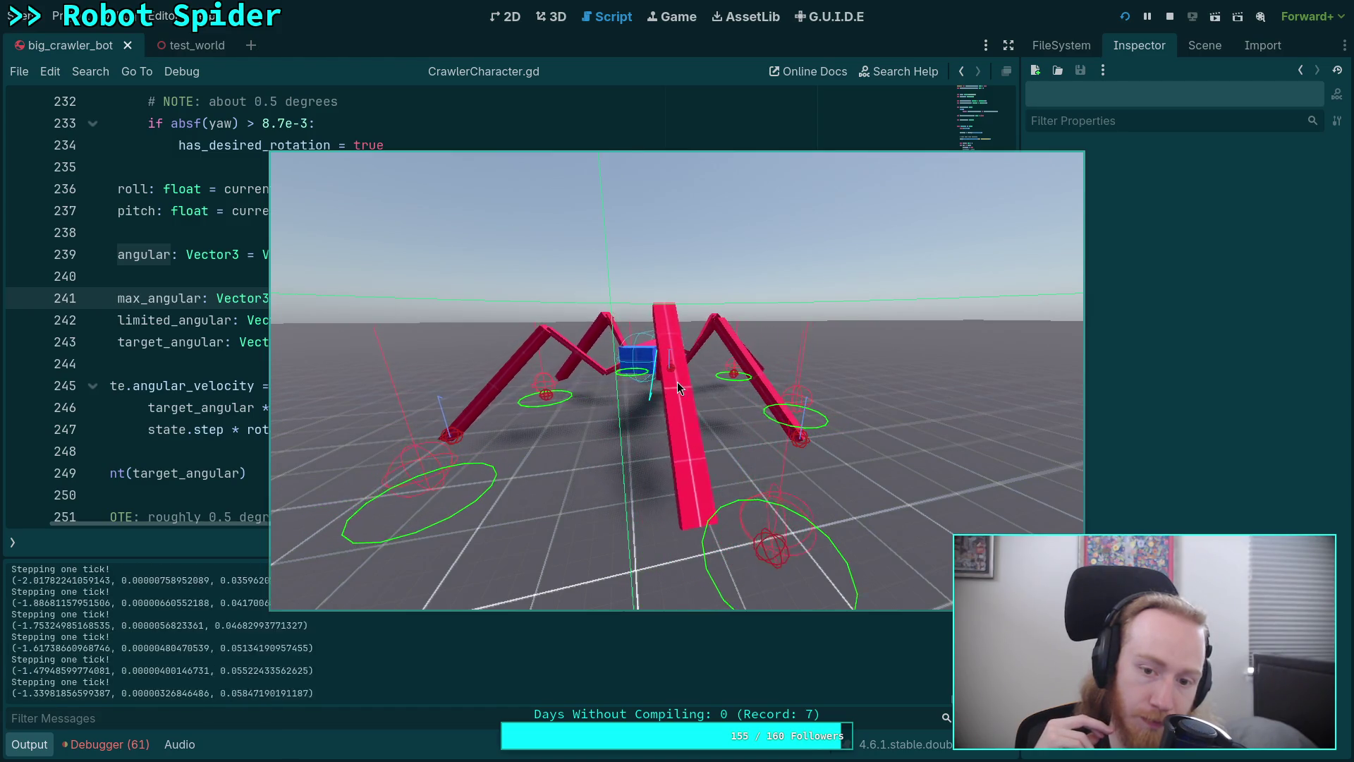
pyautogui.press('space')
pyautogui.press('space')
pyautogui.press('space')
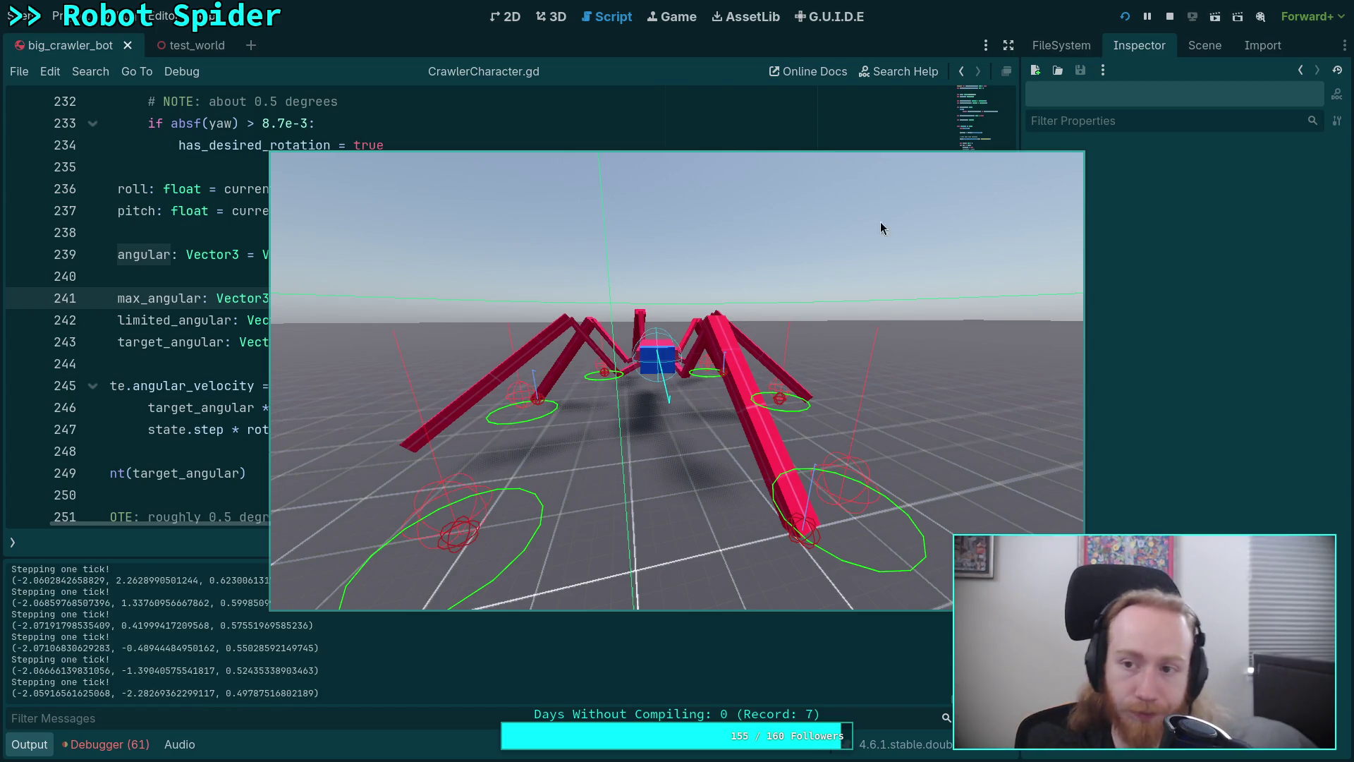
pyautogui.click(1170, 17)
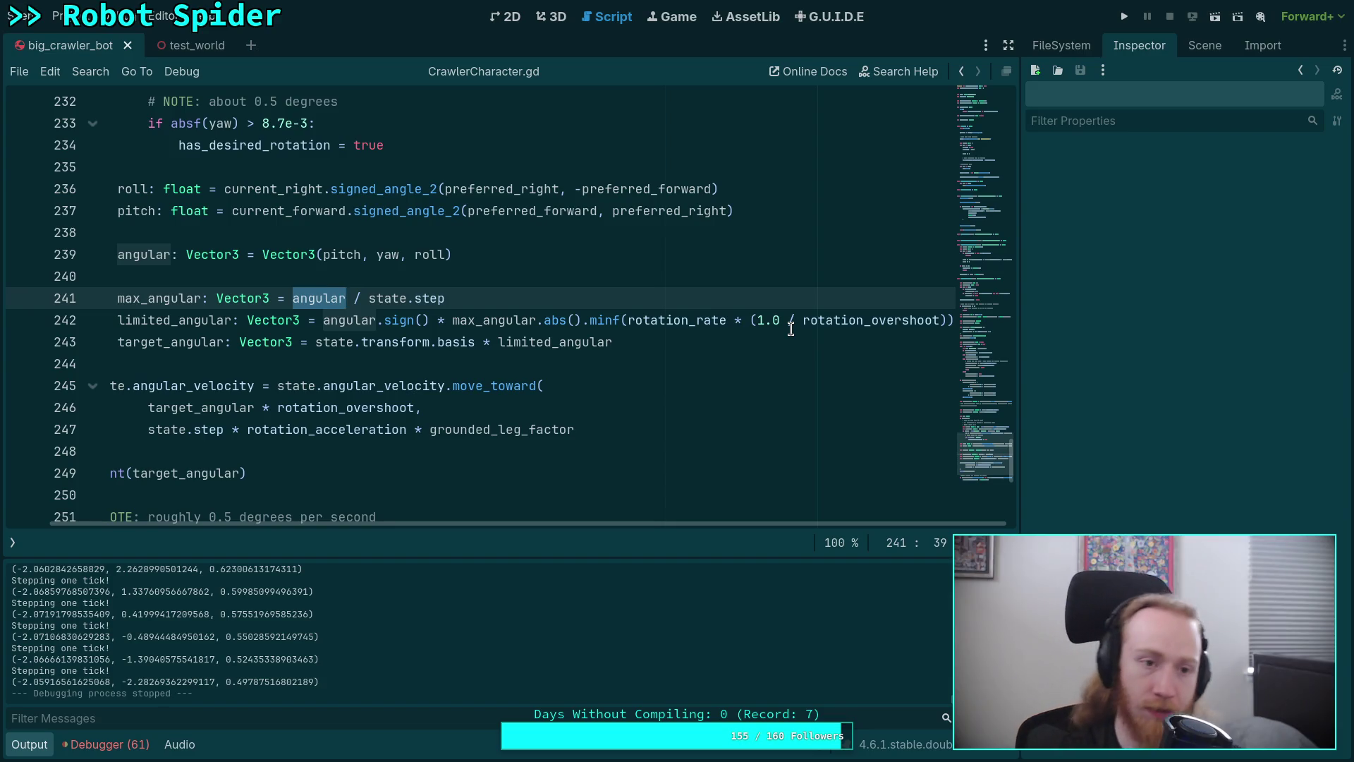
# Relaunch the game, start the spider turning, and step several physics ticks
pyautogui.press('F5')
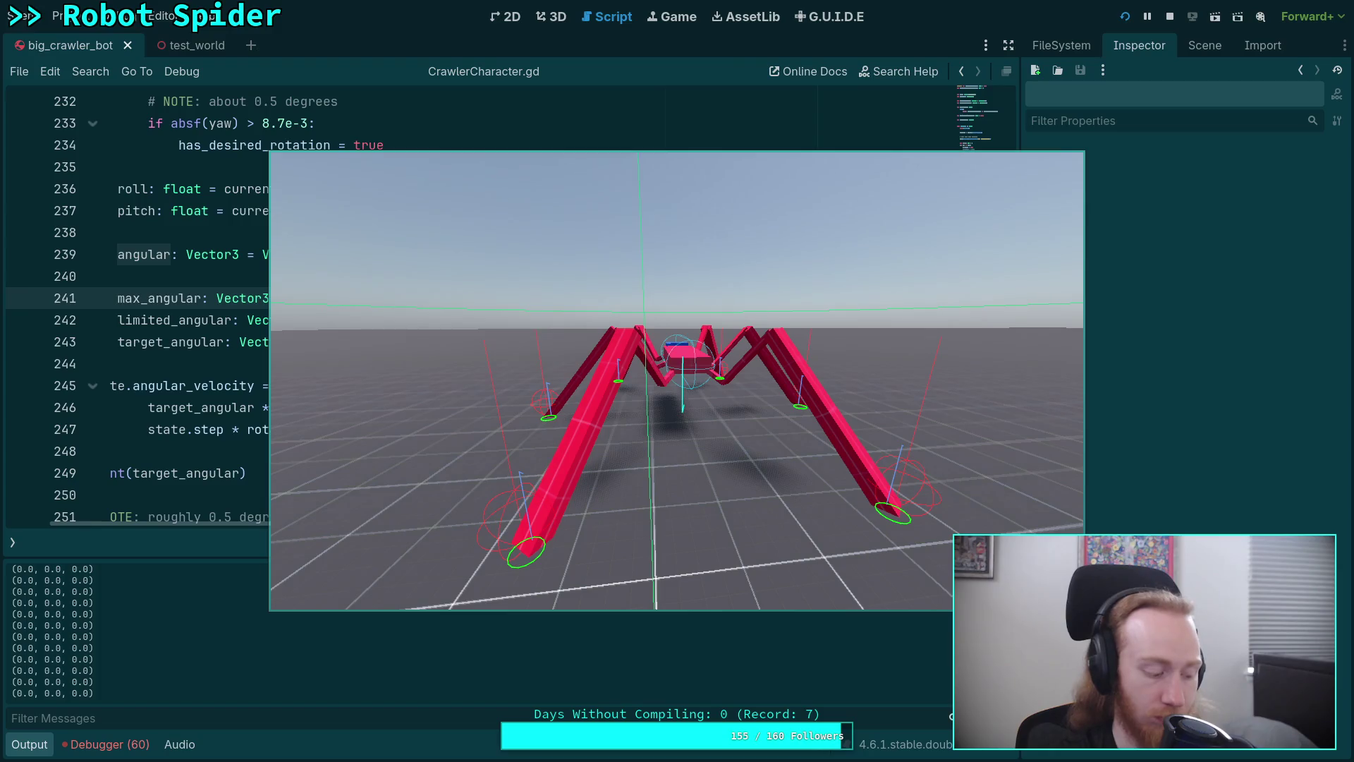
pyautogui.press('a')
pyautogui.press('.')
pyautogui.press('.')
pyautogui.press('.')
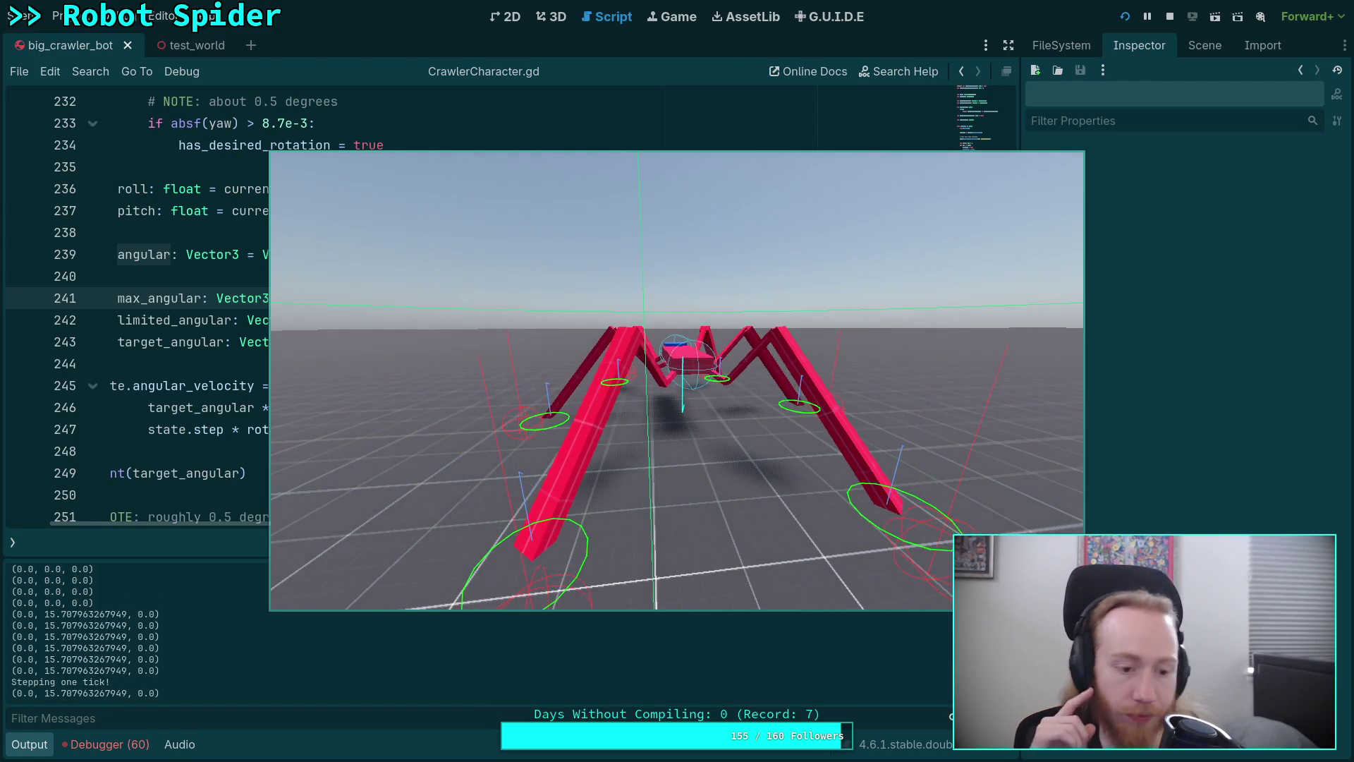
pyautogui.press('.')
pyautogui.press('.')
pyautogui.press('.')
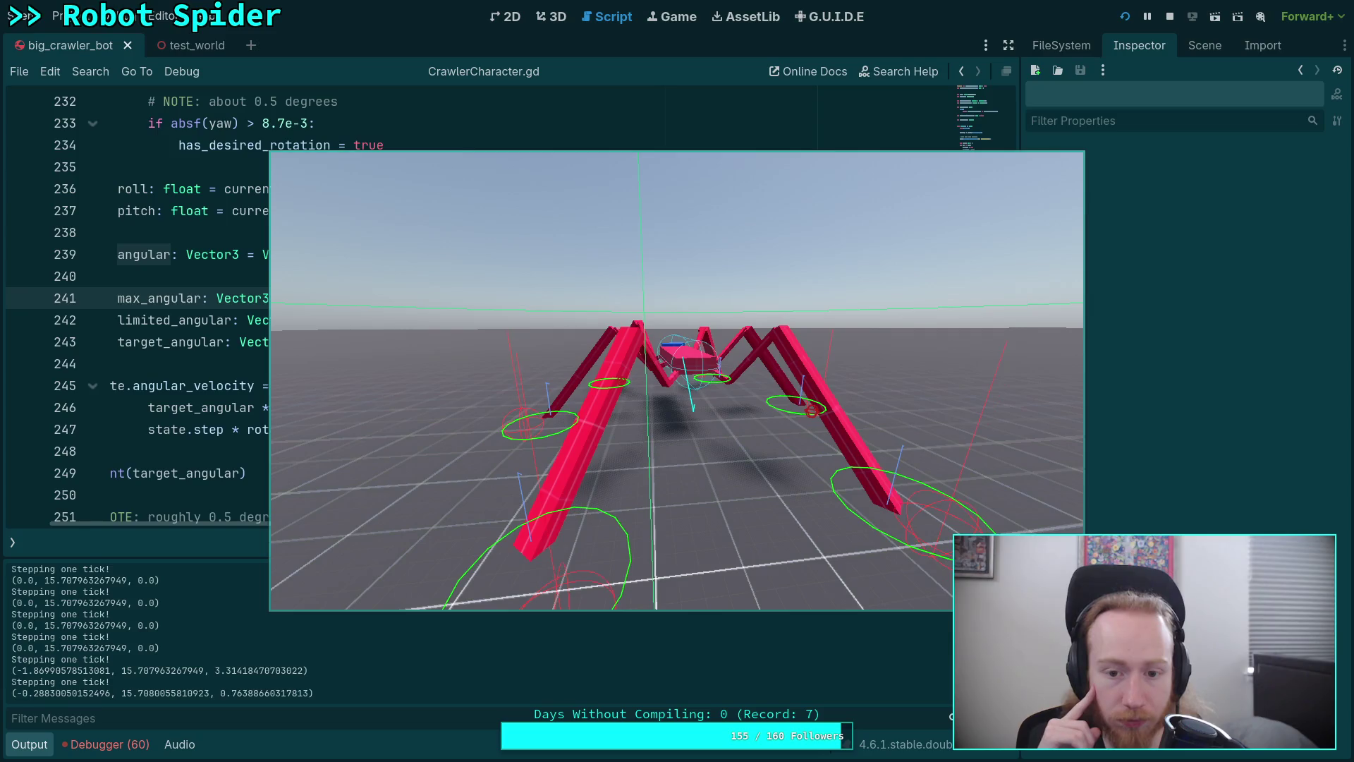
pyautogui.press('.')
pyautogui.press('.')
pyautogui.press('.')
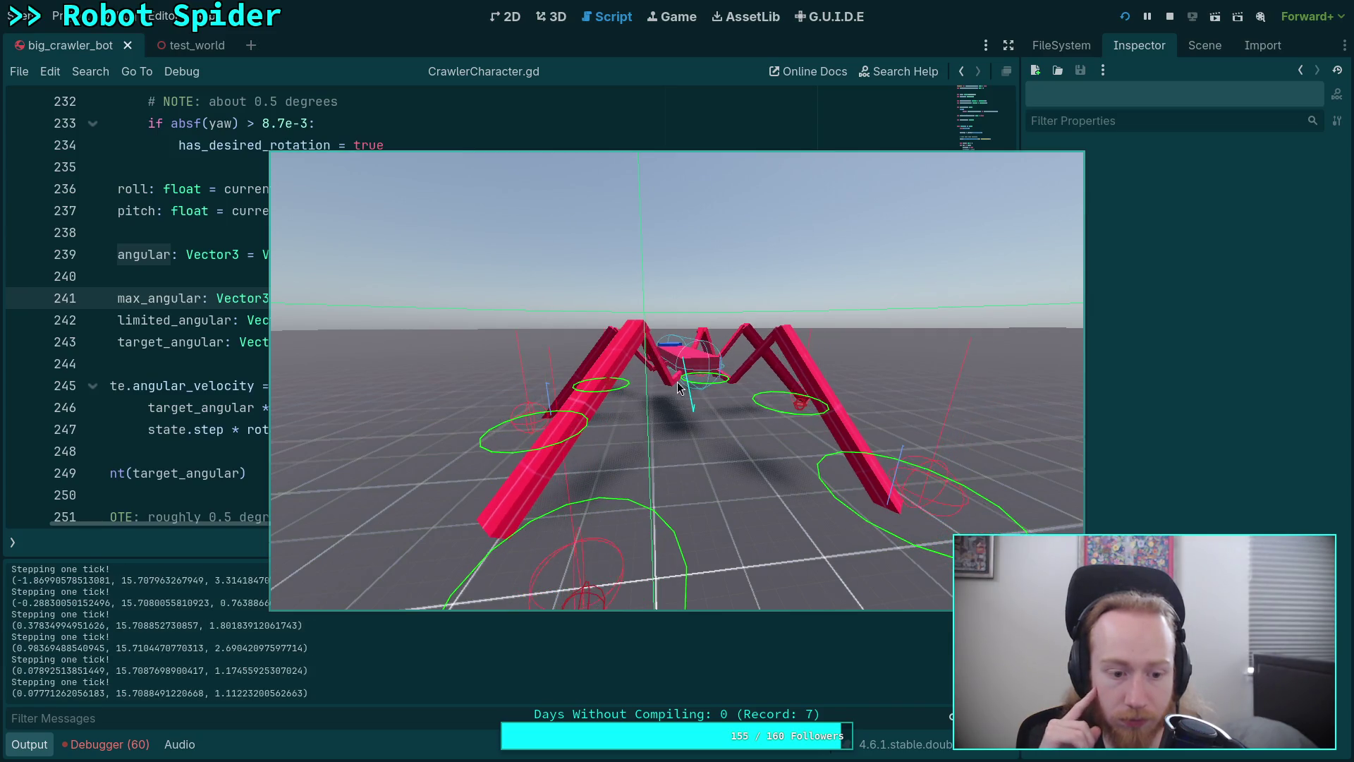
pyautogui.press('.')
pyautogui.press('.')
pyautogui.press('.')
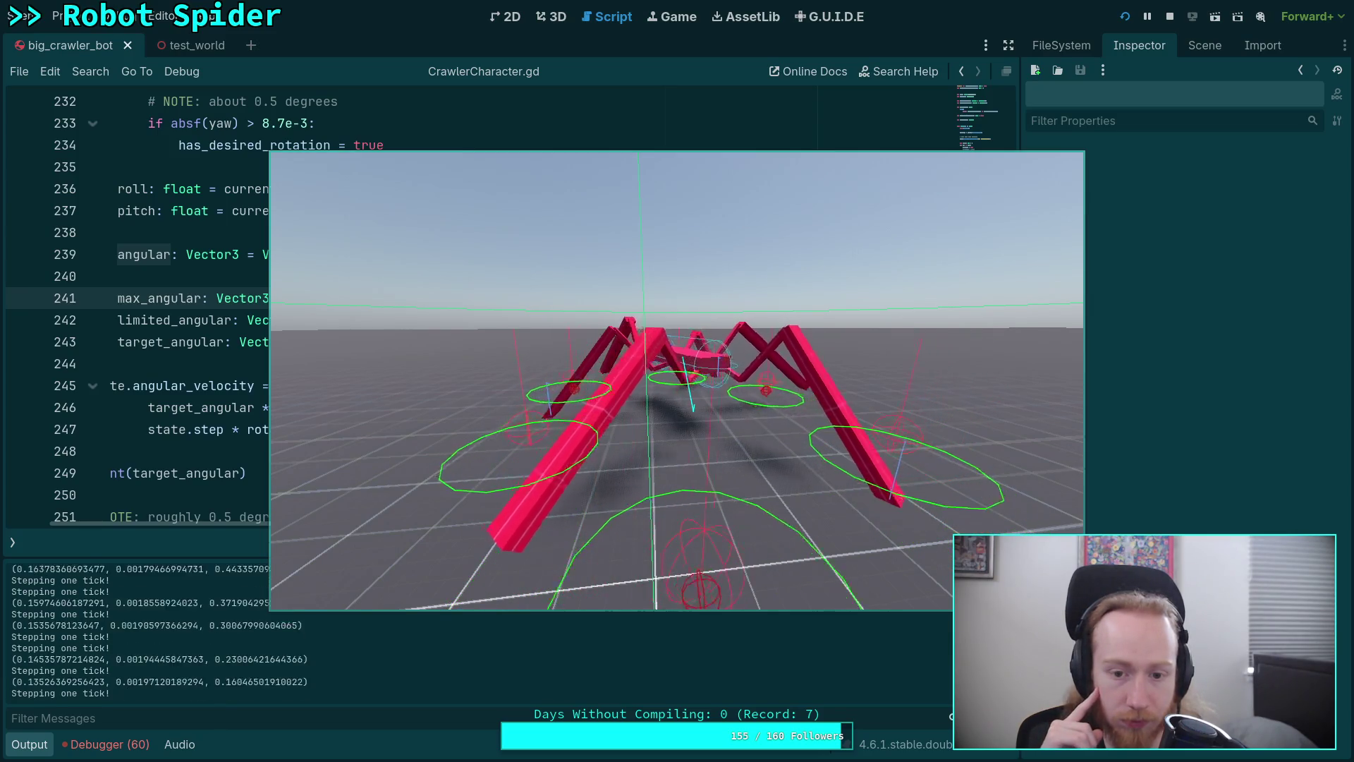
pyautogui.press('.')
pyautogui.press('.')
pyautogui.press('.')
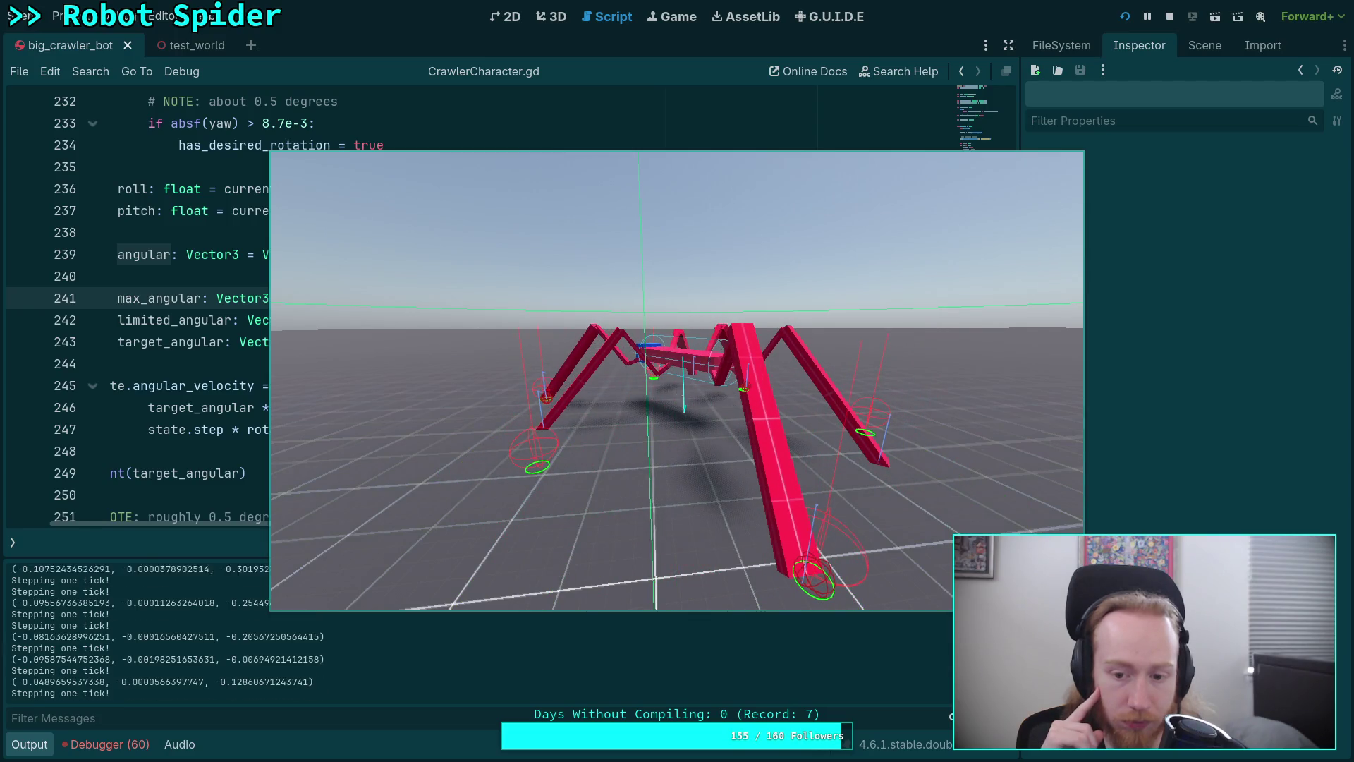
pyautogui.press('.')
pyautogui.press('.')
pyautogui.press('.')
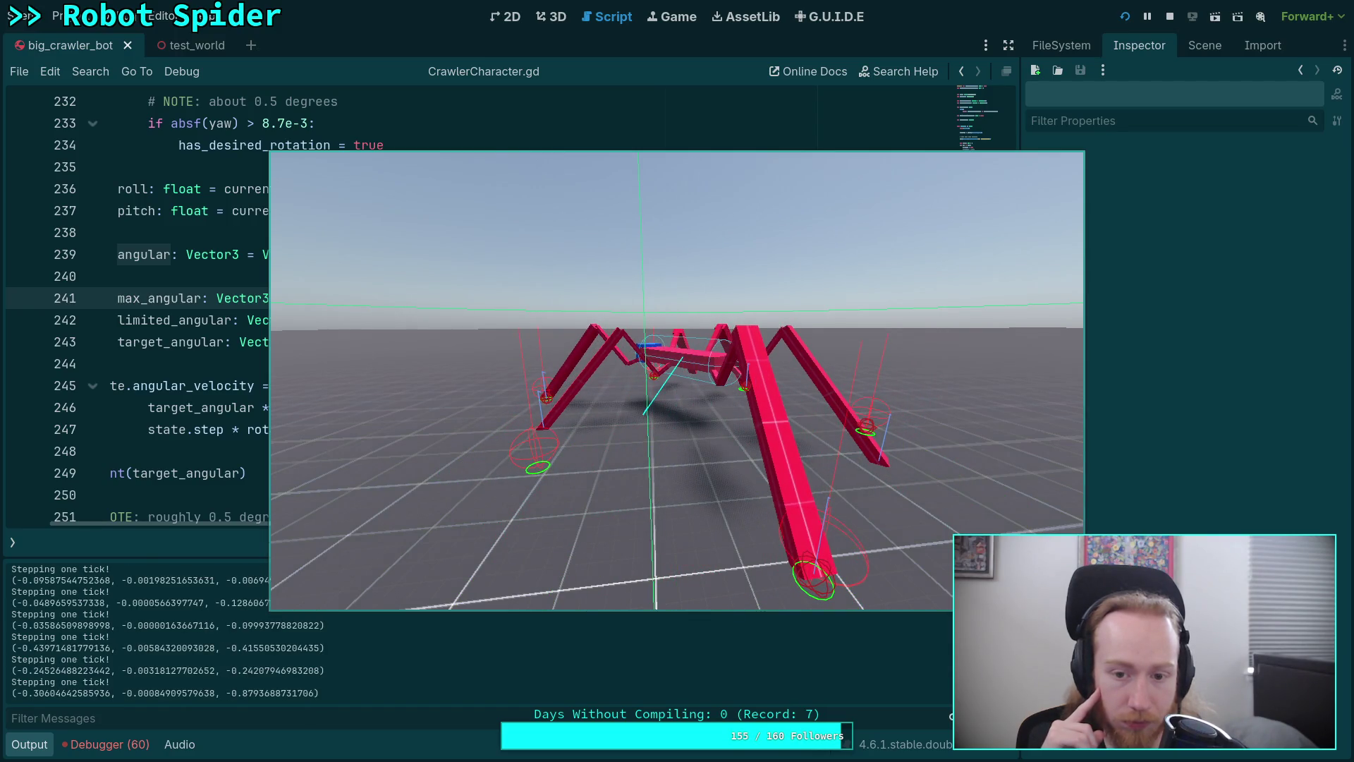
pyautogui.press('.')
pyautogui.press('.')
pyautogui.press('.')
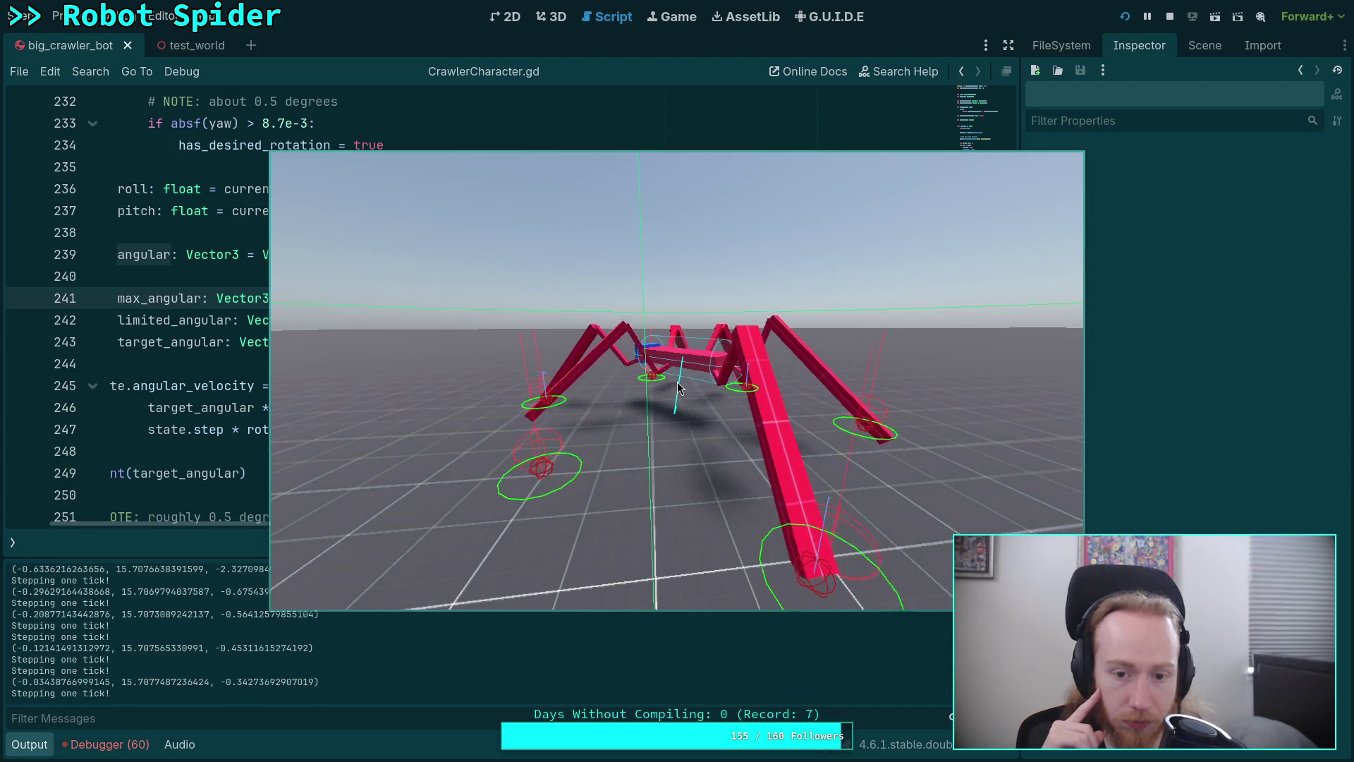
# Step more ticks while checking the angular vectors in Output, then return to the script
pyautogui.press('.')
pyautogui.press('.')
pyautogui.press('.')
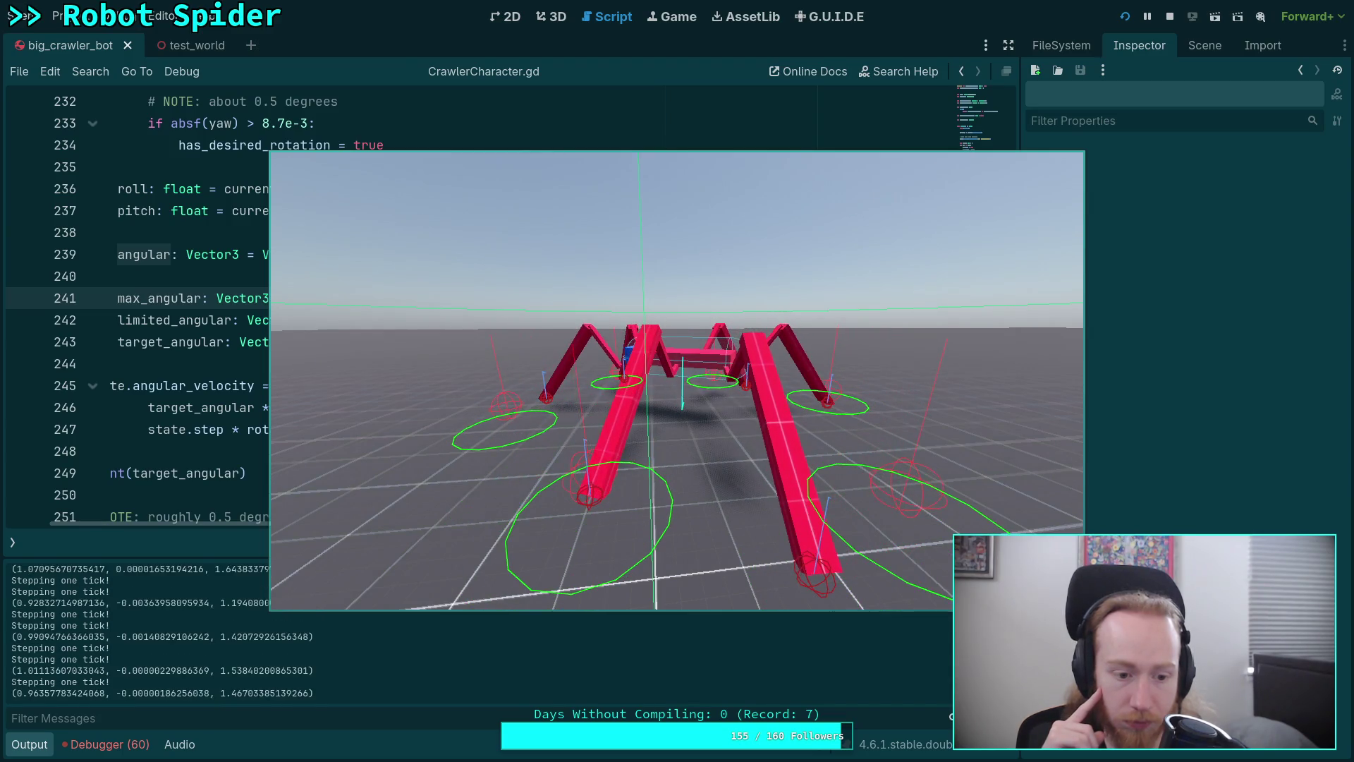
pyautogui.press('.')
pyautogui.press('.')
pyautogui.press('.')
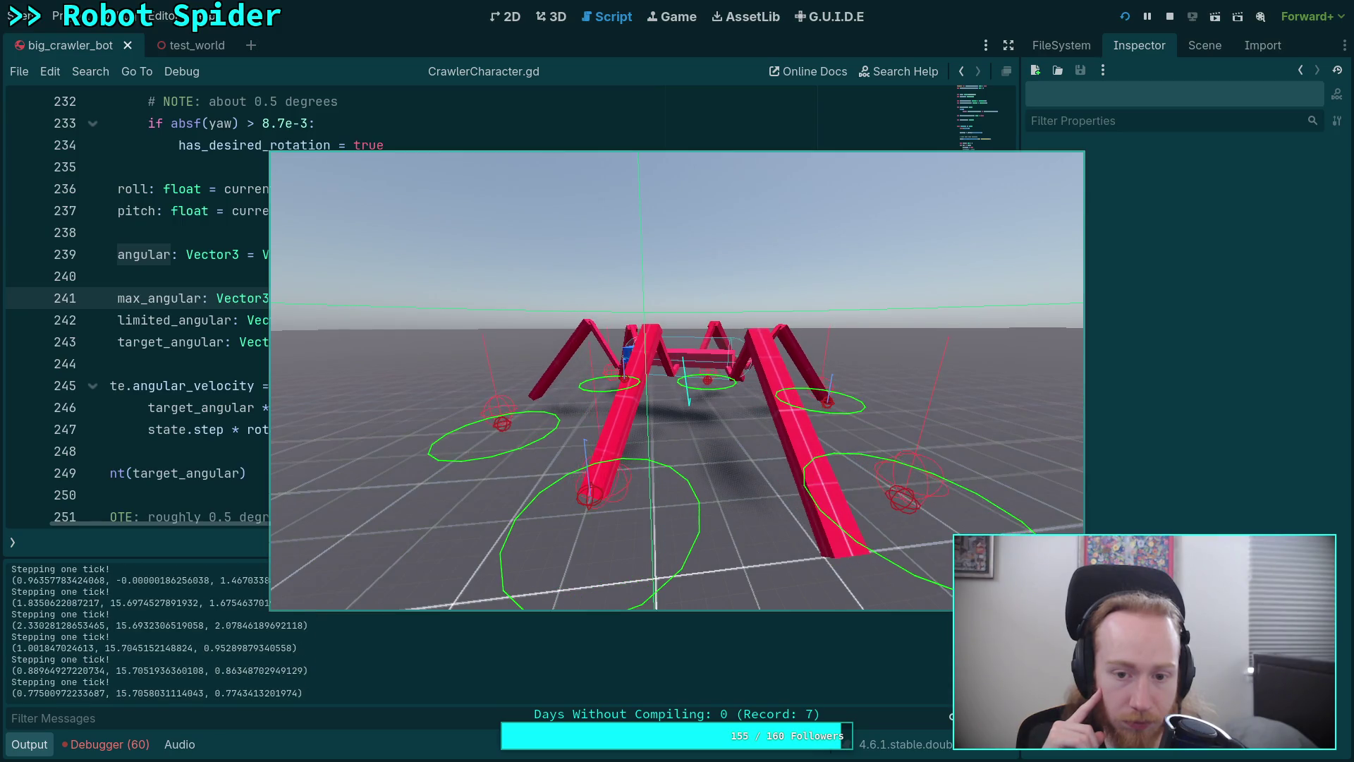
pyautogui.press('.')
pyautogui.press('.')
pyautogui.press('.')
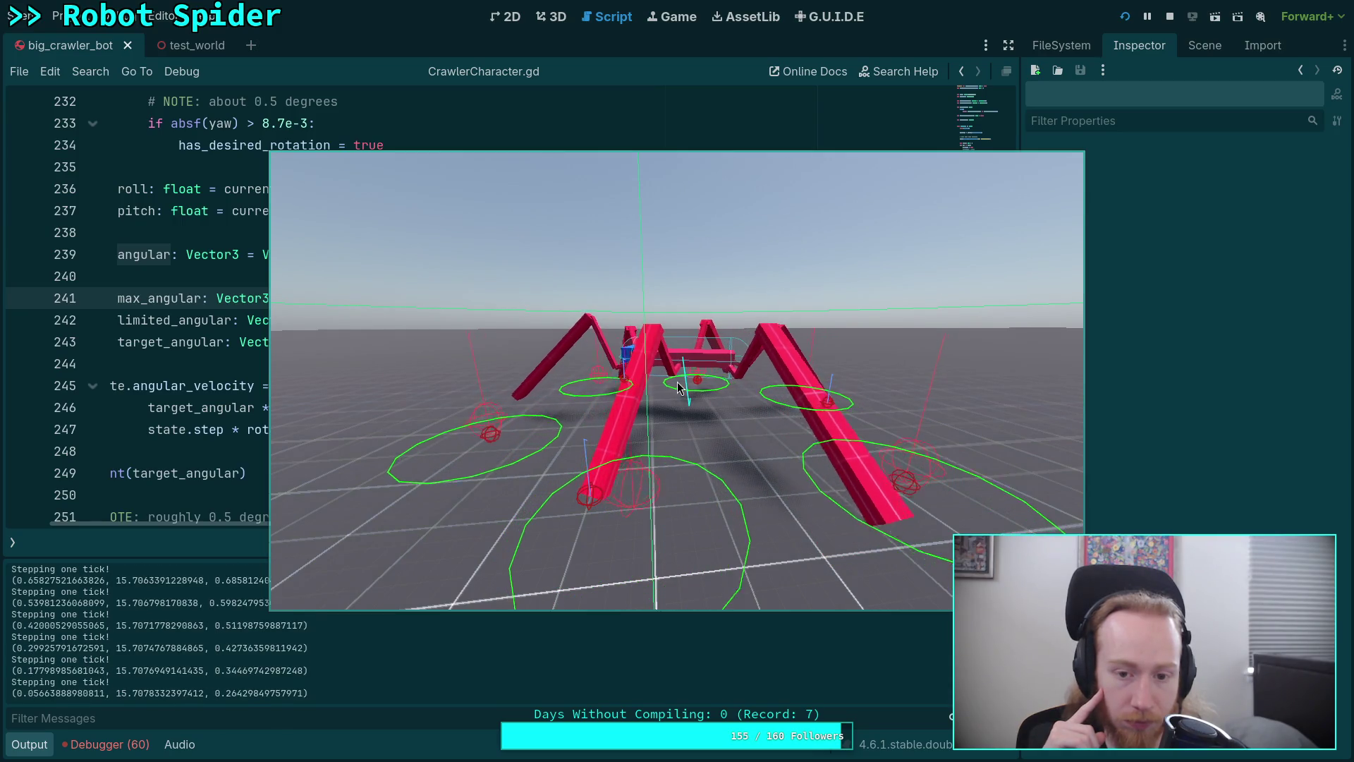
pyautogui.press('.')
pyautogui.press('.')
pyautogui.press('.')
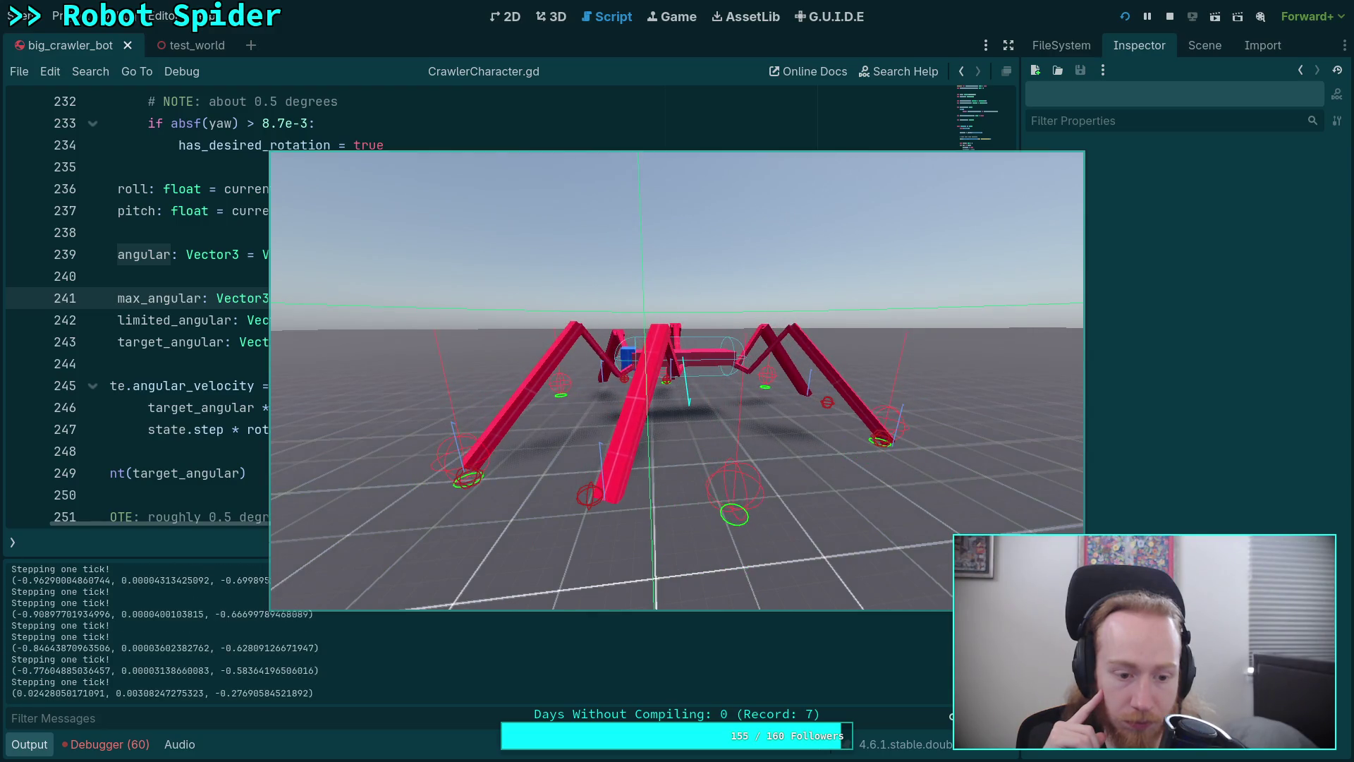
pyautogui.press('.')
pyautogui.press('.')
pyautogui.press('.')
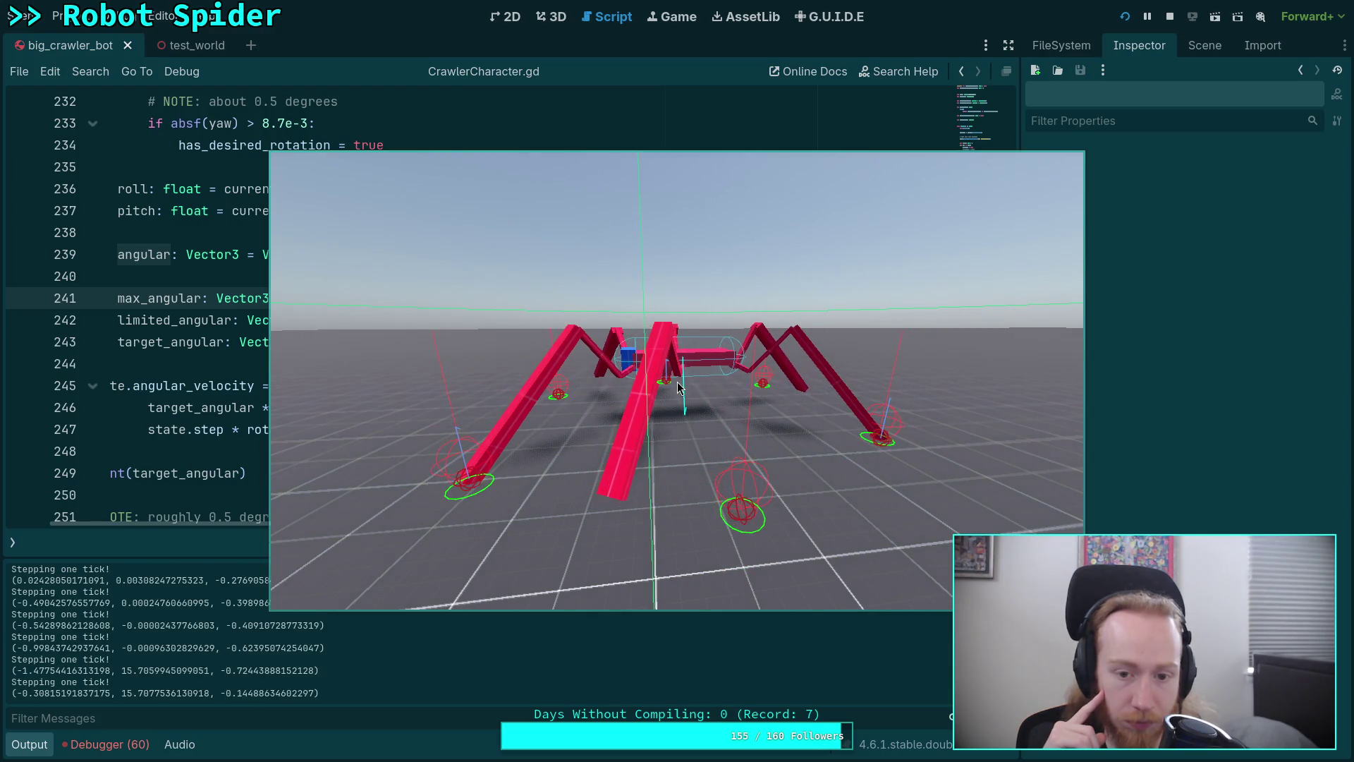
pyautogui.press('.')
pyautogui.press('.')
pyautogui.press('.')
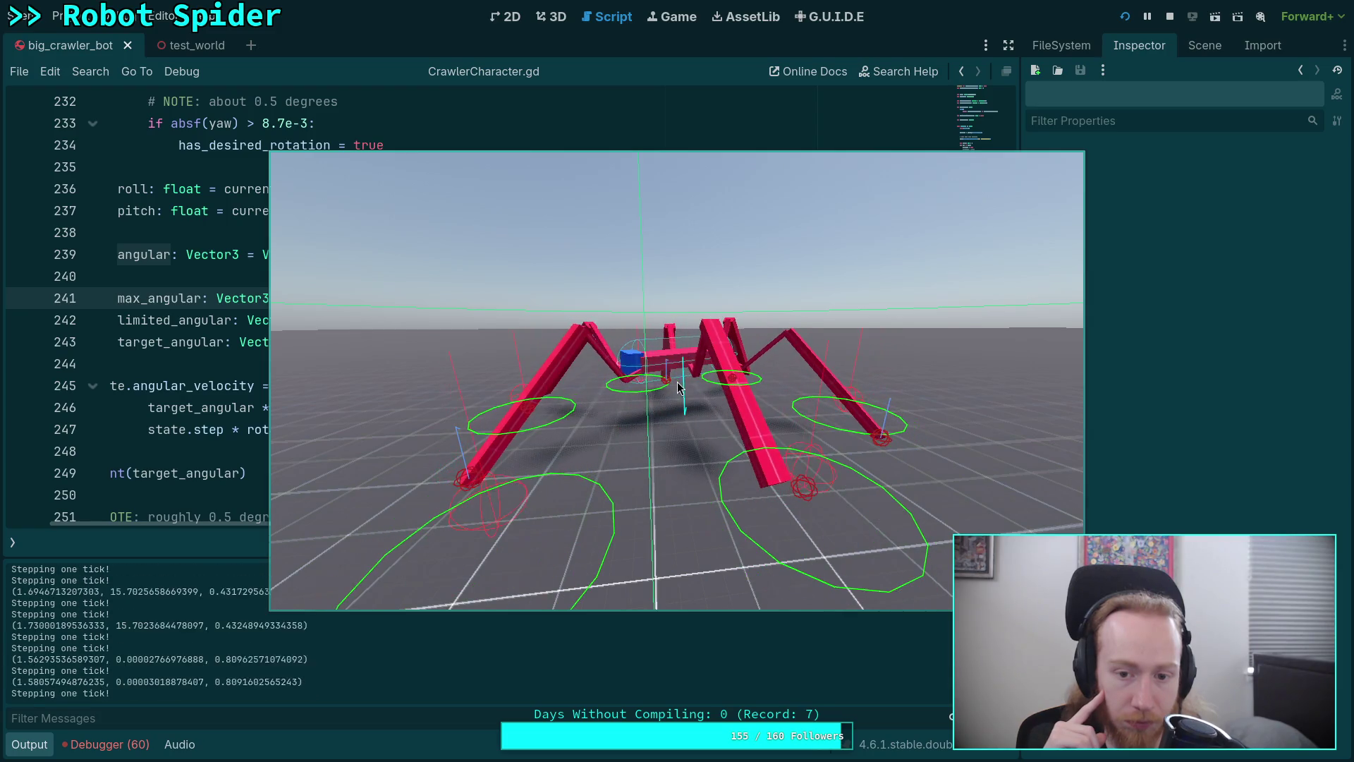
pyautogui.press('.')
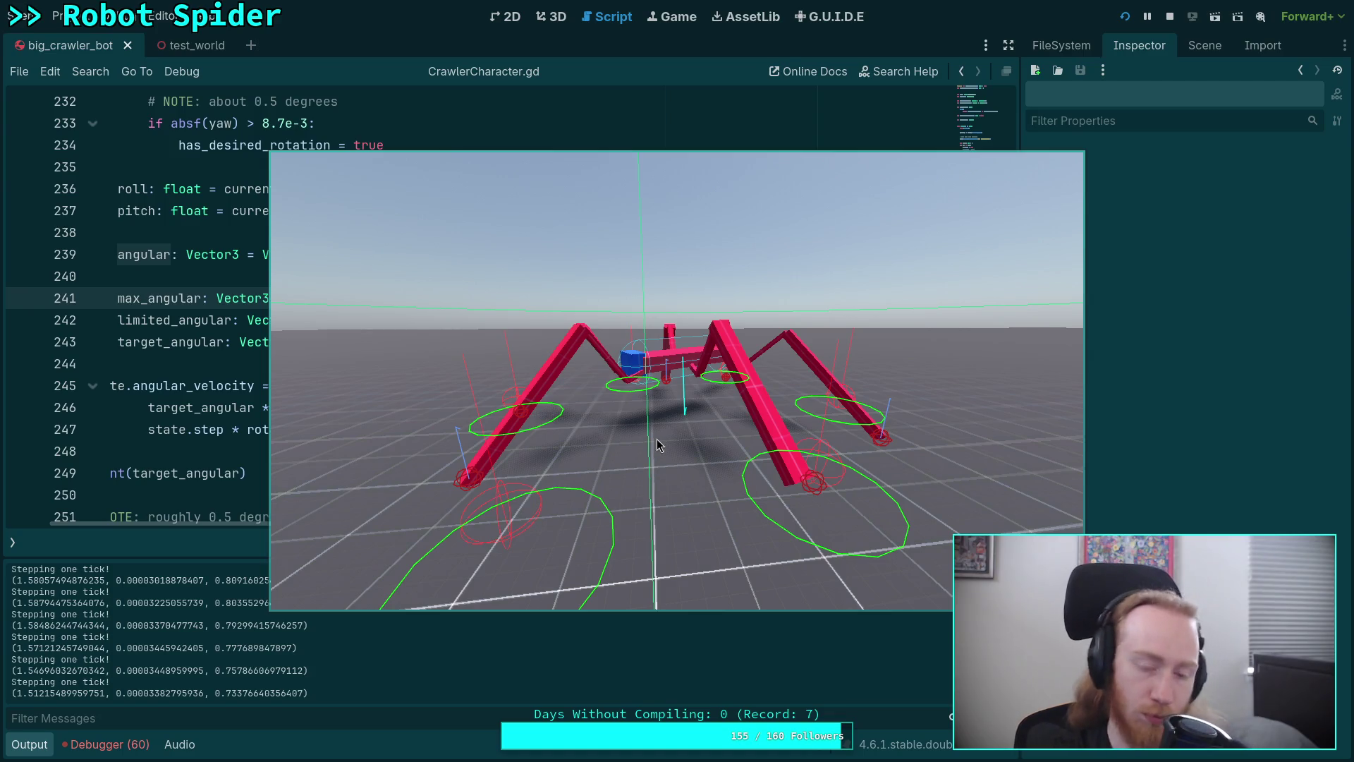
pyautogui.hotkey('alt', 'Tab')
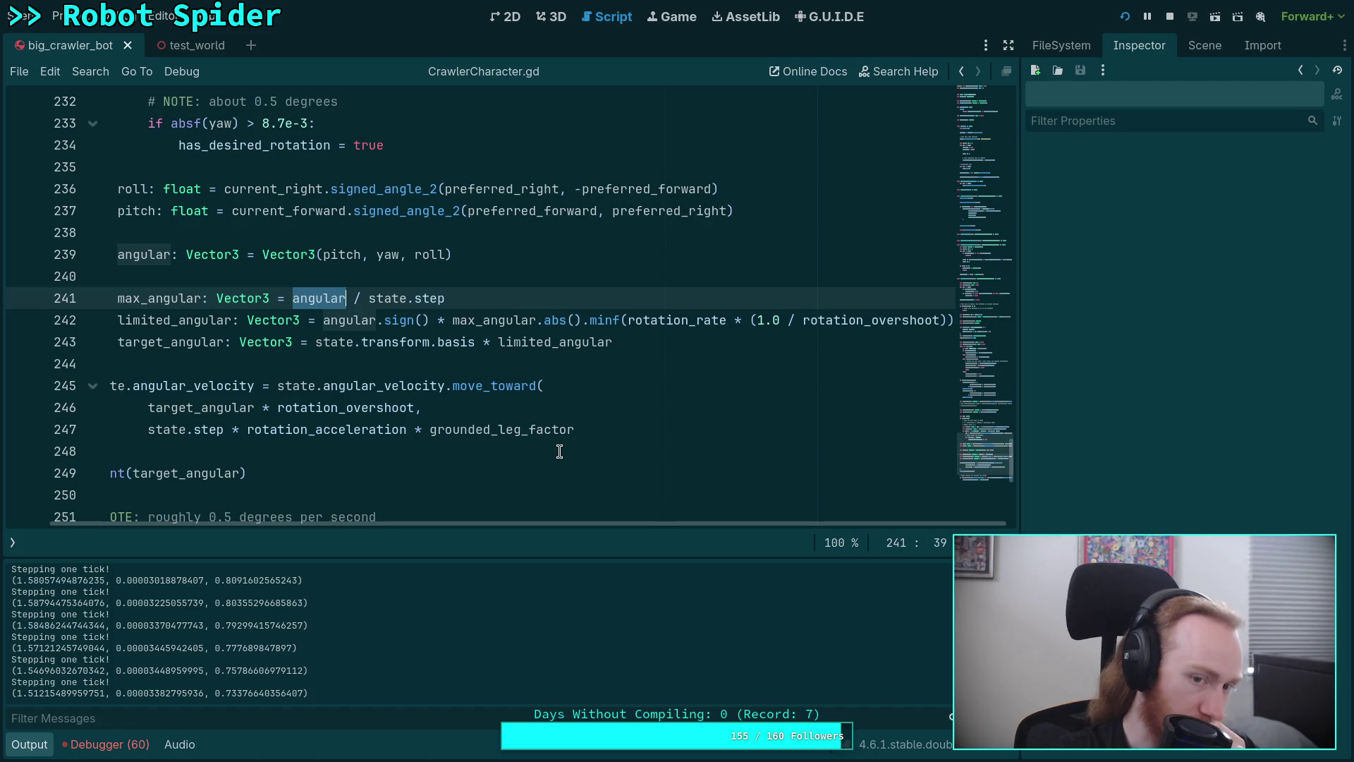
pyautogui.scroll(4, 499, 430)
pyautogui.doubleClick(141, 170)
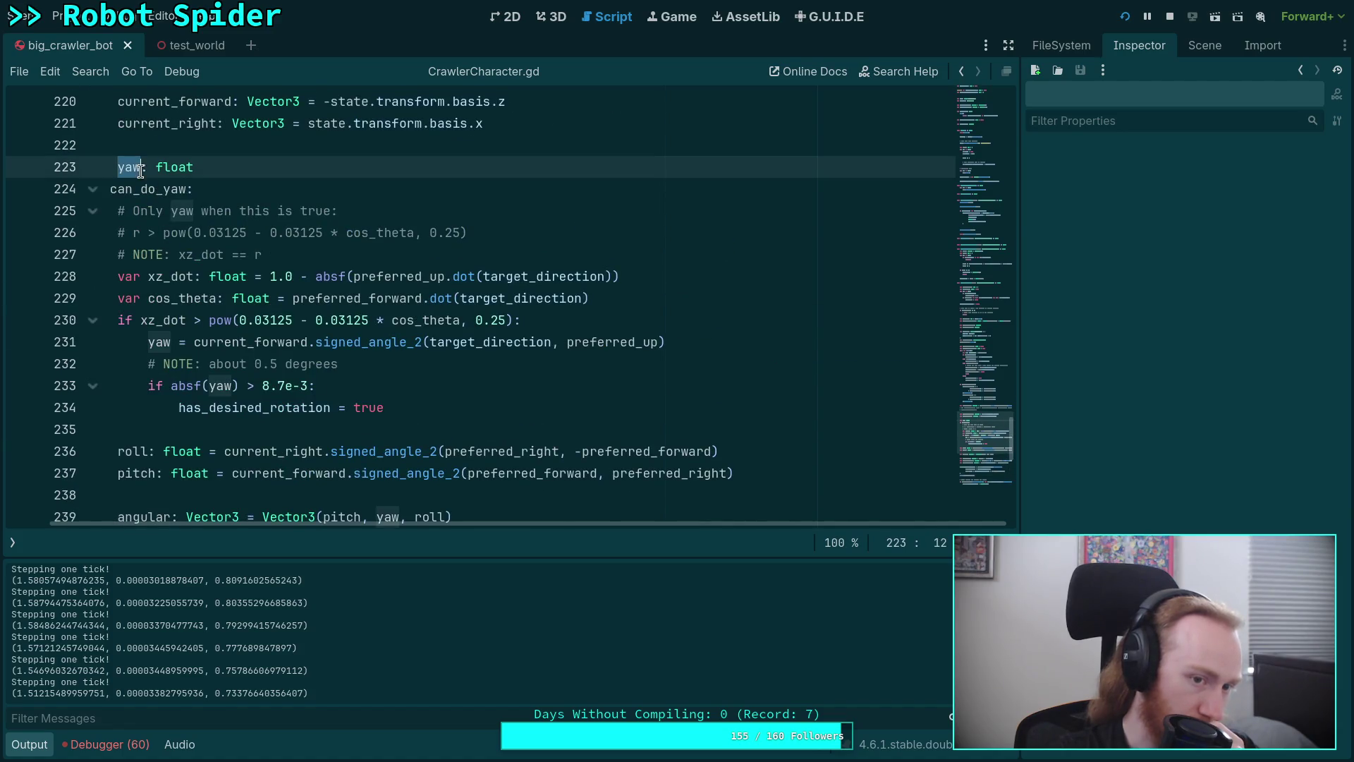
pyautogui.moveTo(470, 527); pyautogui.dragTo(445, 528)
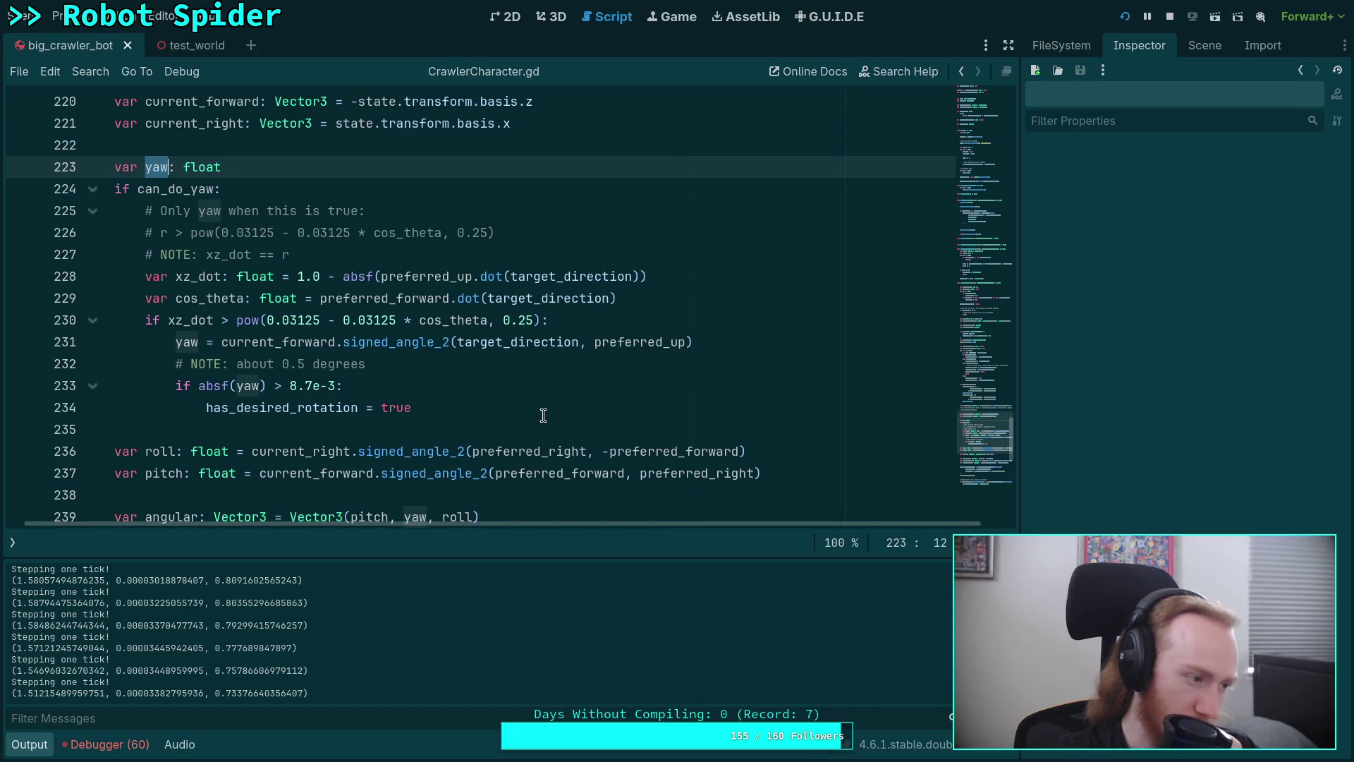
pyautogui.scroll(-2, 543, 414)
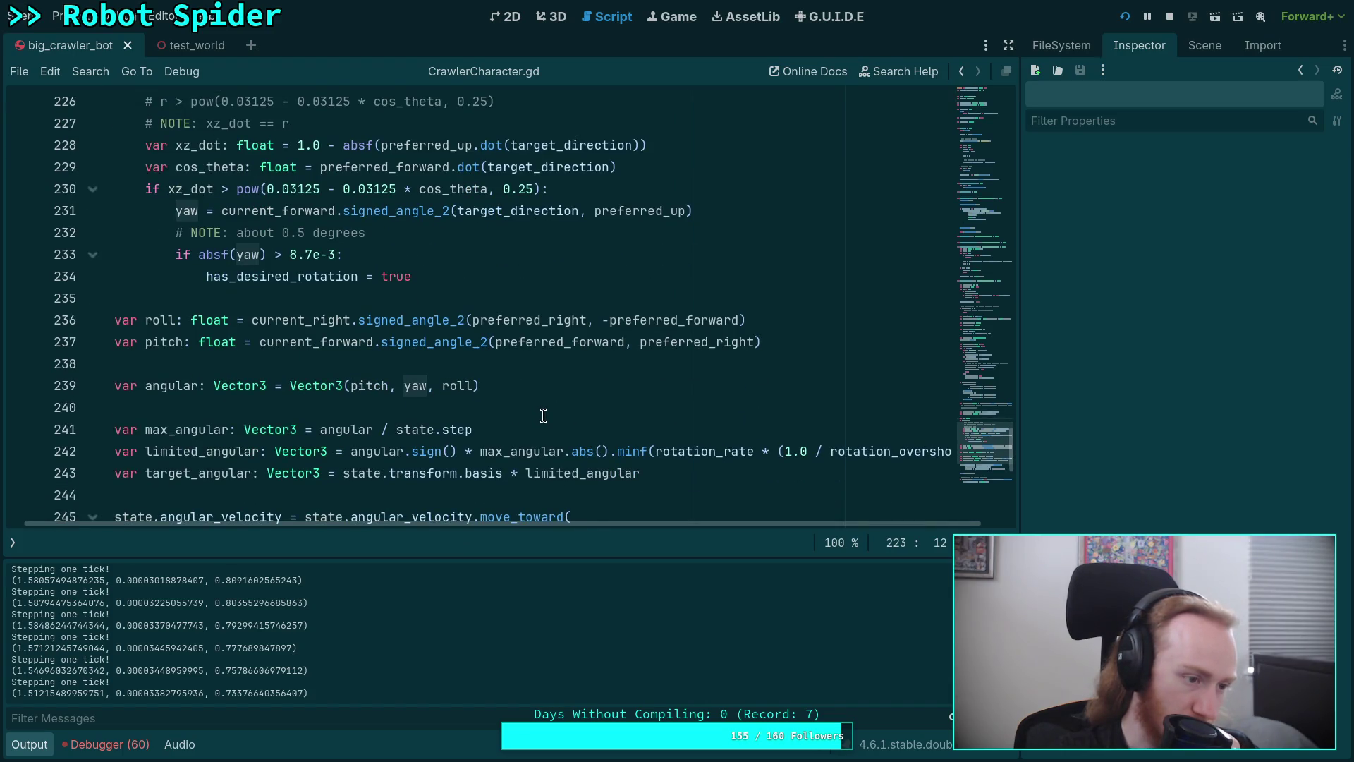
pyautogui.scroll(-1, 543, 415)
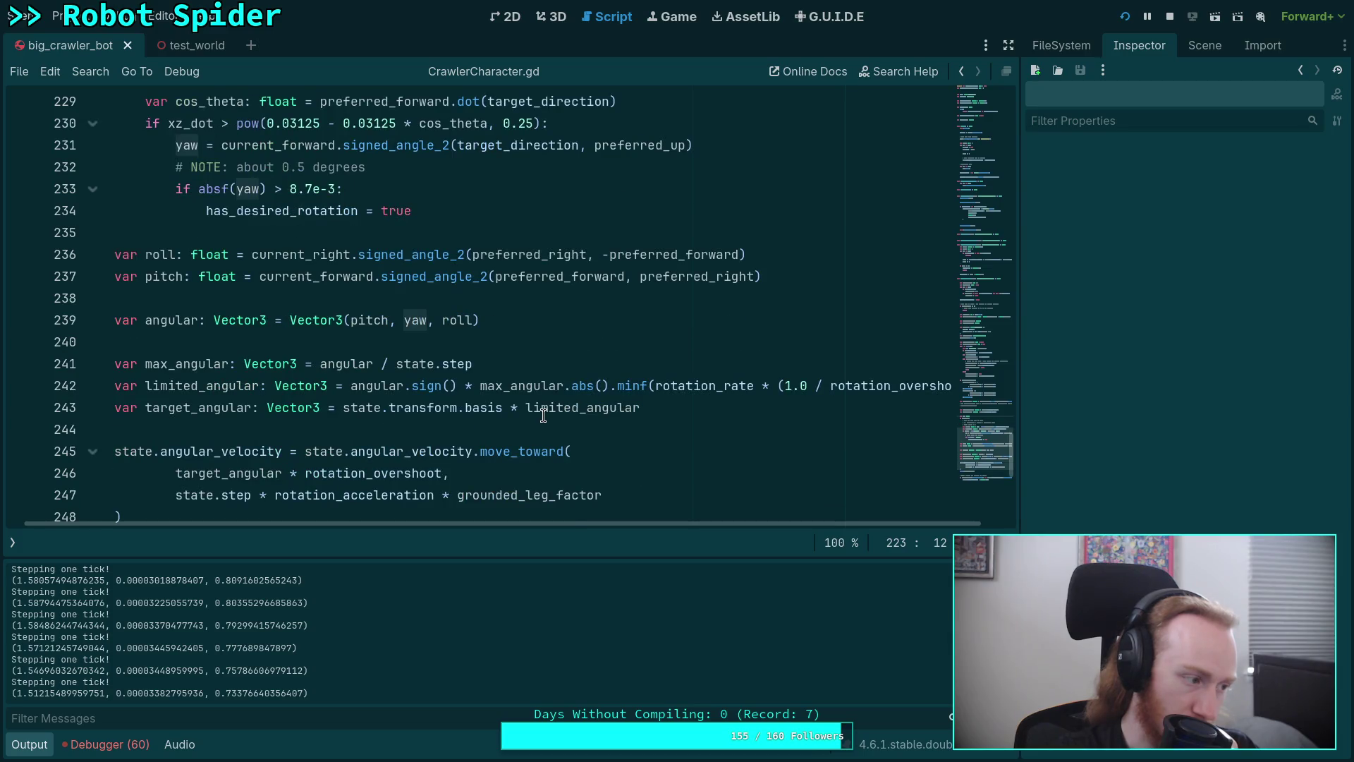
pyautogui.scroll(-1, 543, 415)
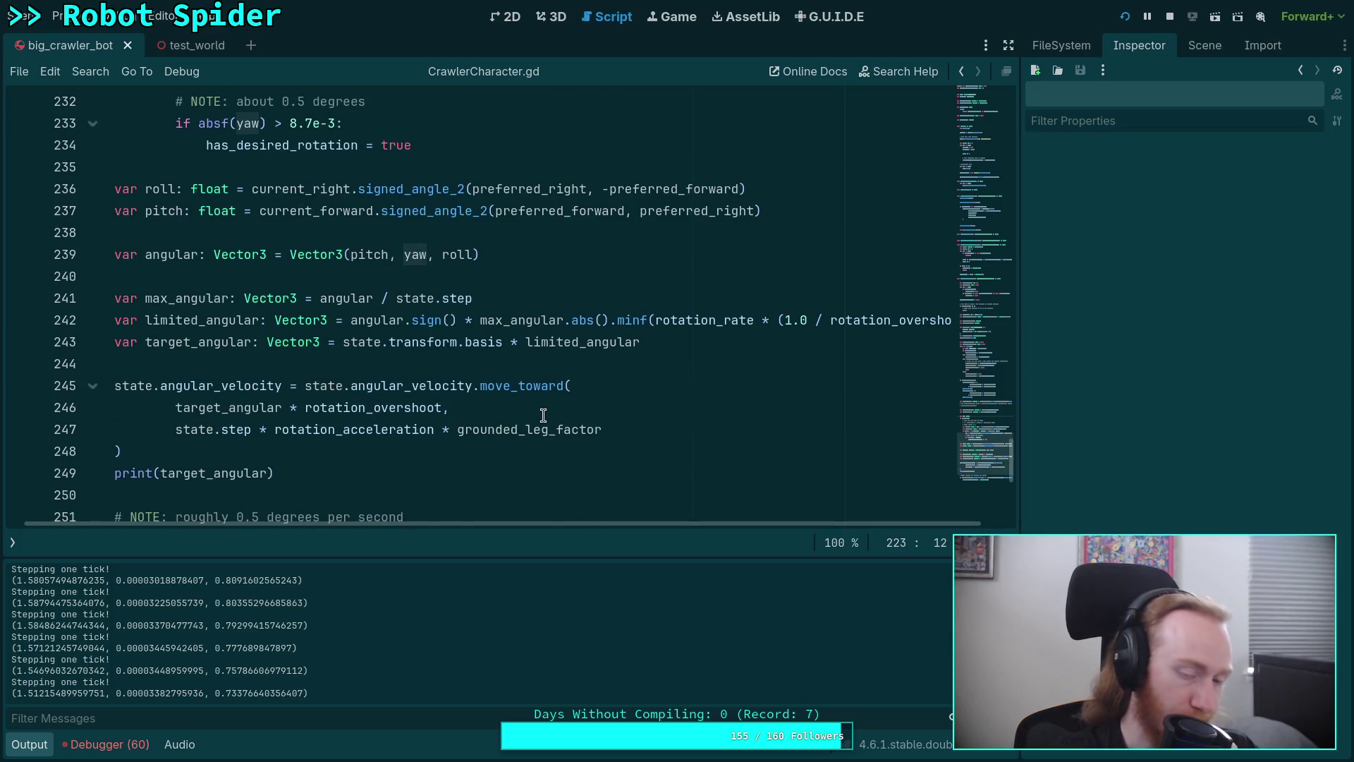
pyautogui.scroll(5, 543, 414)
pyautogui.scroll(2, 499, 341)
pyautogui.scroll(-2, 499, 342)
pyautogui.scroll(3, 501, 347)
pyautogui.scroll(15, 501, 347)
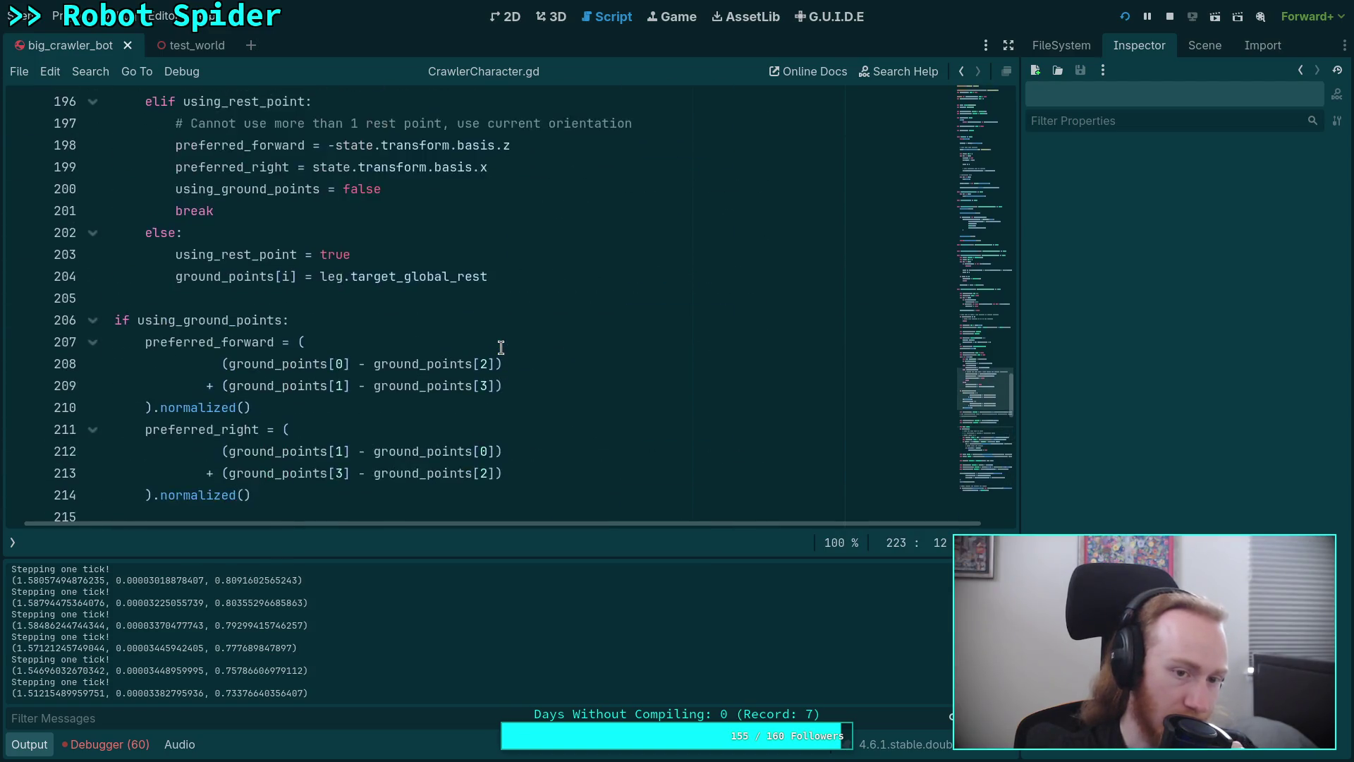
pyautogui.scroll(4, 500, 347)
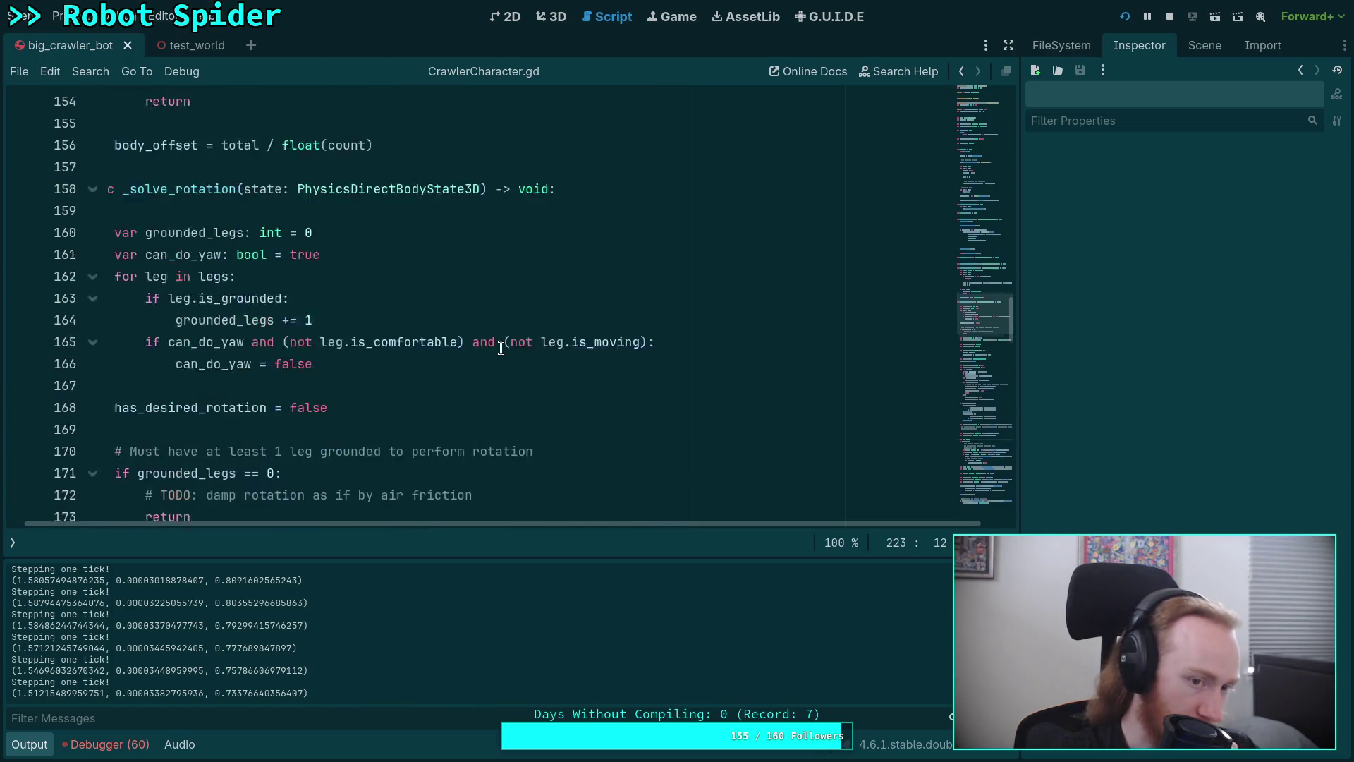
pyautogui.moveTo(413, 434); pyautogui.dragTo(169, 407)
pyautogui.moveTo(283, 408); pyautogui.dragTo(464, 408)
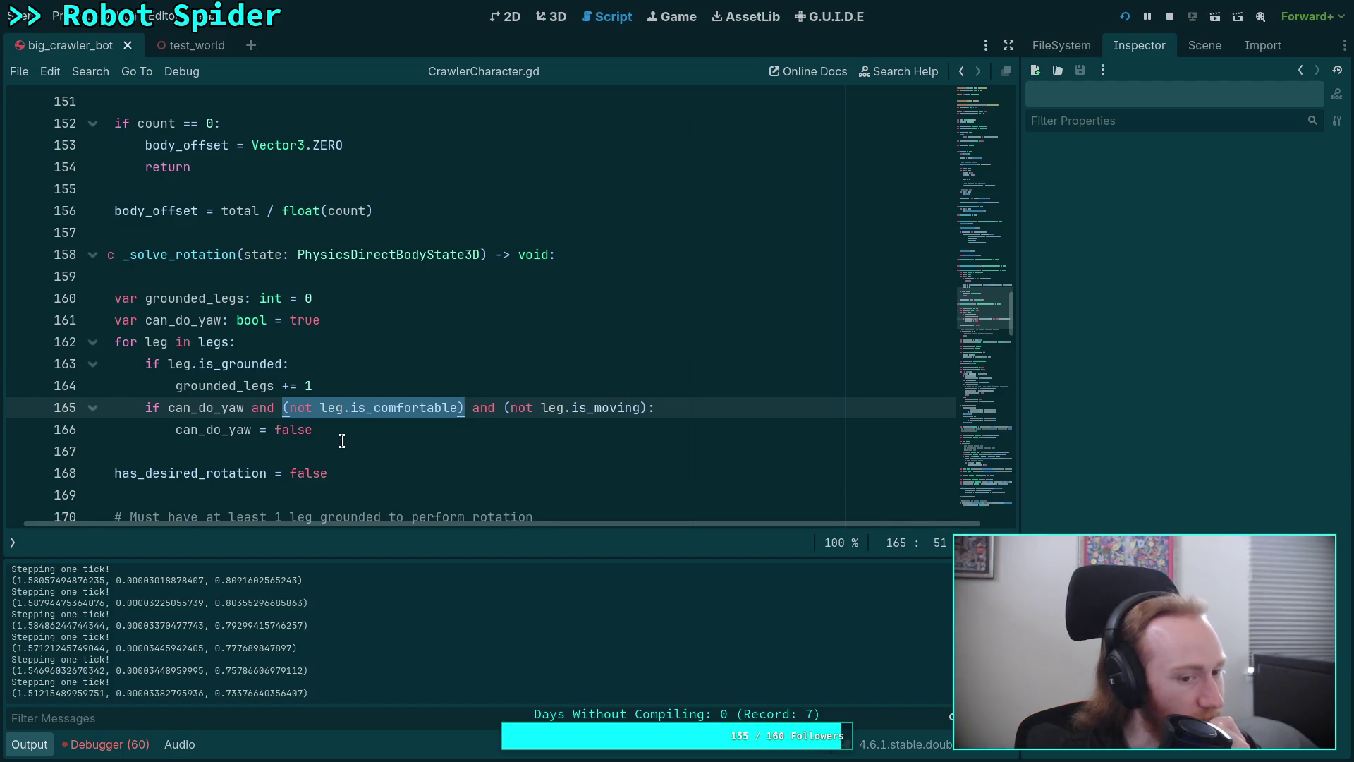
pyautogui.click(261, 436)
pyautogui.doubleClick(254, 435)
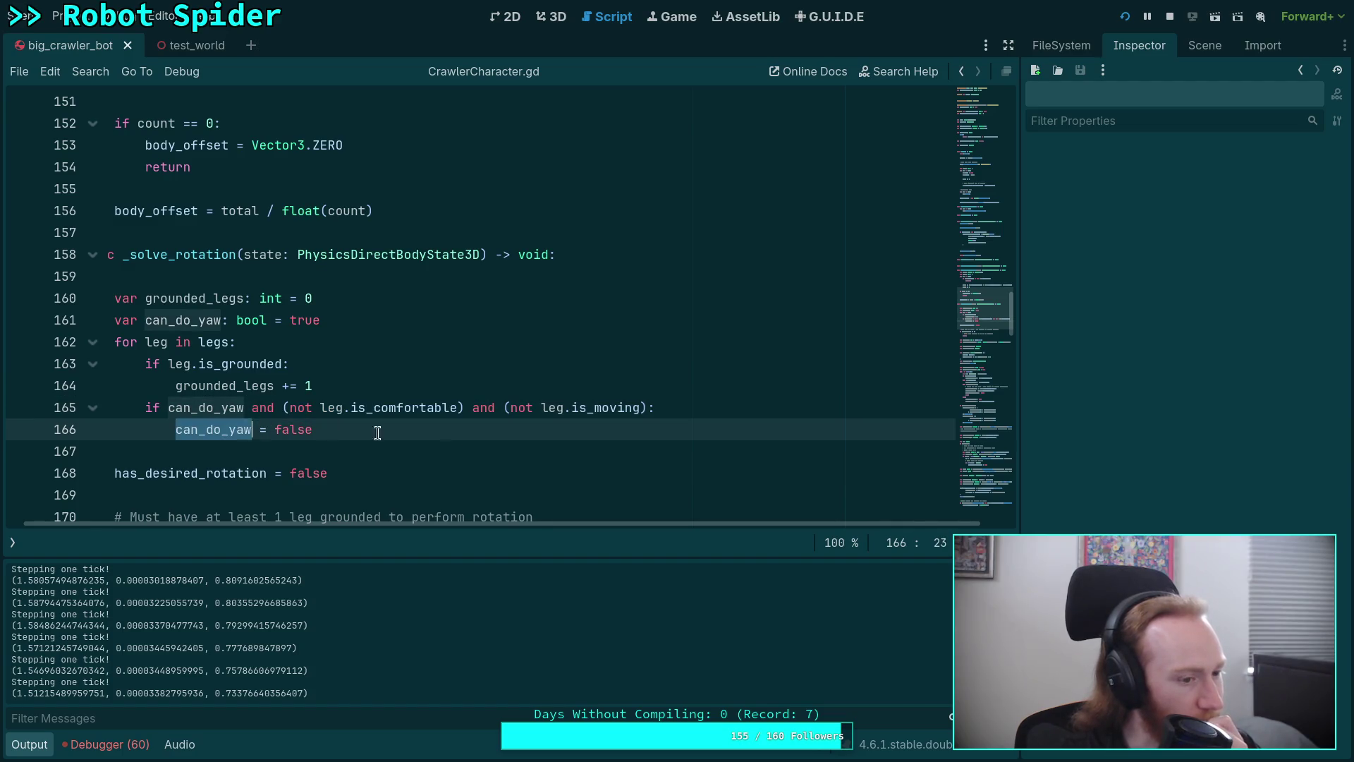
pyautogui.scroll(-10, 522, 469)
pyautogui.scroll(-15, 522, 469)
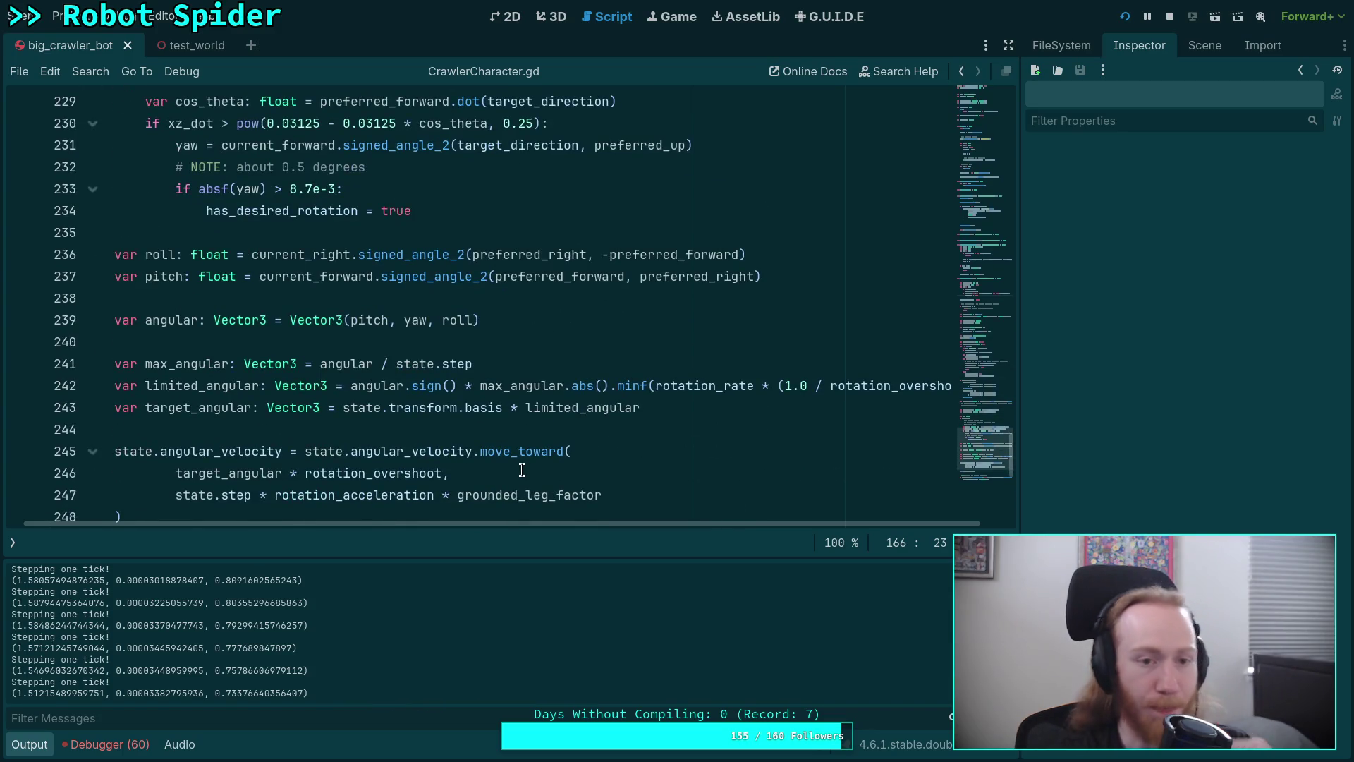
pyautogui.doubleClick(187, 153)
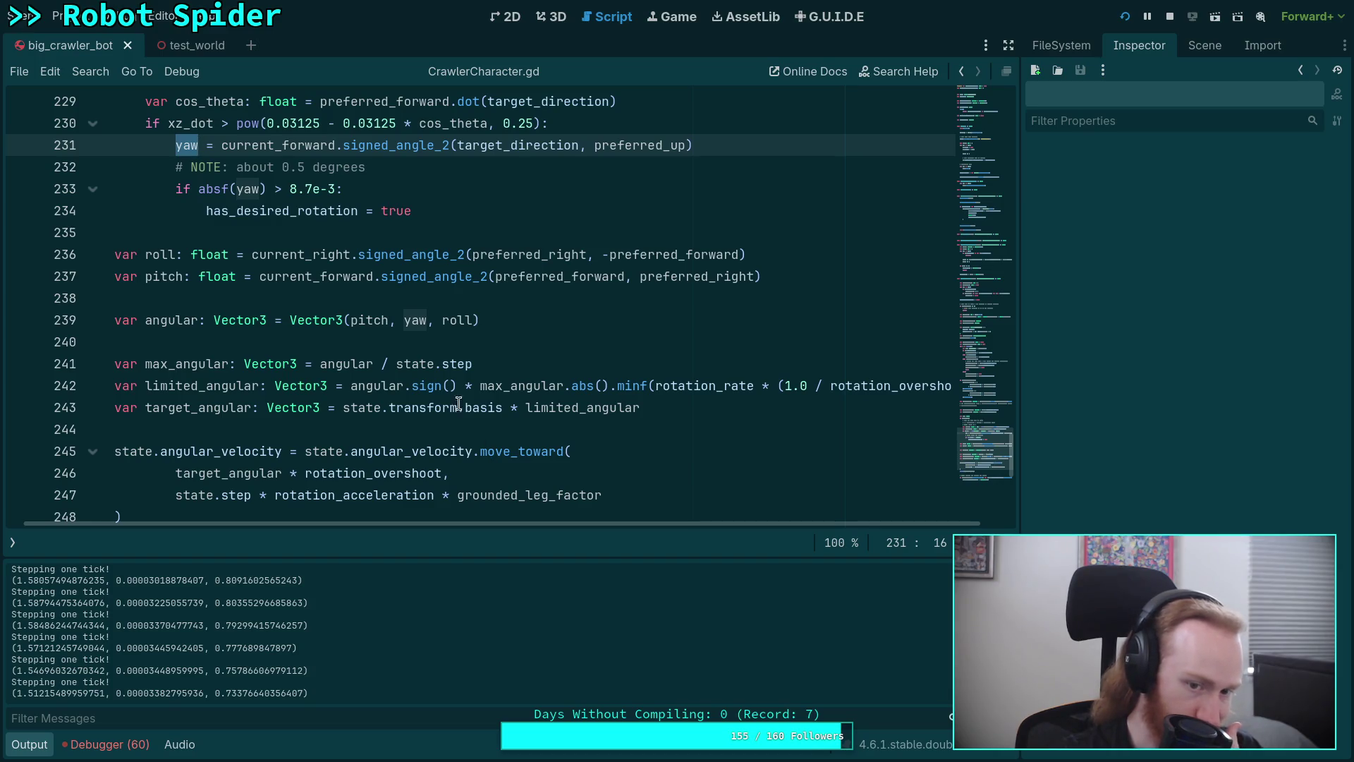
pyautogui.moveTo(415, 387)
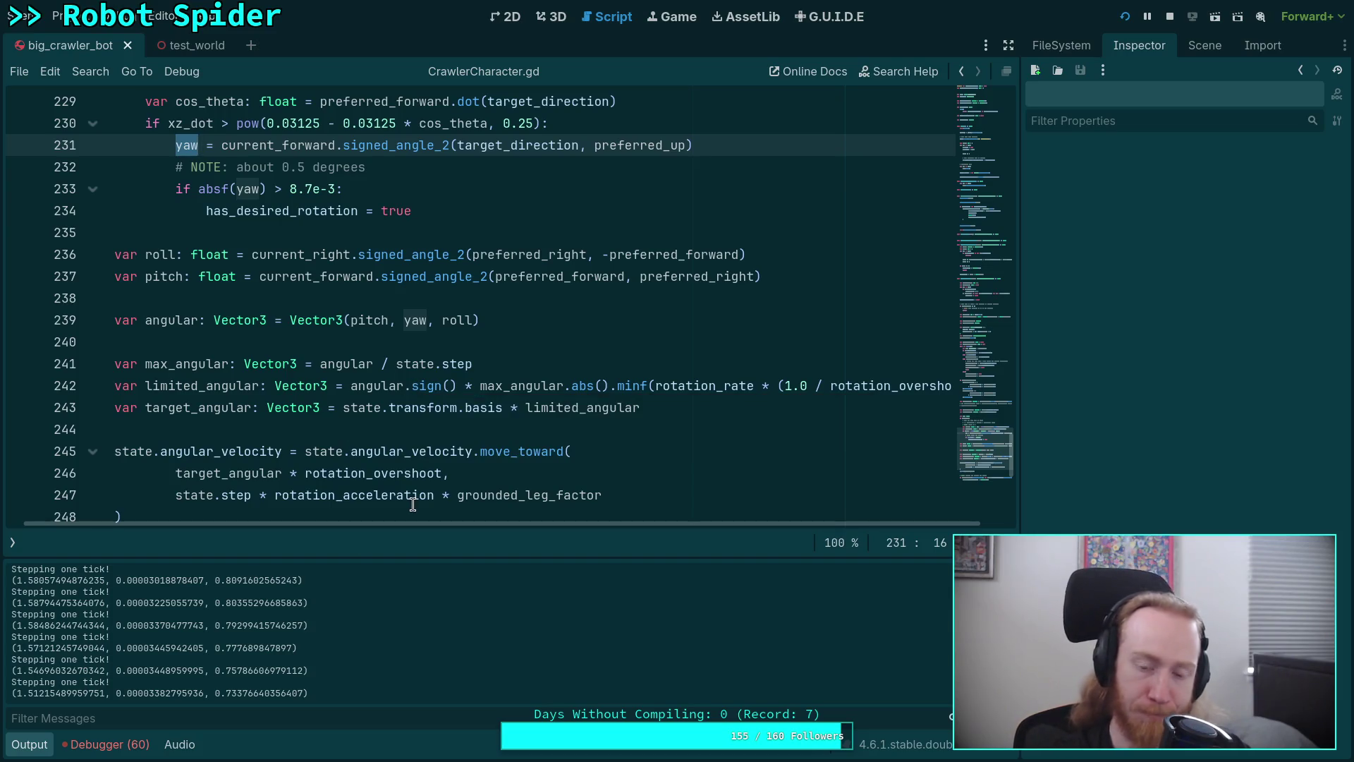
pyautogui.moveTo(413, 503)
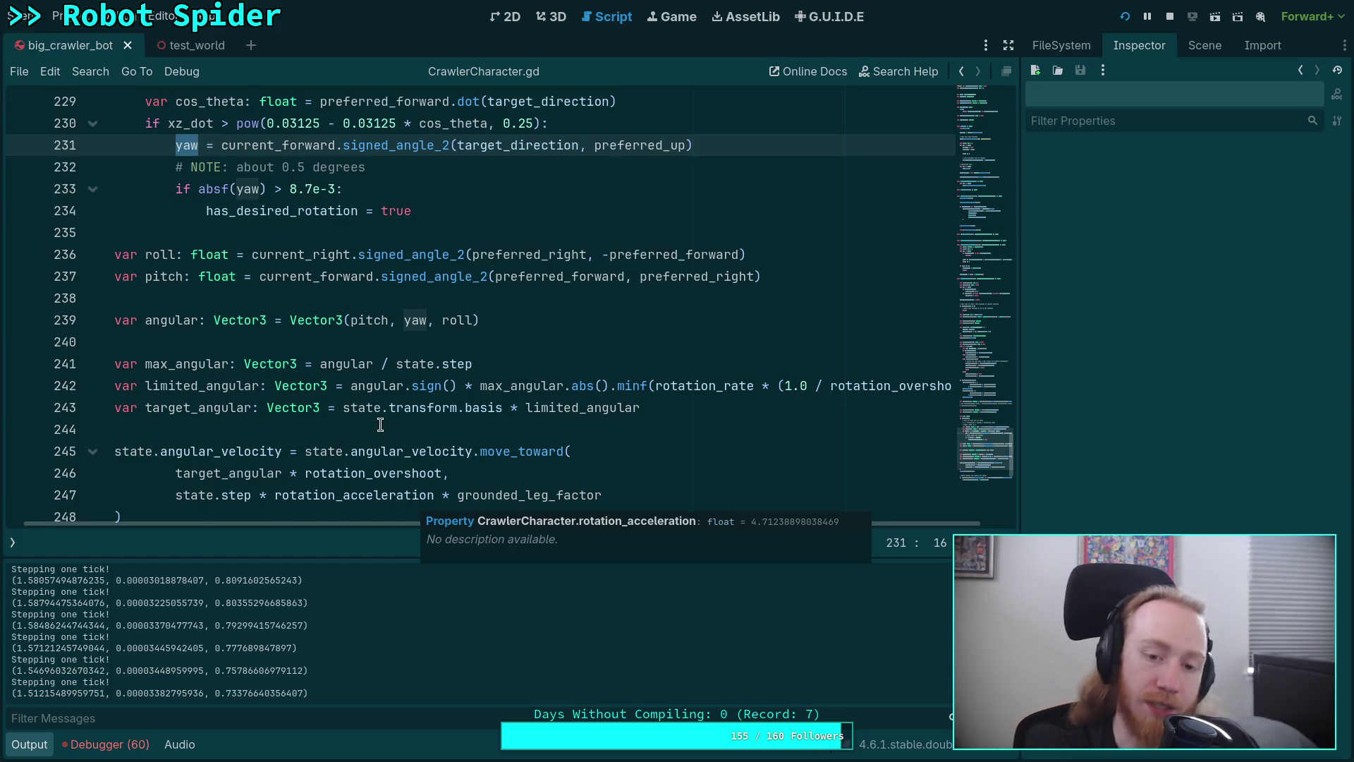
# Move the print(target_angular) line up to line 243 and save the script
pyautogui.scroll(-1, 367, 416)
pyautogui.click(292, 469)
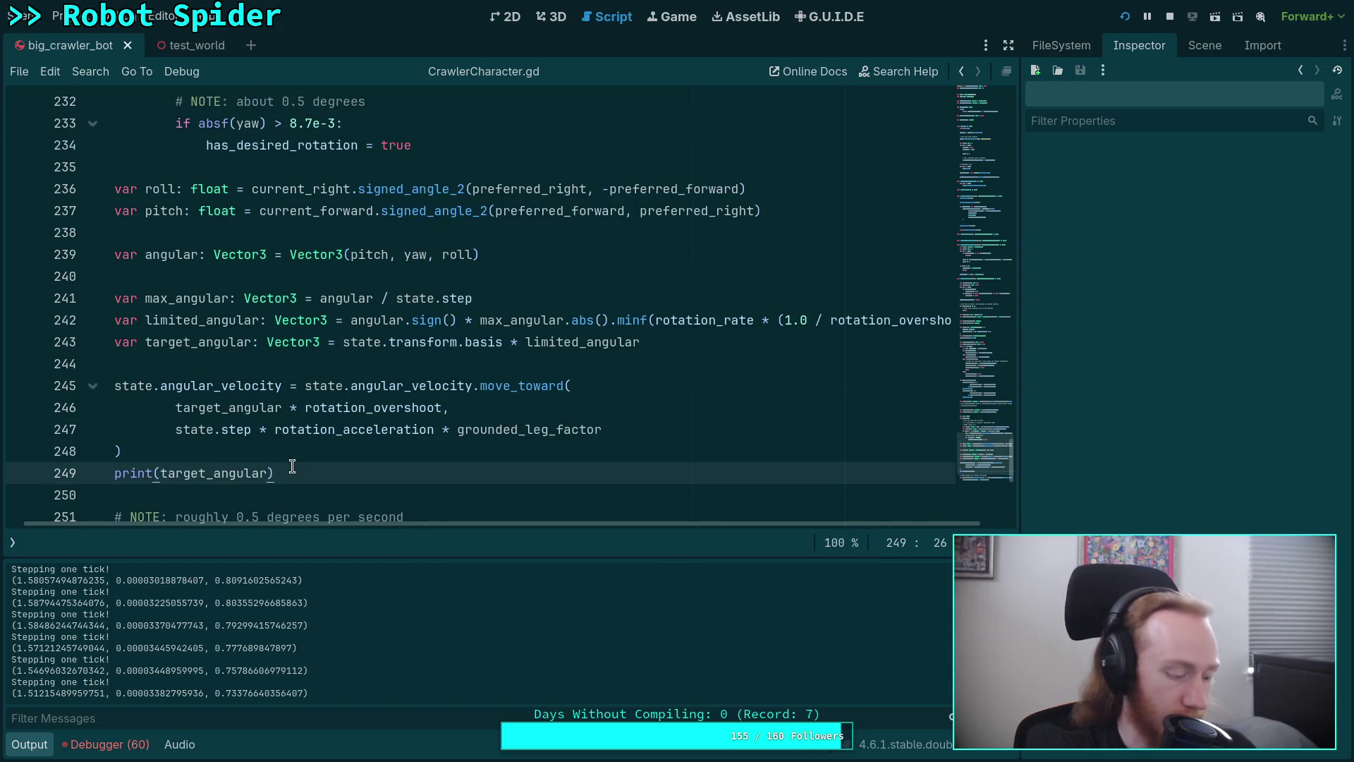
pyautogui.hotkey('alt', 'Up')
pyautogui.hotkey('alt', 'Up')
pyautogui.hotkey('alt', 'Up')
pyautogui.hotkey('ctrl', 's')
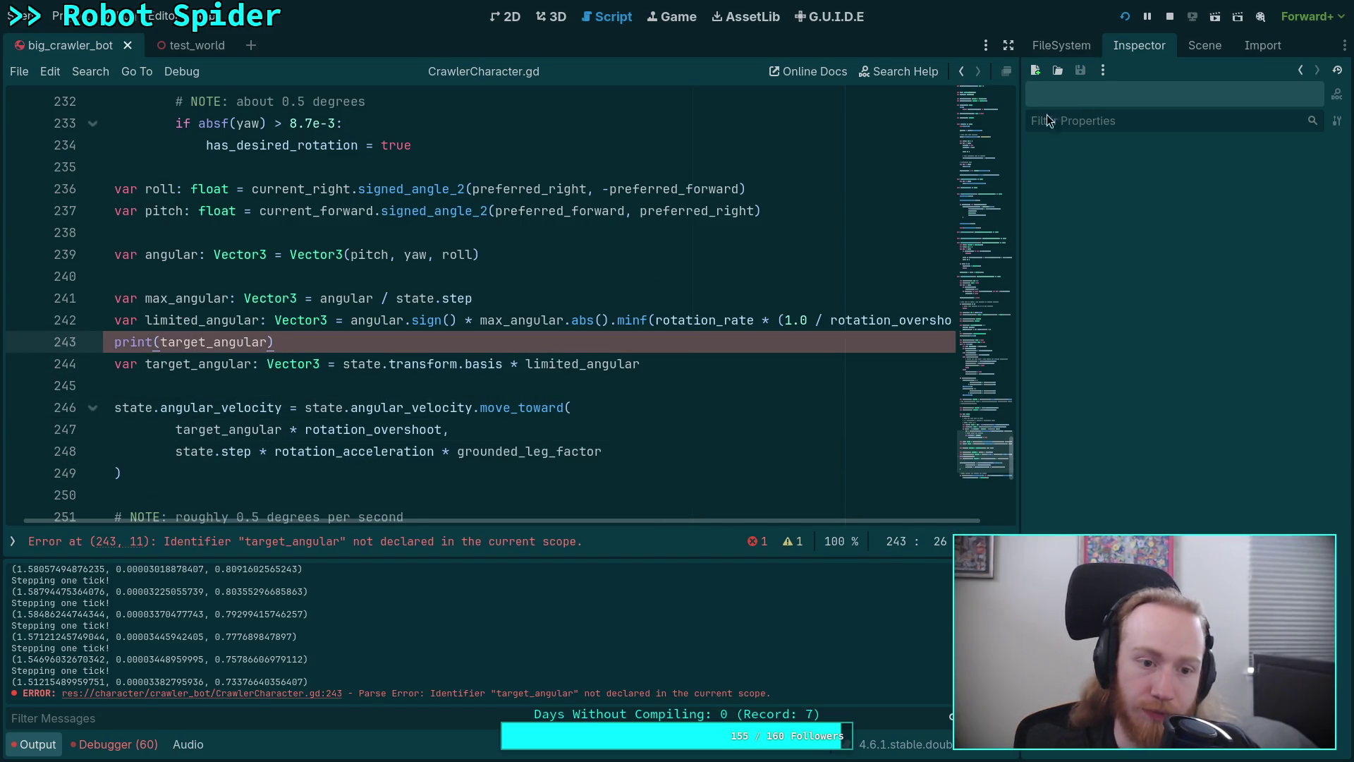
# Change the print argument to limited_angular, save, and restart the game
pyautogui.doubleClick(182, 341)
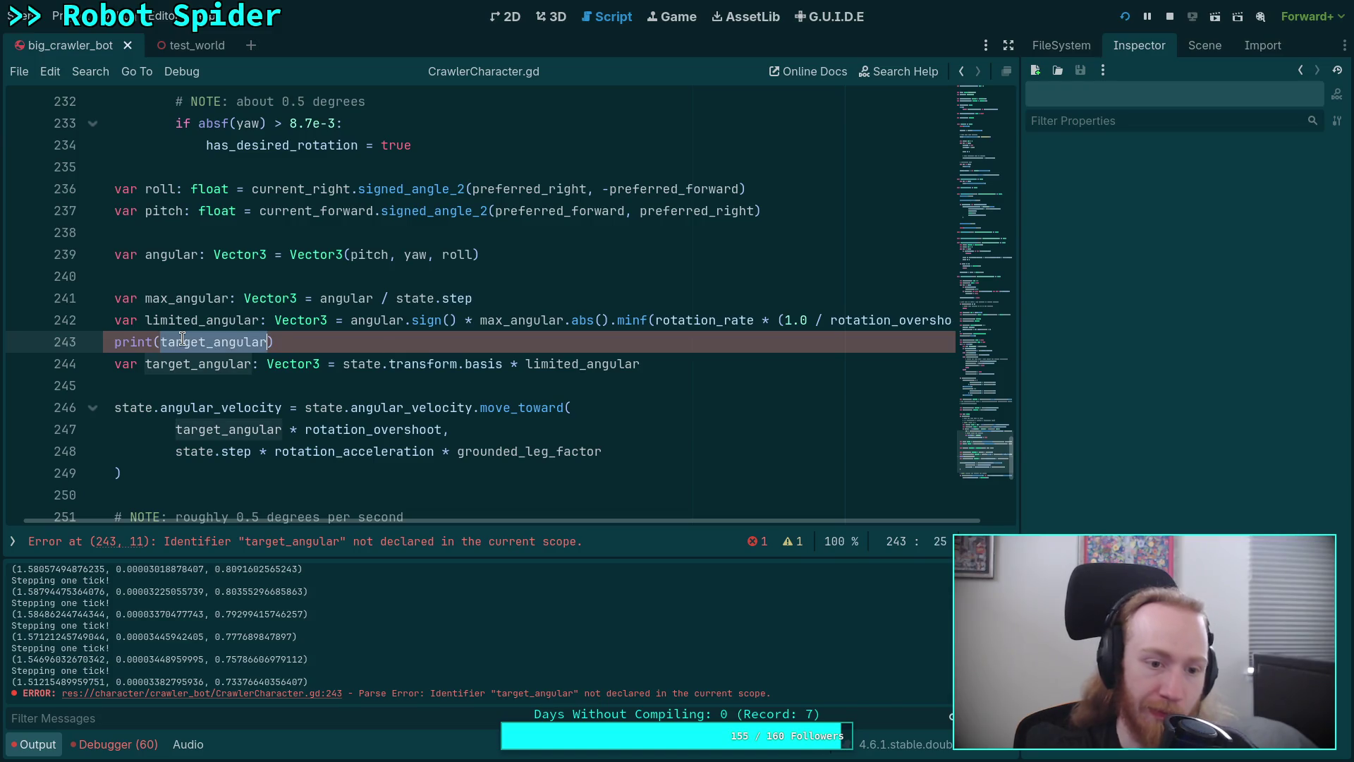
pyautogui.press('BackSpace')
pyautogui.write('ld')
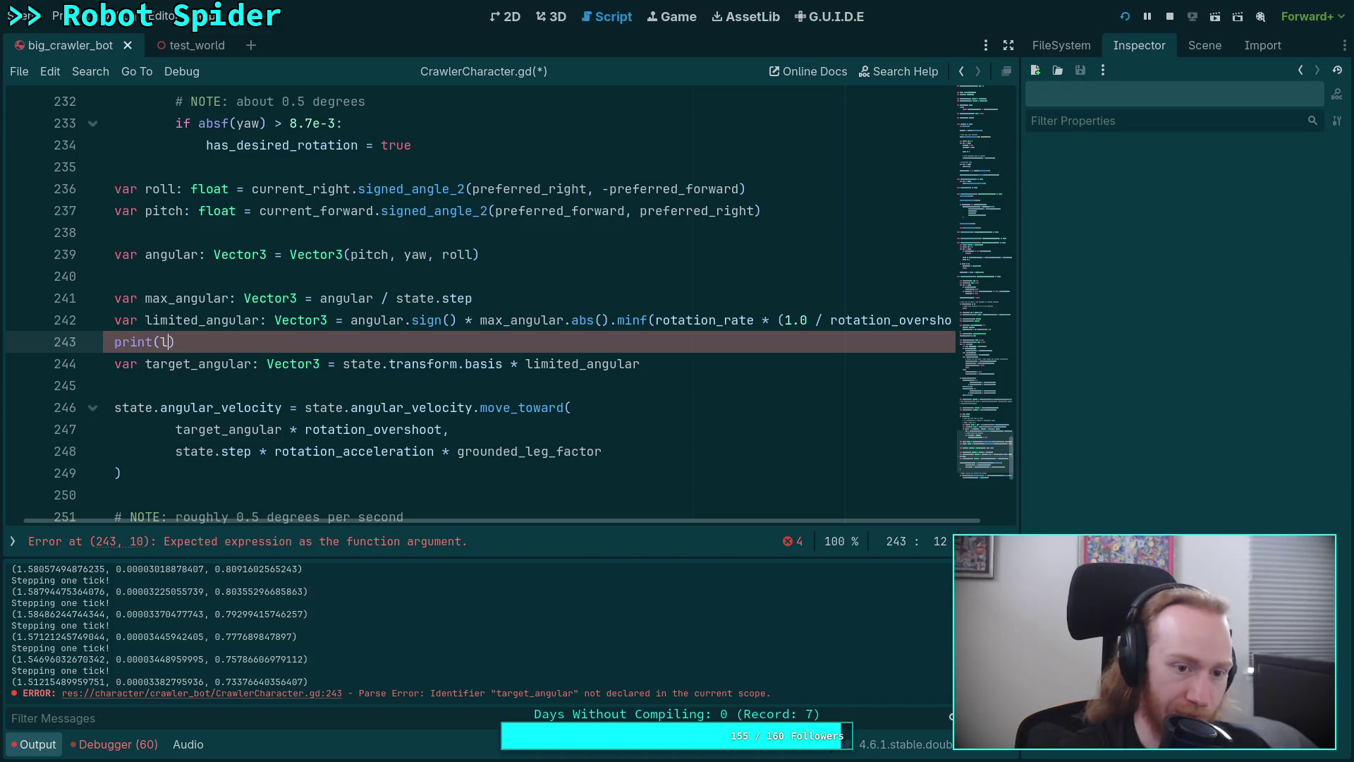
pyautogui.press('BackSpace')
pyautogui.write('imited')
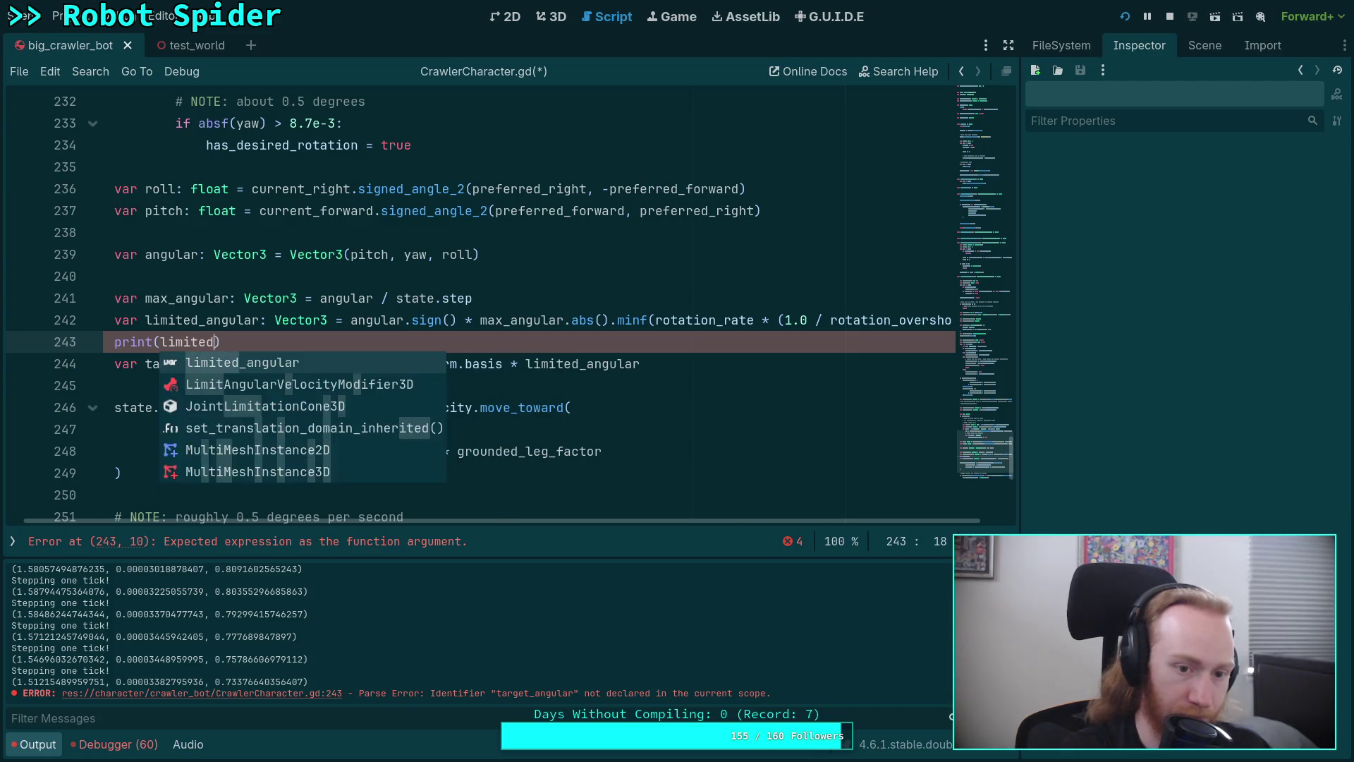
pyautogui.press('Return')
pyautogui.hotkey('ctrl', 's')
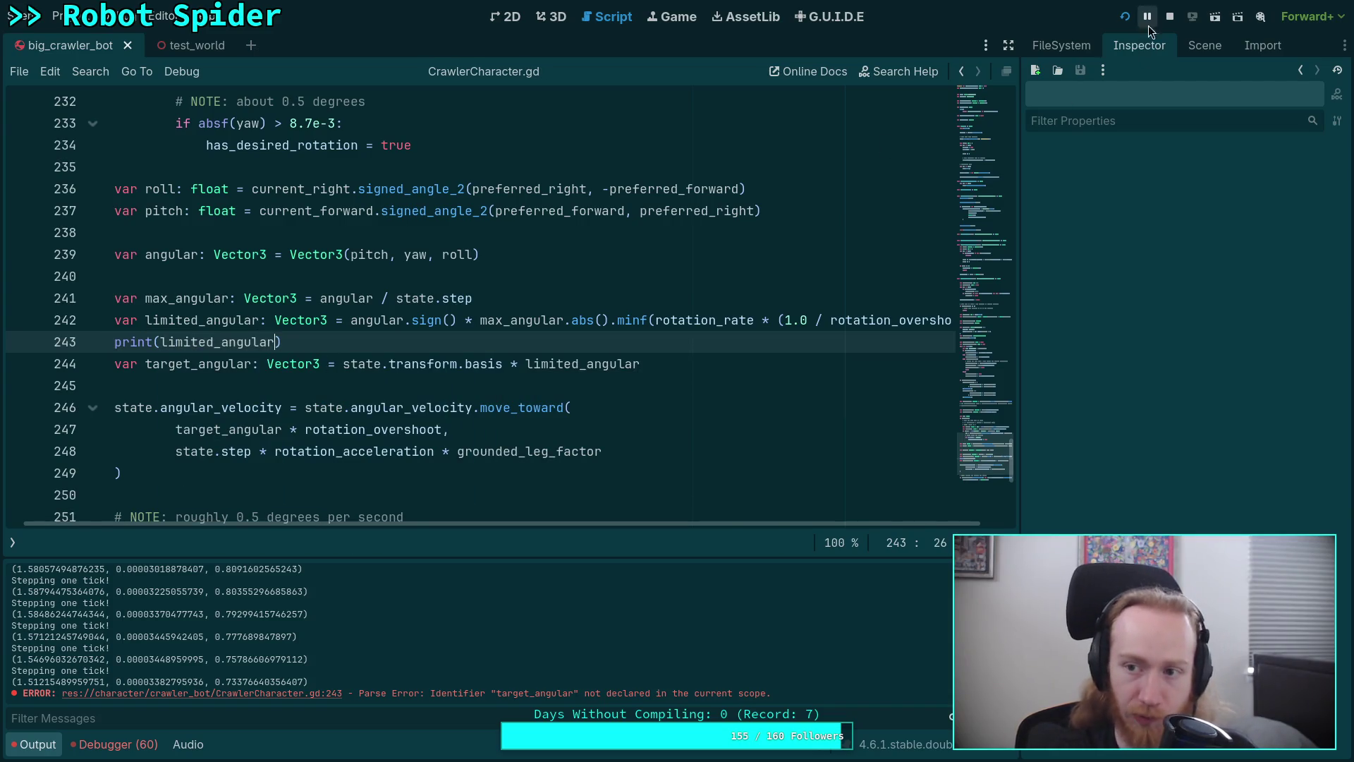
pyautogui.click(1125, 17)
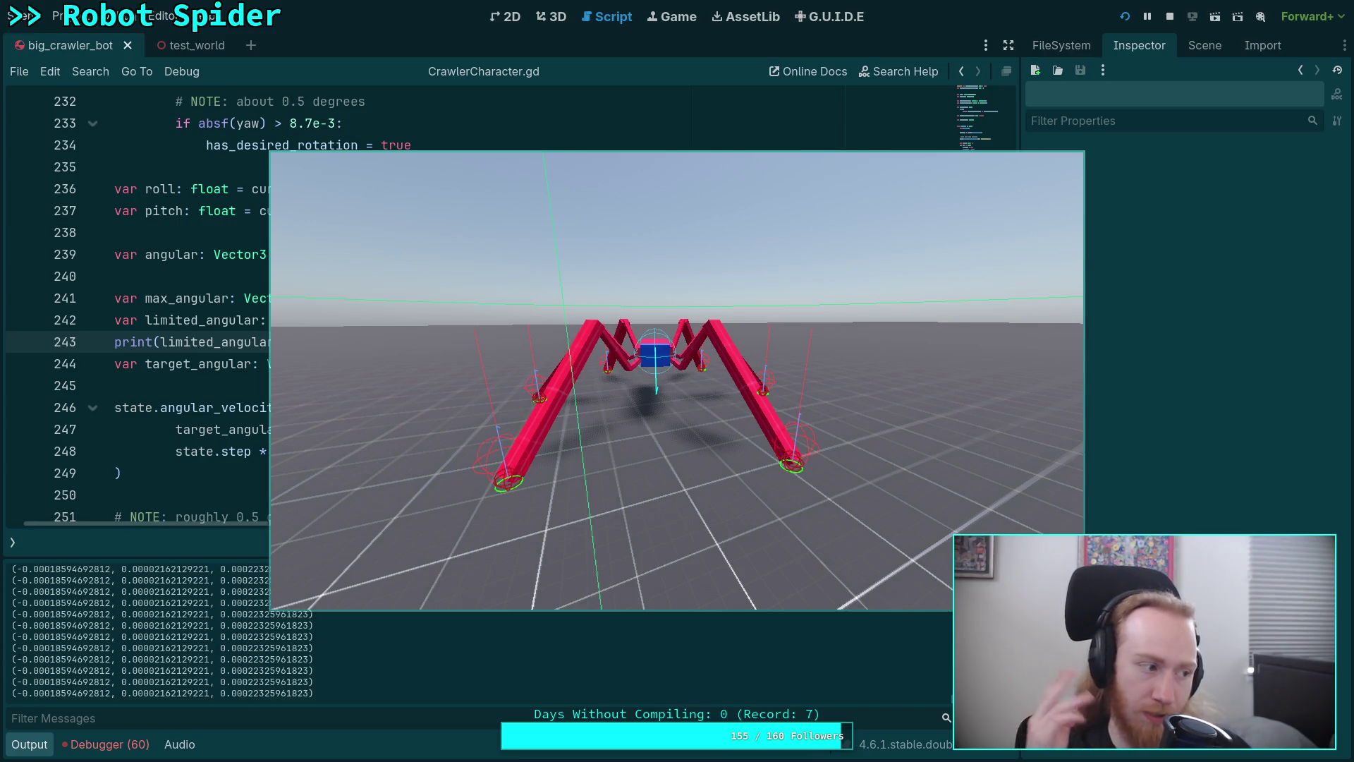
# Stop the running spider game and launch it again
pyautogui.click(1170, 17)
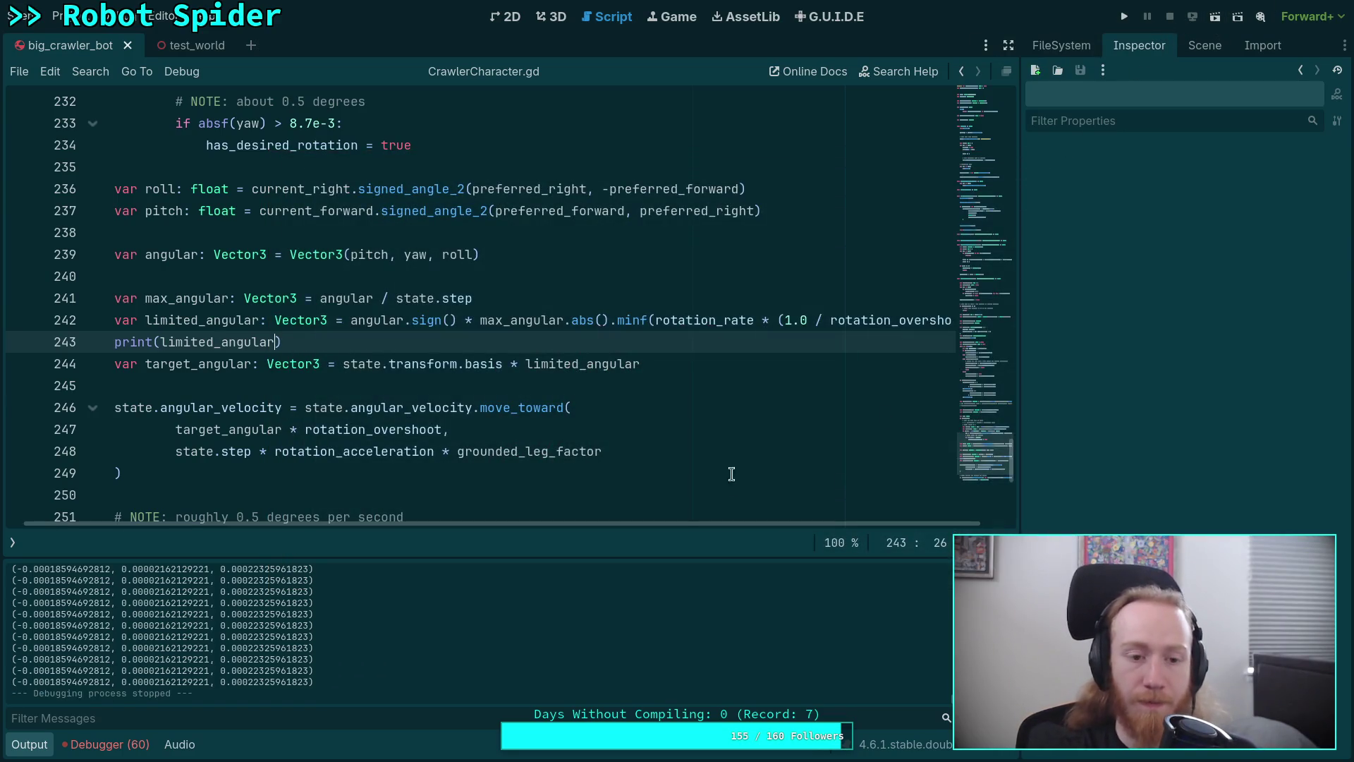
pyautogui.click(1126, 19)
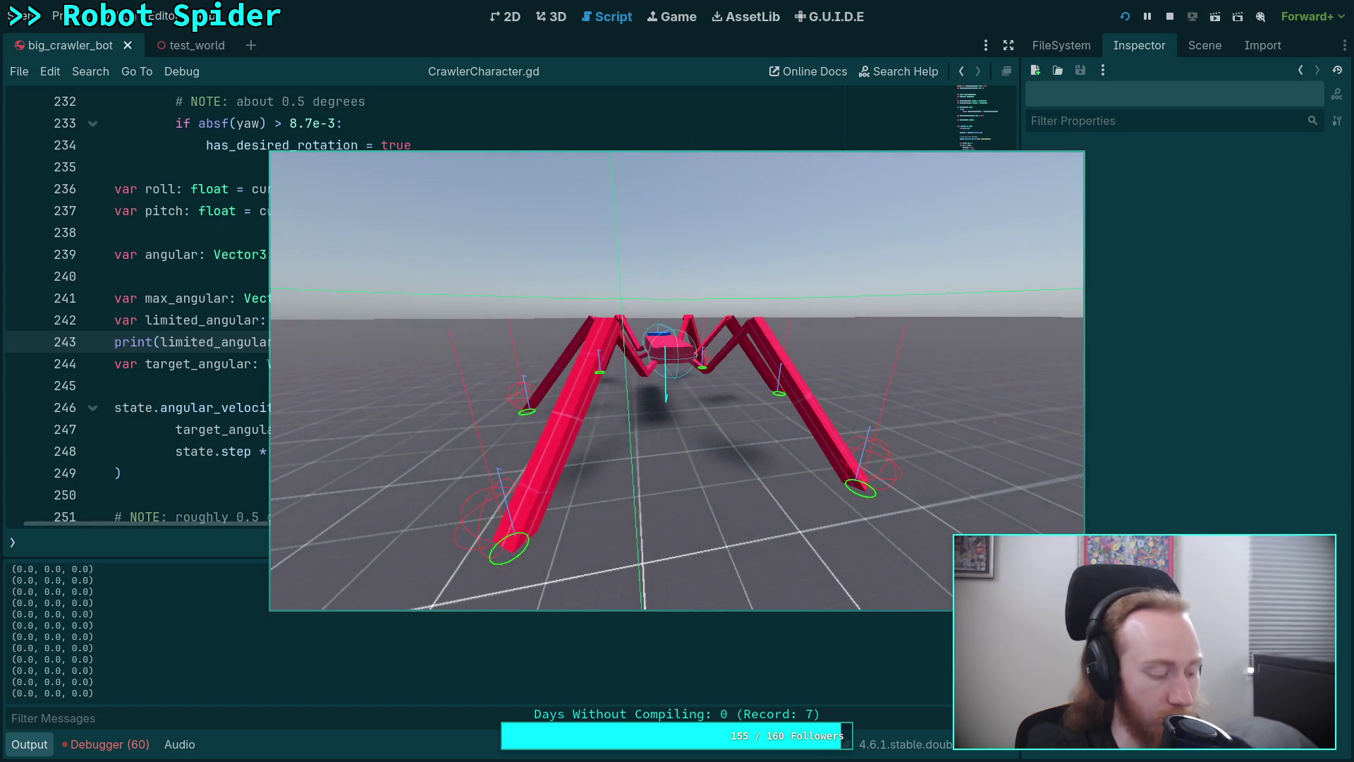
# Slow the game to 0.25 time scale and step several ticks to log limited_angular
pyautogui.press('-')
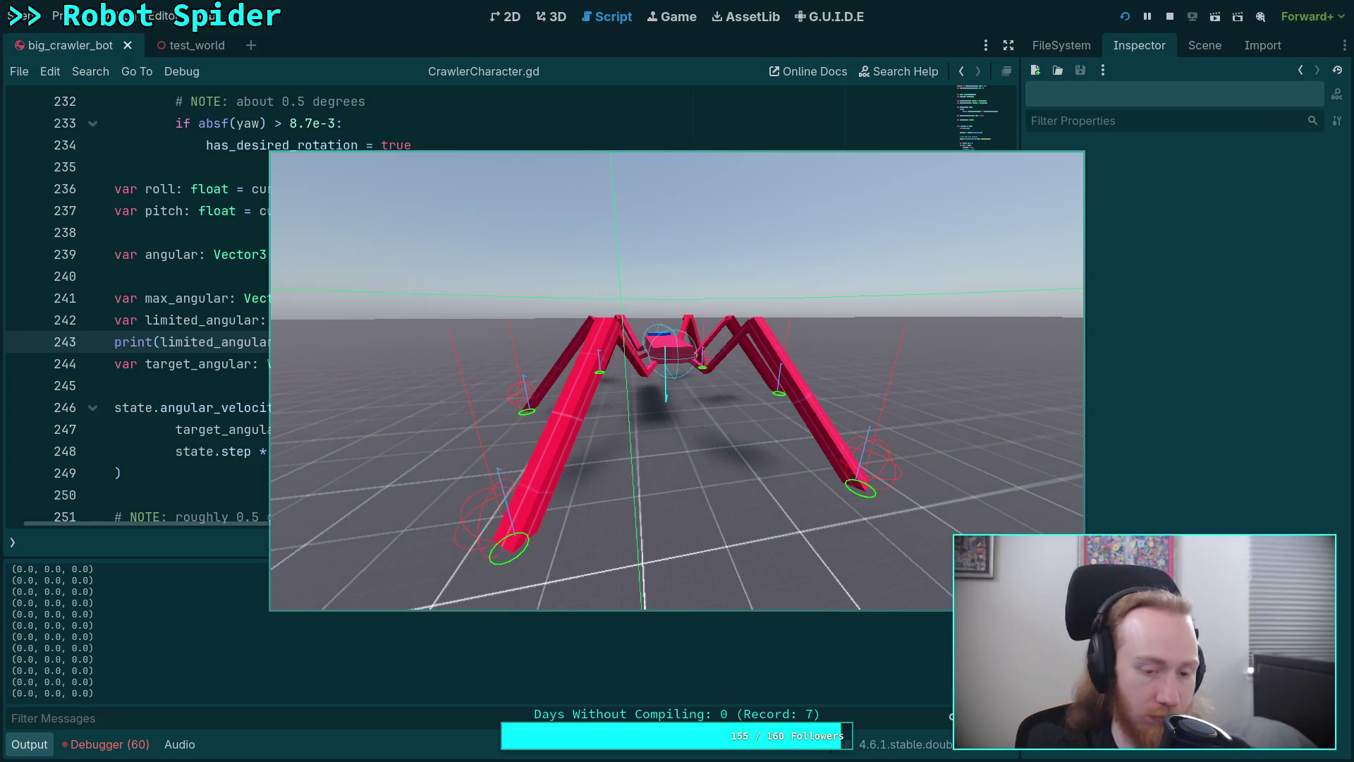
pyautogui.press('.')
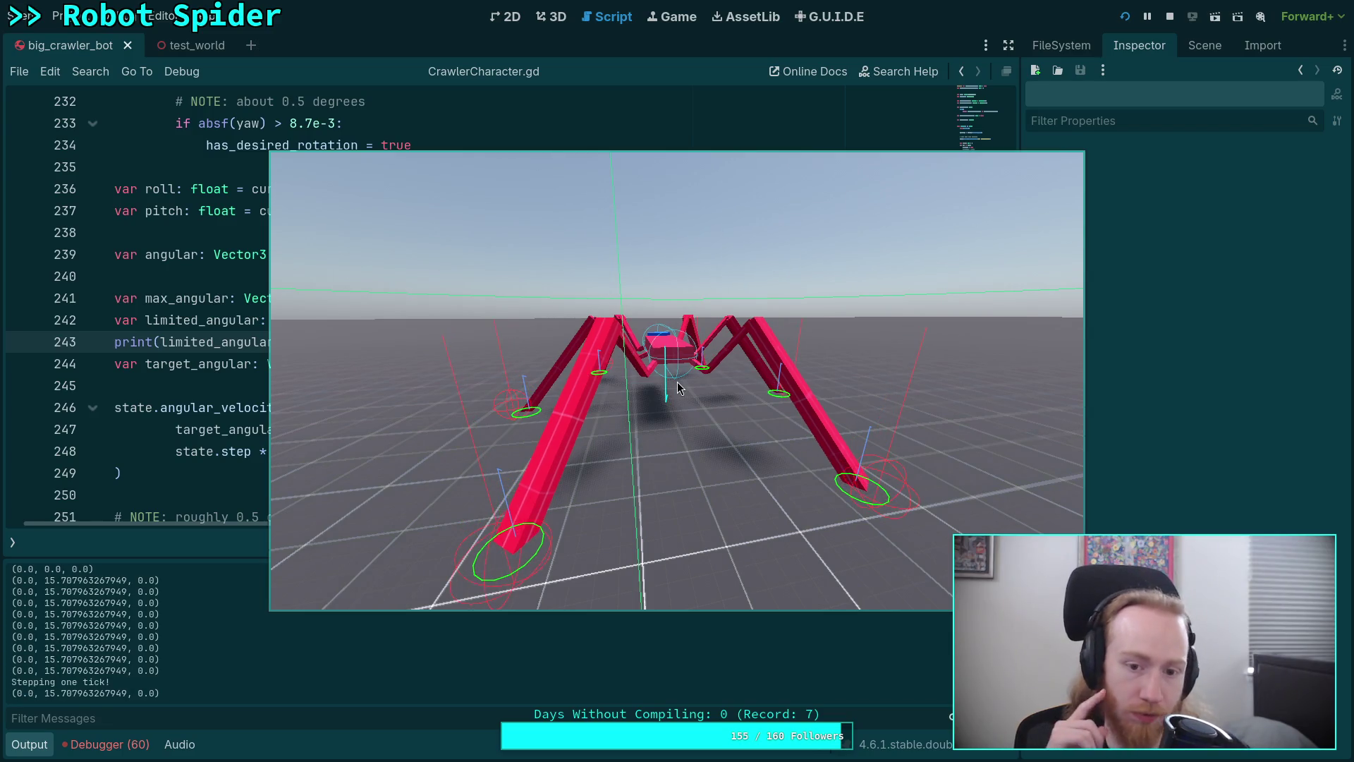
pyautogui.press('.')
pyautogui.press('.')
pyautogui.press('.')
pyautogui.press('.')
pyautogui.press('.')
pyautogui.press('.')
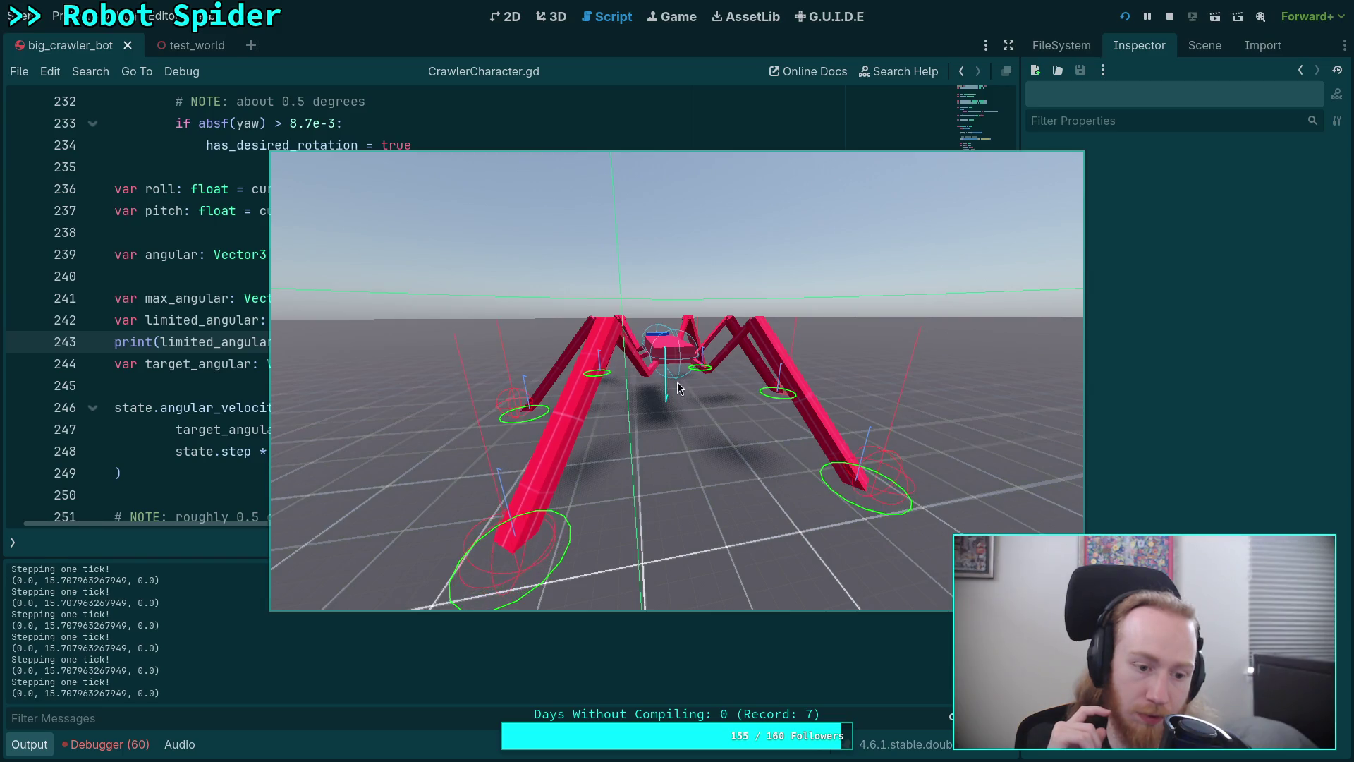
pyautogui.press('.')
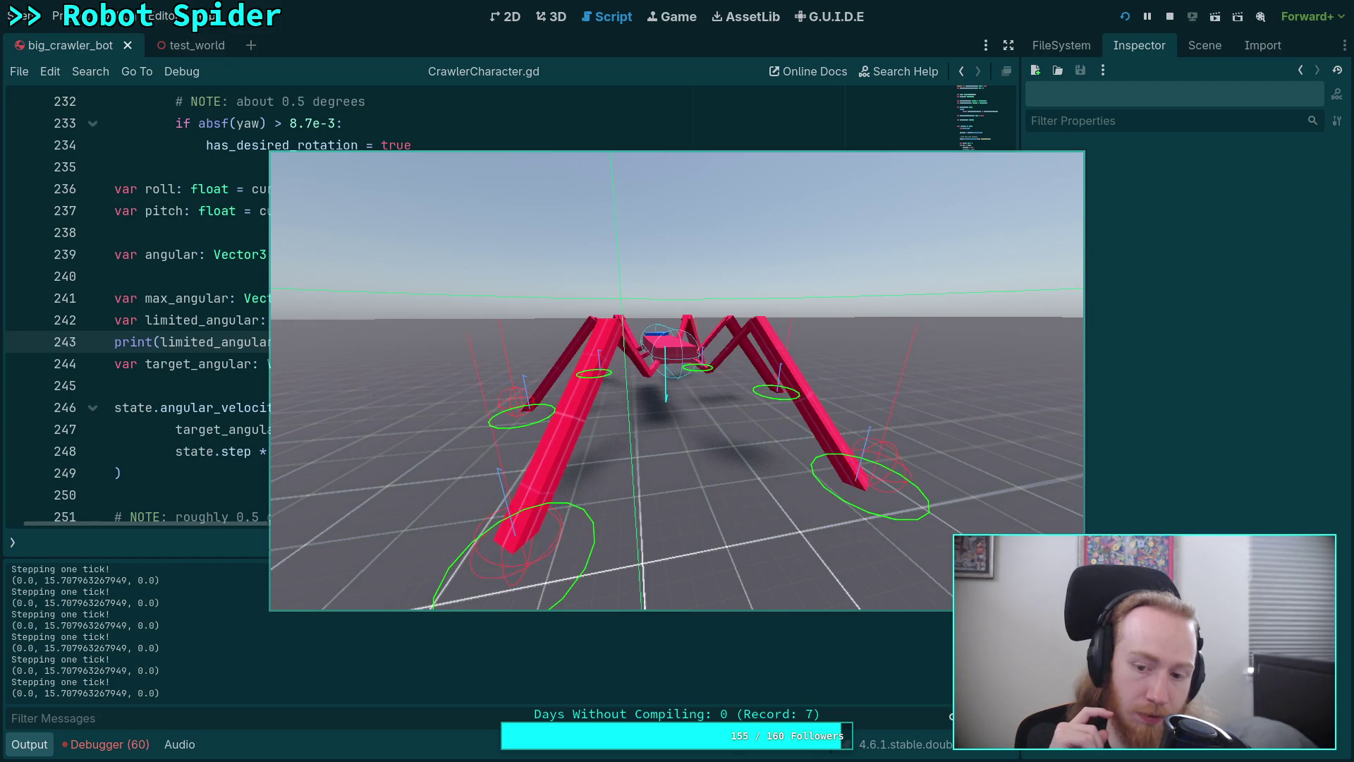
pyautogui.press('.')
pyautogui.press('.')
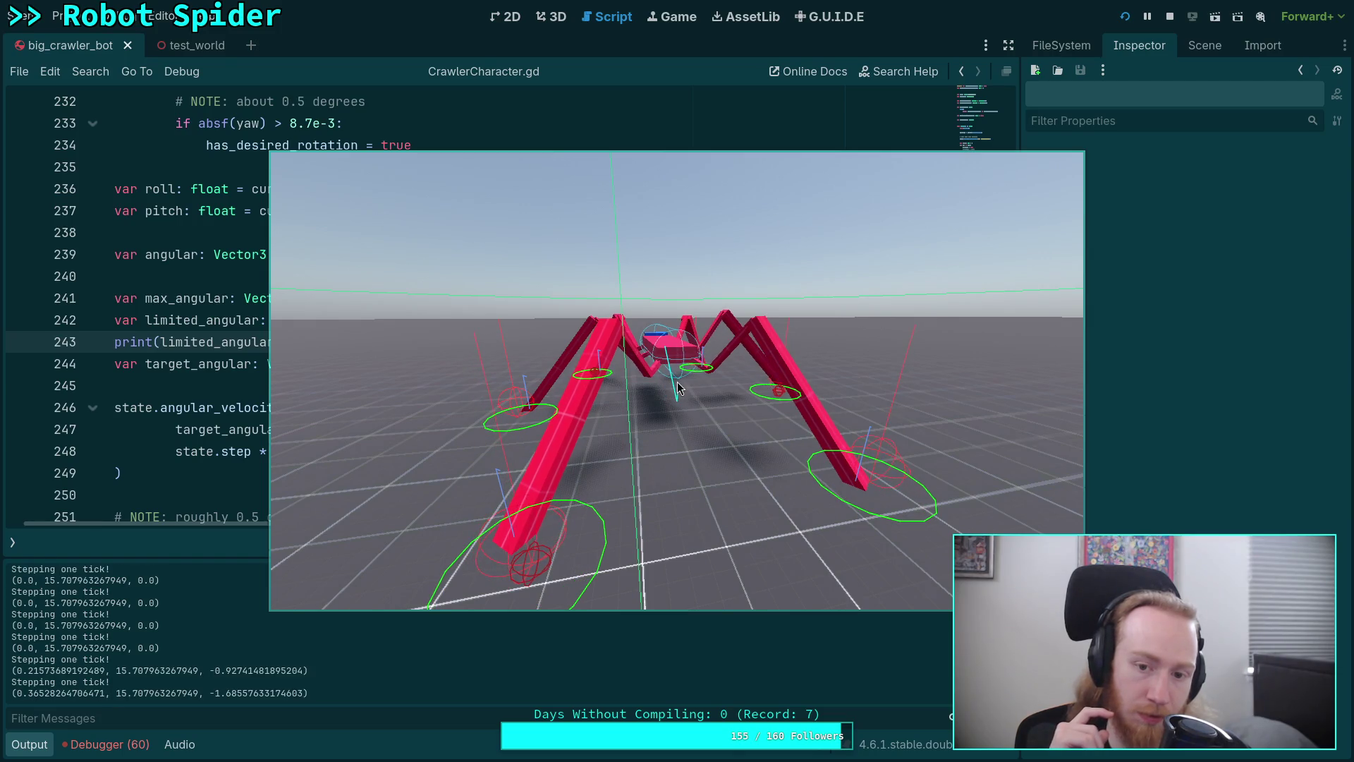
pyautogui.press('.')
pyautogui.press('.')
pyautogui.press('.')
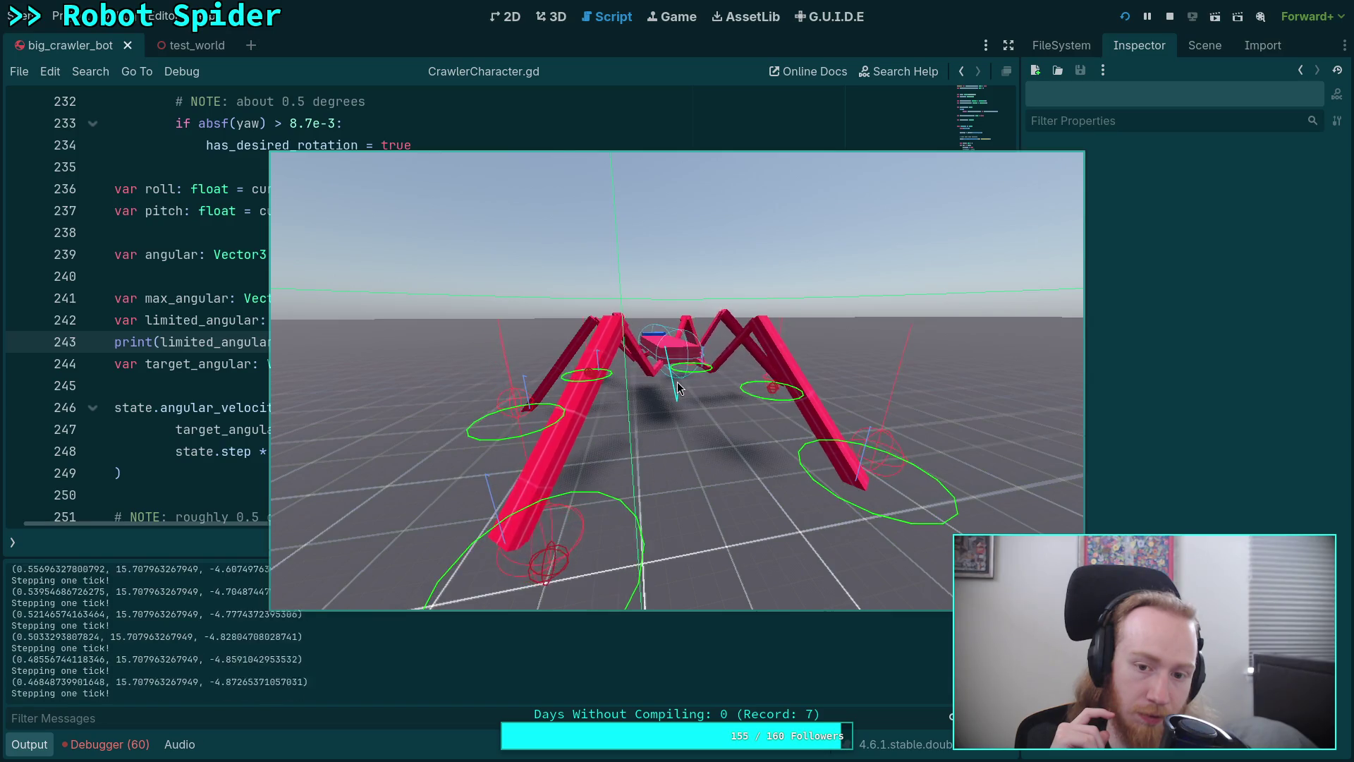
pyautogui.press('.')
pyautogui.press('.')
pyautogui.press('.')
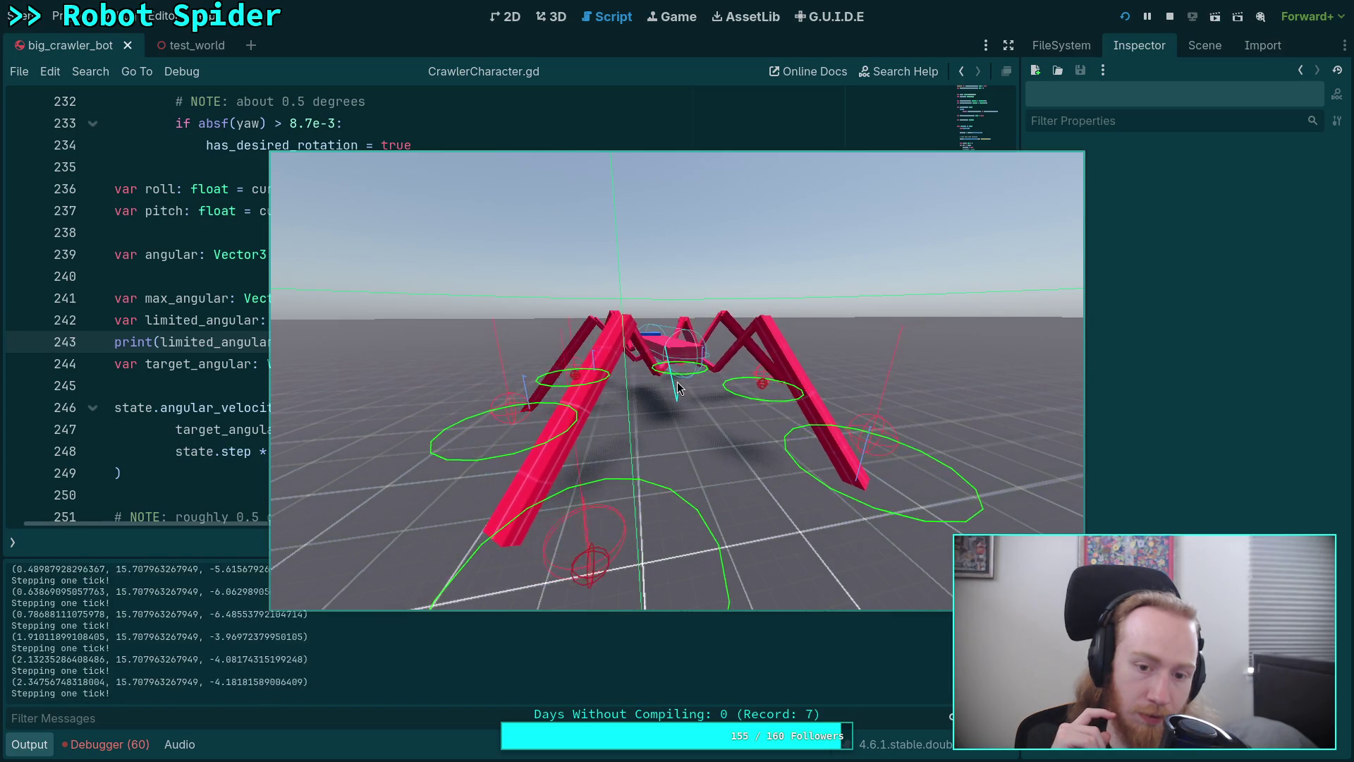
pyautogui.press('.')
pyautogui.press('.')
pyautogui.press('.')
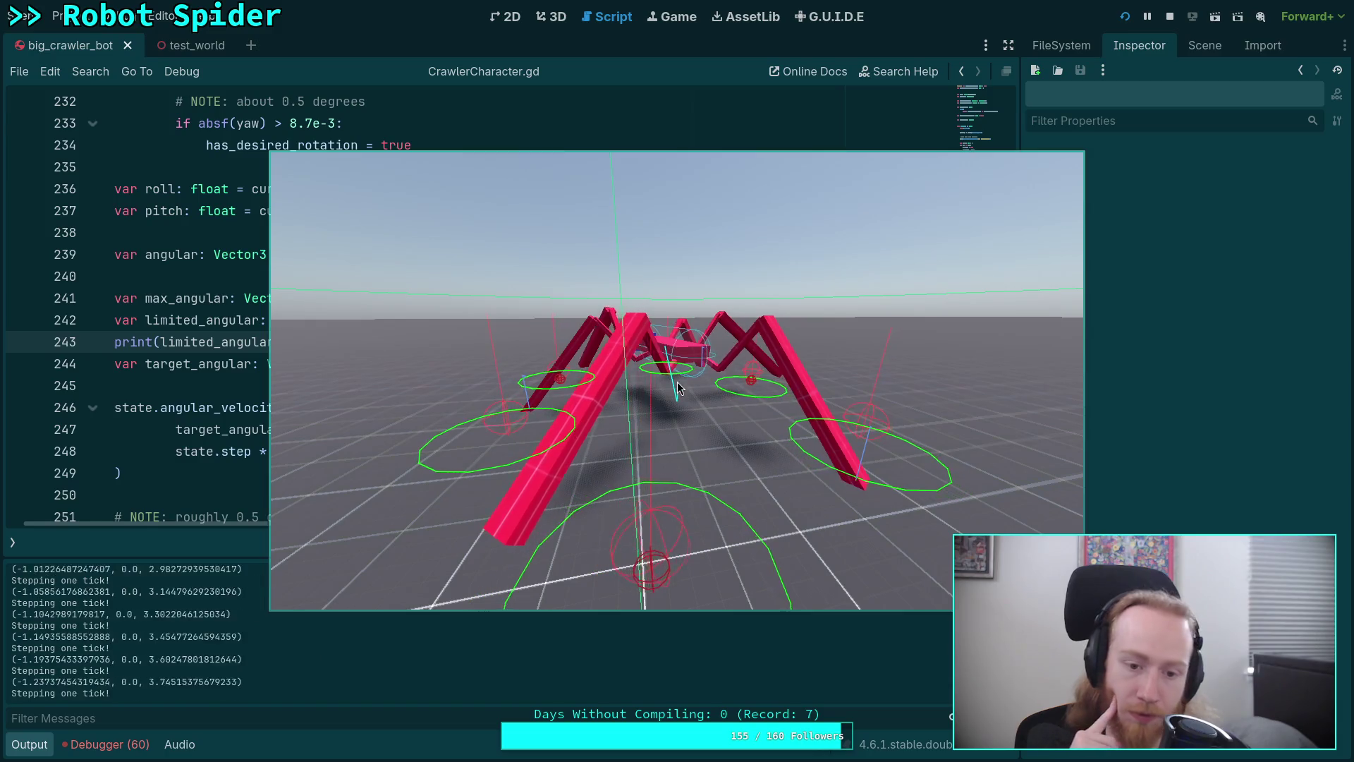
pyautogui.press('.')
pyautogui.press('.')
pyautogui.press('.')
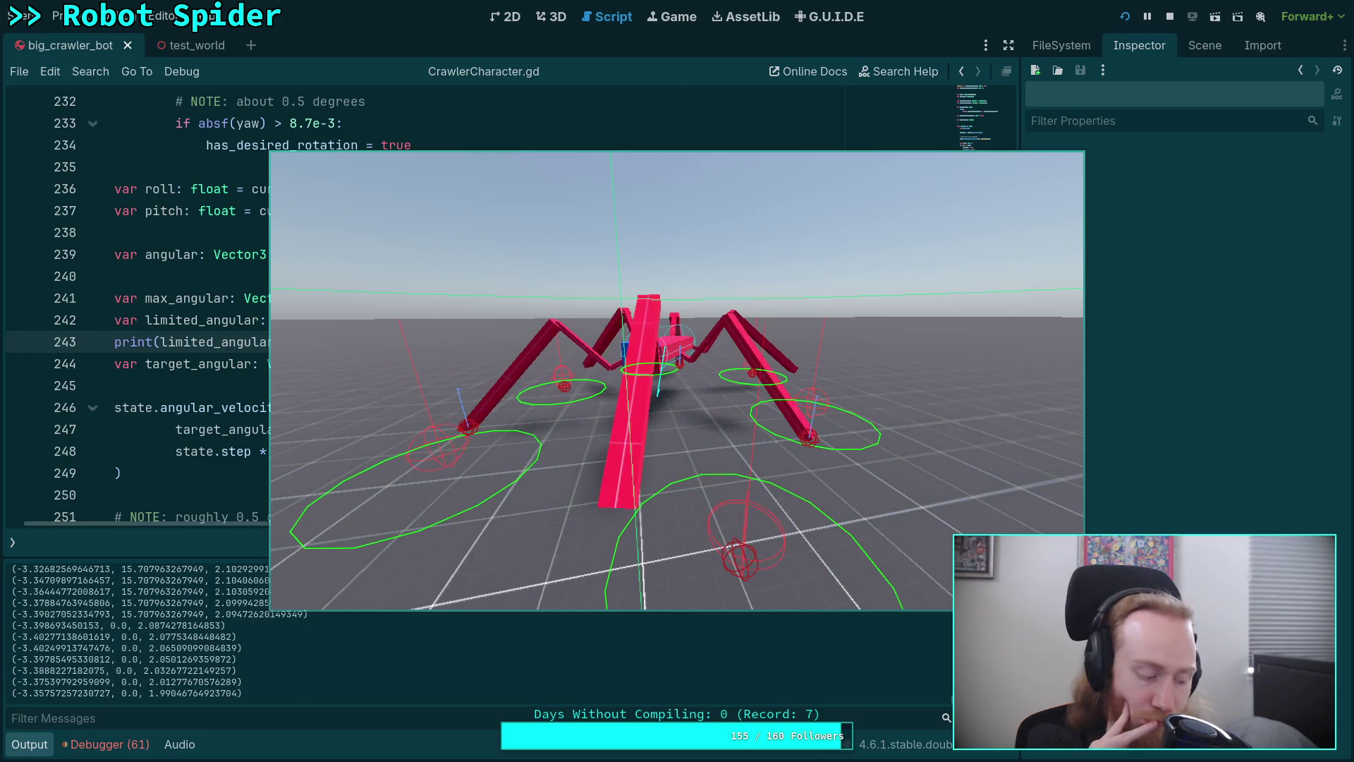
# Step a few more ticks, then stop the game and scroll back through the script
pyautogui.press('.')
pyautogui.press('.')
pyautogui.press('.')
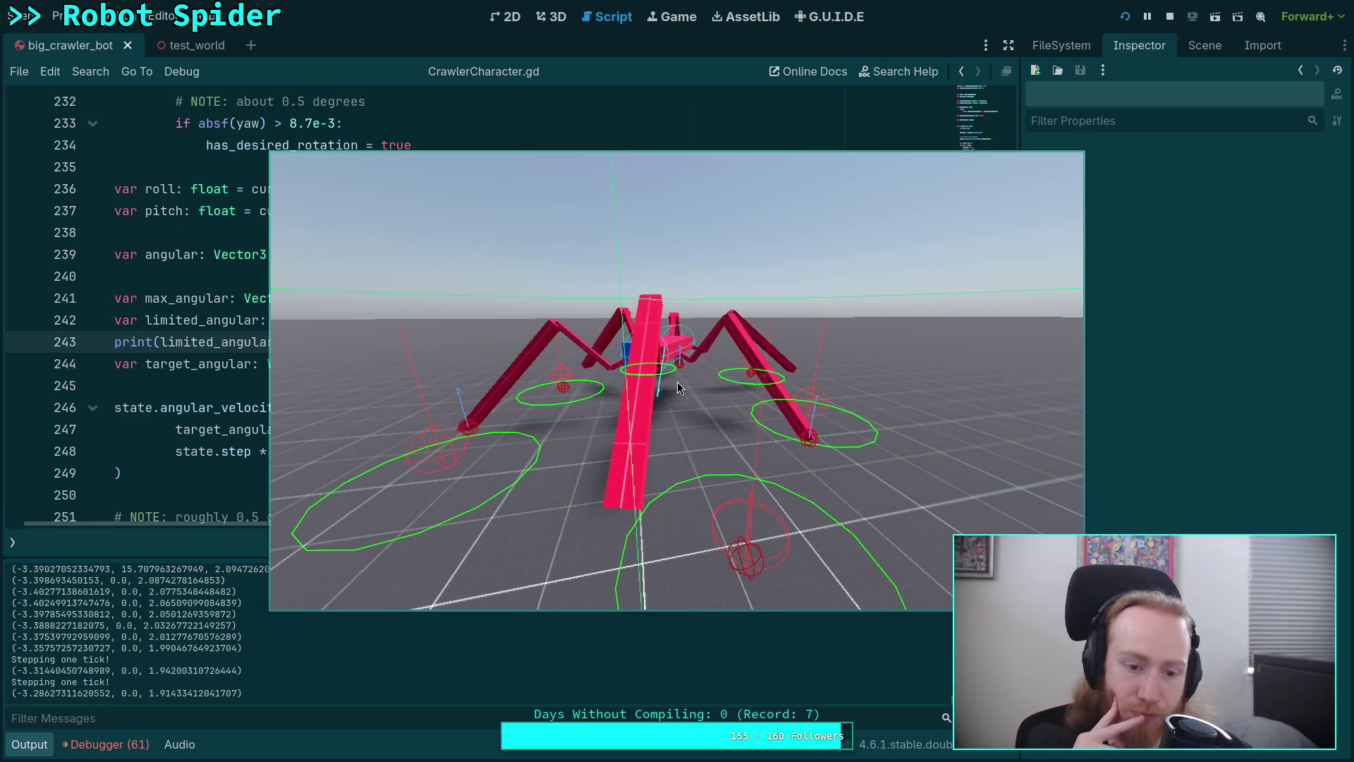
pyautogui.press('.')
pyautogui.press('.')
pyautogui.press('.')
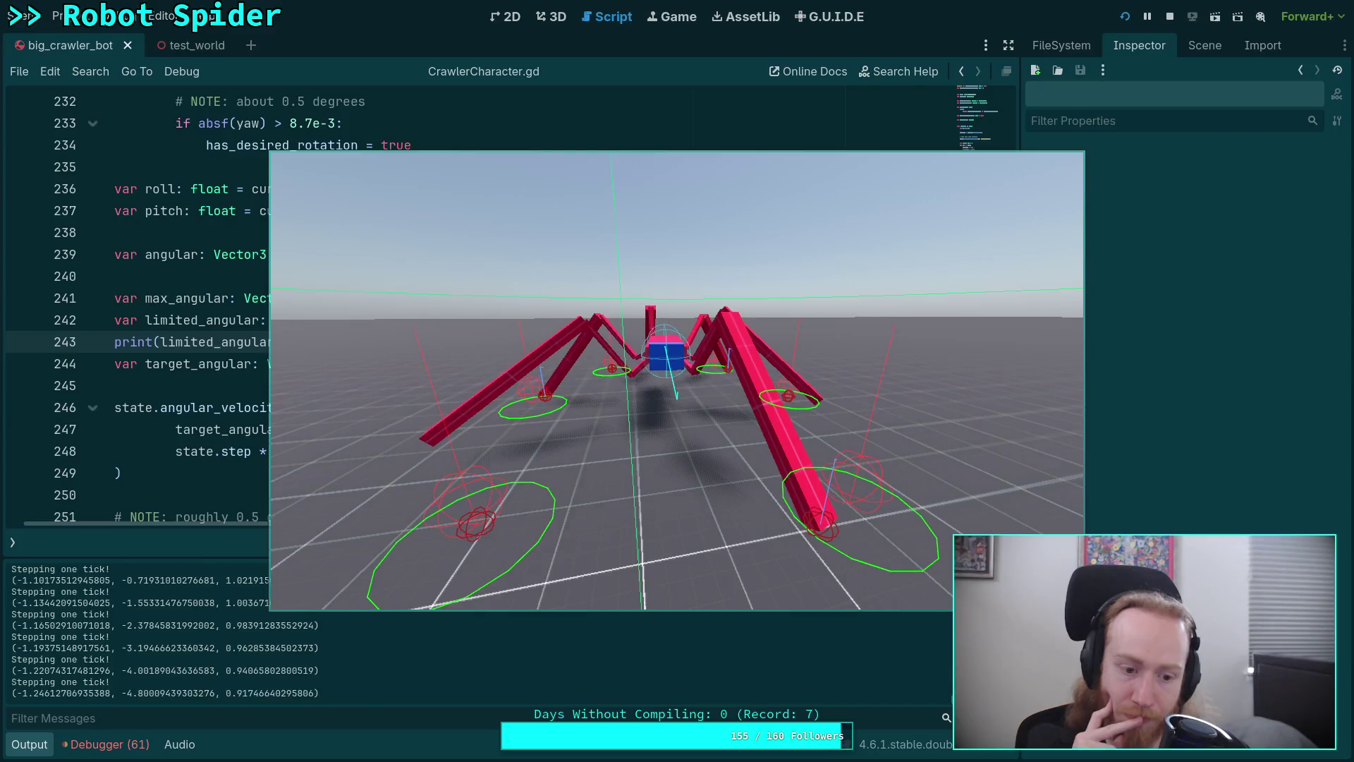
pyautogui.press('.')
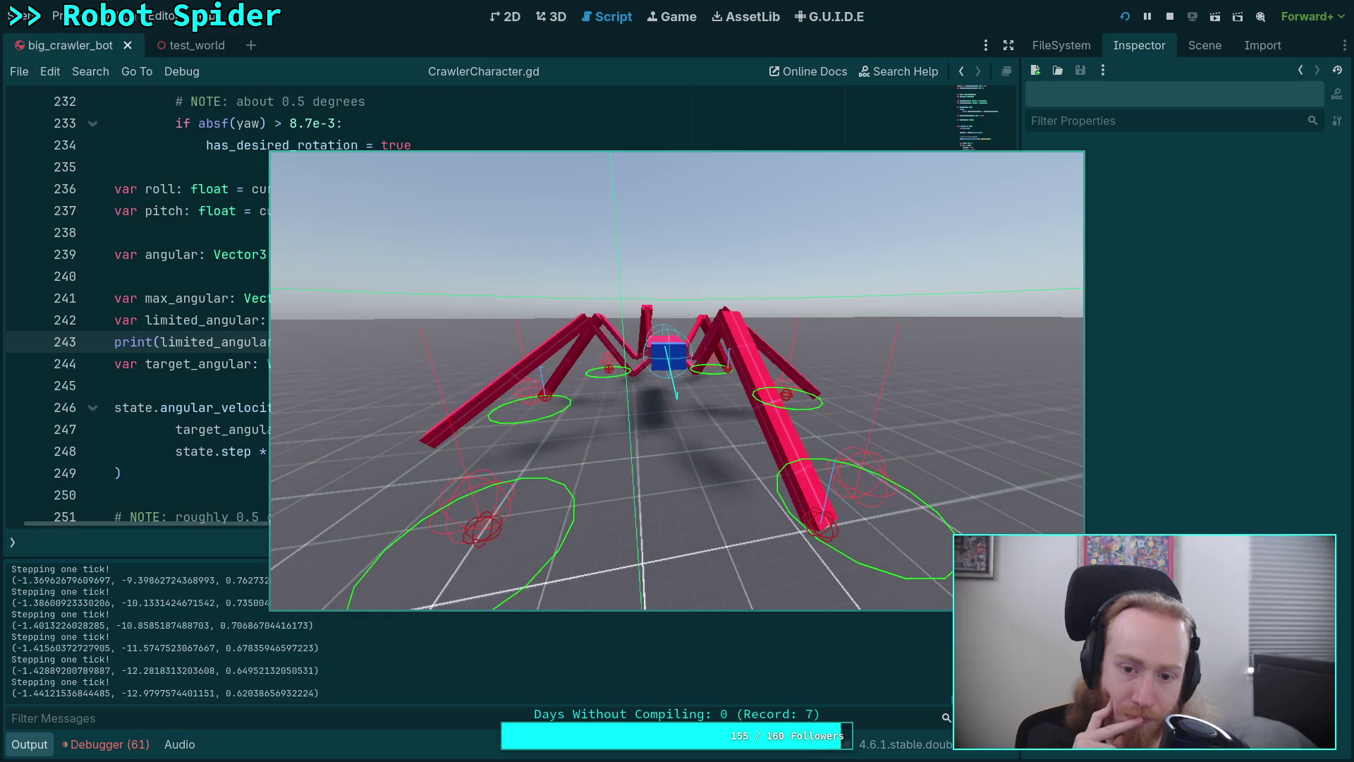
pyautogui.press('.')
pyautogui.press('.')
pyautogui.press('.')
pyautogui.press('.')
pyautogui.press('.')
pyautogui.press('.')
pyautogui.press('.')
pyautogui.press('.')
pyautogui.press('.')
pyautogui.press('.')
pyautogui.press('.')
pyautogui.press('.')
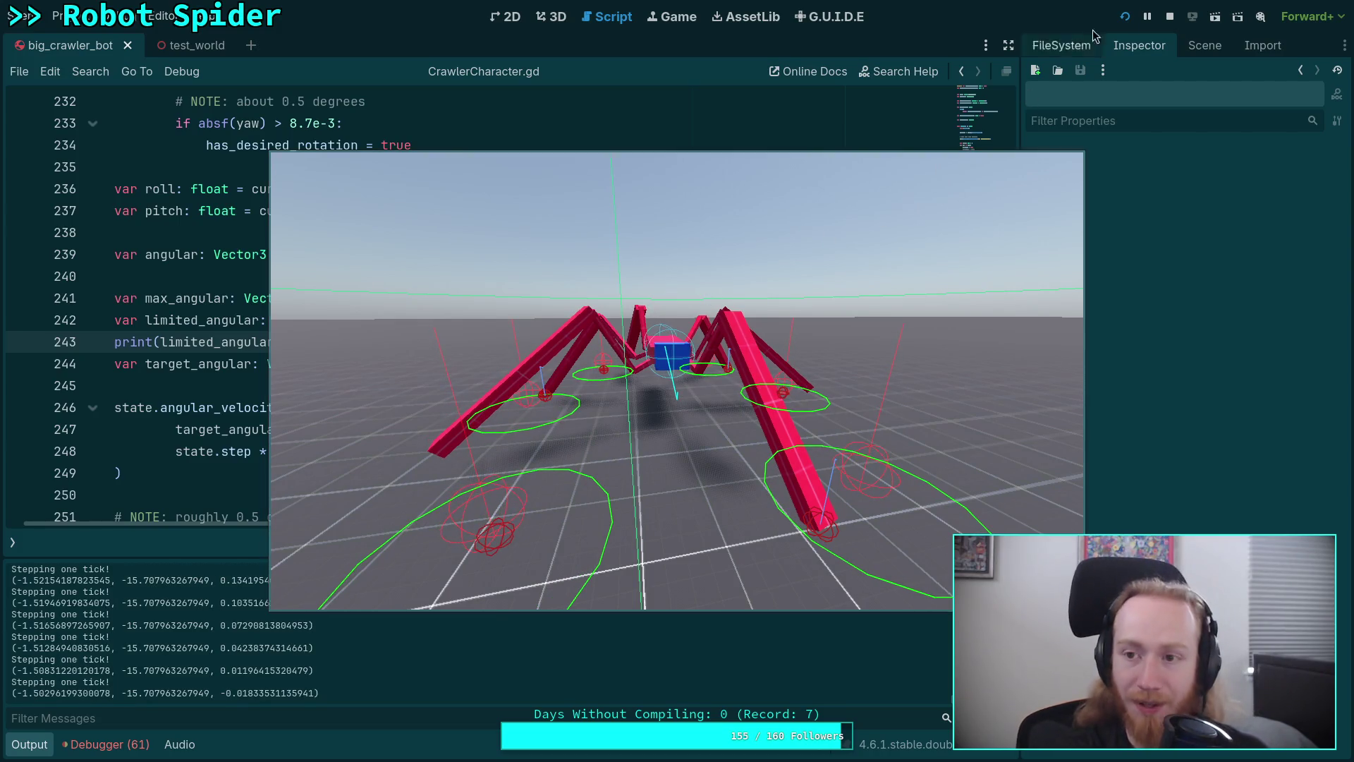
pyautogui.click(1170, 17)
pyautogui.scroll(-1, 525, 298)
pyautogui.scroll(-1, 525, 297)
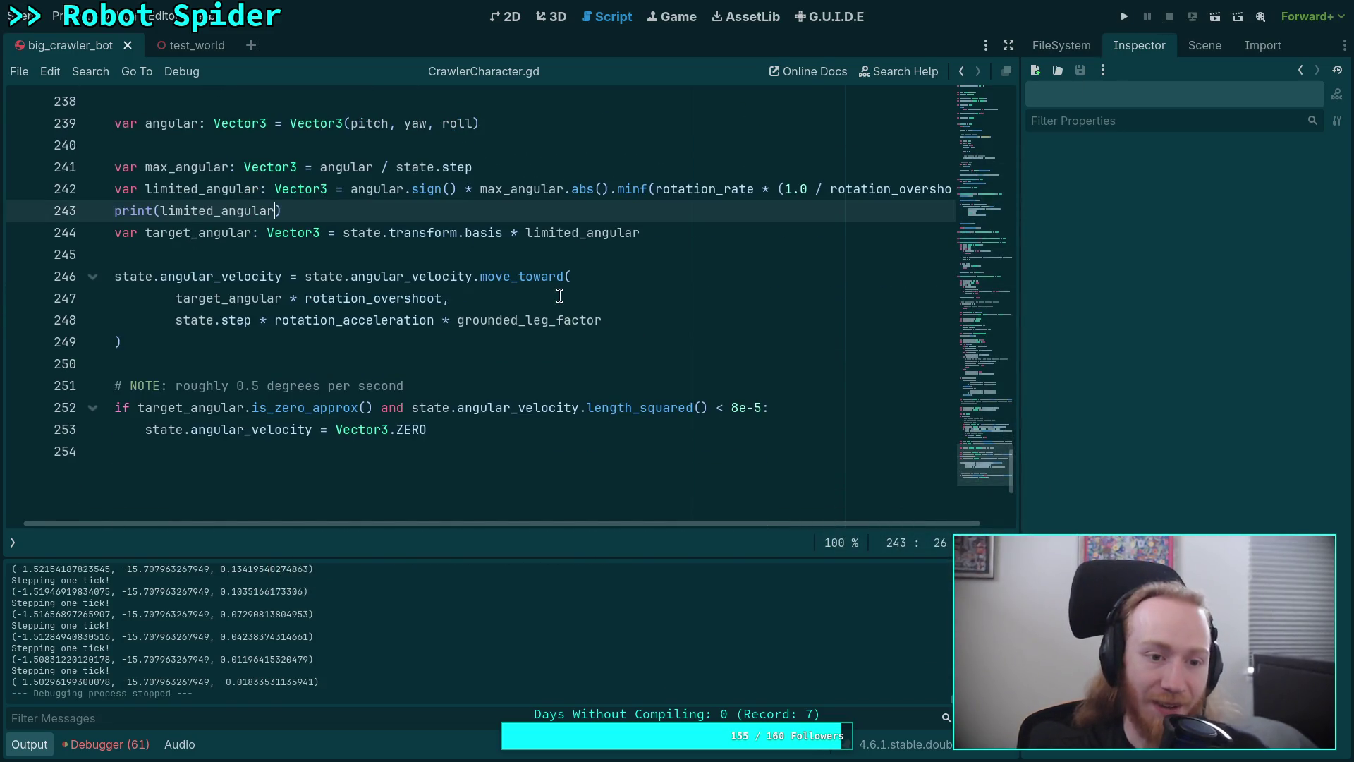
# Add a print(state.angular_velocity) line right after the move_toward call
pyautogui.scroll(-1, 526, 364)
pyautogui.click(541, 274)
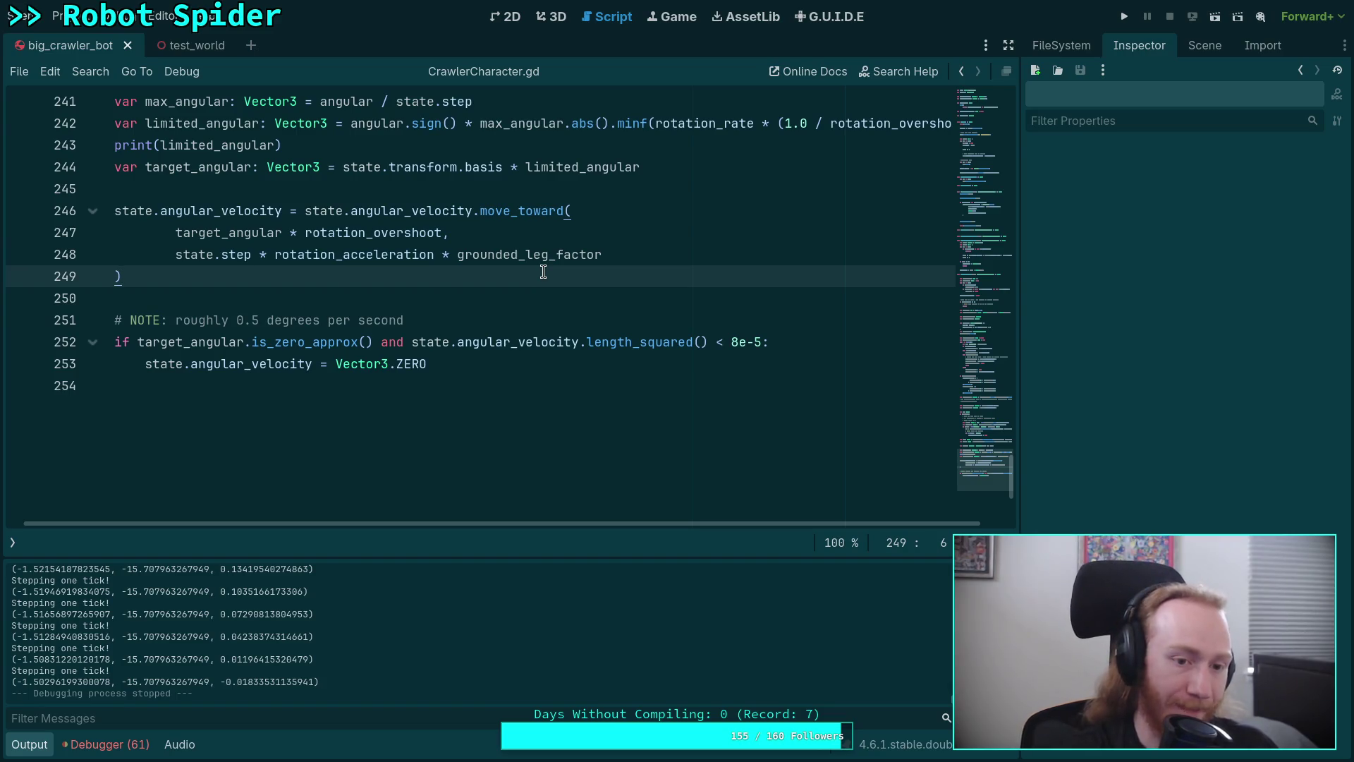
pyautogui.press('Return')
pyautogui.write('ang')
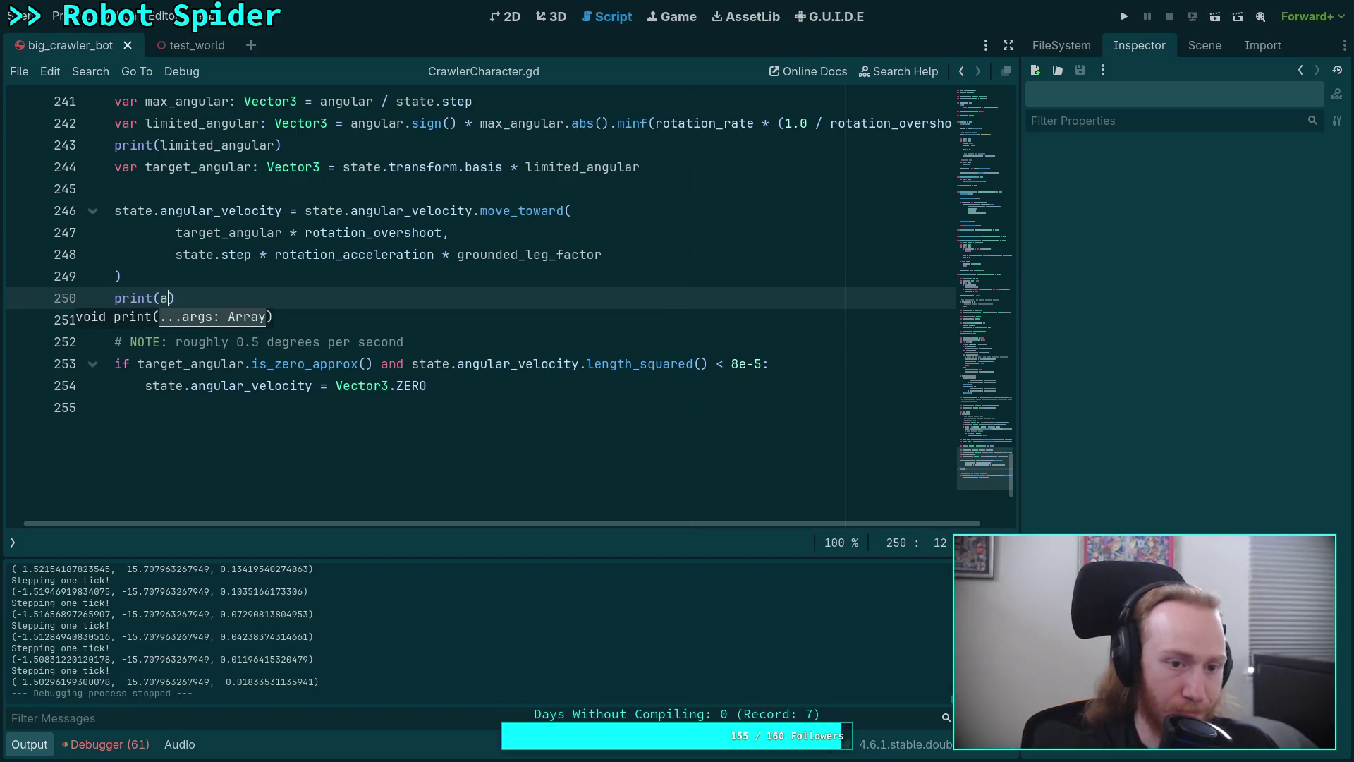
pyautogui.press('BackSpace')
pyautogui.press('BackSpace')
pyautogui.press('BackSpace')
pyautogui.write('ng')
pyautogui.press('Return')
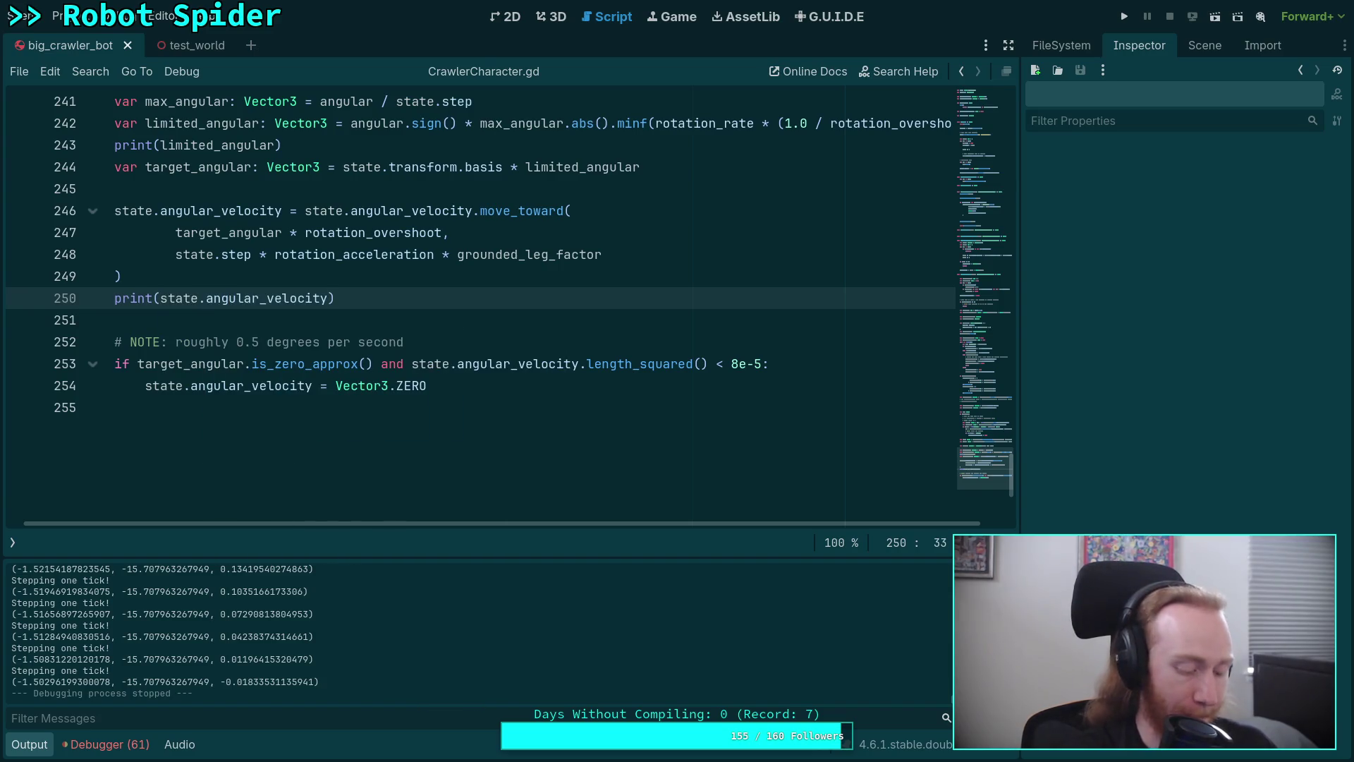
# Launch the spider game with the new print, then stop it
pyautogui.scroll(3, 493, 324)
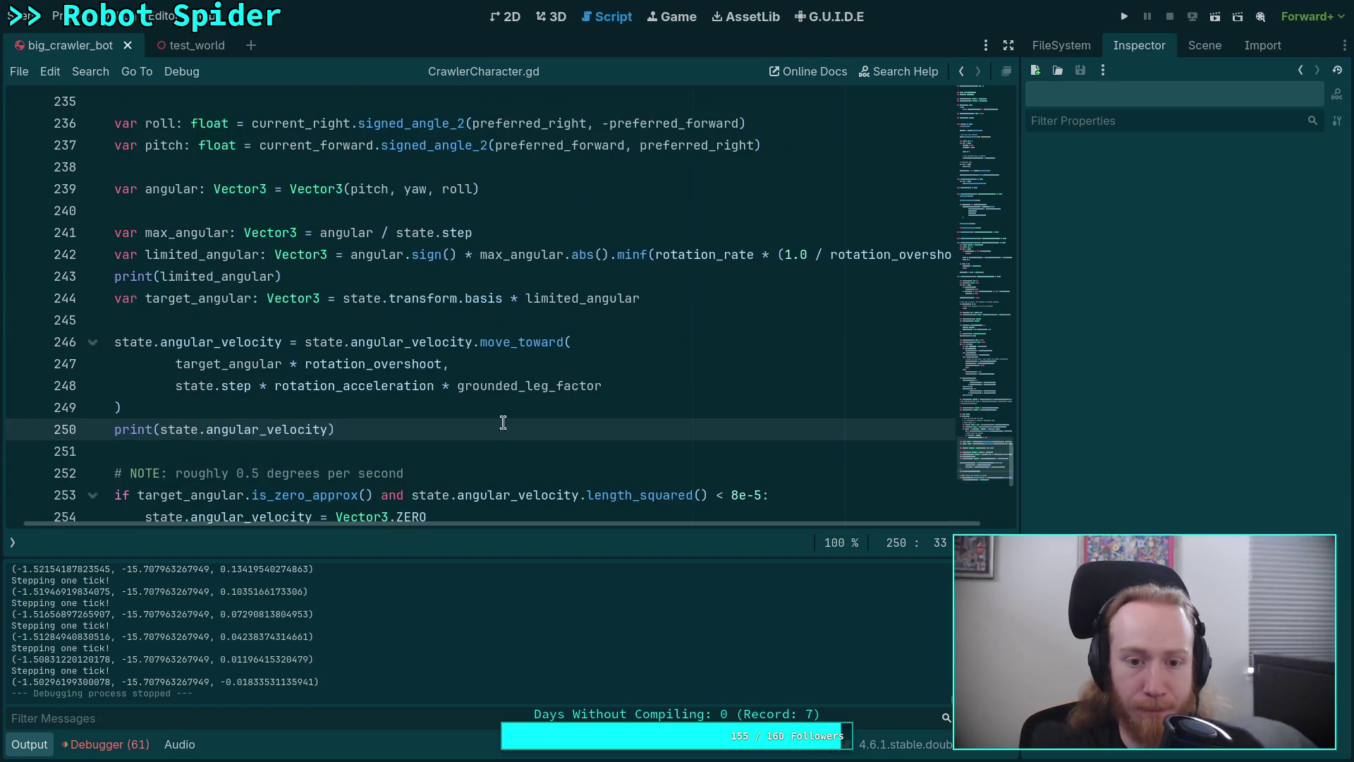
pyautogui.click(1124, 17)
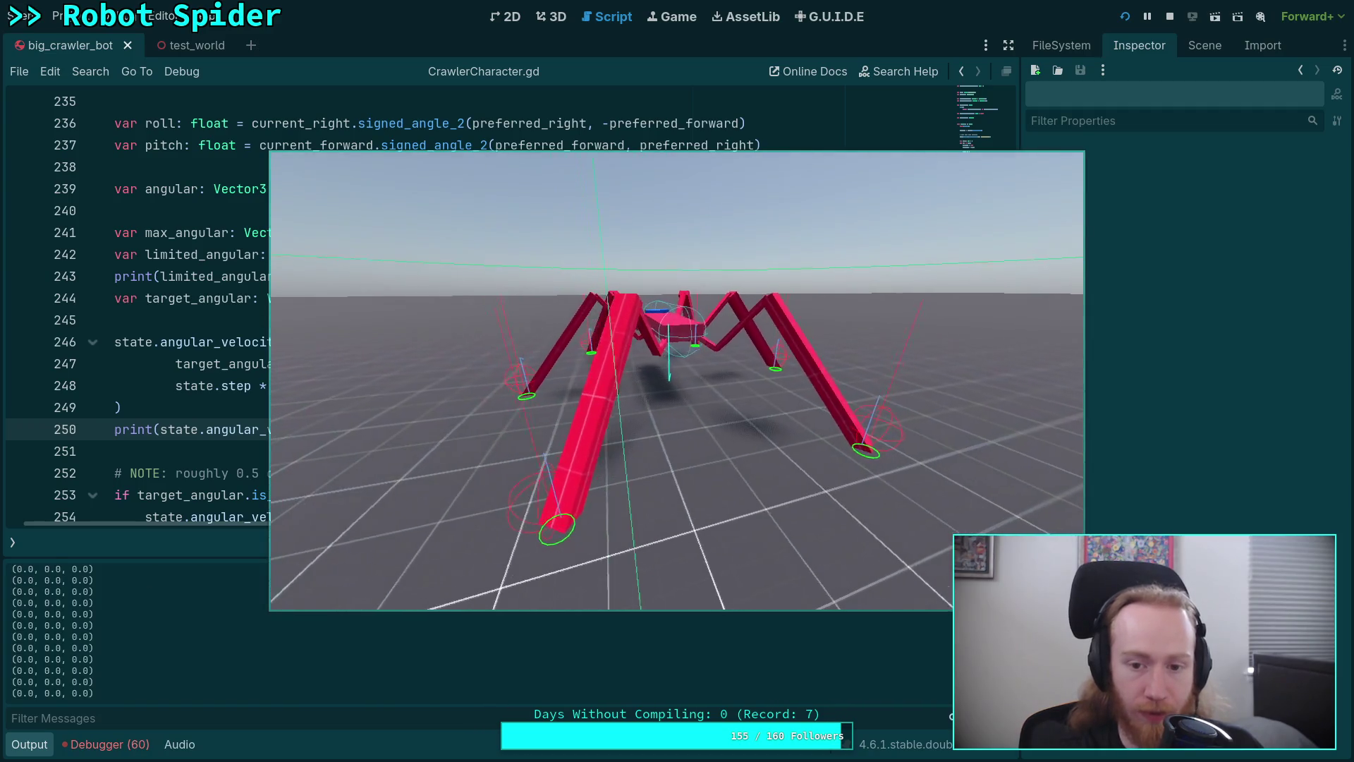
pyautogui.click(1124, 14)
# Relaunch the spider game, watch the near-zero angular velocity output, then stop it
pyautogui.click(1125, 15)
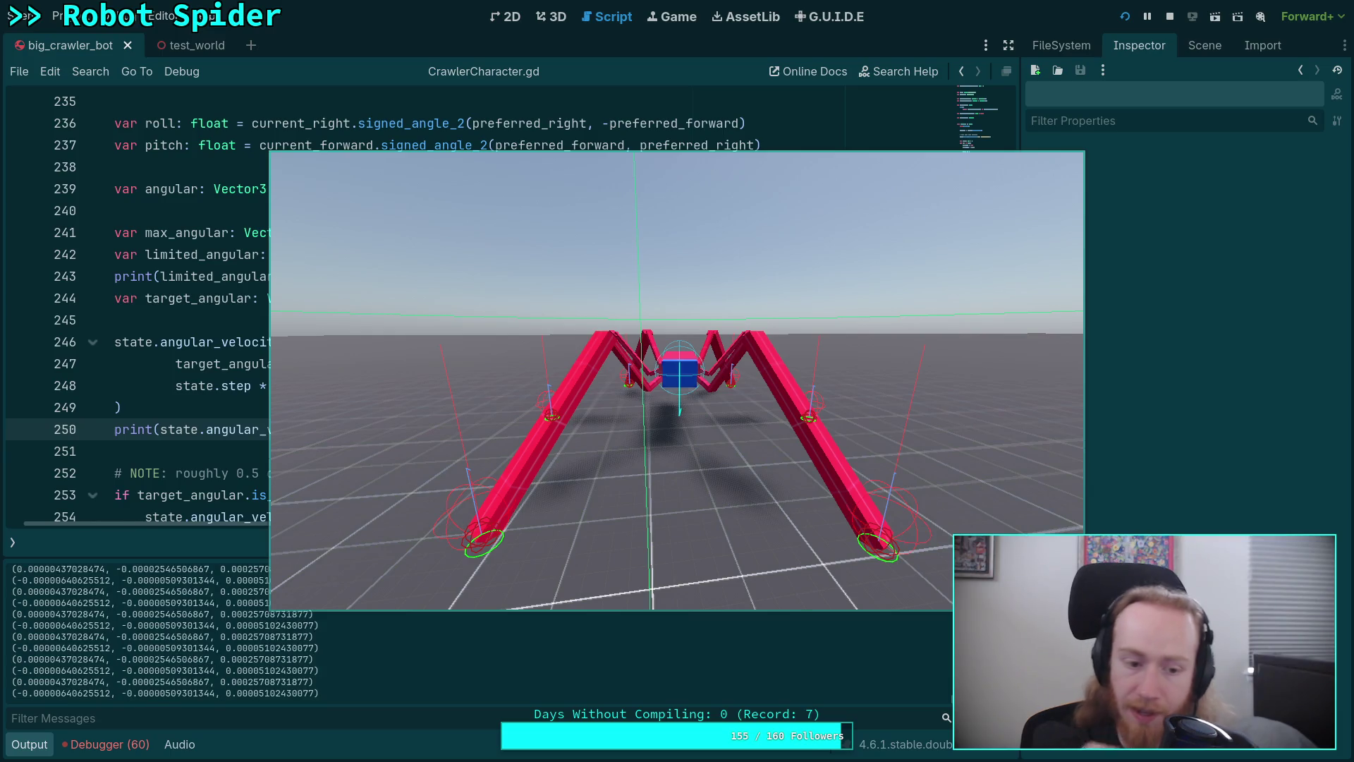
pyautogui.click(1171, 18)
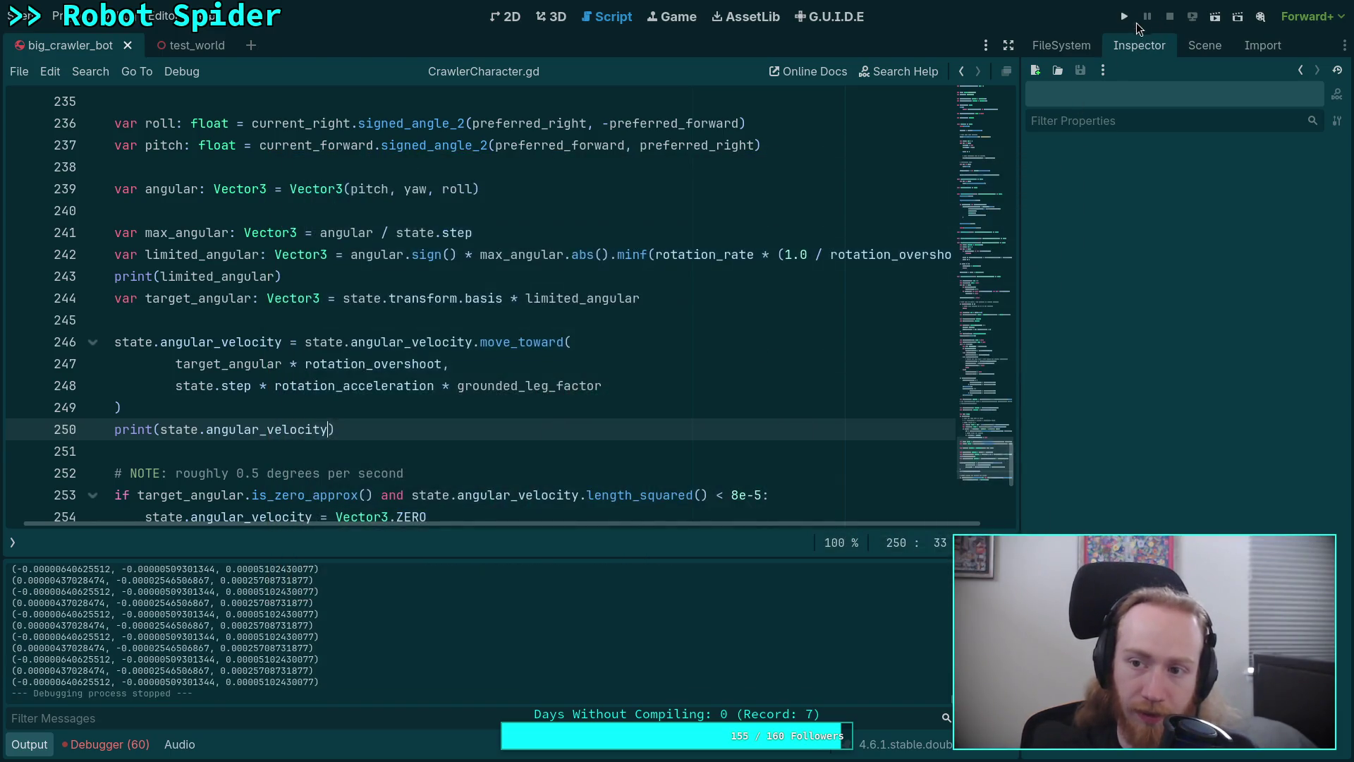
# Run the spider game while it moves, logging angular velocity near 0.7, then stop it
pyautogui.click(1129, 20)
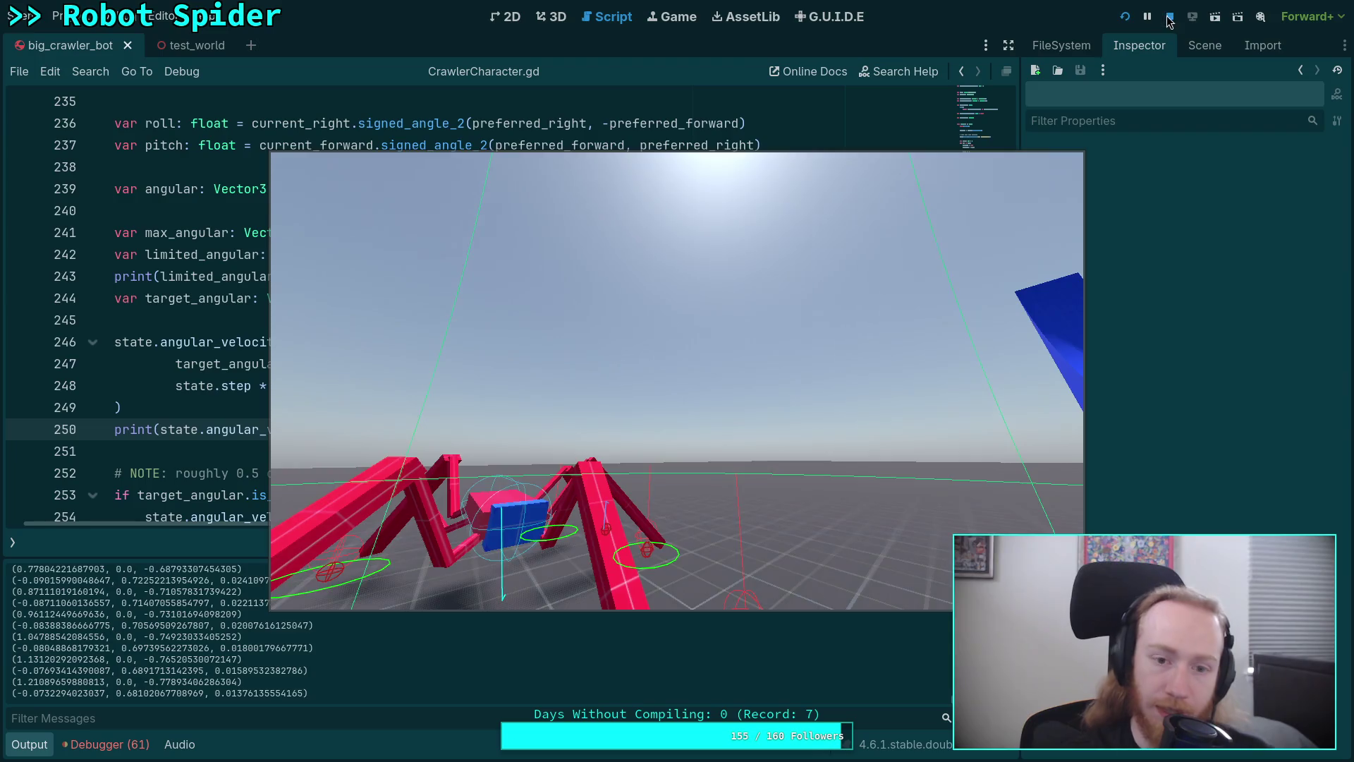
pyautogui.click(1168, 17)
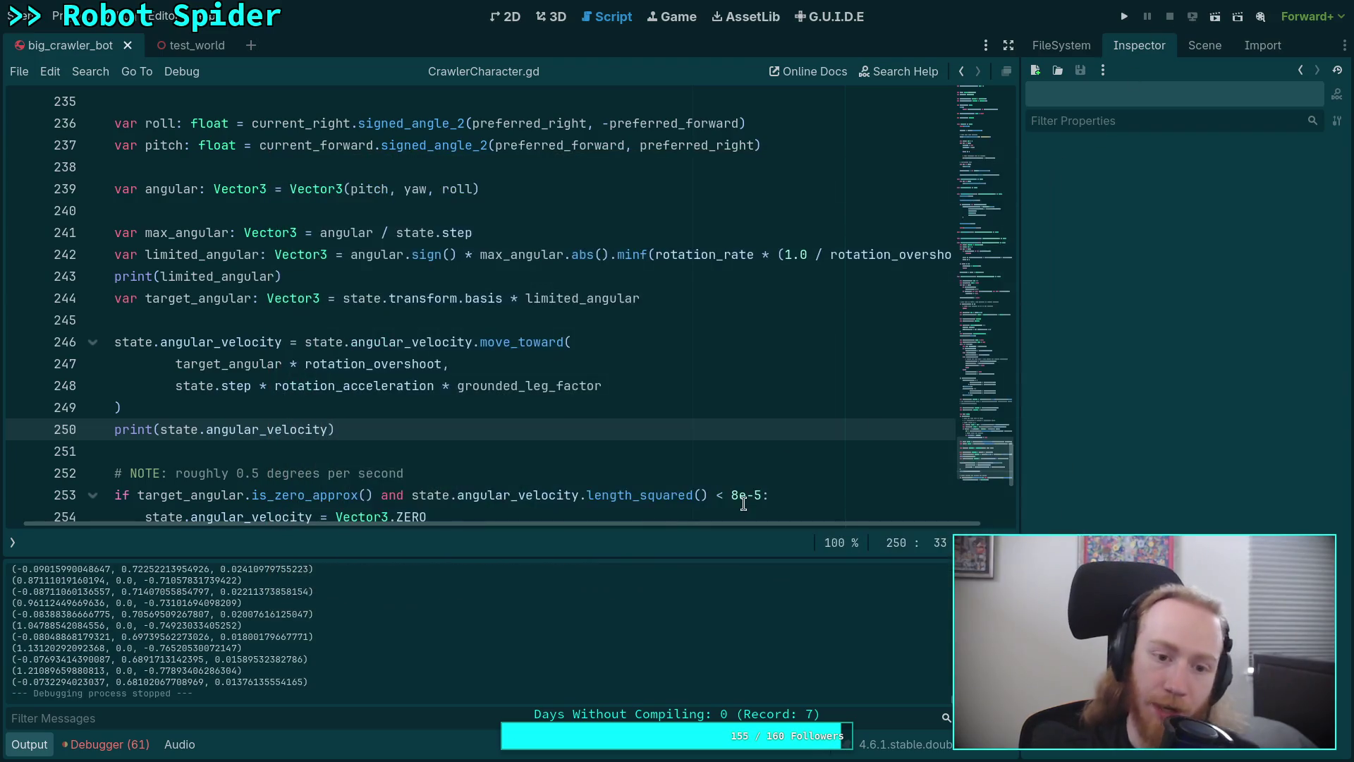
# Place the caret right after 'angular' on line 241
pyautogui.doubleClick(387, 377)
pyautogui.scroll(1, 462, 396)
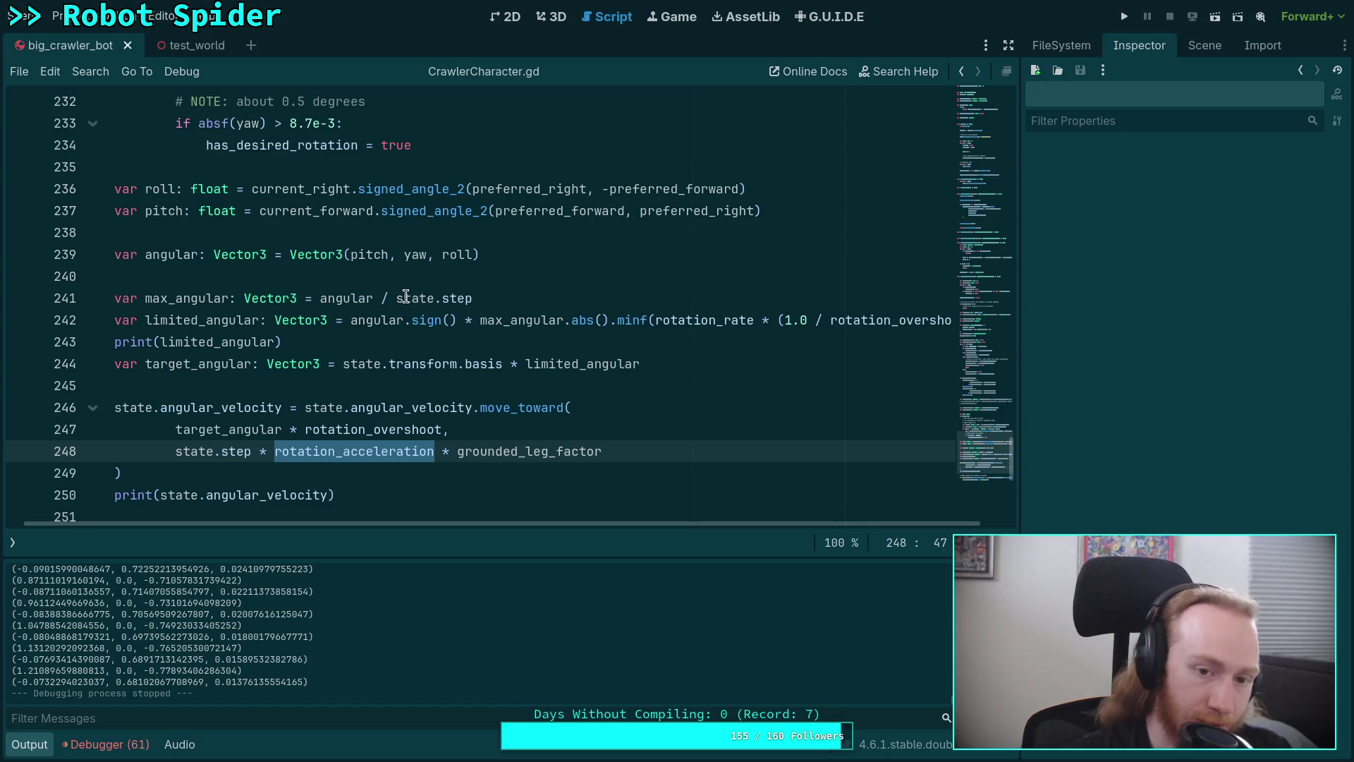
pyautogui.click(397, 298)
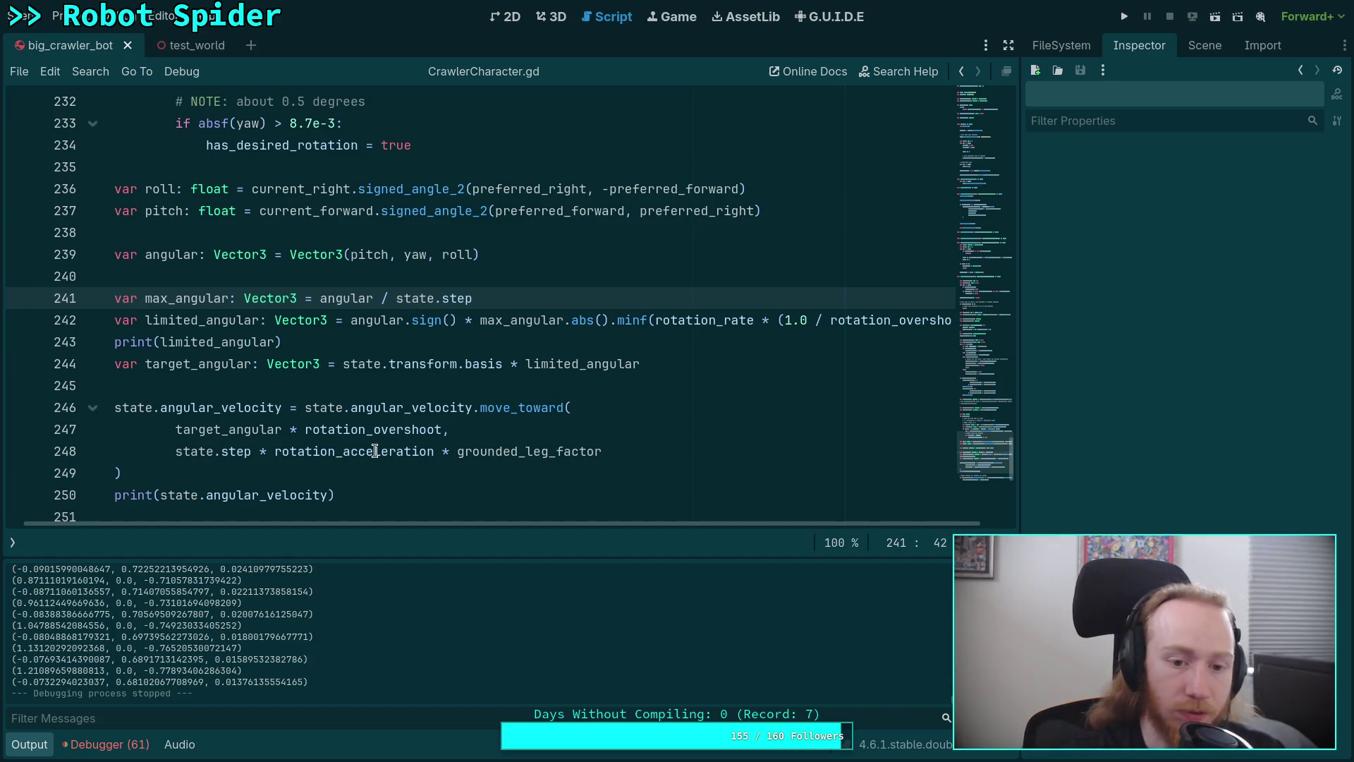
pyautogui.moveTo(376, 451)
pyautogui.click(370, 290)
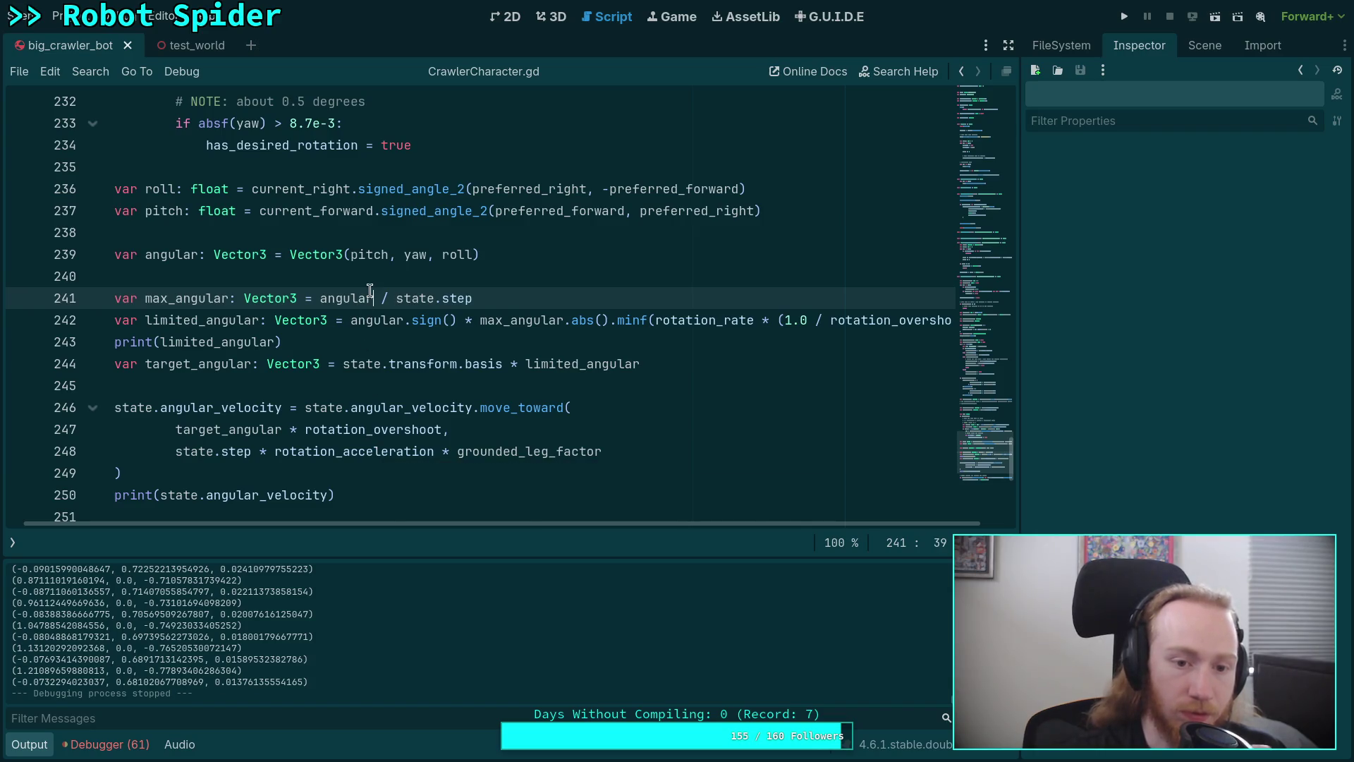
pyautogui.moveTo(423, 374)
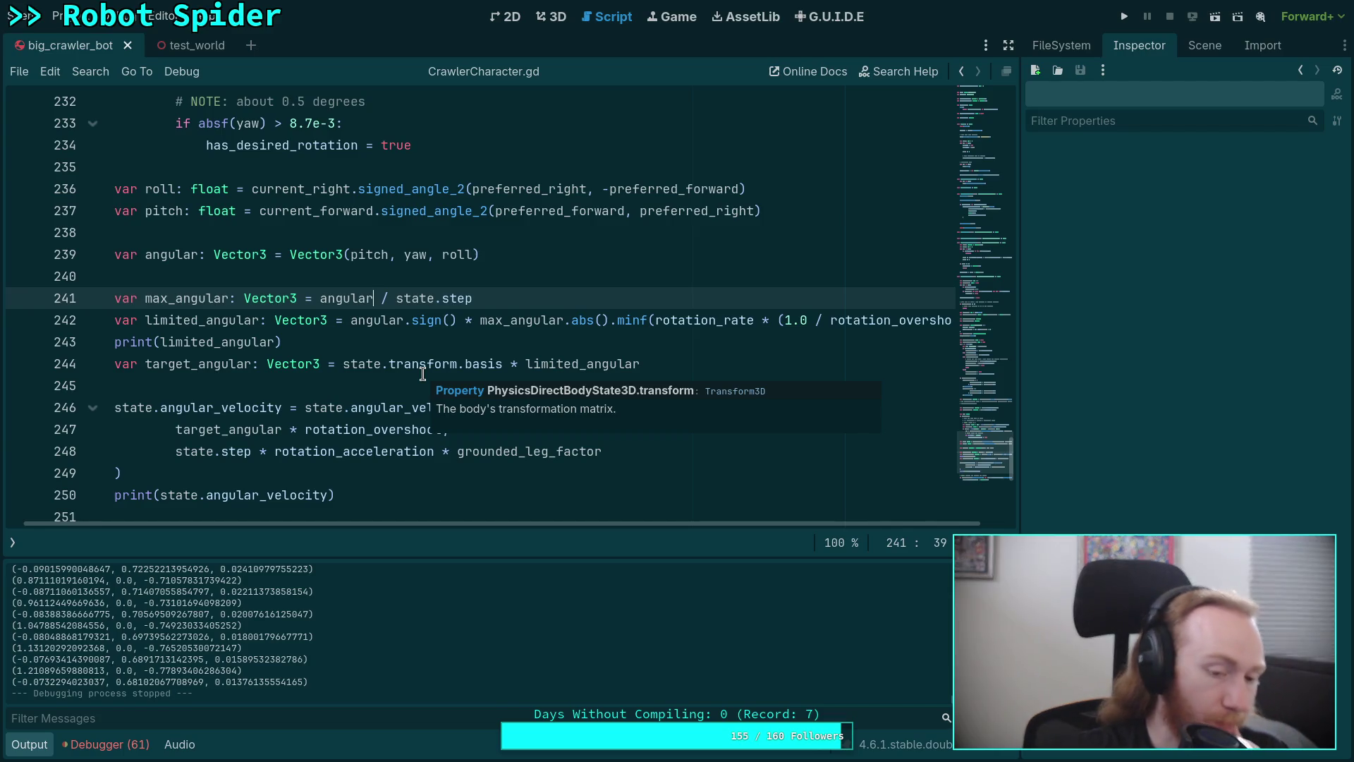
# Rerun the project to print fresh values, then open a parenthesis before state.step
pyautogui.press('F5')
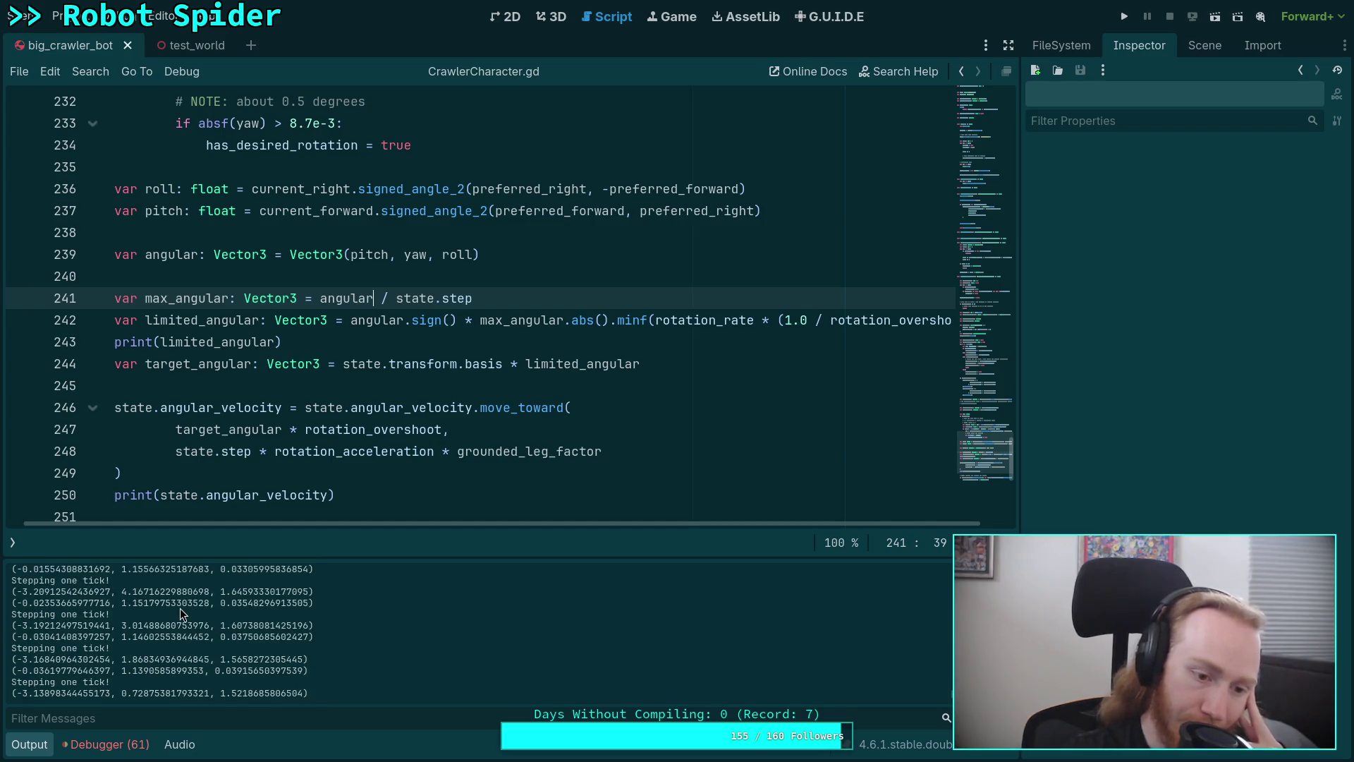
pyautogui.scroll(1, 176, 620)
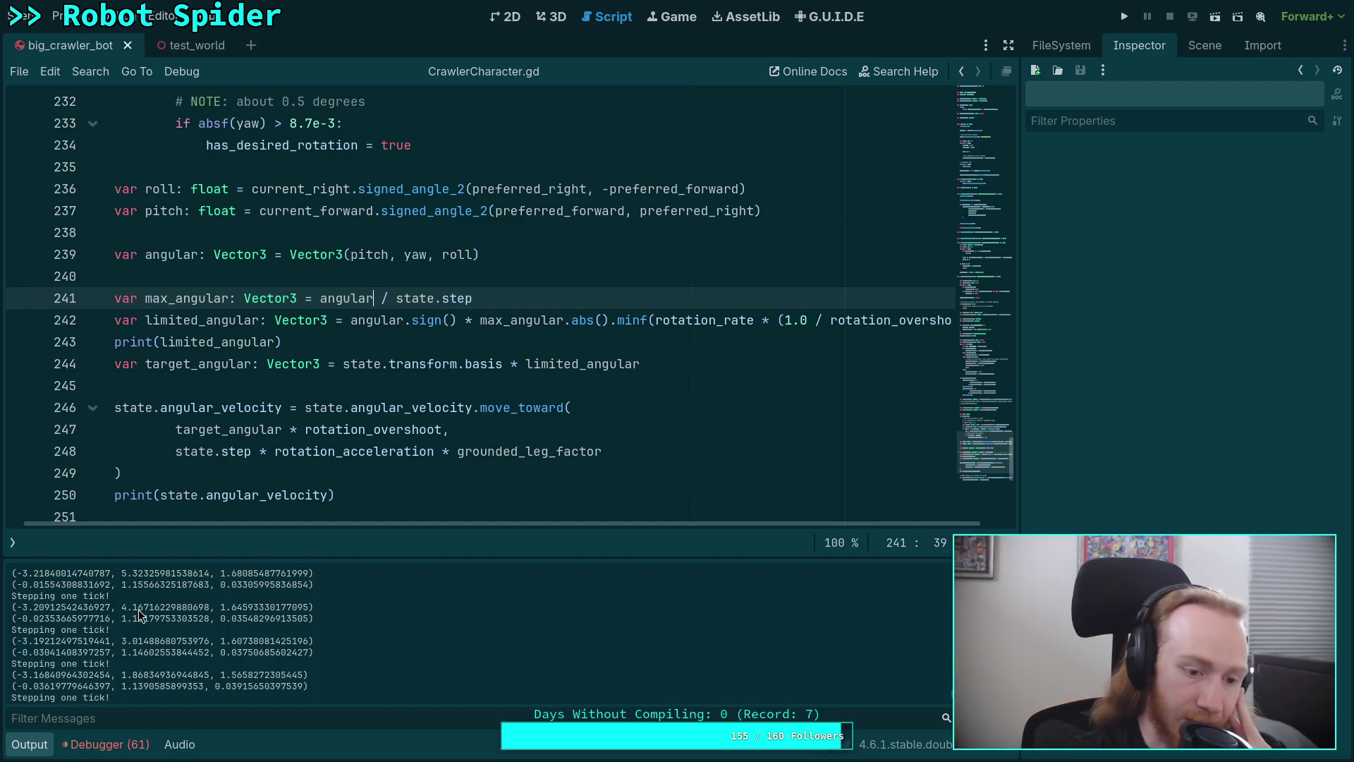
pyautogui.scroll(-2, 148, 607)
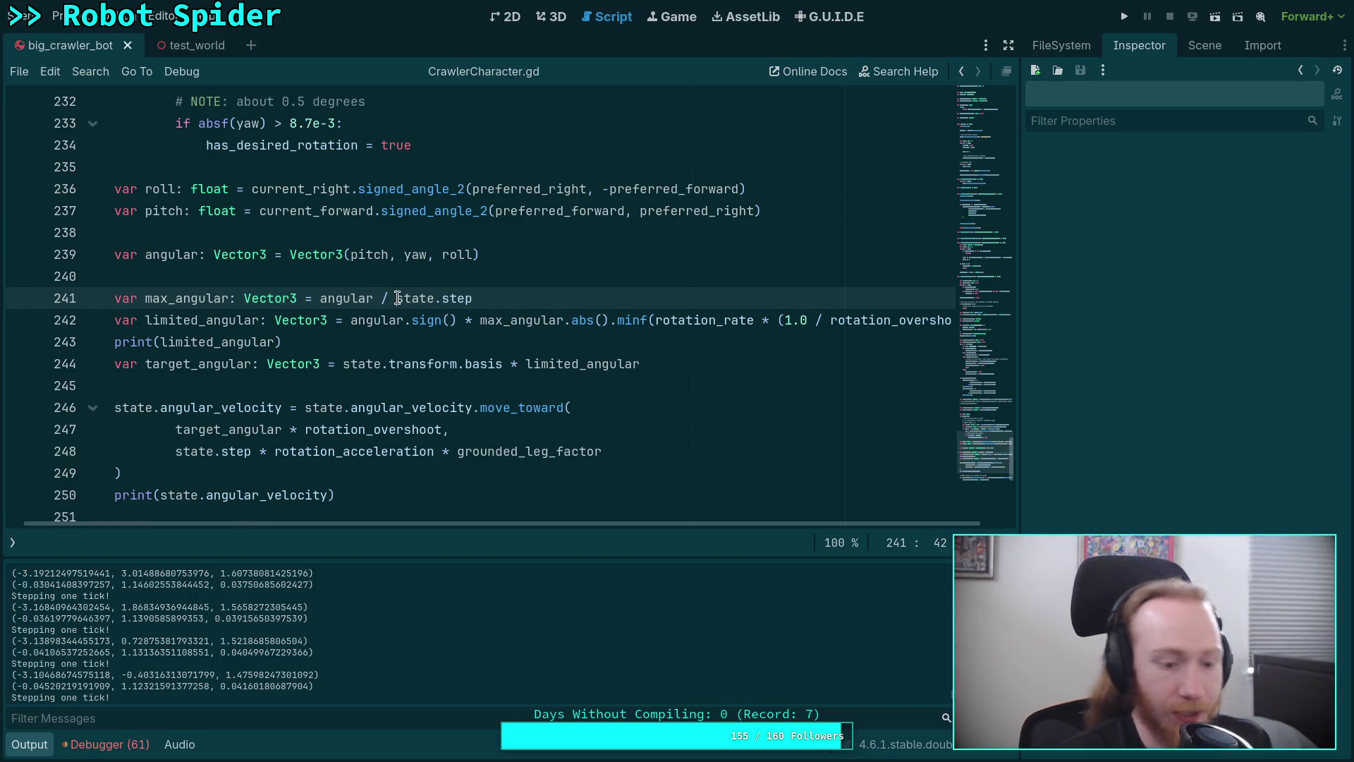
pyautogui.write('(')
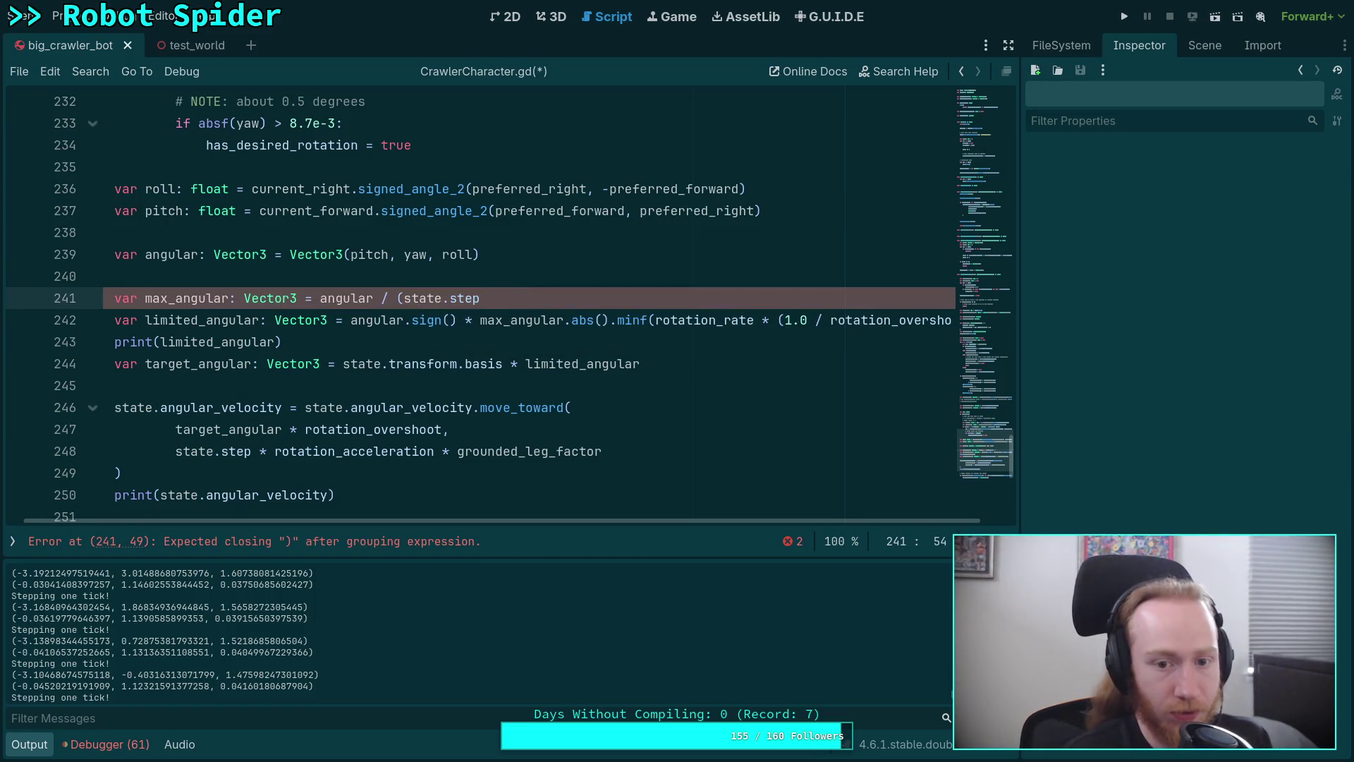
# Make line 241 divide by (state.step * rotation_acceleration), save, and test-run the spider
pyautogui.press('BackSpace')
pyautogui.press('BackSpace')
pyautogui.press('BackSpace')
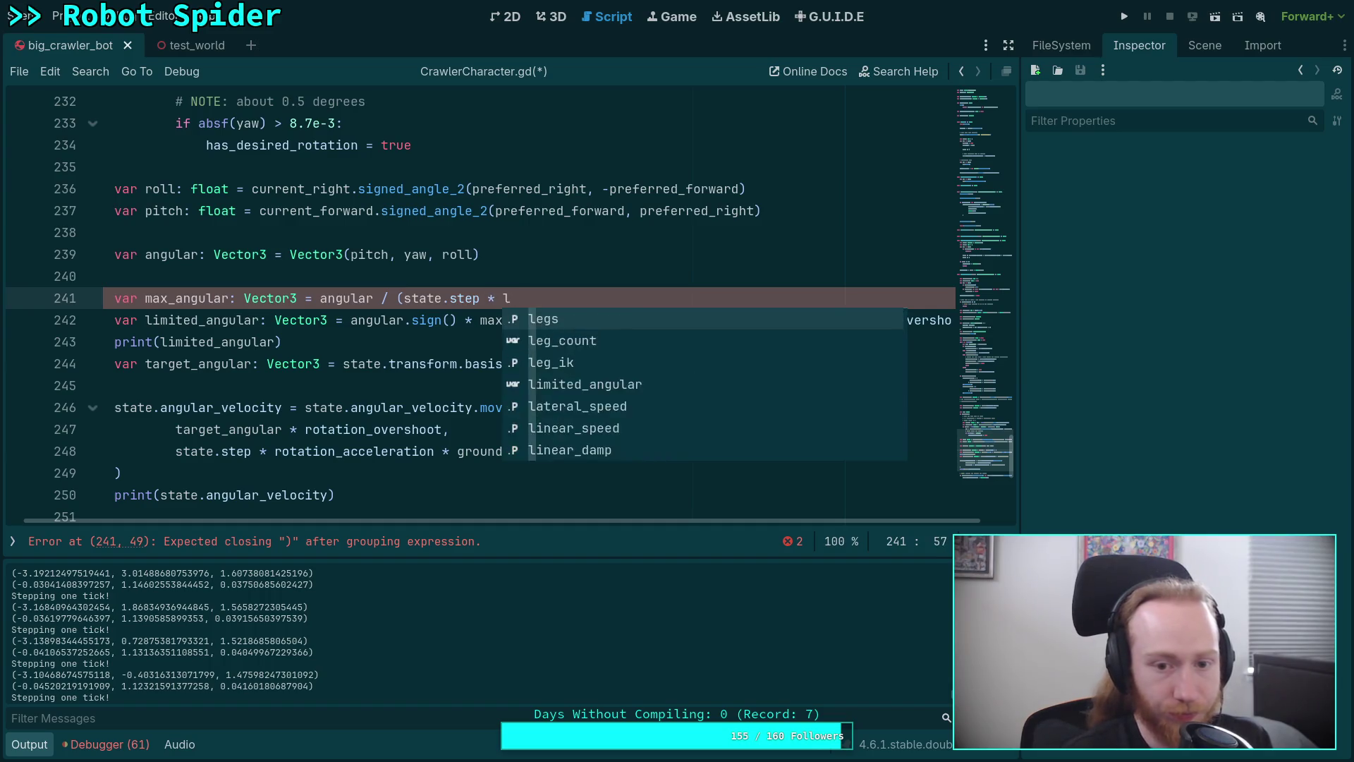
pyautogui.write('rot')
pyautogui.press('Return')
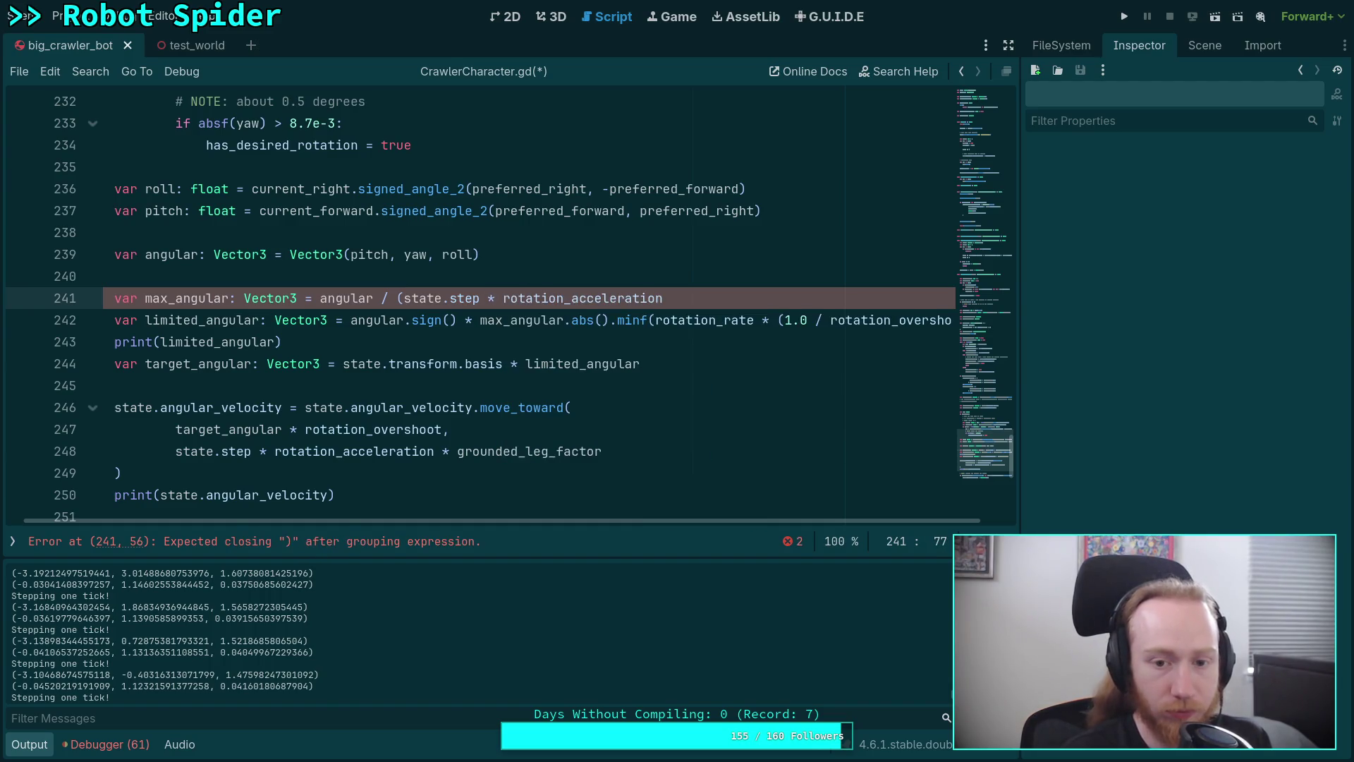
pyautogui.write(')')
pyautogui.hotkey('ctrl', 's')
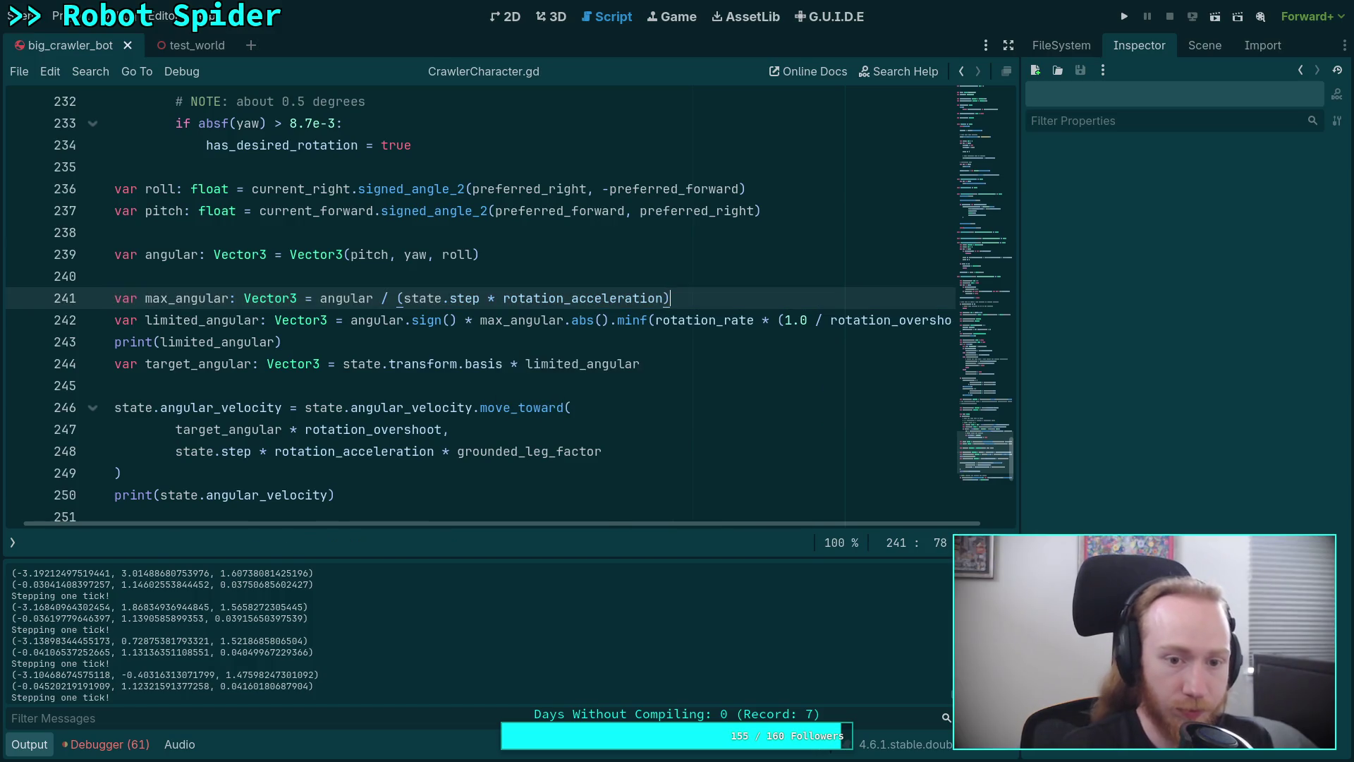
pyautogui.press('F5')
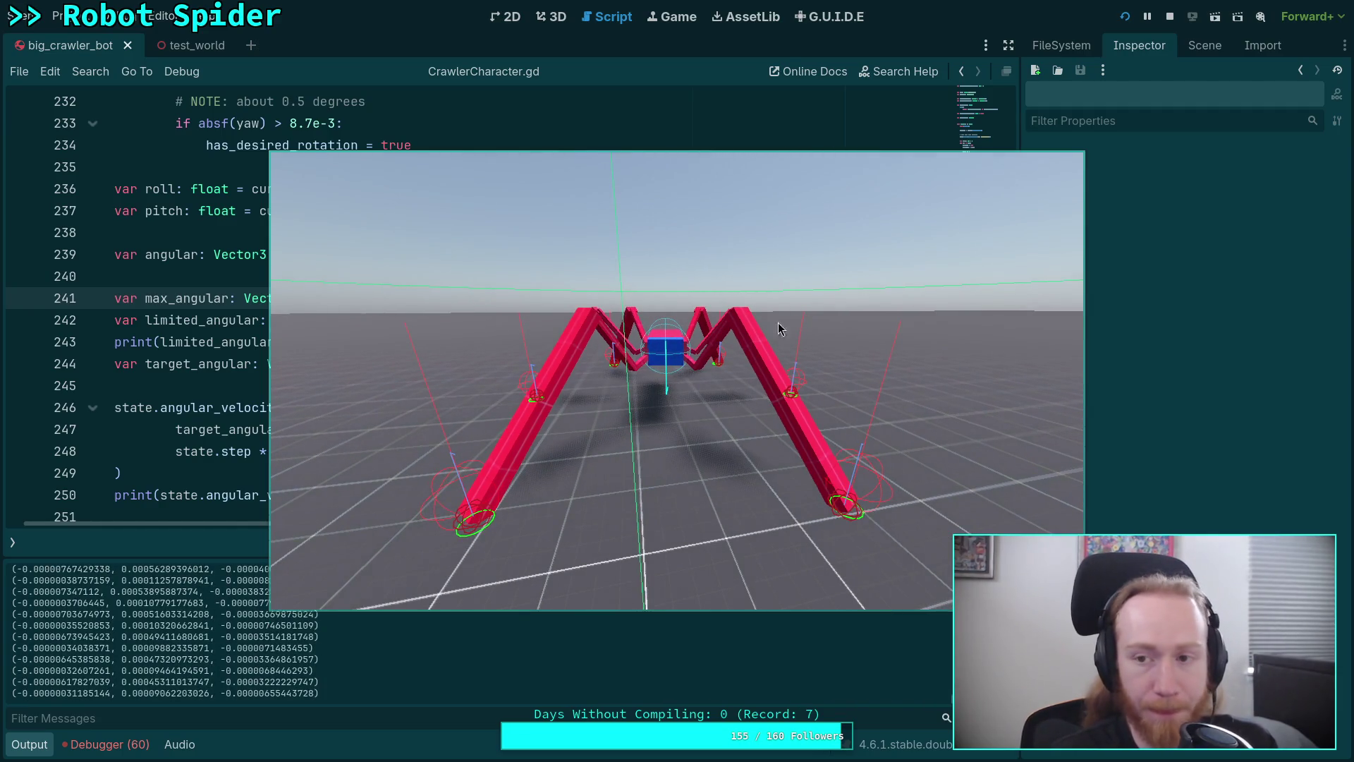
pyautogui.click(1169, 16)
# Relaunch the spider game with F5, slow it to 0.25 time scale, then stop it
pyautogui.press('F5')
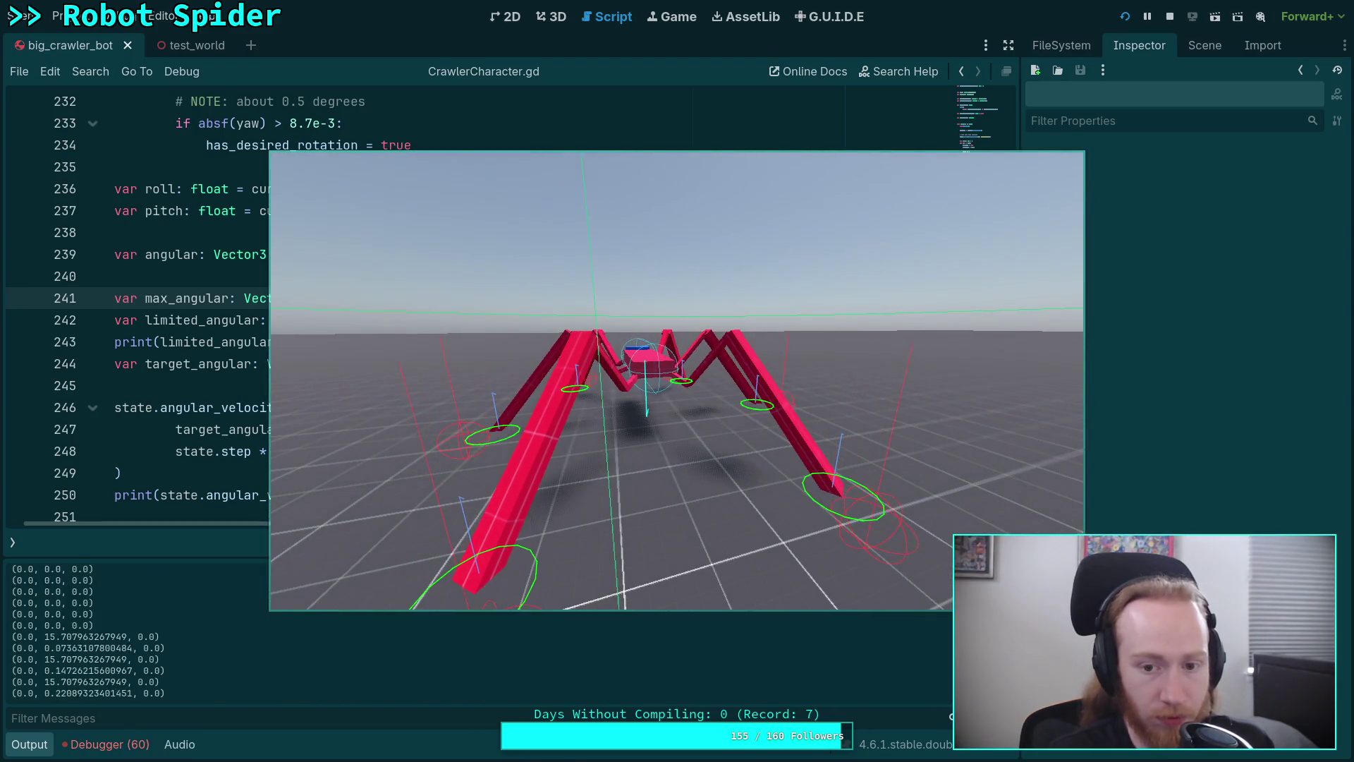
pyautogui.press('-')
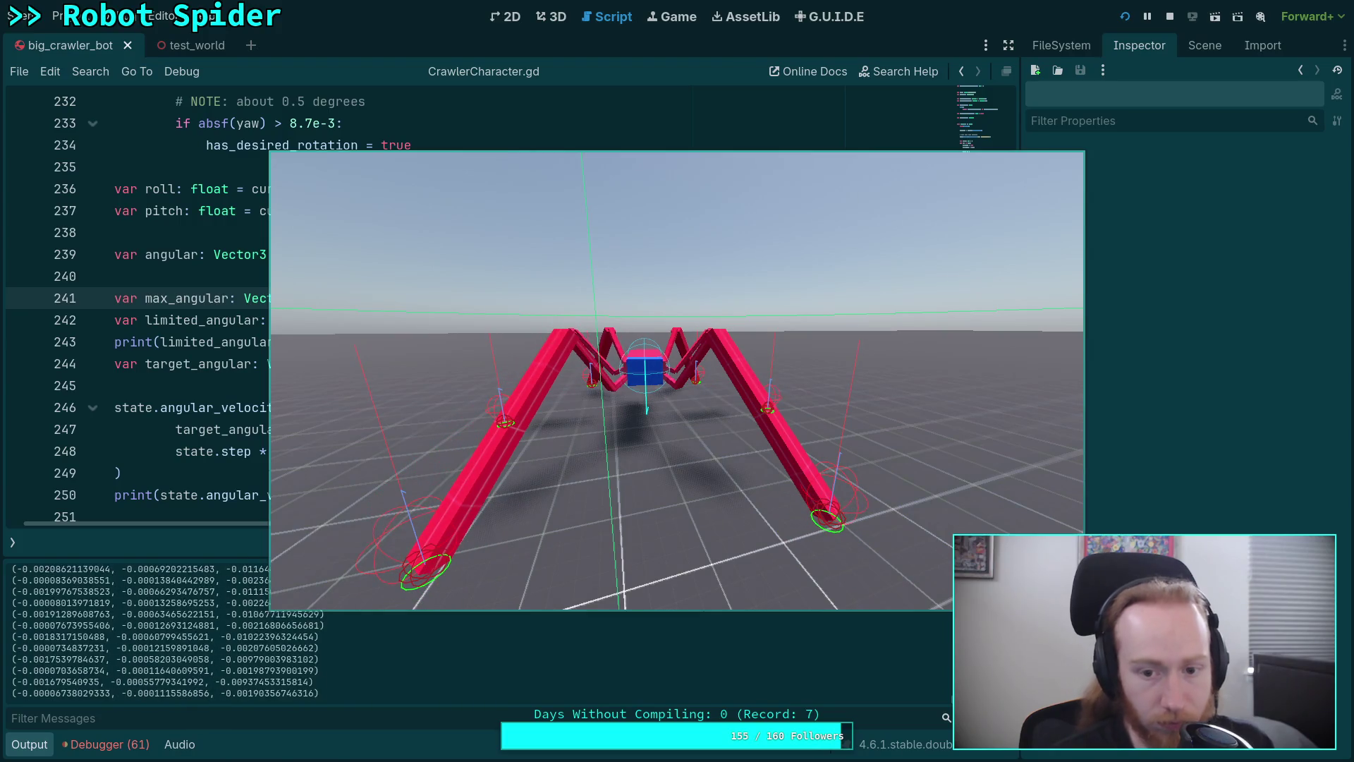
pyautogui.click(1169, 16)
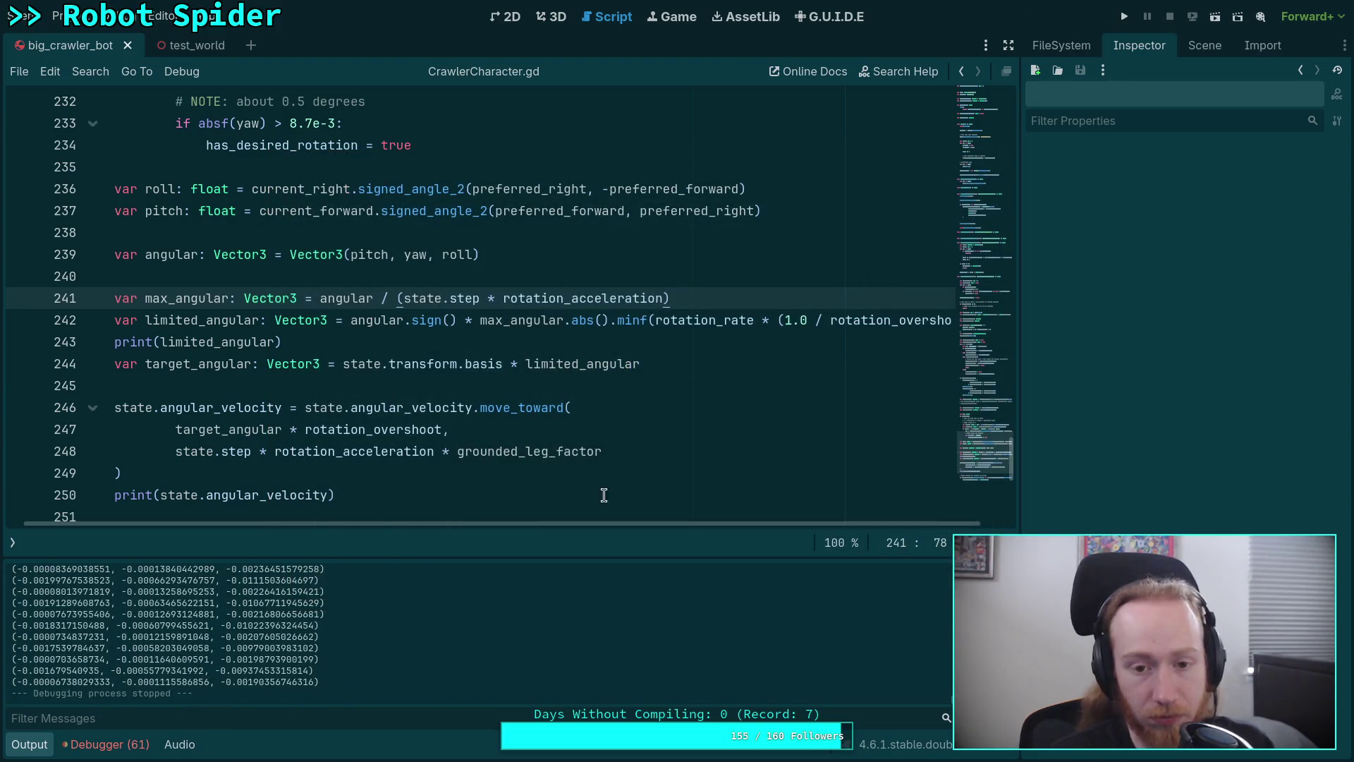
# Delete the print(state.angular_velocity) and print(limited_angular) debug lines, restoring limited_angular after an accidental deletion
pyautogui.moveTo(623, 525); pyautogui.dragTo(553, 474)
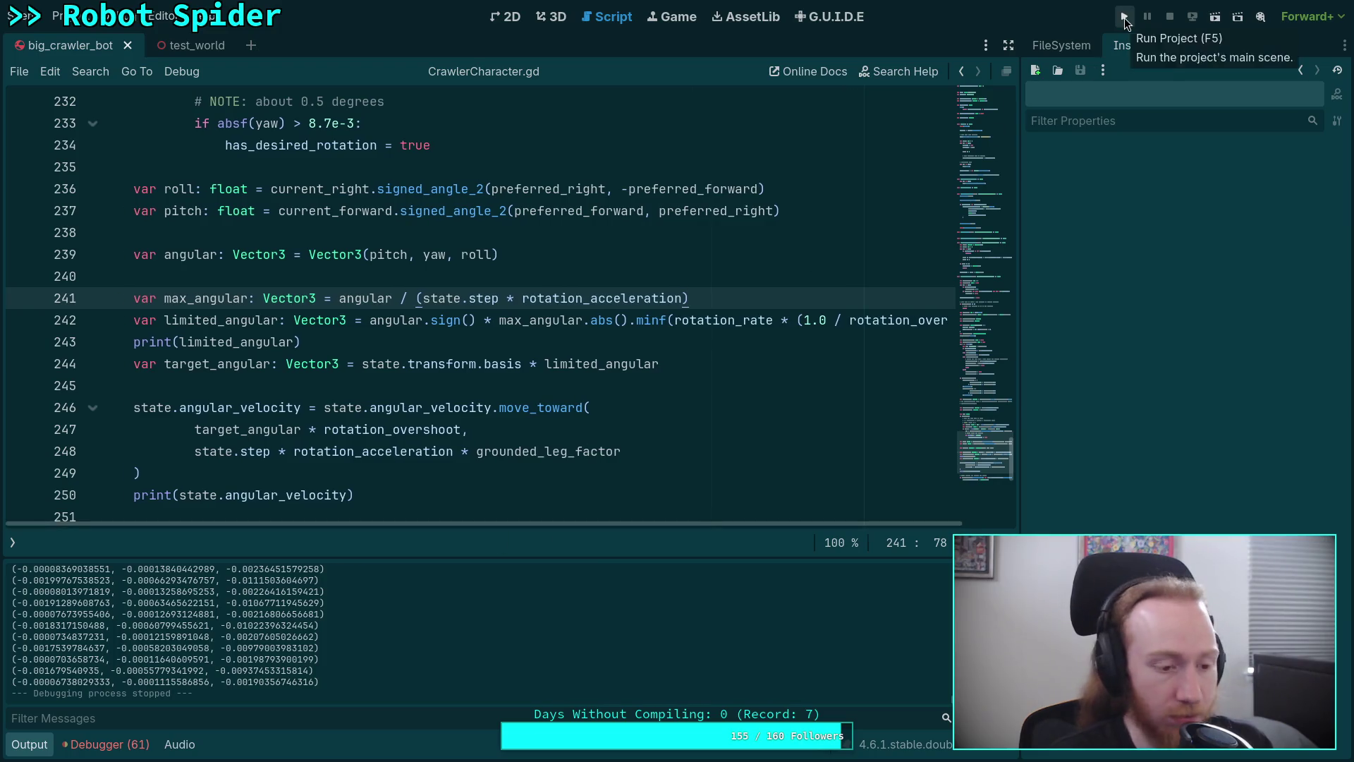
pyautogui.scroll(-1, 501, 347)
pyautogui.click(366, 429)
pyautogui.hotkey('ctrl', 'shift', 'k')
pyautogui.moveTo(303, 276); pyautogui.dragTo(38, 274)
pyautogui.press('BackSpace')
pyautogui.hotkey('ctrl', 'z')
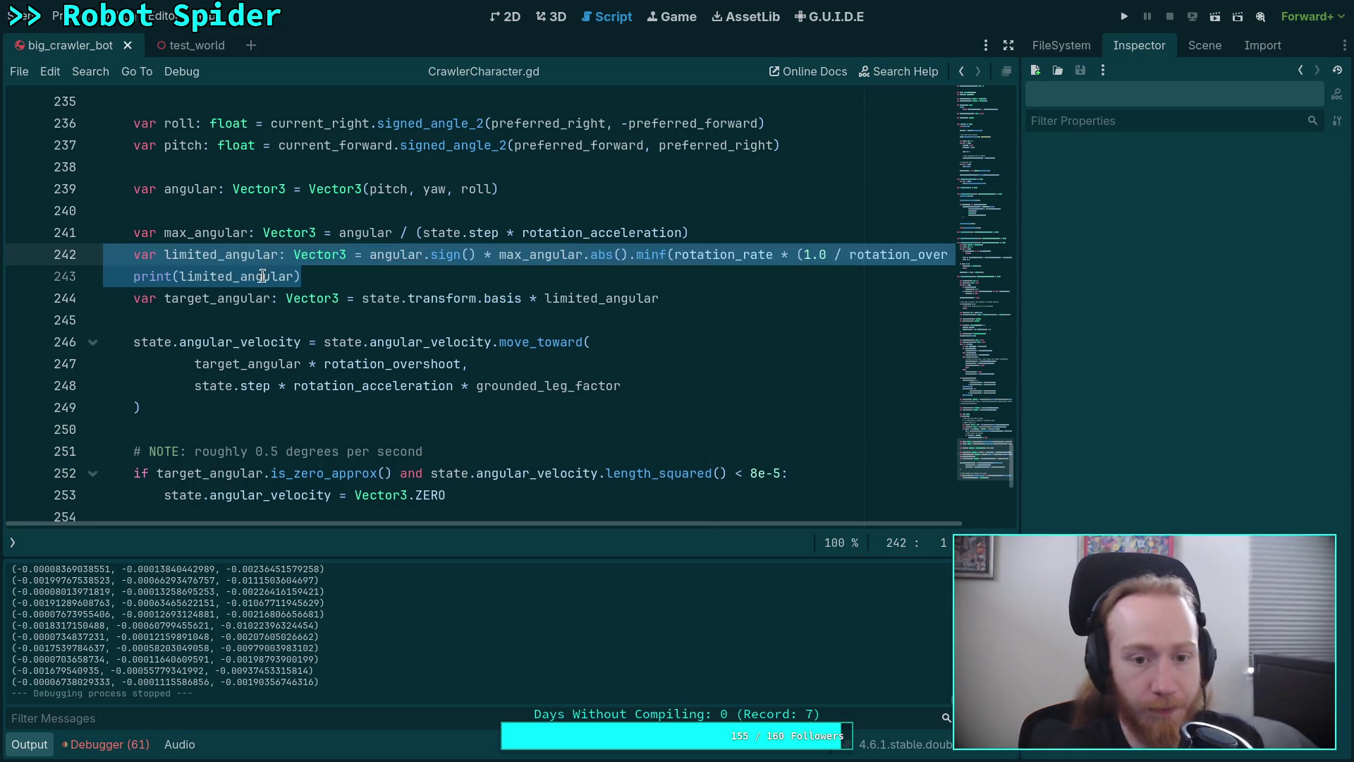
pyautogui.click(367, 297)
pyautogui.press('Up')
pyautogui.press('End')
pyautogui.hotkey('shift', 'Home')
pyautogui.press('BackSpace')
pyautogui.press('BackSpace')
pyautogui.press('Down')
pyautogui.press('Down')
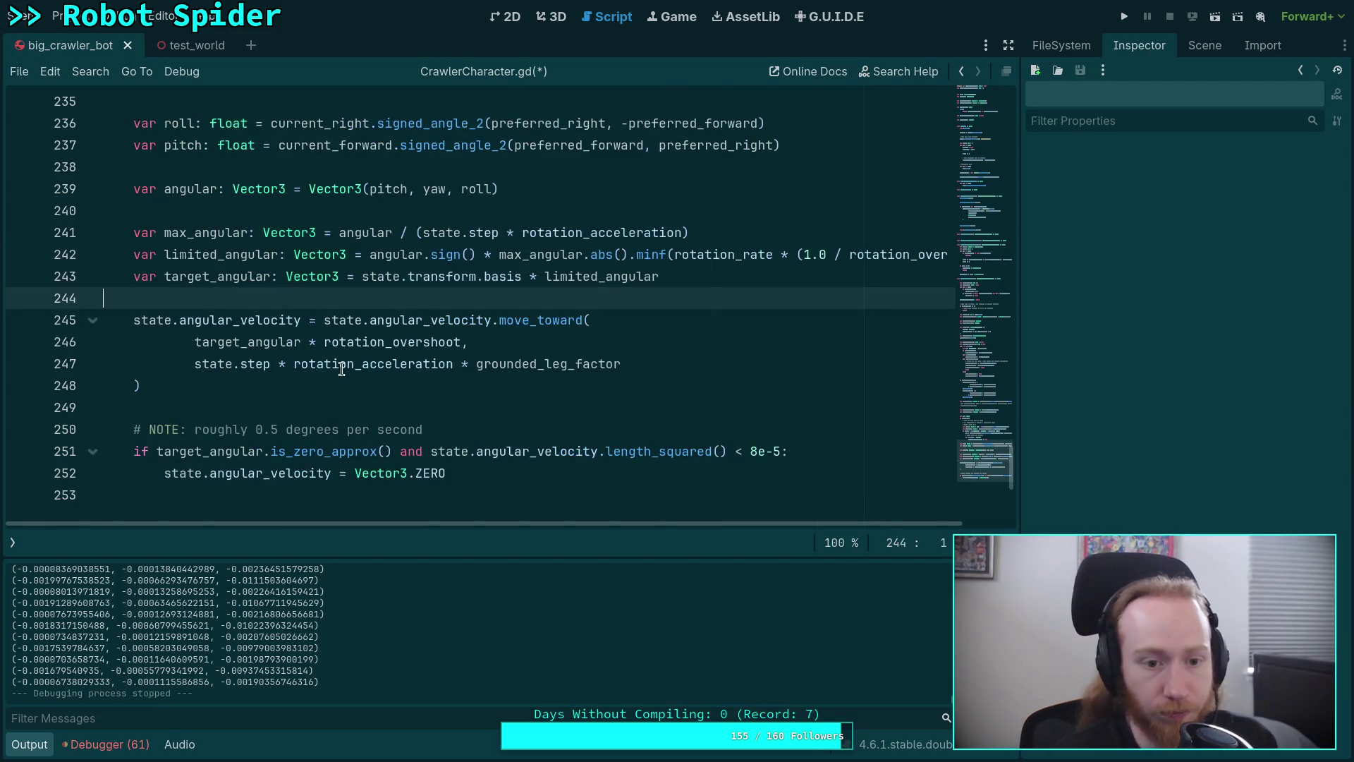
# Insert a new line at 240 and start declaring a time_step variable
pyautogui.scroll(1, 517, 457)
pyautogui.moveTo(531, 432)
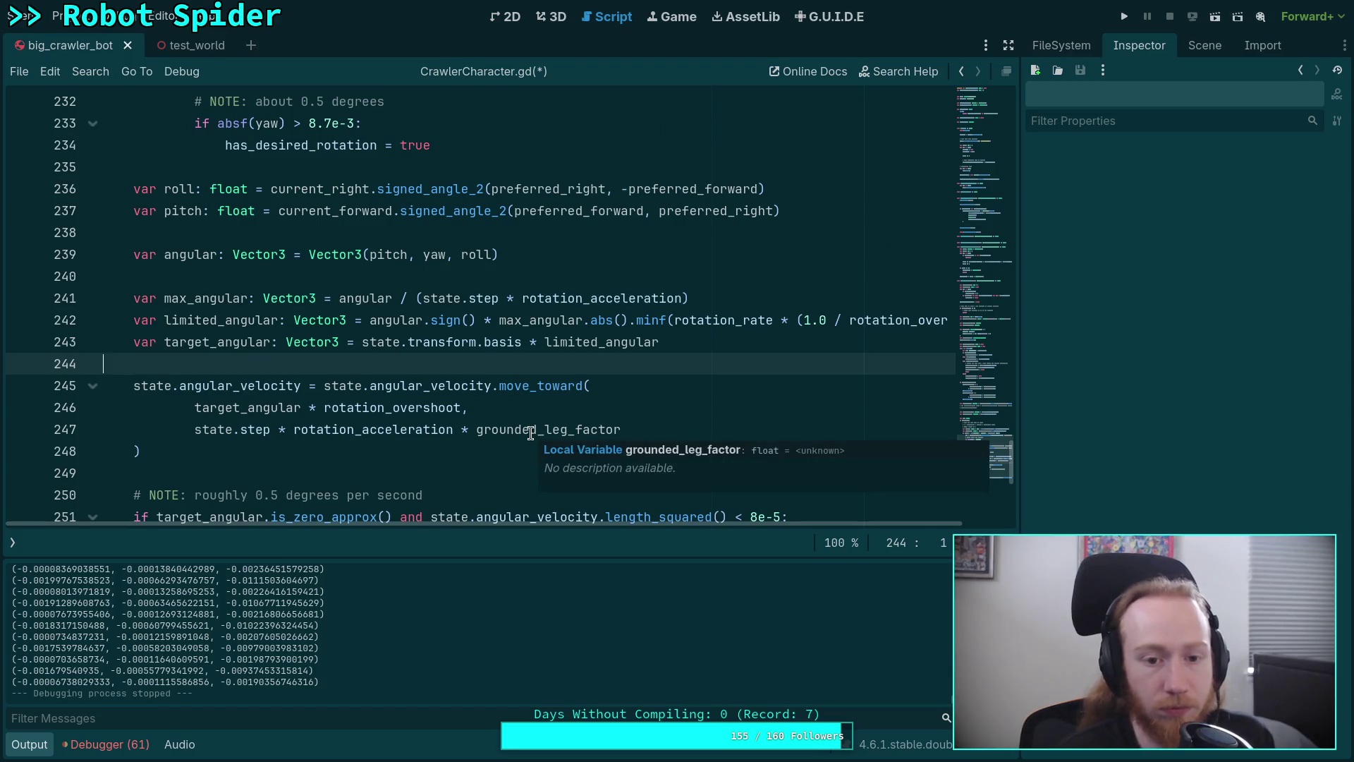
pyautogui.moveTo(193, 428); pyautogui.dragTo(626, 429)
pyautogui.click(668, 429)
pyautogui.click(566, 275)
pyautogui.press('Return')
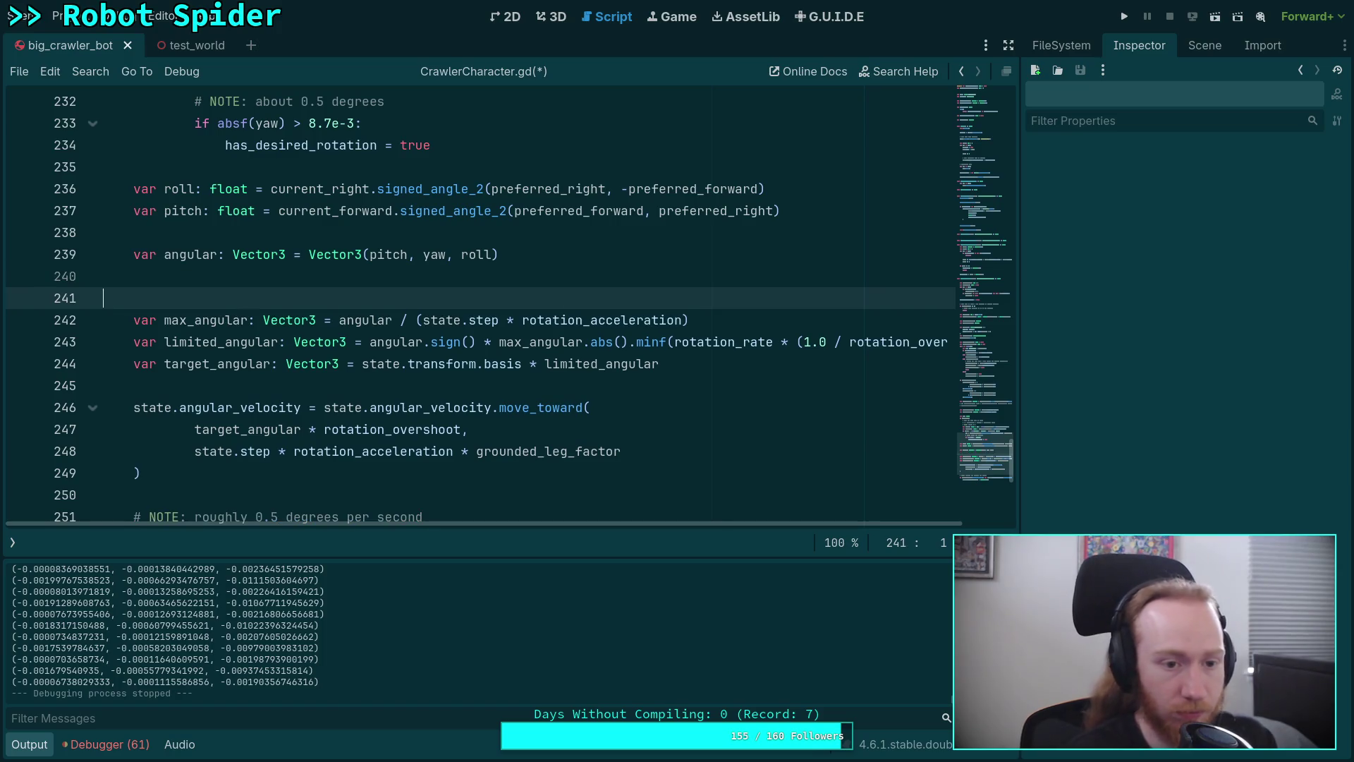
pyautogui.write('vartime_step:')
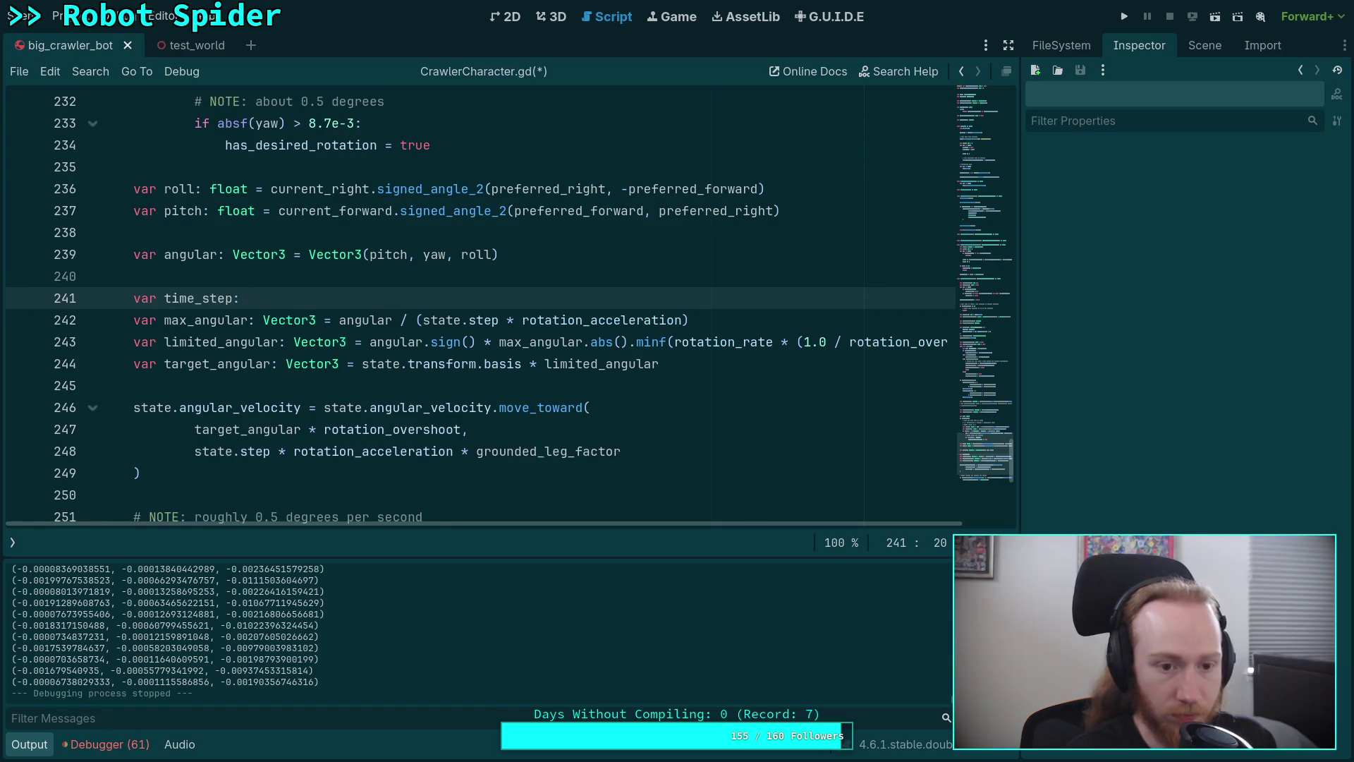
pyautogui.write('=')
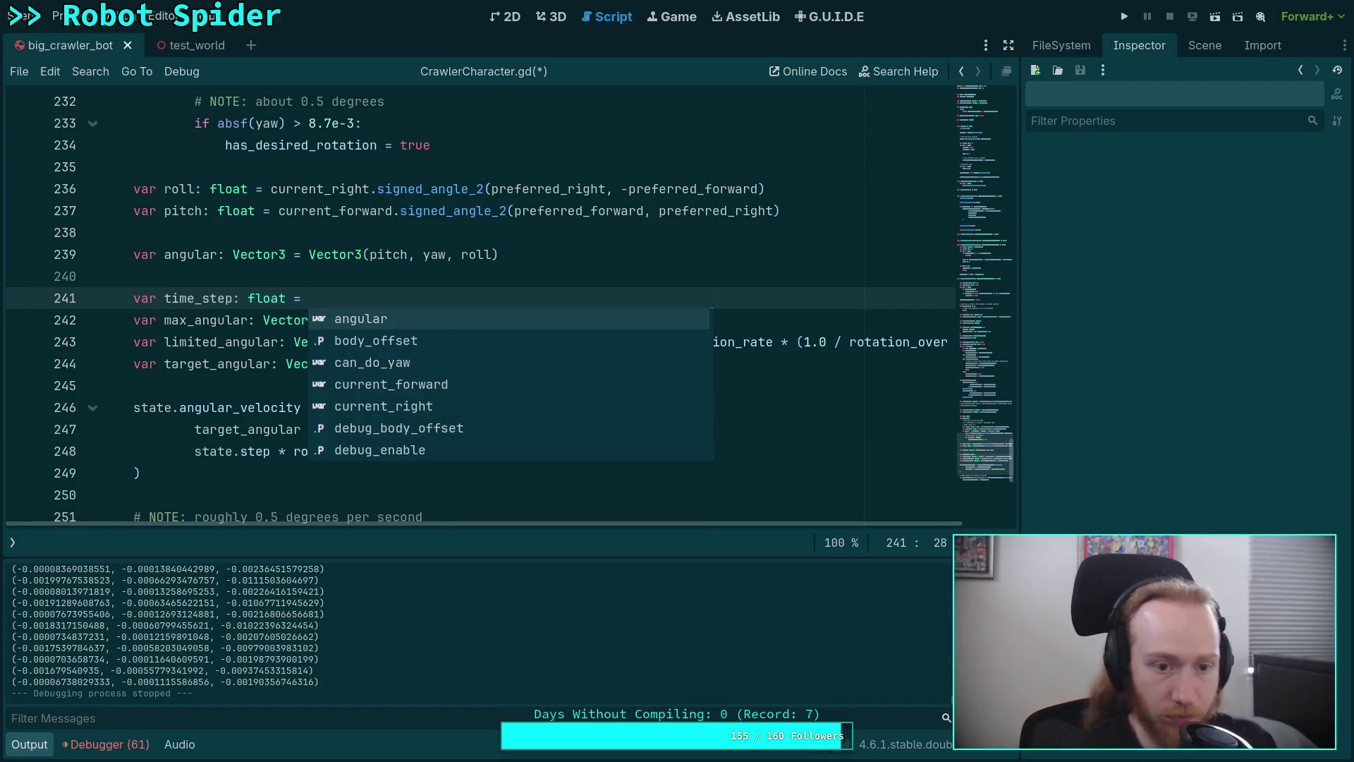
# Copy the step expression from line 248 in as time_step's value
pyautogui.click(416, 451)
pyautogui.rightClick(416, 437)
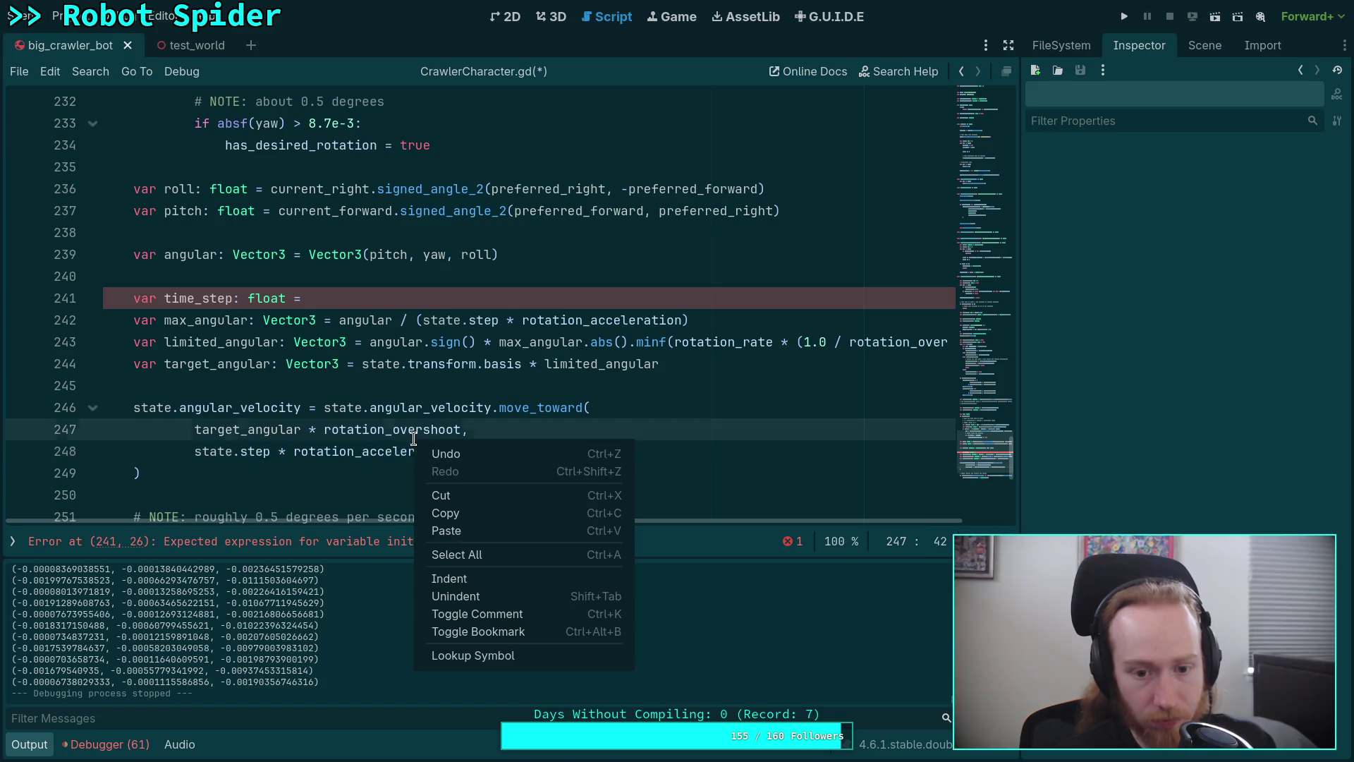
pyautogui.click(196, 471)
pyautogui.moveTo(195, 452); pyautogui.dragTo(620, 451)
pyautogui.rightClick(498, 458)
pyautogui.click(527, 527)
pyautogui.click(421, 299)
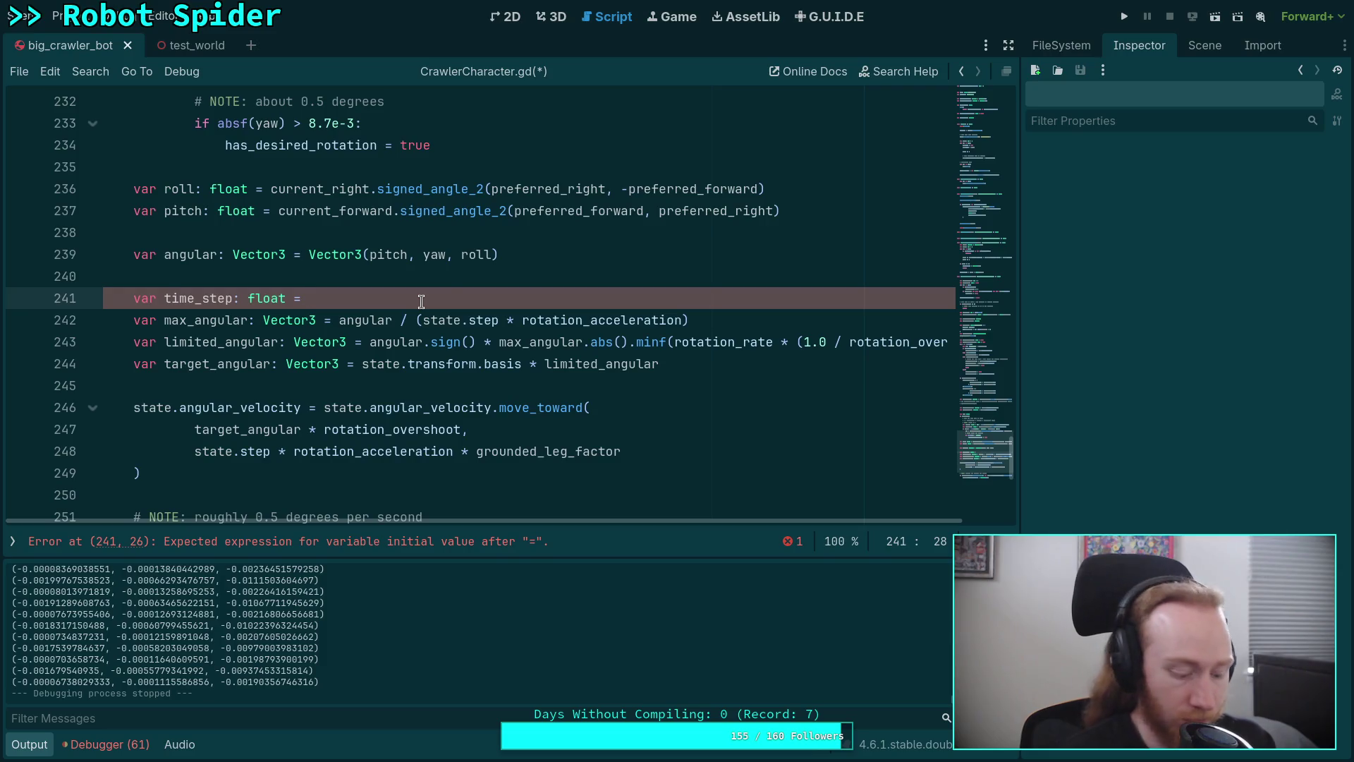
pyautogui.hotkey('ctrl', 'v')
# Replace the max_angular divisor and the move_toward step expression with time_step
pyautogui.moveTo(417, 319); pyautogui.dragTo(689, 320)
pyautogui.write('time_step')
pyautogui.moveTo(194, 451); pyautogui.dragTo(639, 451)
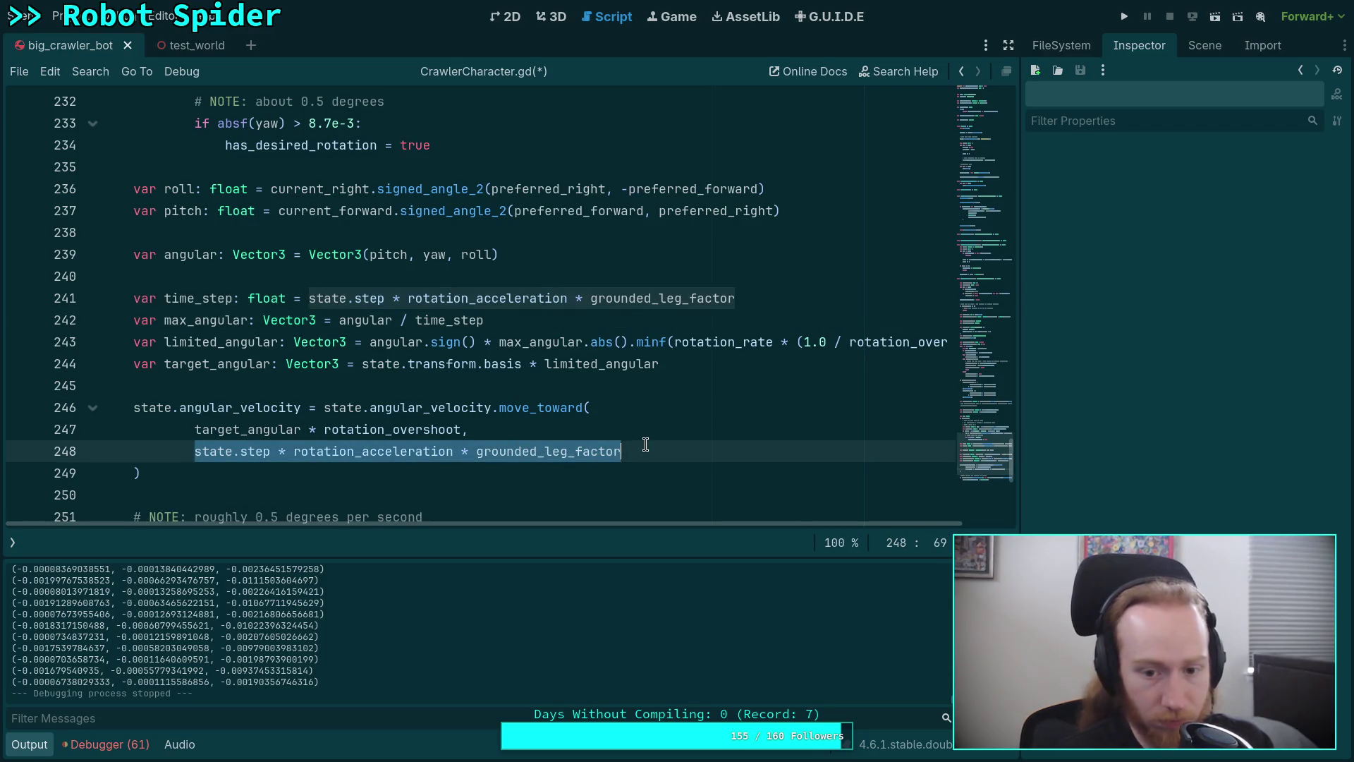
pyautogui.write('timp')
pyautogui.press('BackSpace')
pyautogui.write('e_step')
# Save the script and run the game to test the refactor
pyautogui.hotkey('ctrl', 's')
pyautogui.scroll(-2, 644, 390)
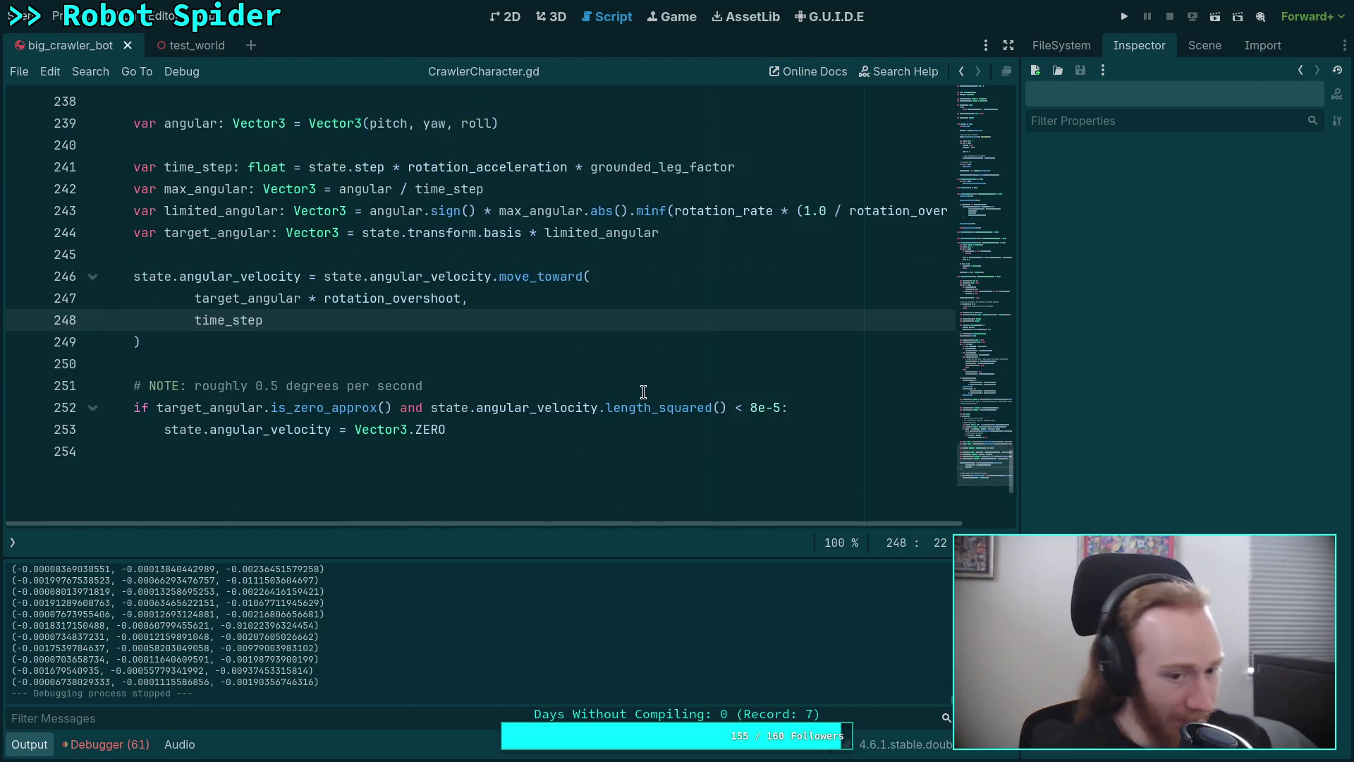
pyautogui.scroll(1, 649, 387)
pyautogui.scroll(1, 649, 387)
pyautogui.press('F5')
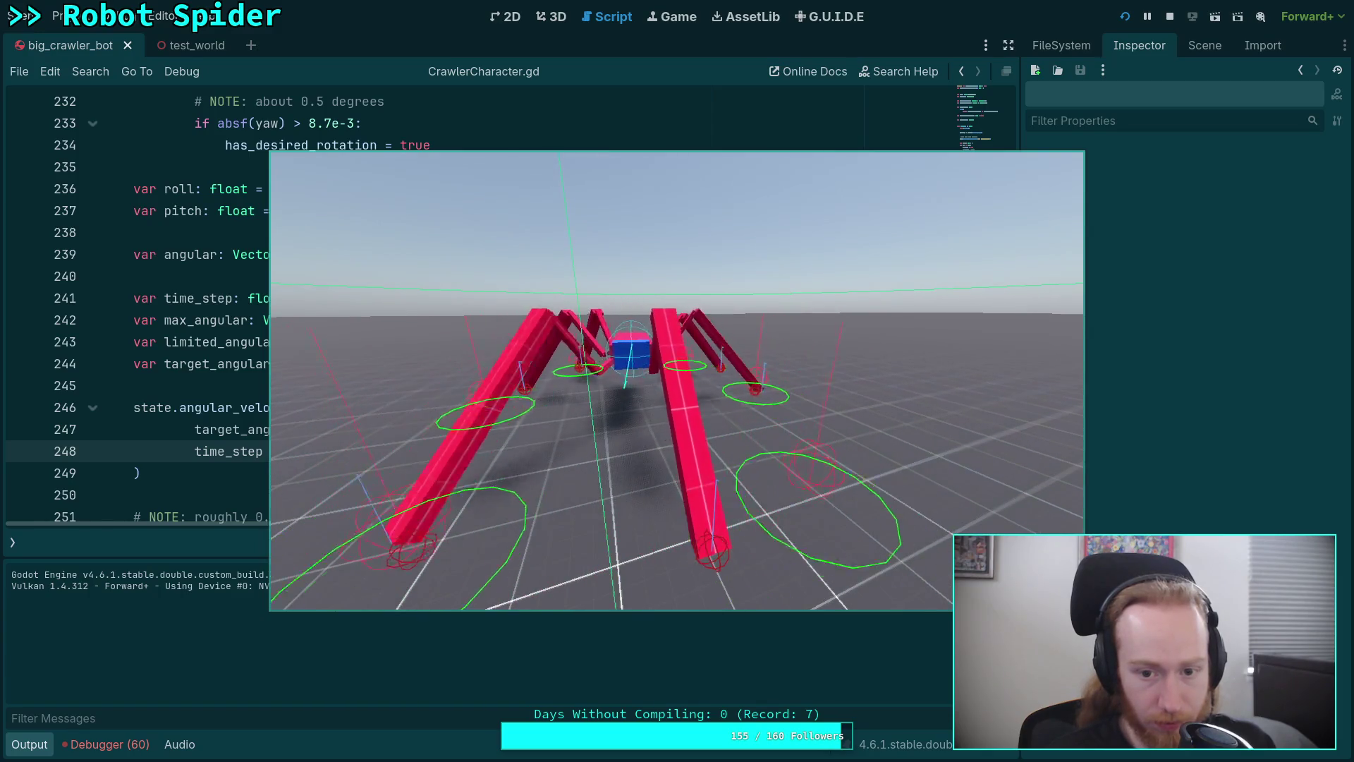
# Restart the spider game at 0.25 time scale to check time_step, then stop it
pyautogui.click(1170, 16)
pyautogui.click(1124, 16)
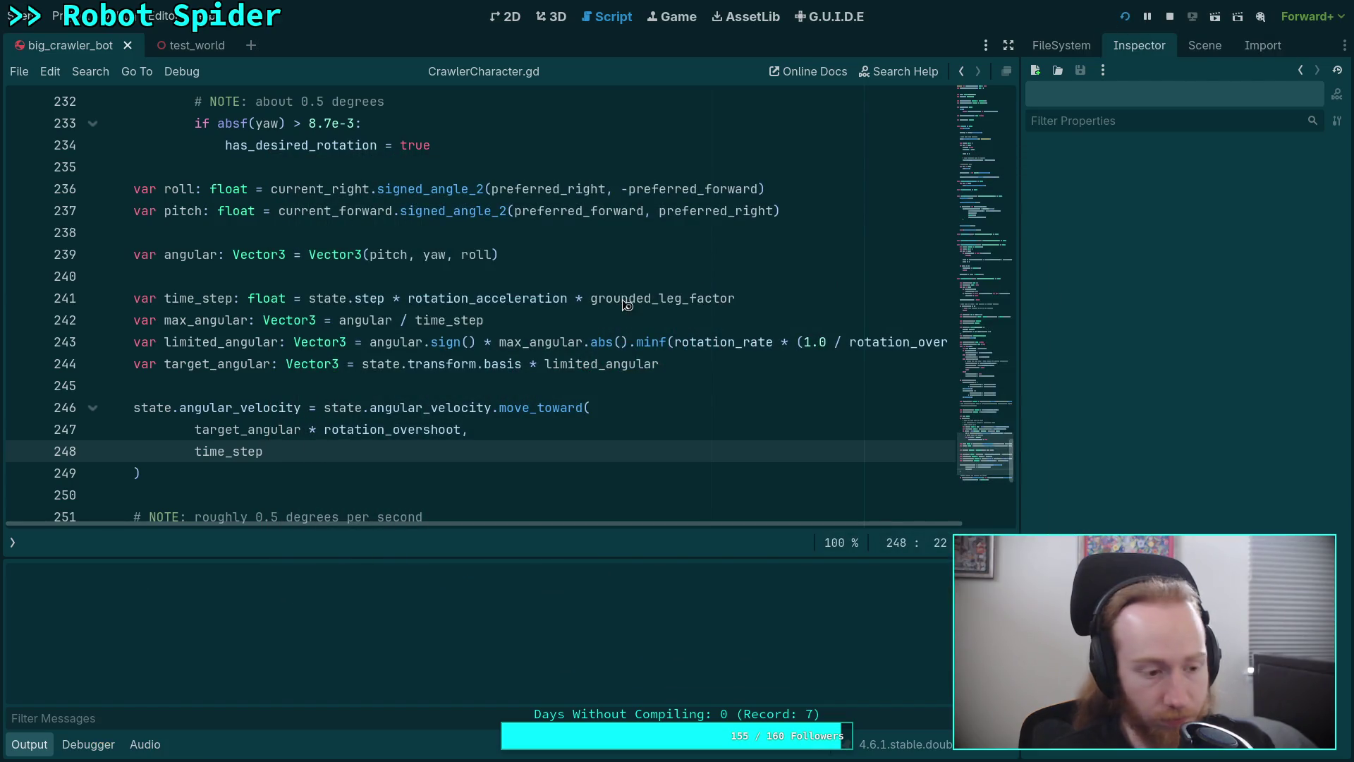
pyautogui.press('-')
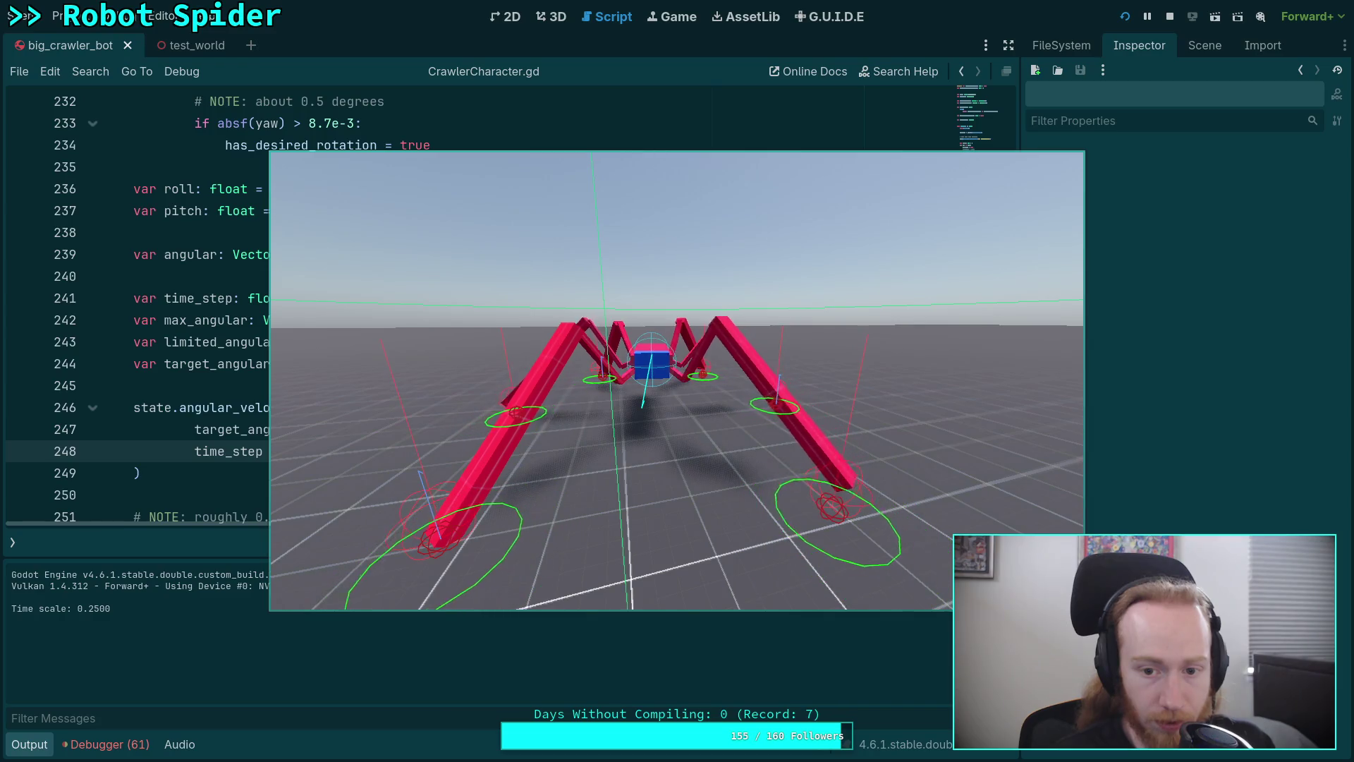
pyautogui.click(1170, 16)
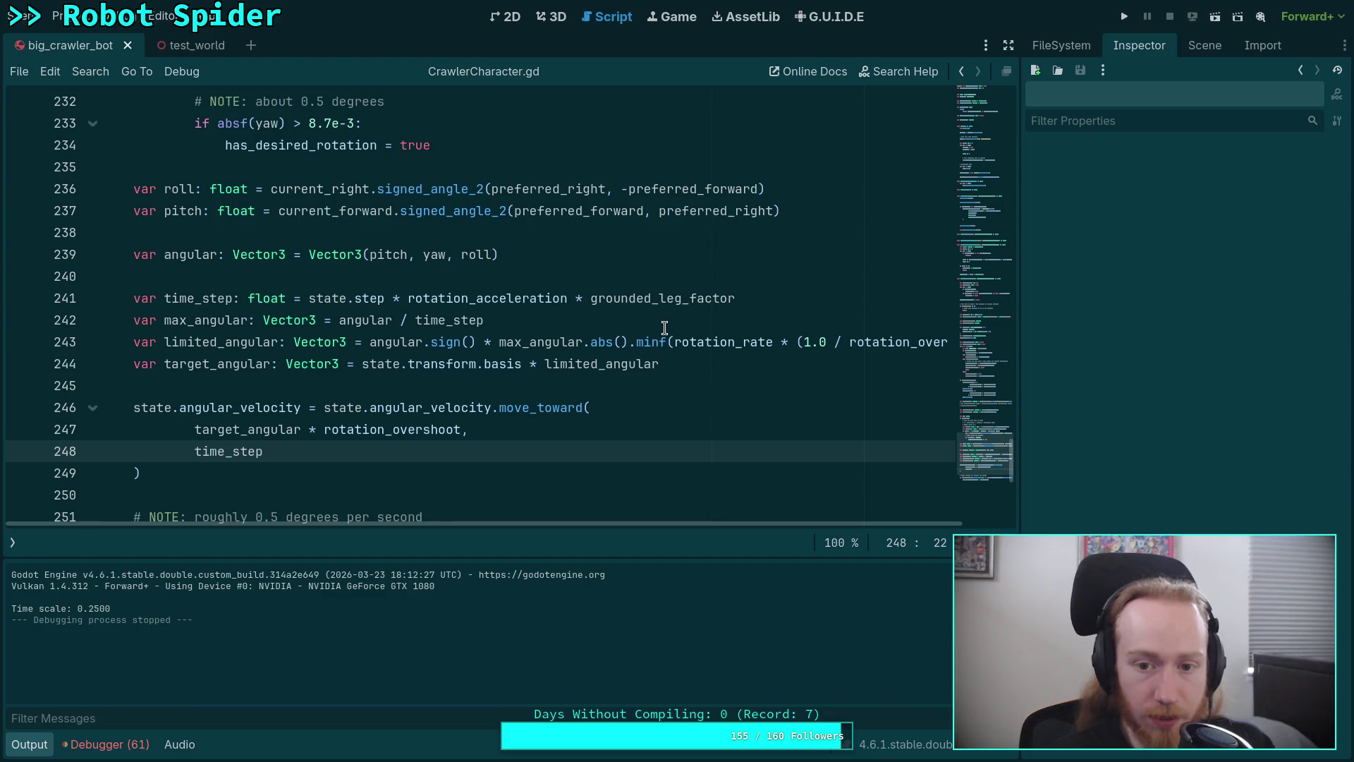
pyautogui.scroll(1, 655, 335)
pyautogui.scroll(-1, 651, 342)
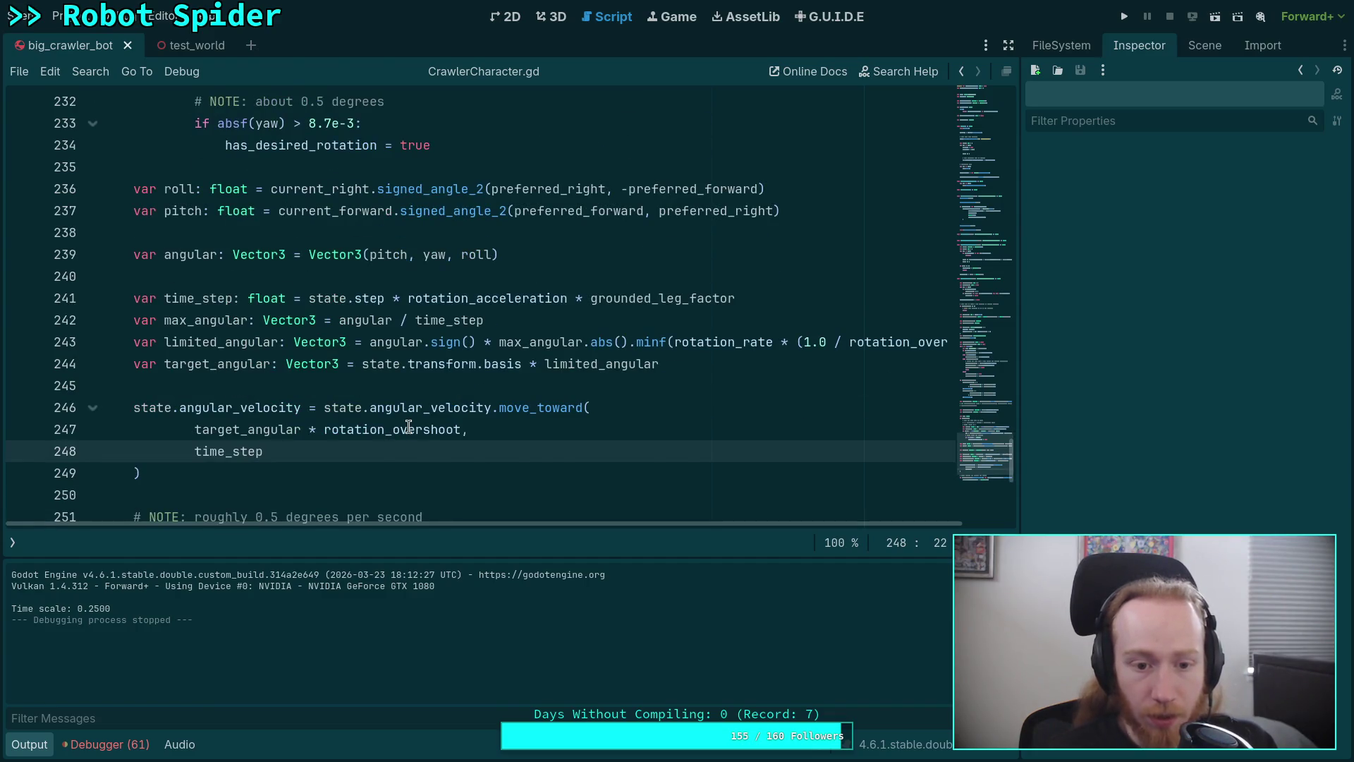
pyautogui.moveTo(409, 427)
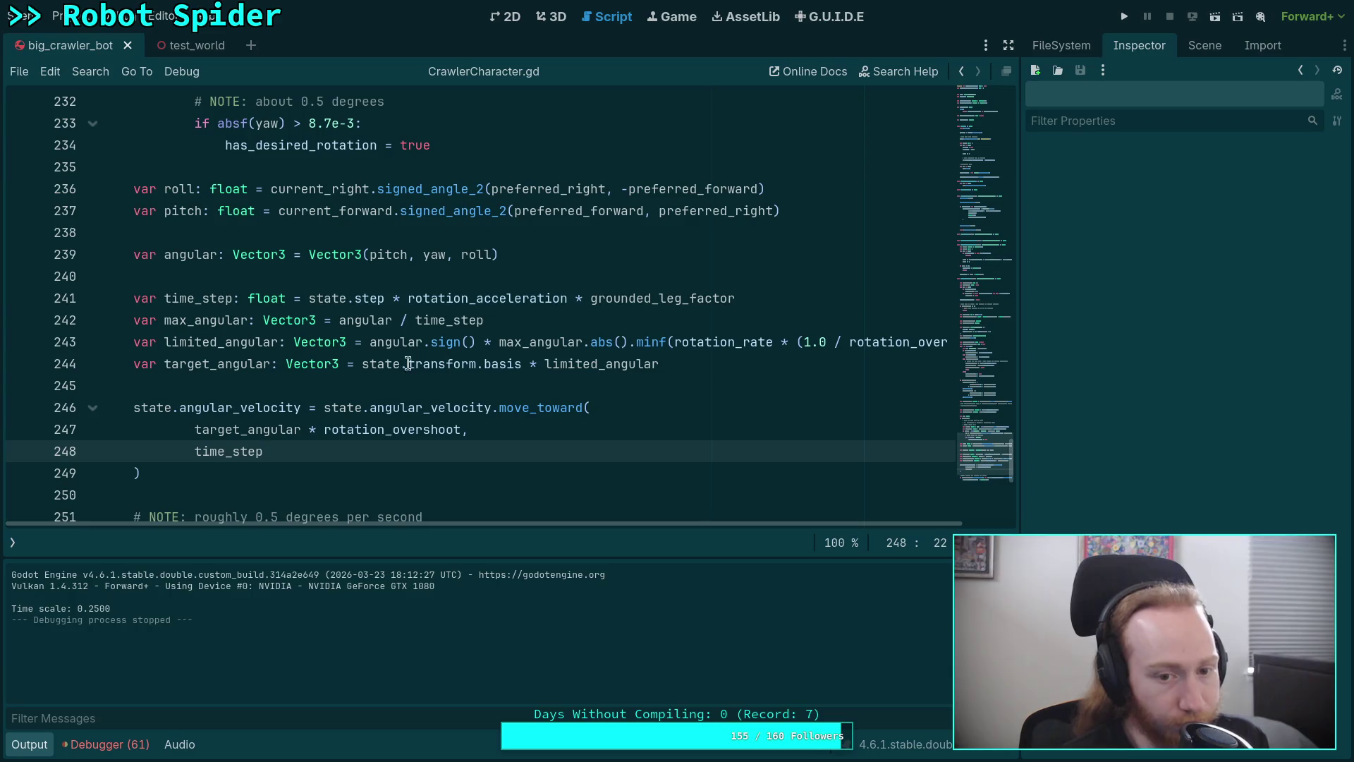
pyautogui.doubleClick(446, 320)
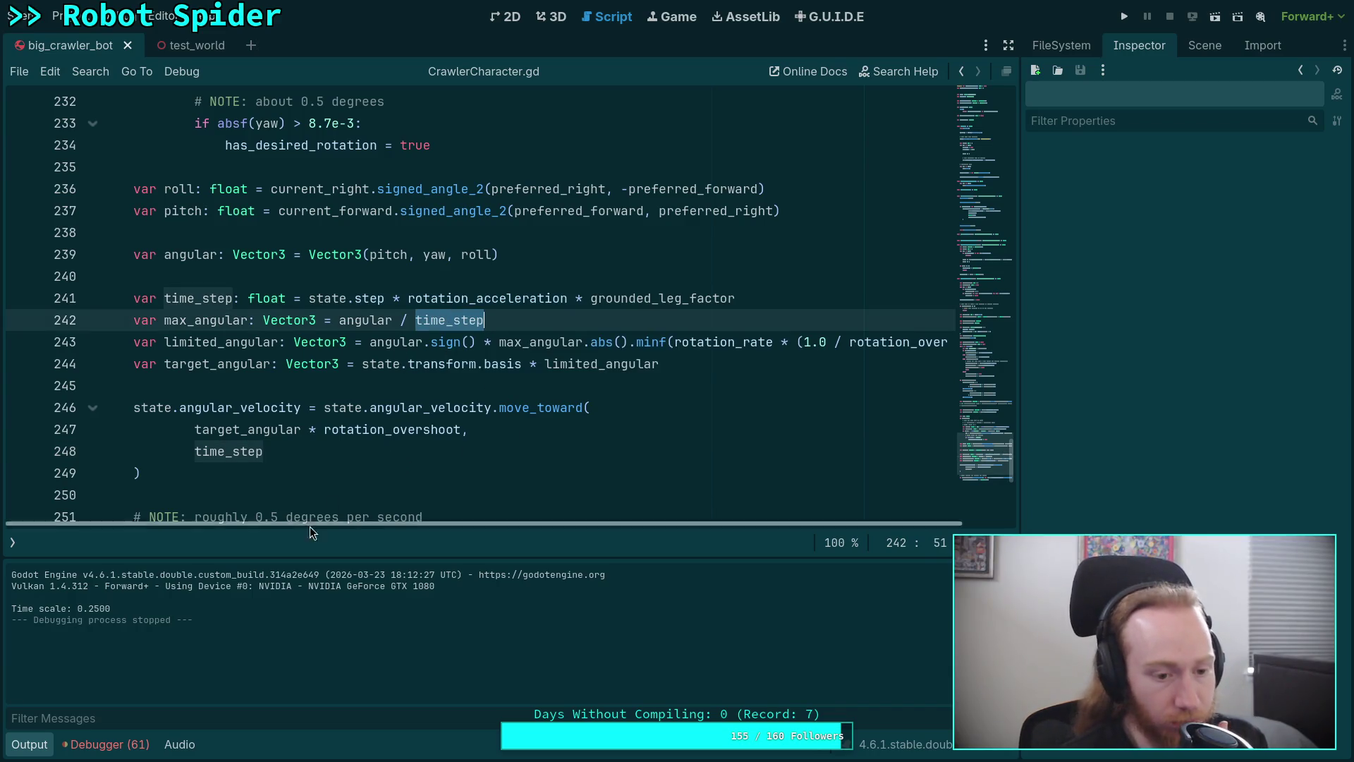
pyautogui.click(29, 744)
pyautogui.scroll(20, 384, 329)
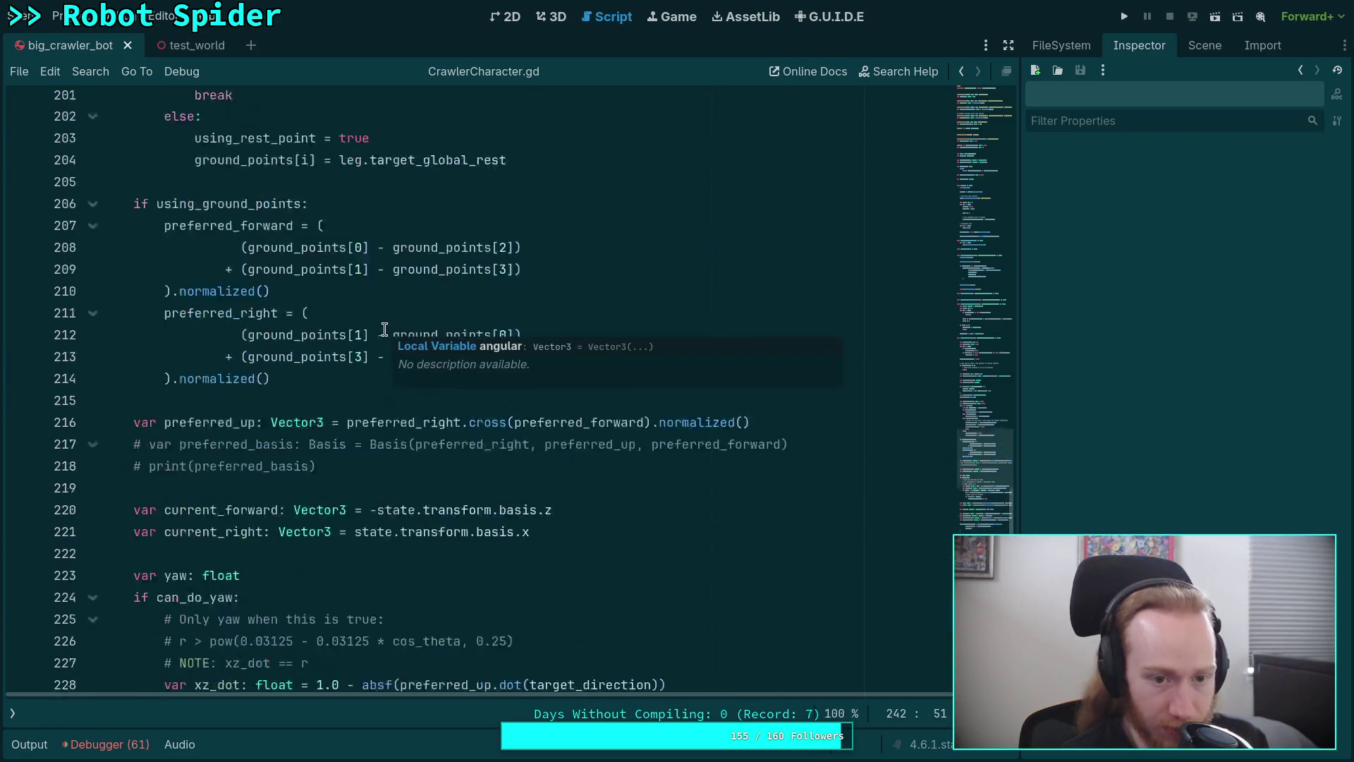
pyautogui.scroll(6, 424, 318)
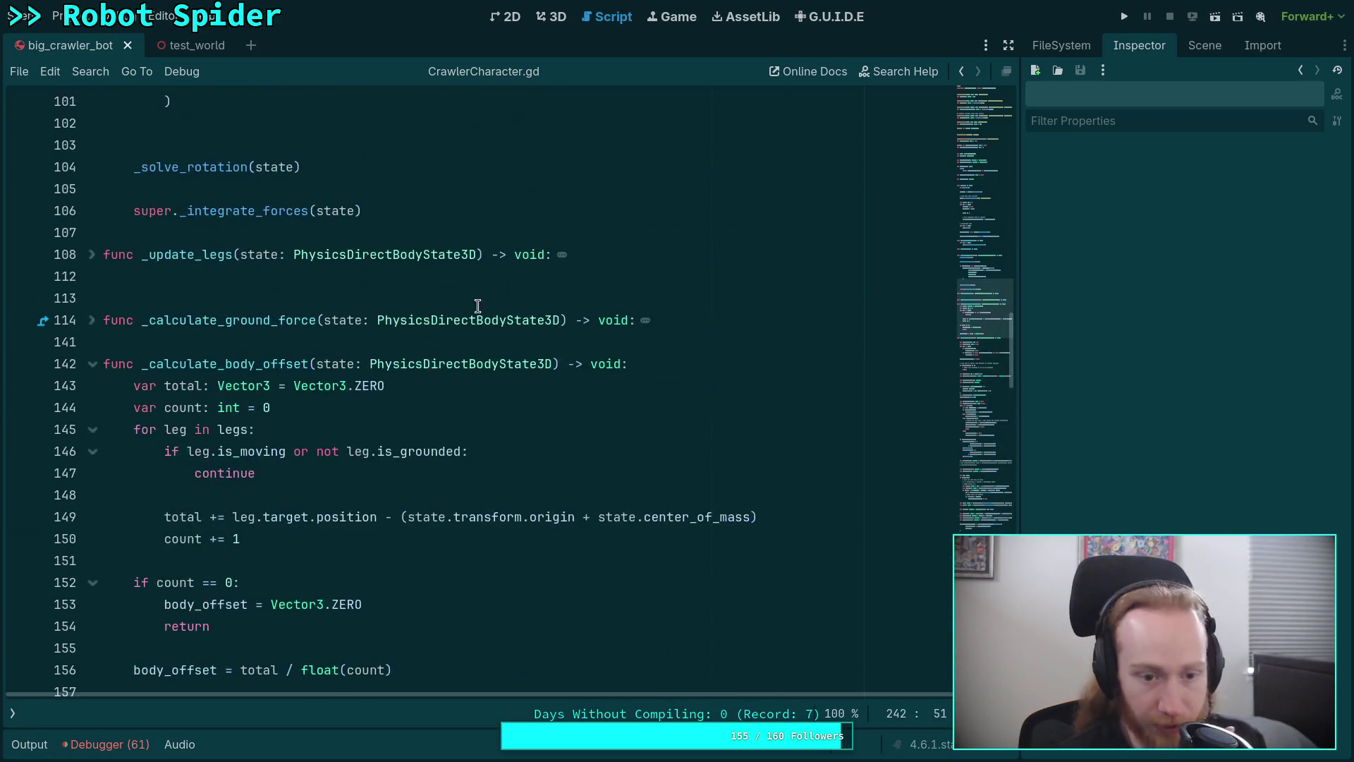
pyautogui.click(1117, 17)
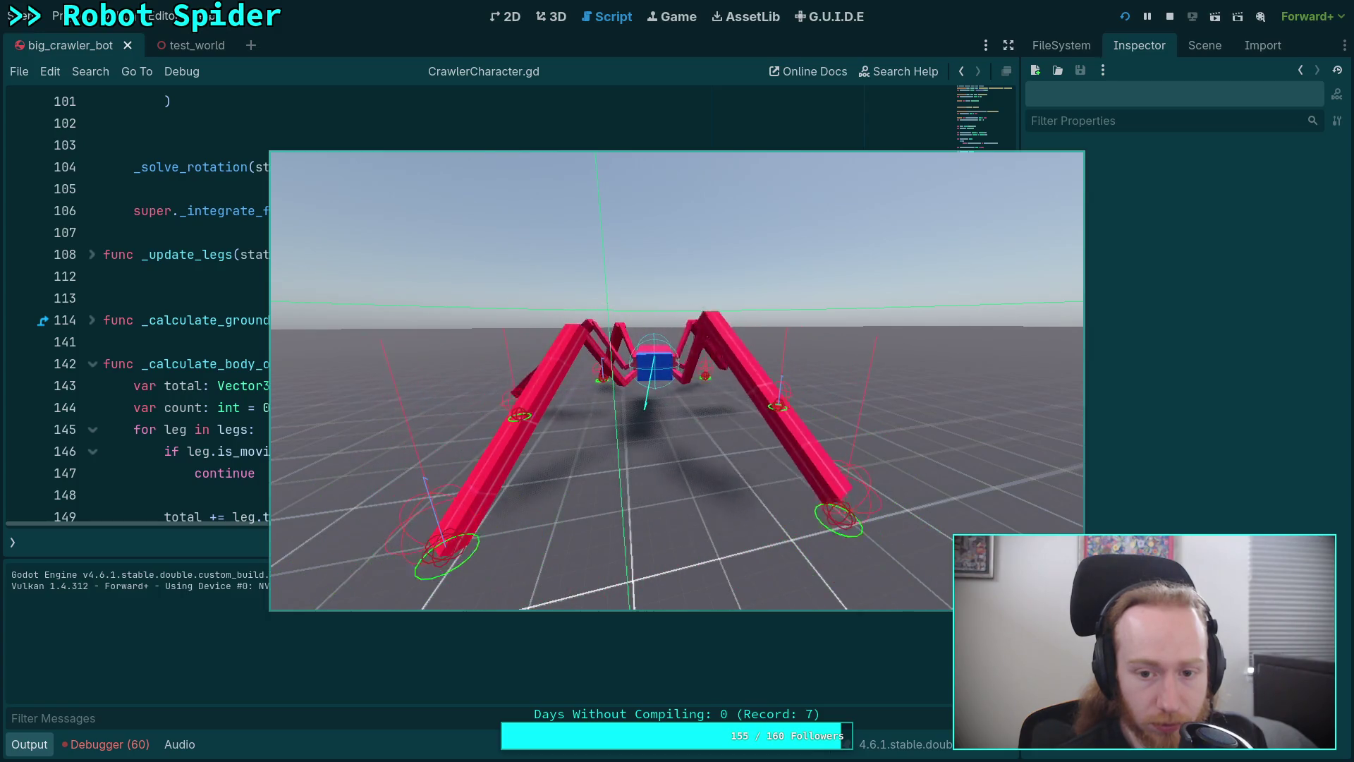
pyautogui.click(1170, 17)
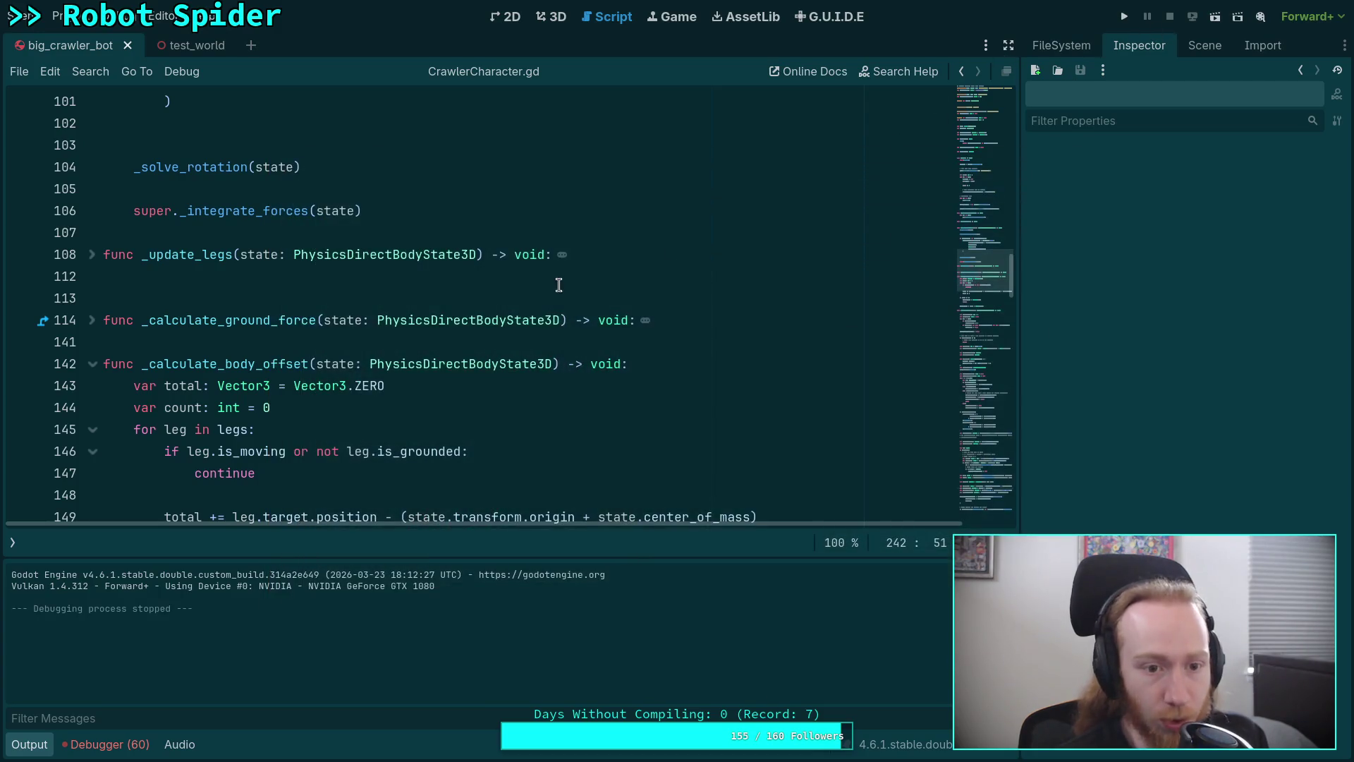
# Change rotation_overshoot's default on line 19 to 0.8, save, and run the project
pyautogui.scroll(20, 856, 230)
pyautogui.moveTo(995, 107); pyautogui.dragTo(991, 125)
pyautogui.click(367, 292)
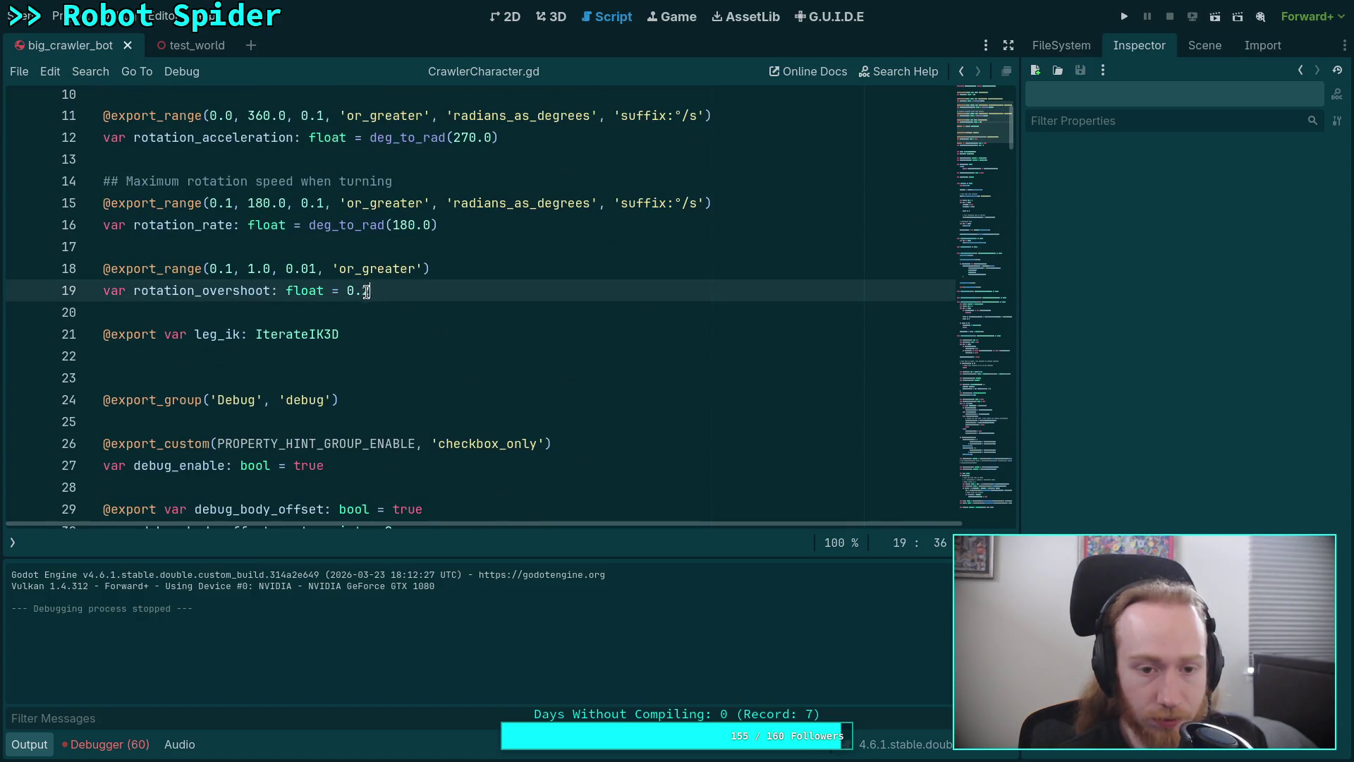
pyautogui.hotkey('ctrl', 's')
pyautogui.click(1124, 17)
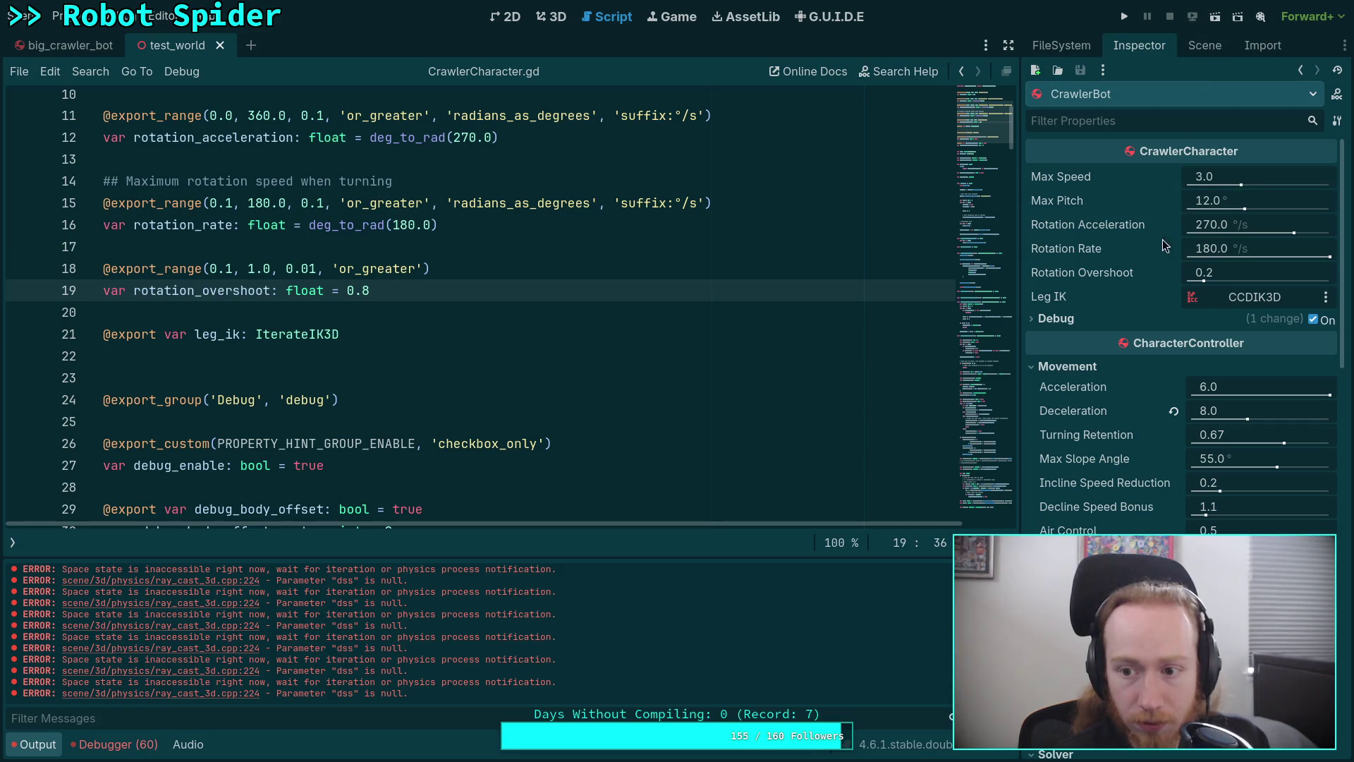
# Revert CrawlerBot's Rotation Overshoot override in big_crawler_bot to 0.8, then rerun from test_world
pyautogui.click(68, 47)
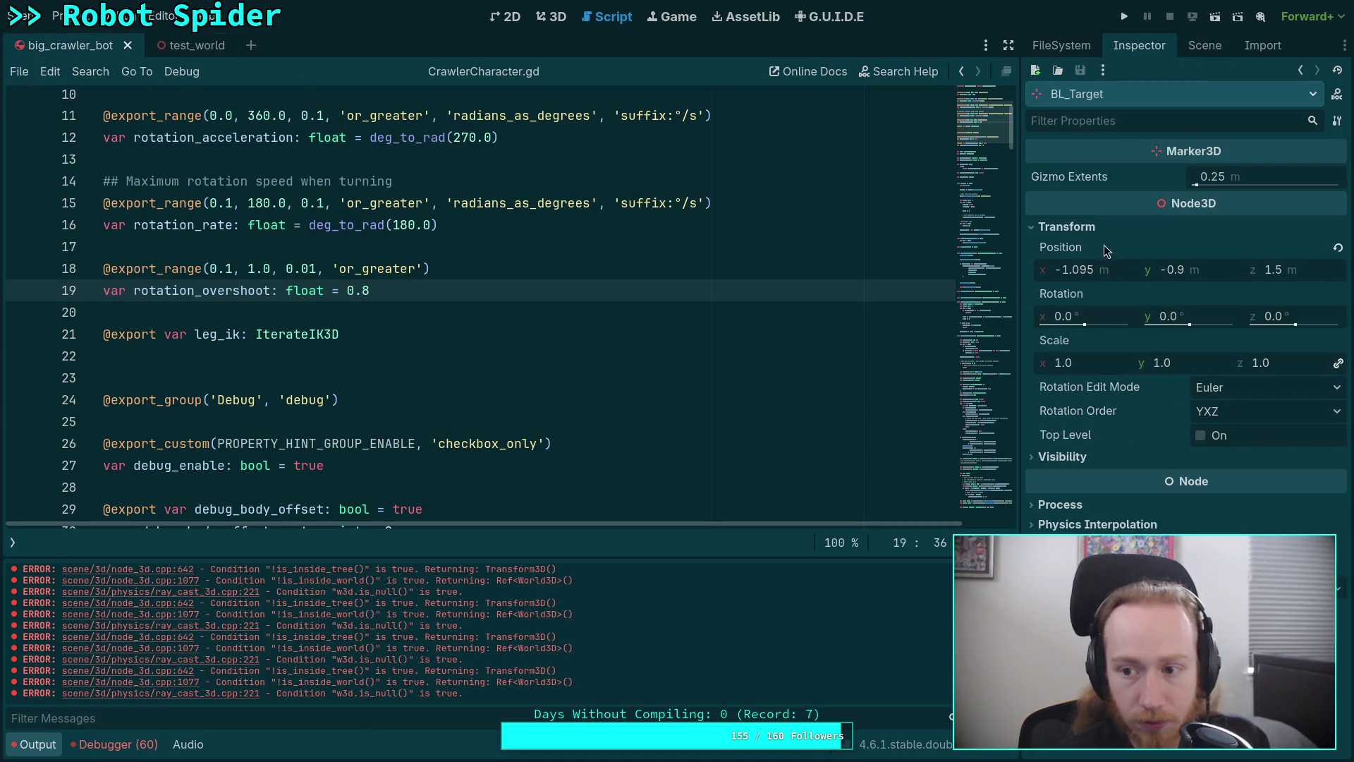
pyautogui.click(1205, 45)
pyautogui.click(1072, 101)
pyautogui.click(1139, 45)
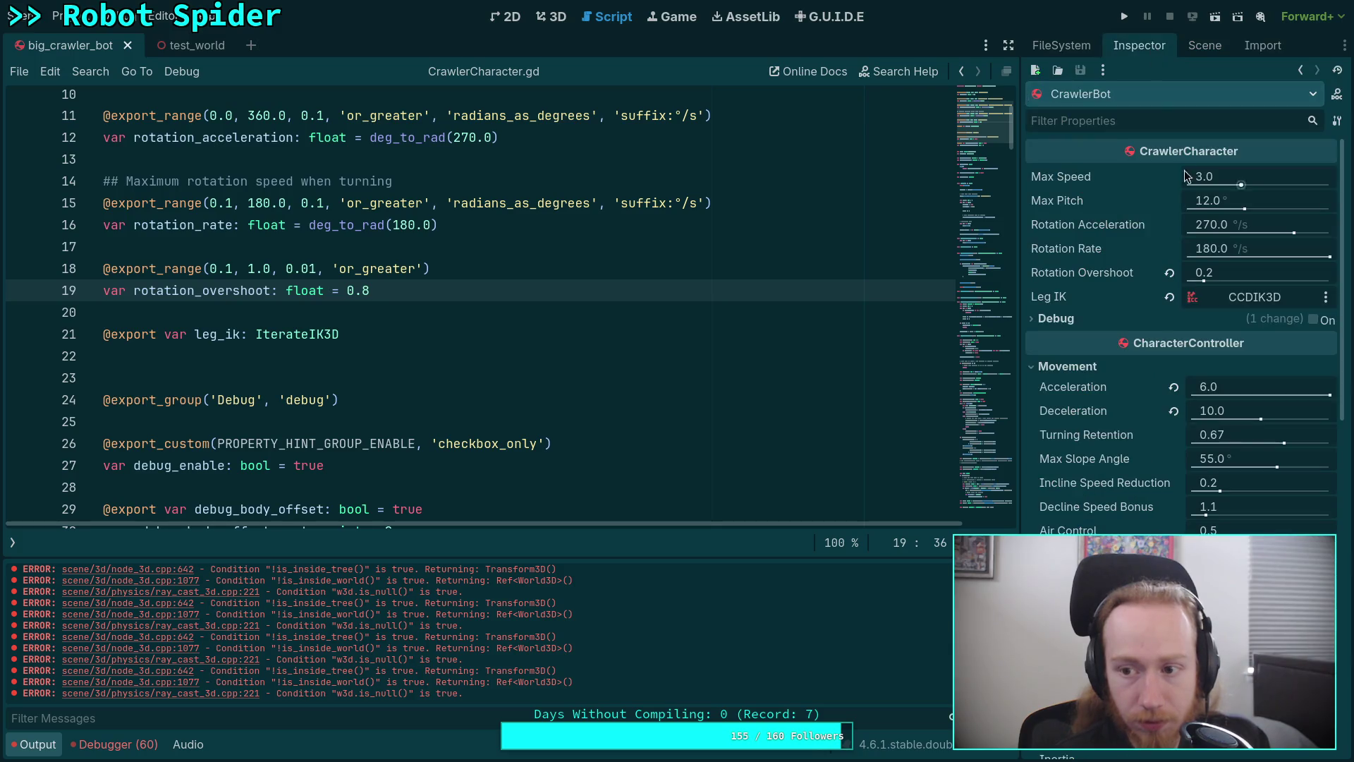
pyautogui.click(1169, 273)
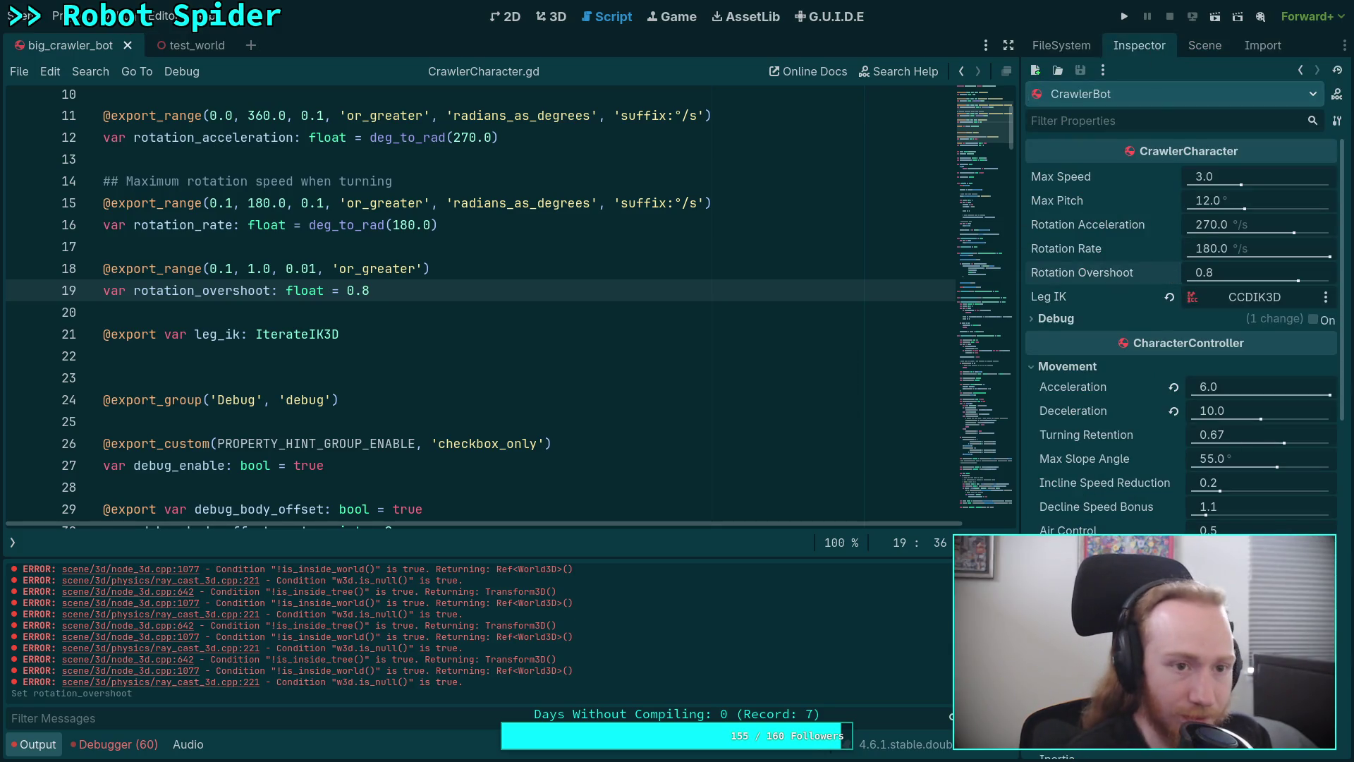
pyautogui.hotkey('ctrl', 'Tab')
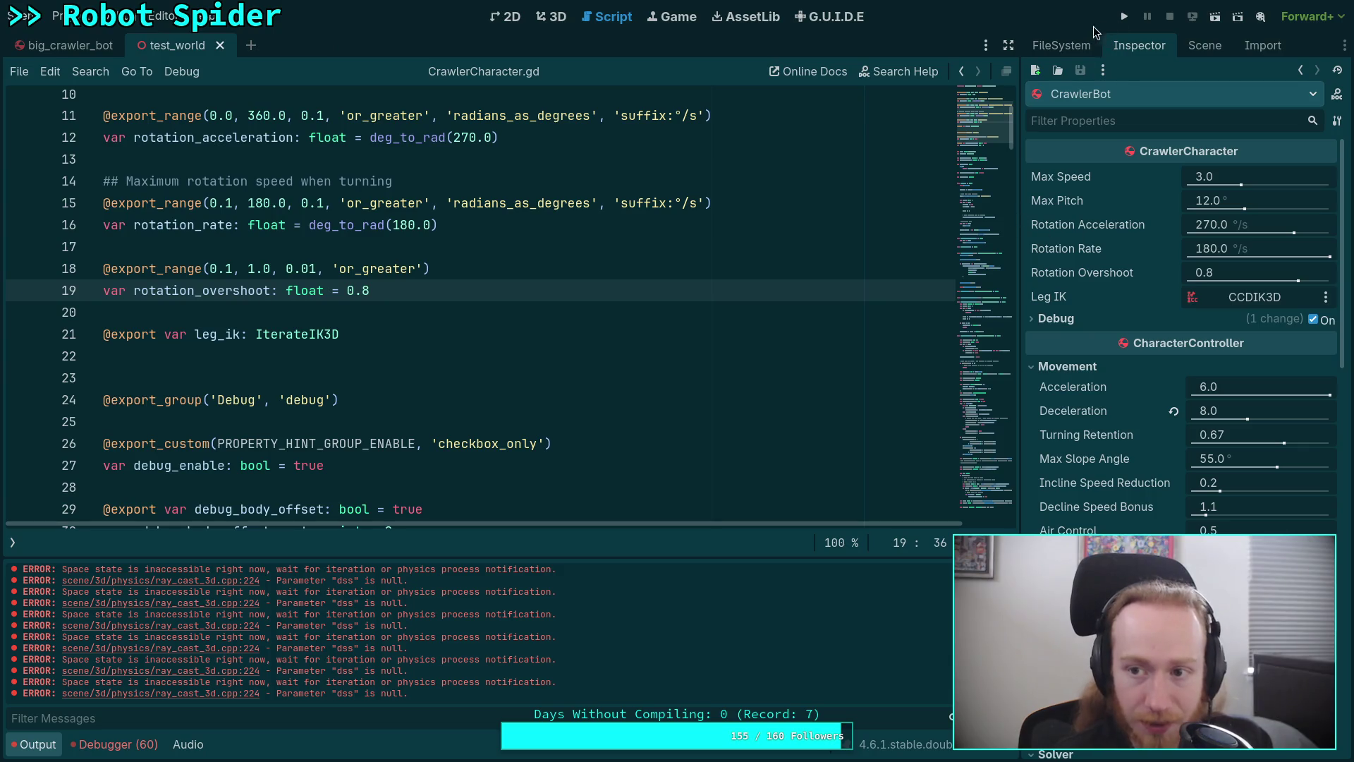
pyautogui.click(1124, 16)
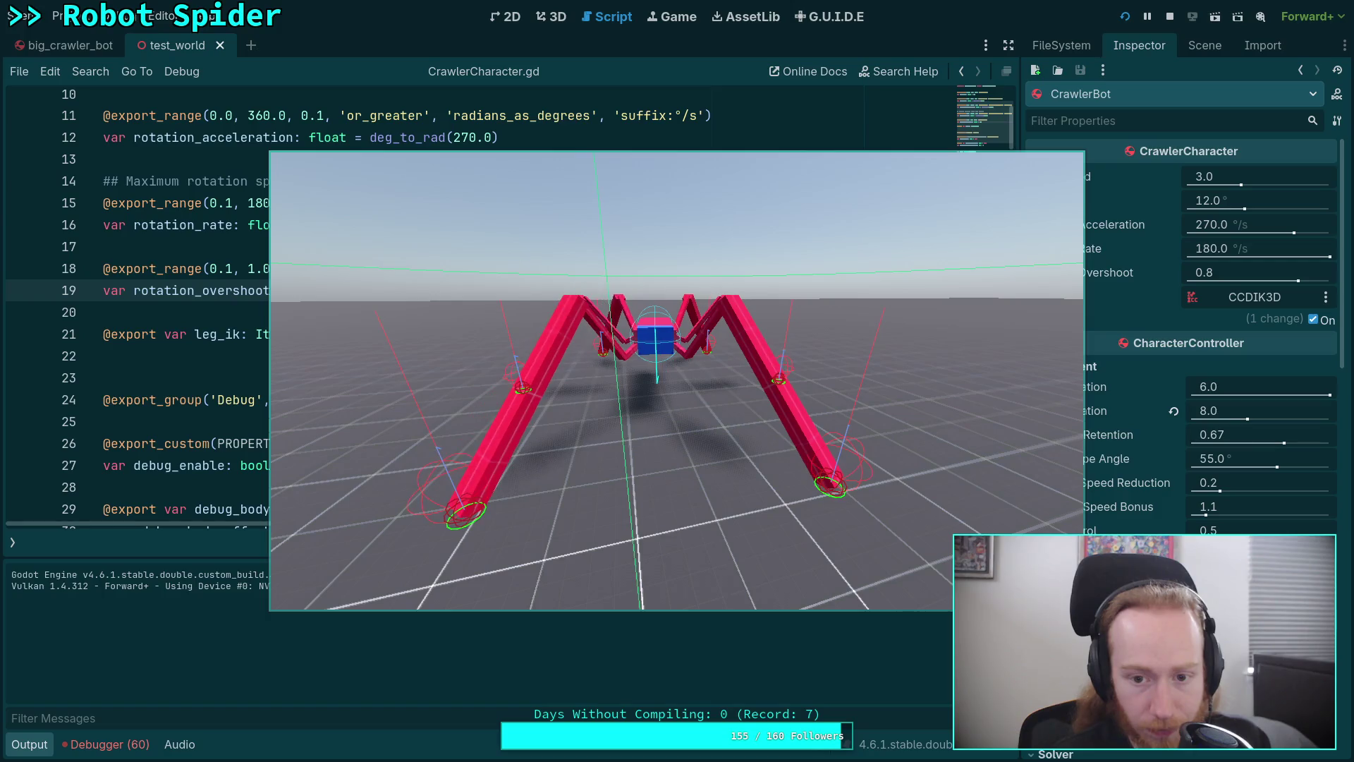
pyautogui.press('F8')
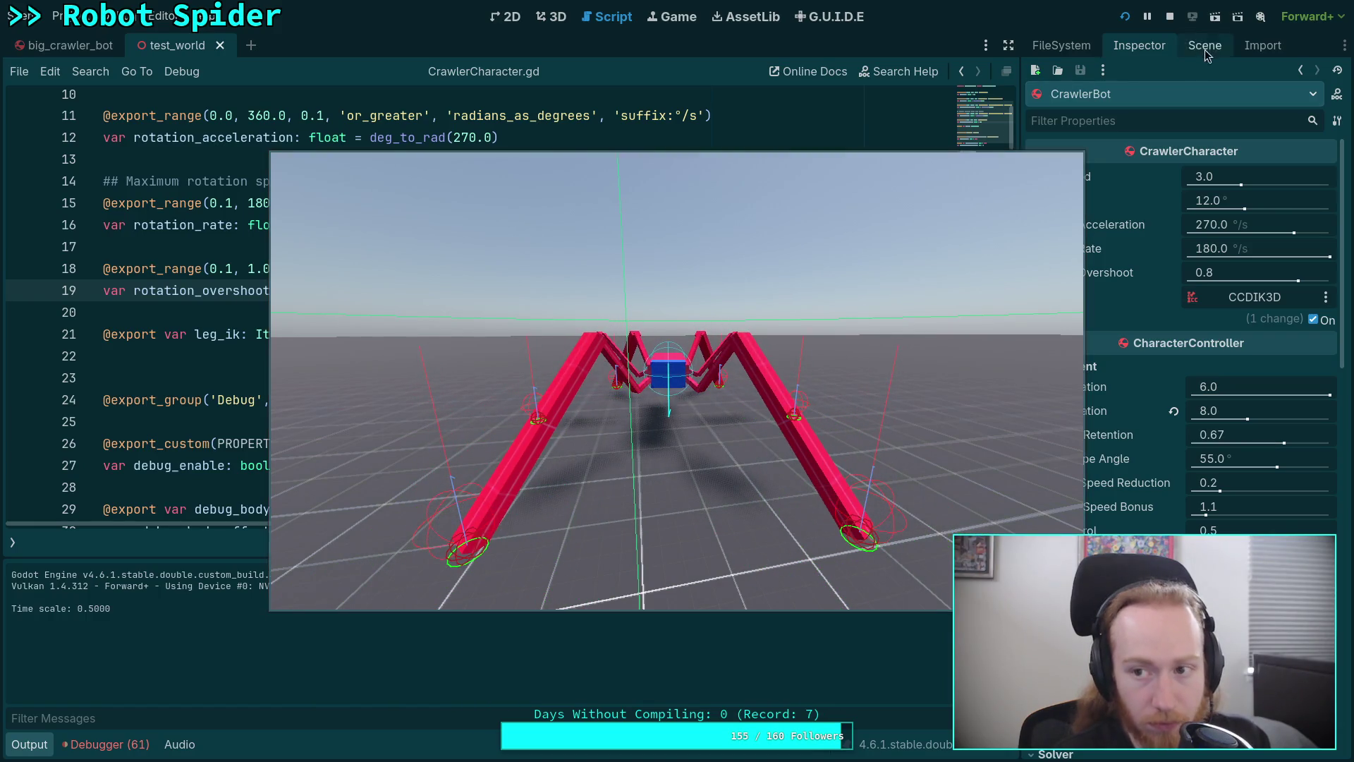
pyautogui.click(1169, 17)
pyautogui.click(1123, 17)
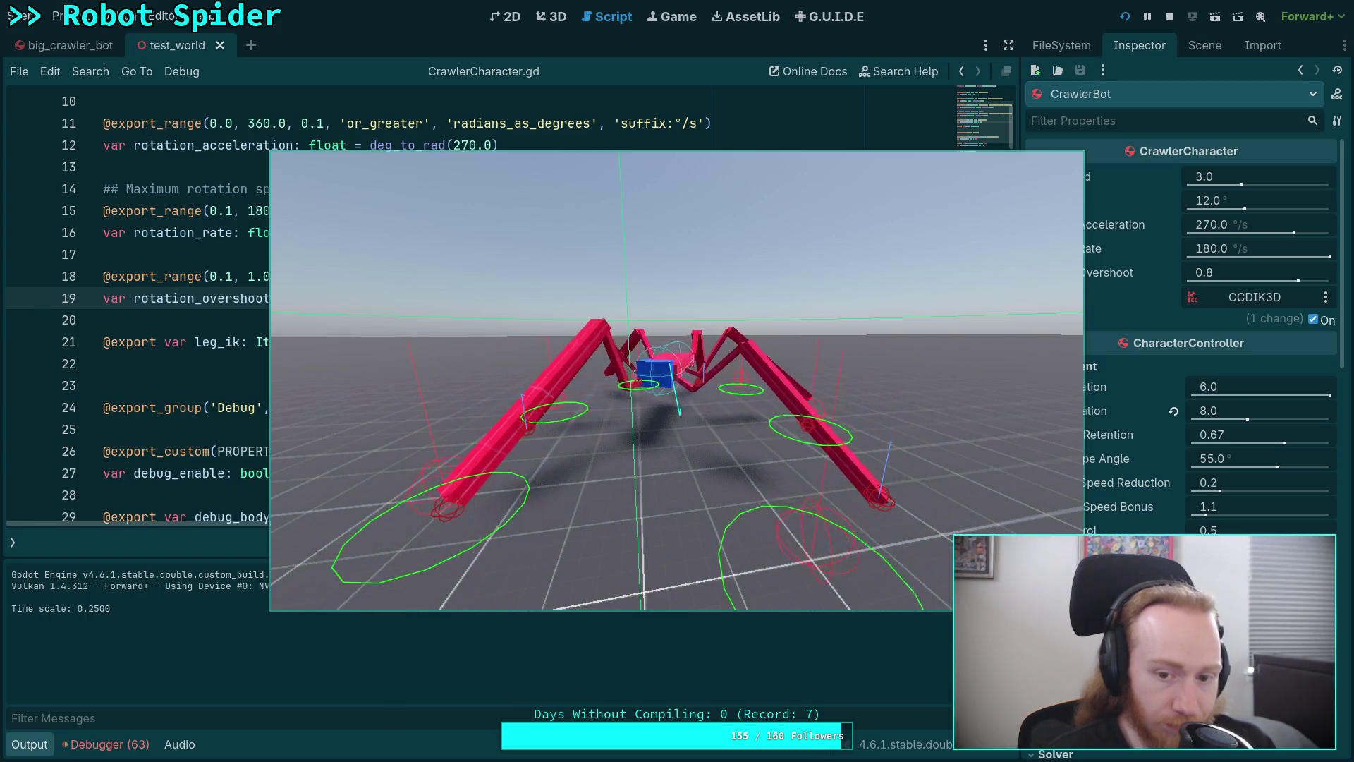
pyautogui.click(1170, 14)
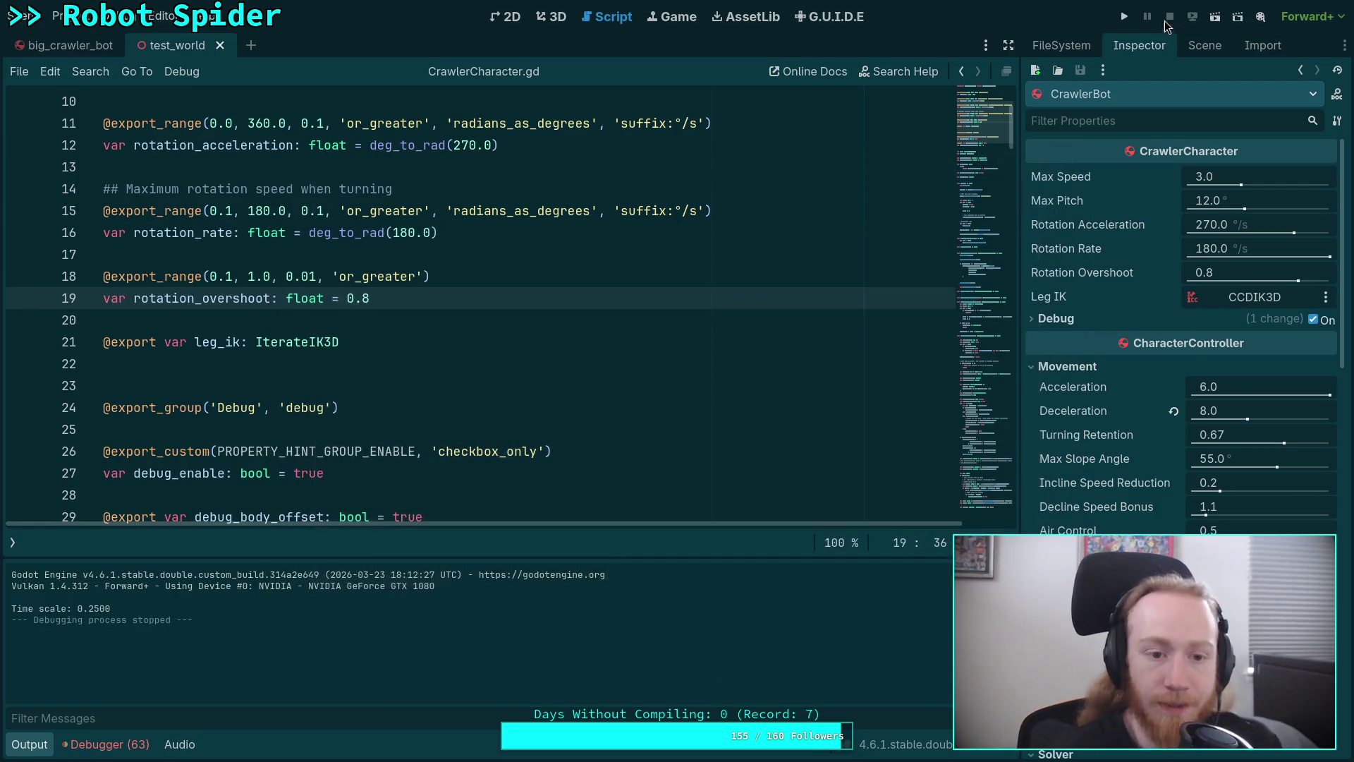
# Review the time_step usages in max_angular and move_toward, checking move_toward's documentation
pyautogui.scroll(-20, 487, 252)
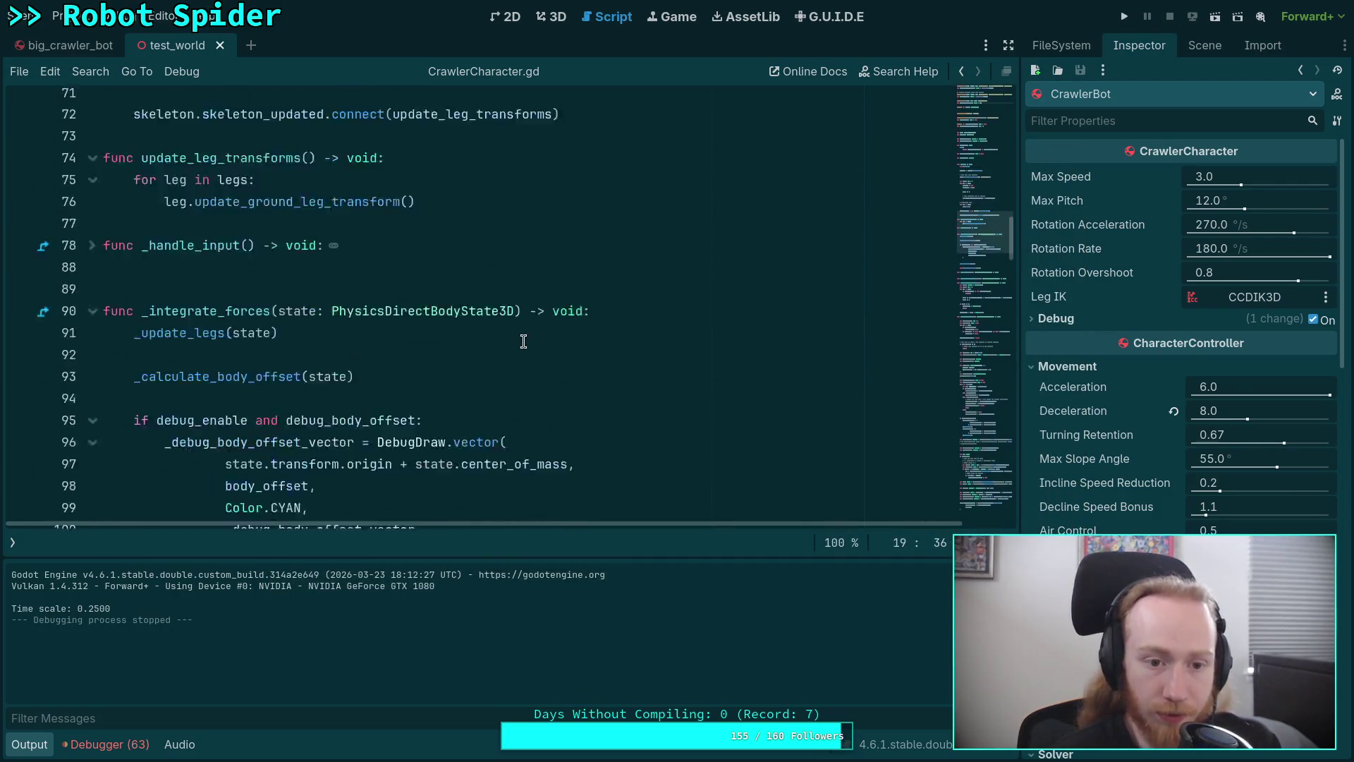
pyautogui.scroll(-20, 524, 342)
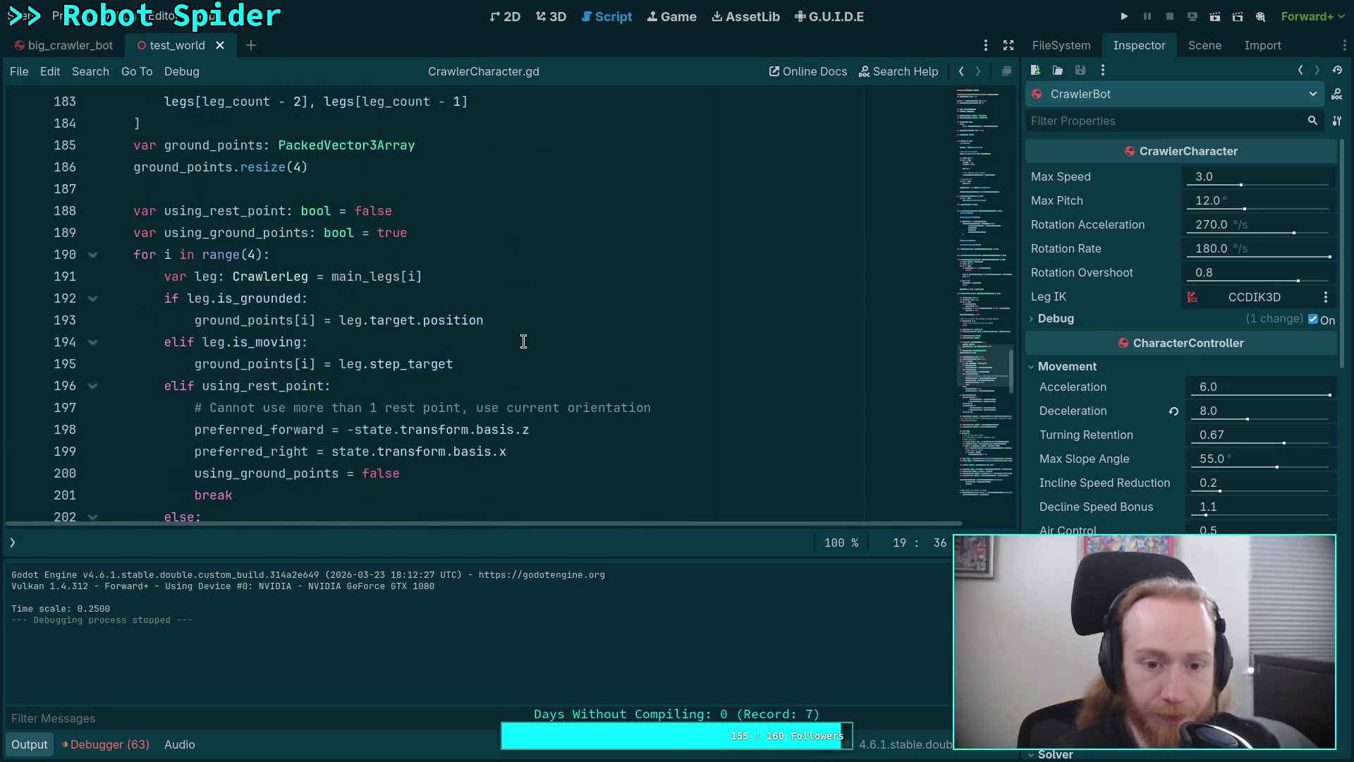
pyautogui.scroll(-17, 523, 341)
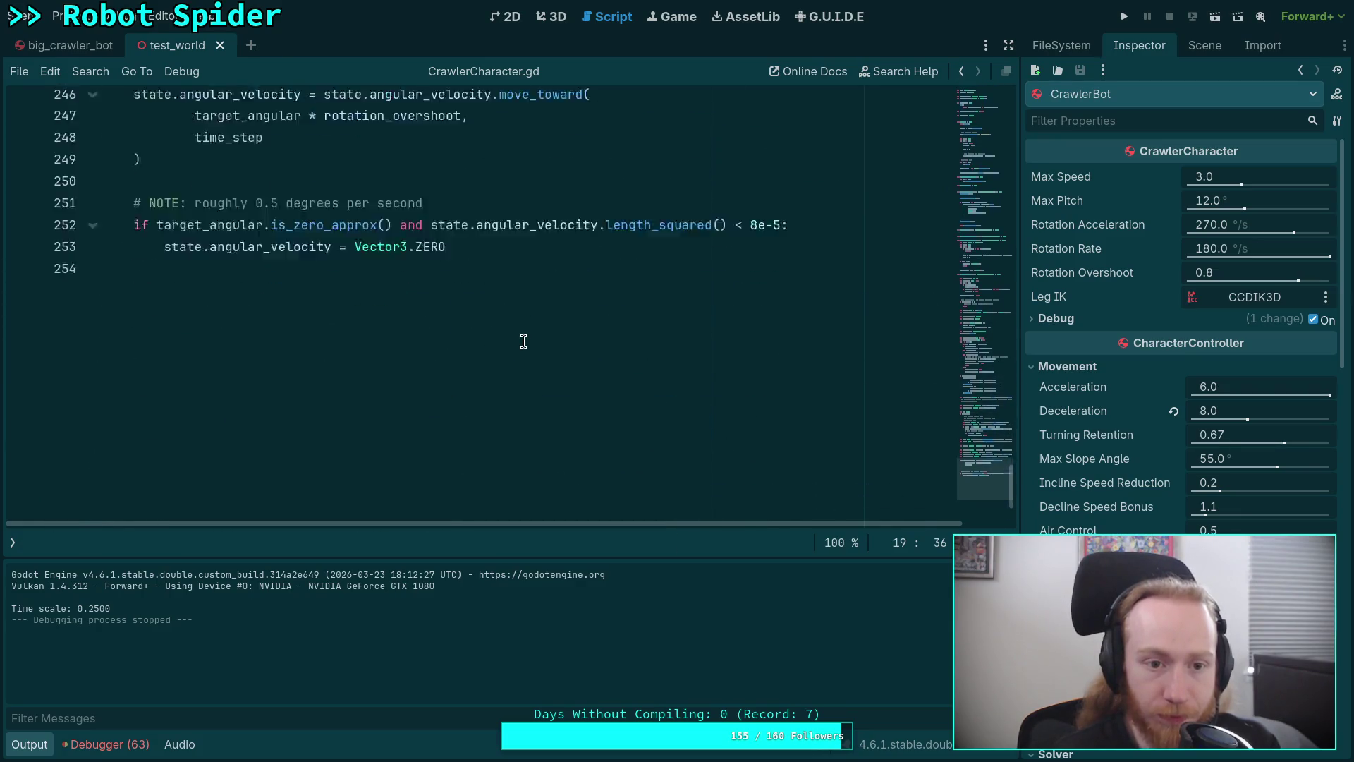
pyautogui.scroll(4, 502, 346)
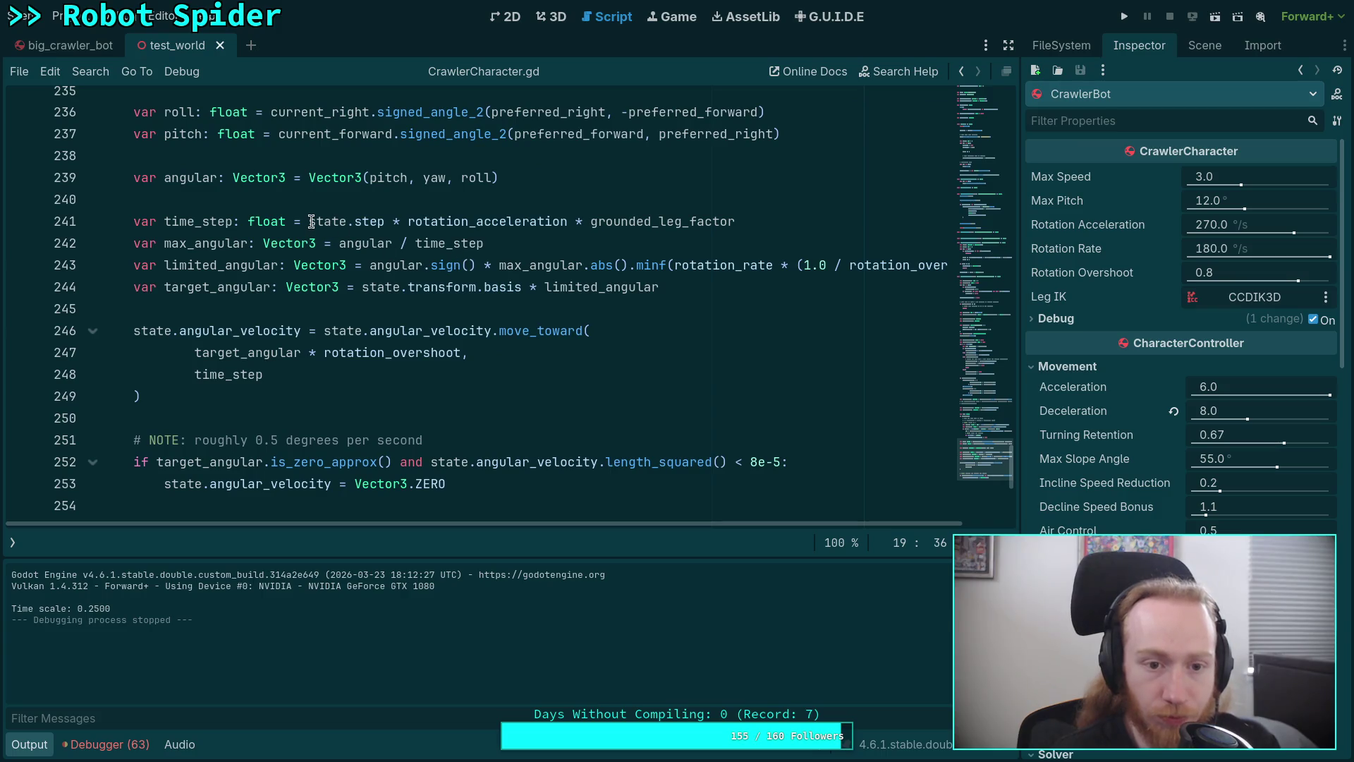
pyautogui.moveTo(311, 222); pyautogui.dragTo(581, 219)
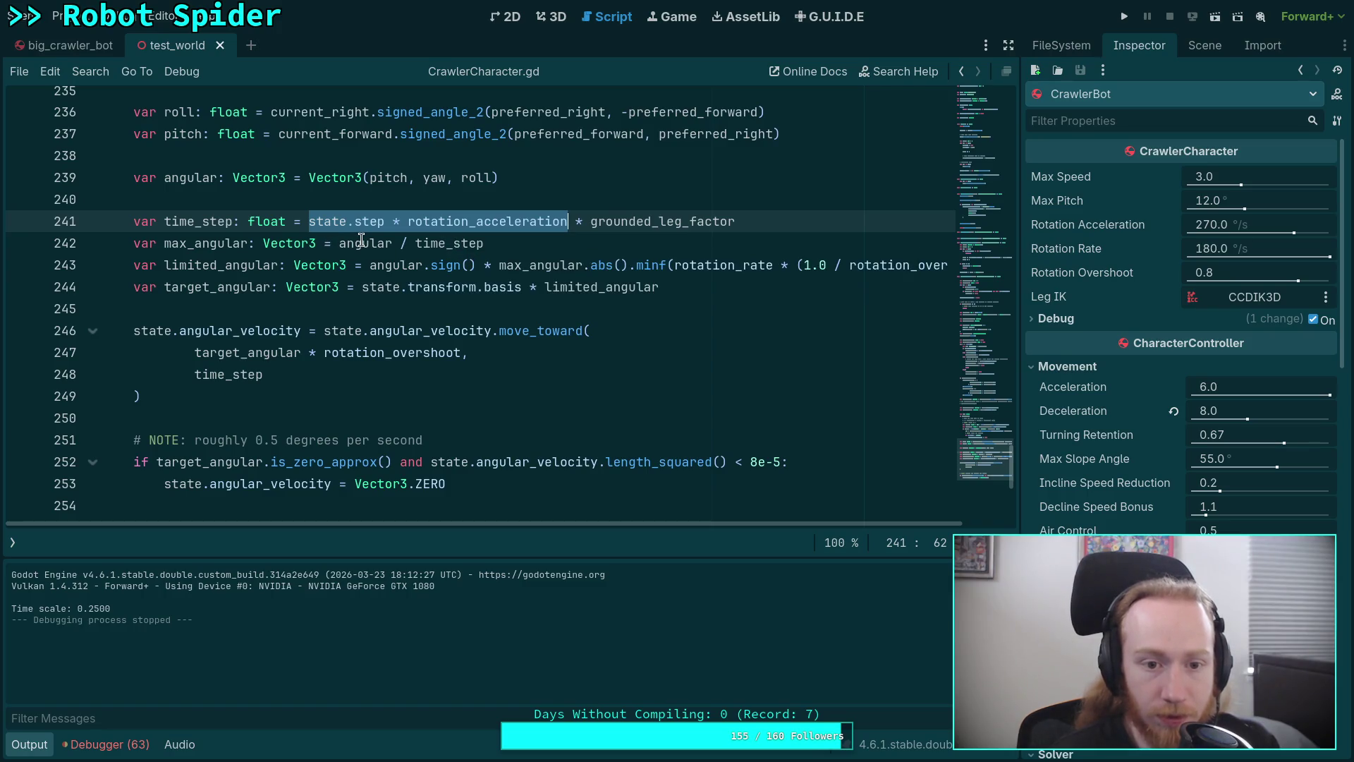
pyautogui.doubleClick(211, 242)
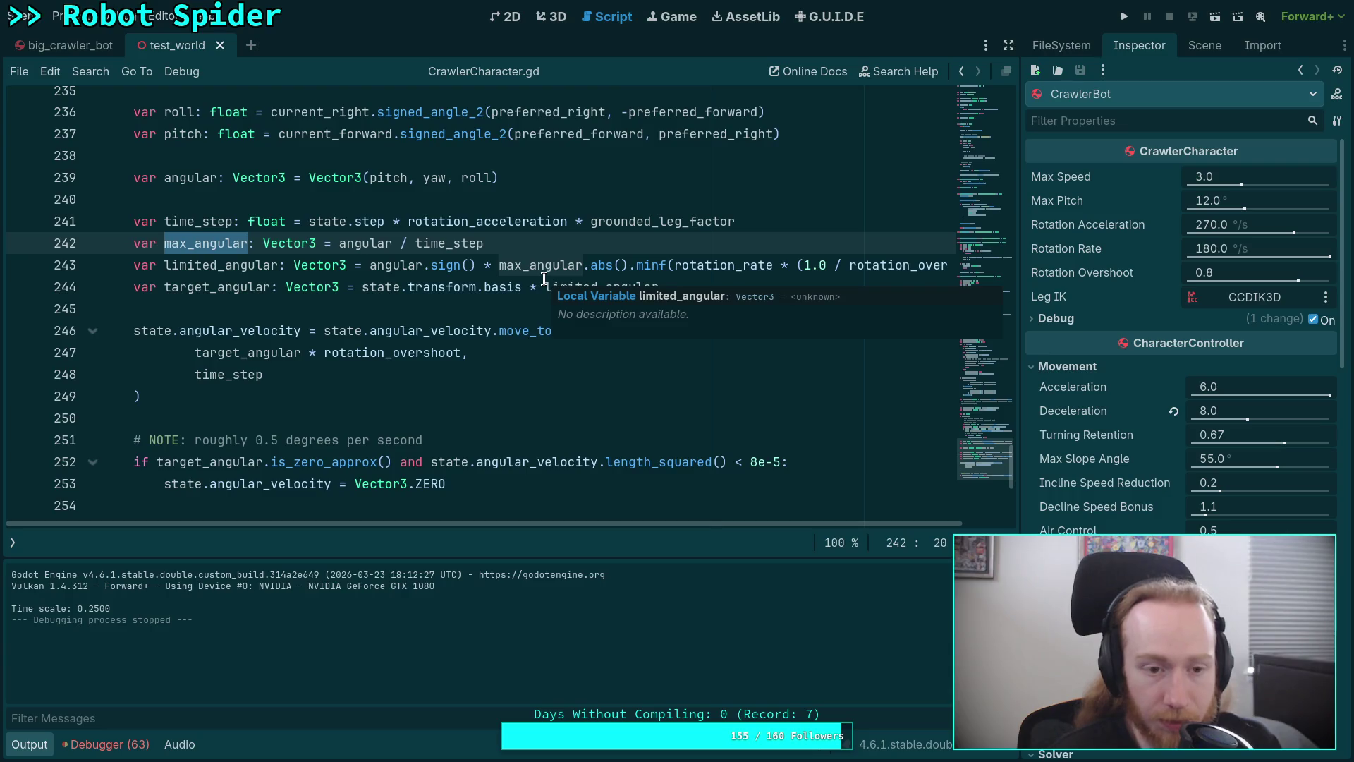
pyautogui.doubleClick(440, 243)
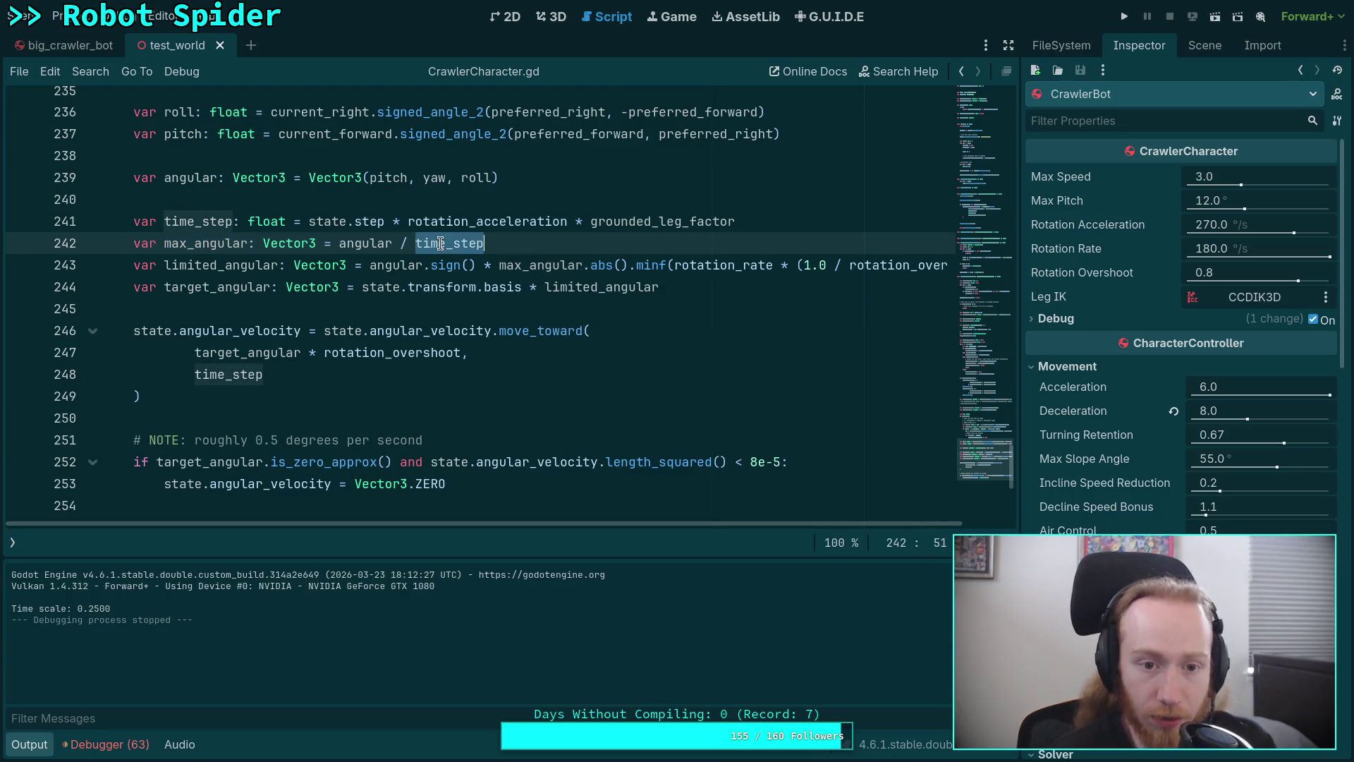
pyautogui.moveTo(520, 222)
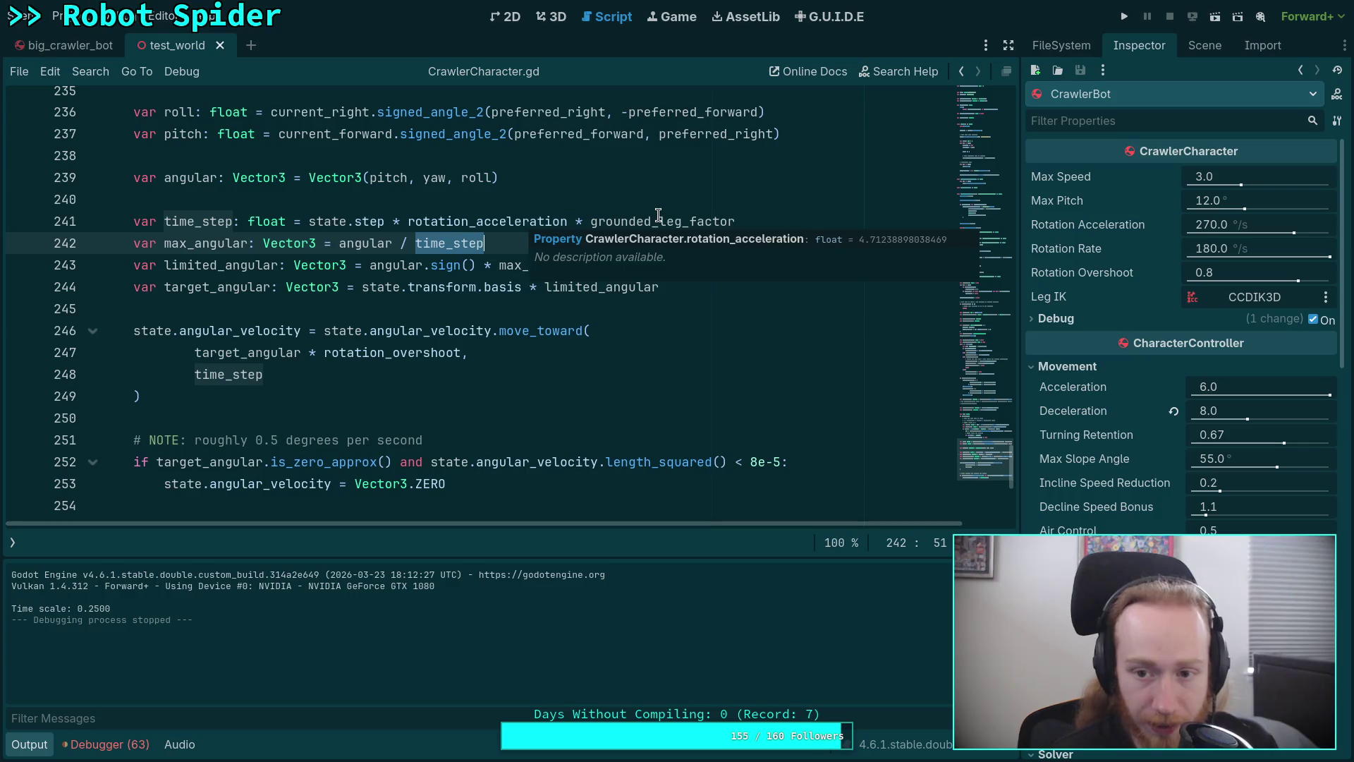
pyautogui.moveTo(658, 215)
pyautogui.click(554, 326)
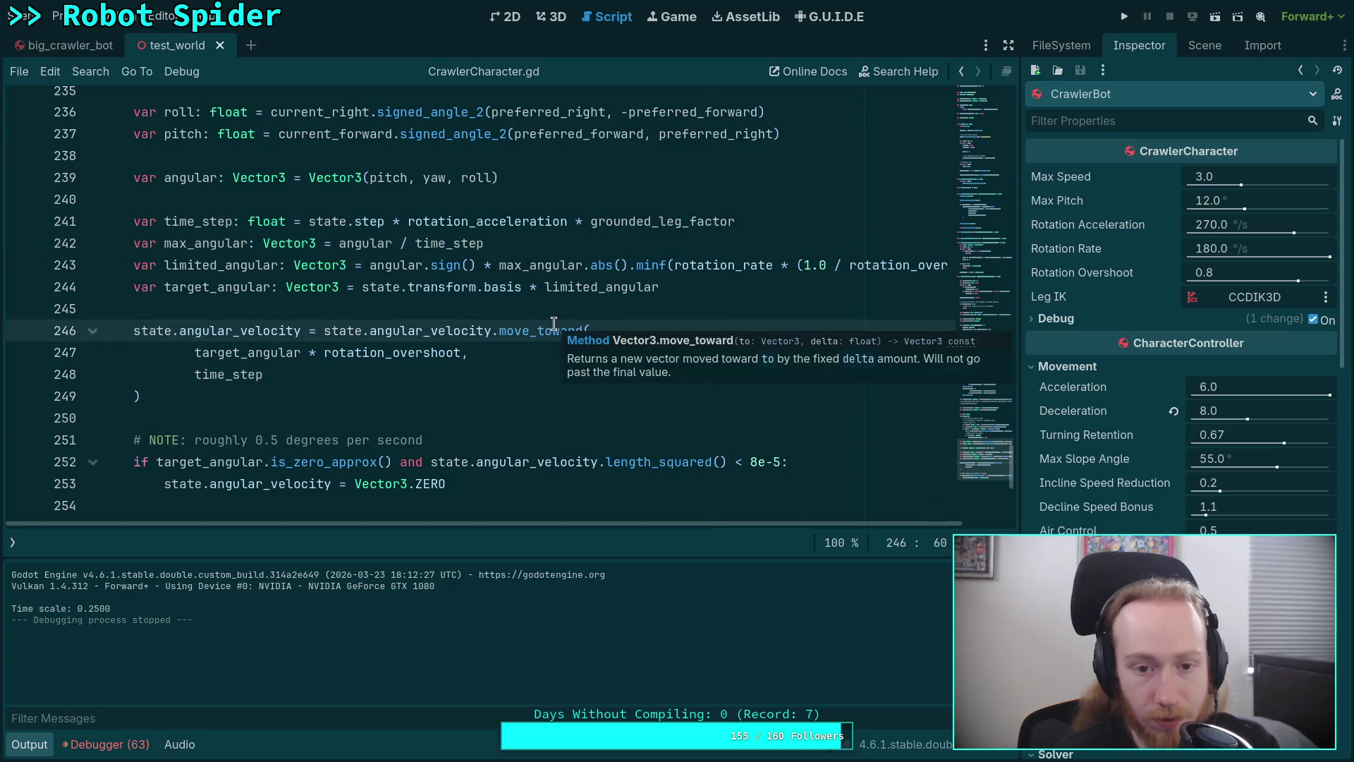
# Put (state.step * rotation_acceleration) in place of time_step in max_angular and move_toward
pyautogui.moveTo(568, 221); pyautogui.dragTo(792, 225)
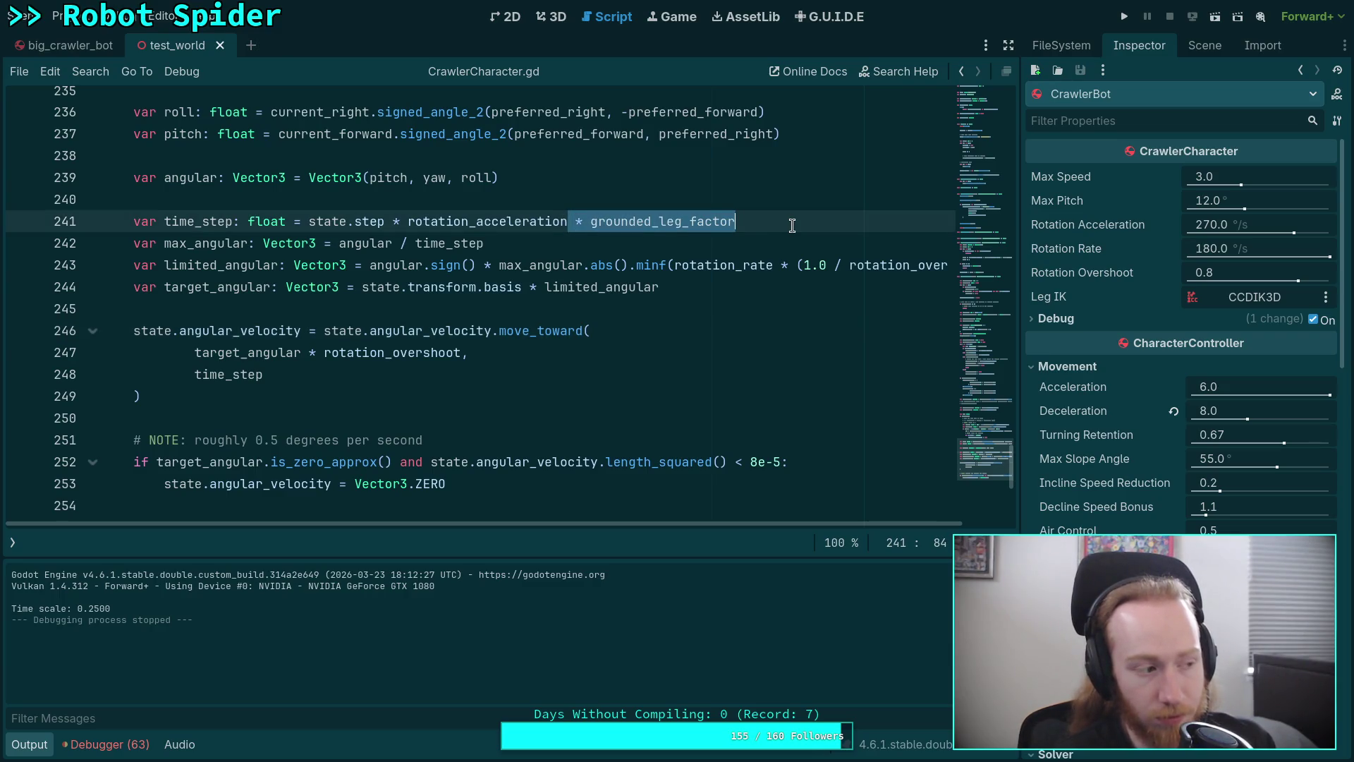
pyautogui.moveTo(309, 221); pyautogui.dragTo(591, 224)
pyautogui.hotkey('ctrl', 'x')
pyautogui.doubleClick(451, 243)
pyautogui.write('(')
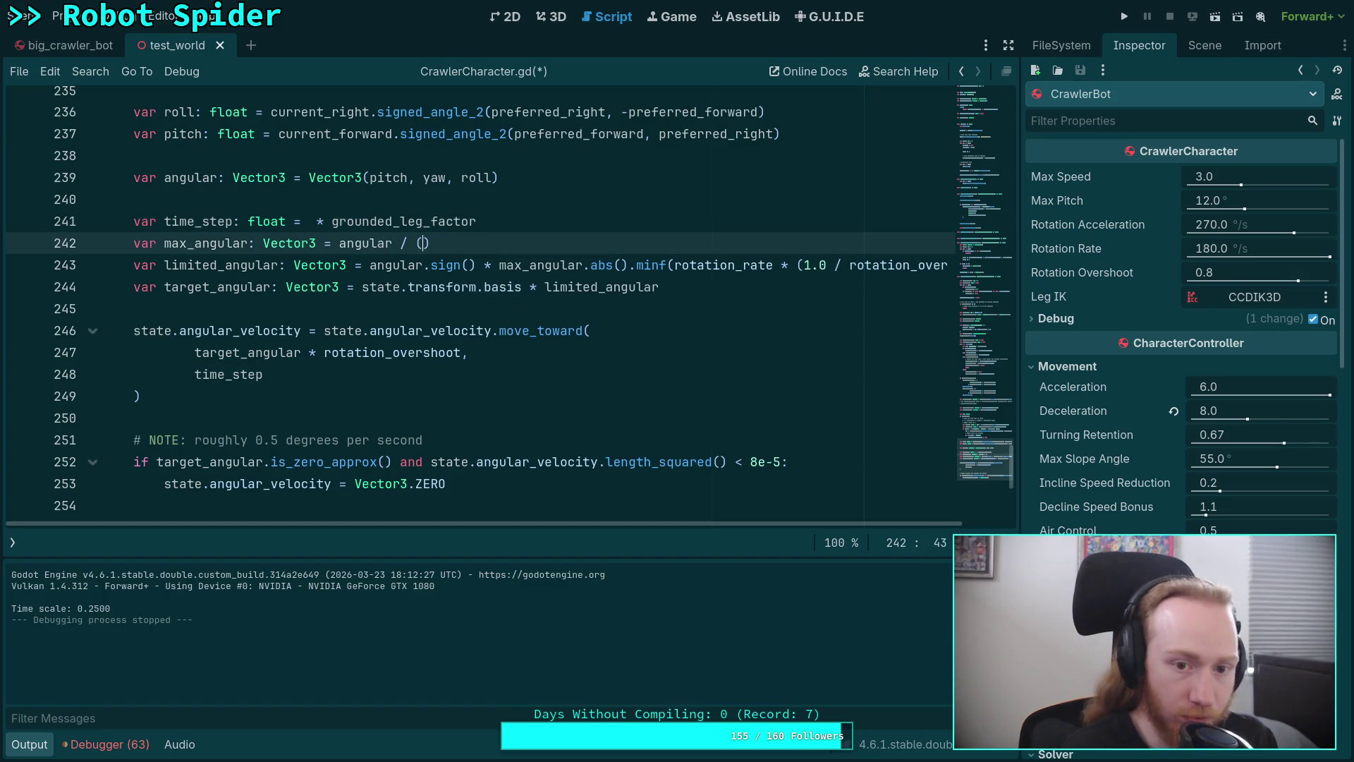
pyautogui.hotkey('ctrl', 'v')
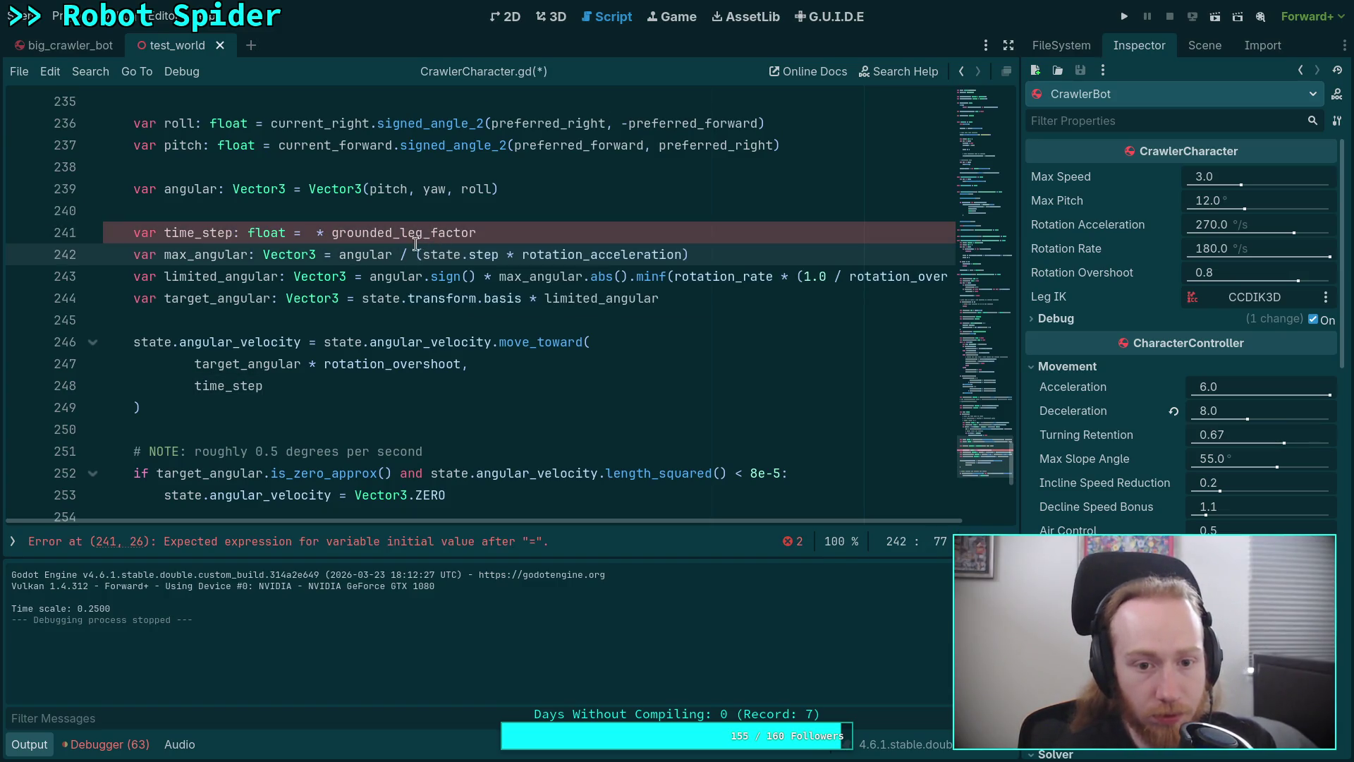
pyautogui.moveTo(275, 384); pyautogui.dragTo(194, 387)
pyautogui.hotkey('ctrl', 'v')
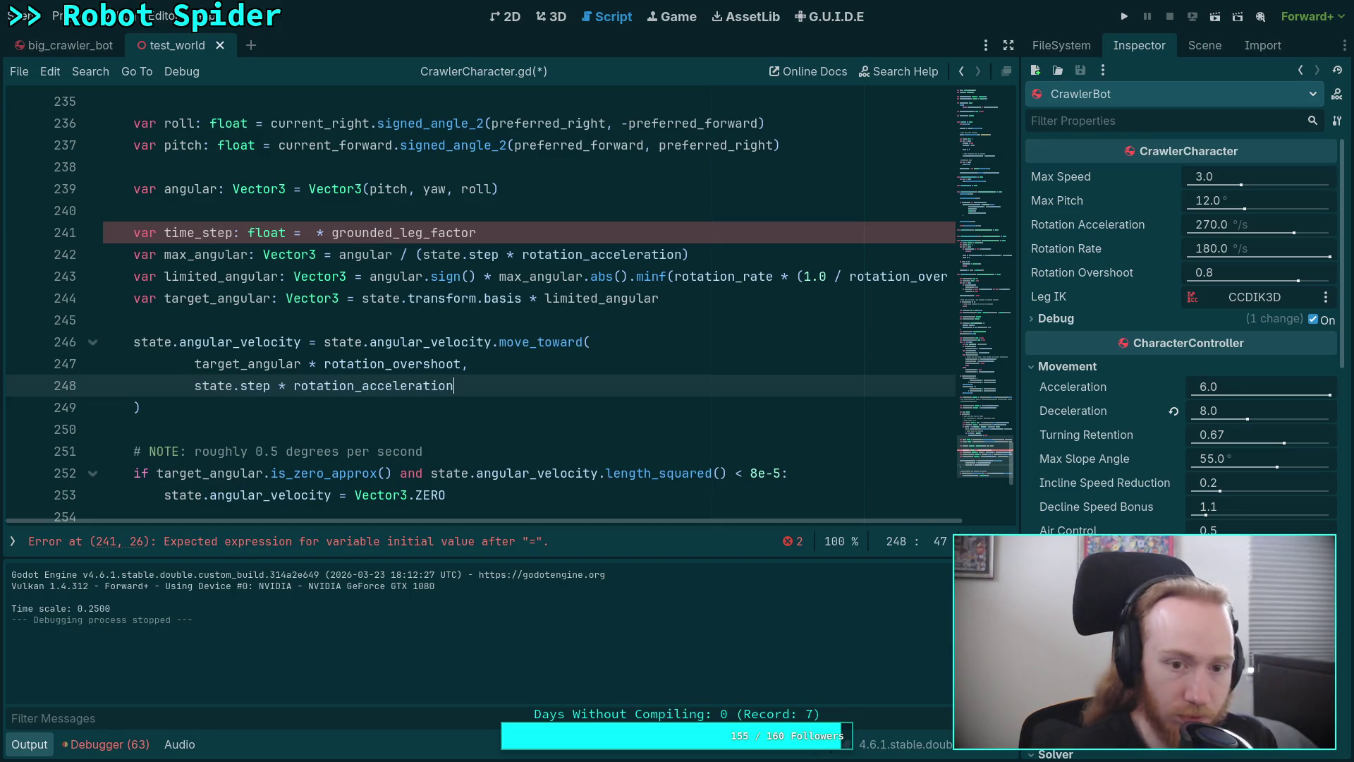
# Move grounded_leg_factor into move_toward's step, delete the time_step declaration, save, and run
pyautogui.moveTo(314, 230); pyautogui.dragTo(593, 234)
pyautogui.hotkey('ctrl', 'x')
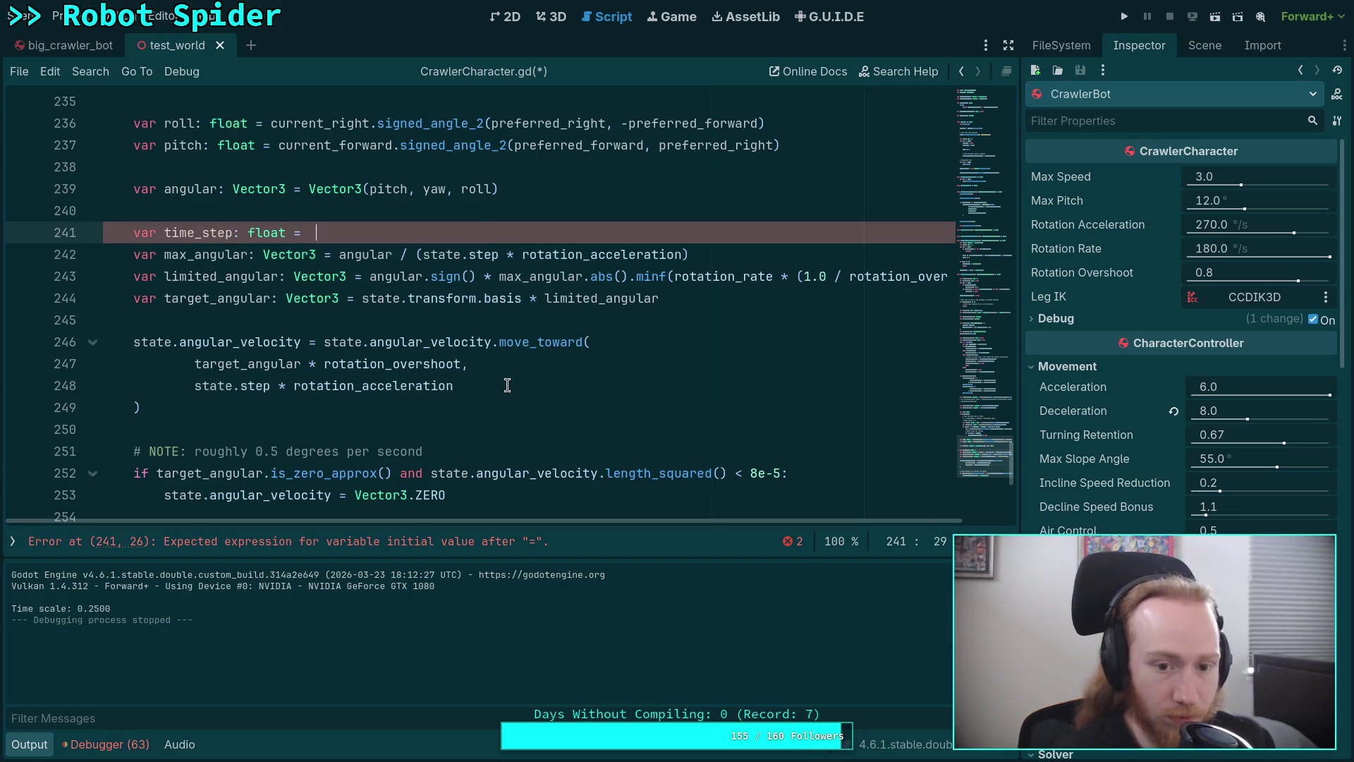
pyautogui.click(508, 385)
pyautogui.click(338, 242)
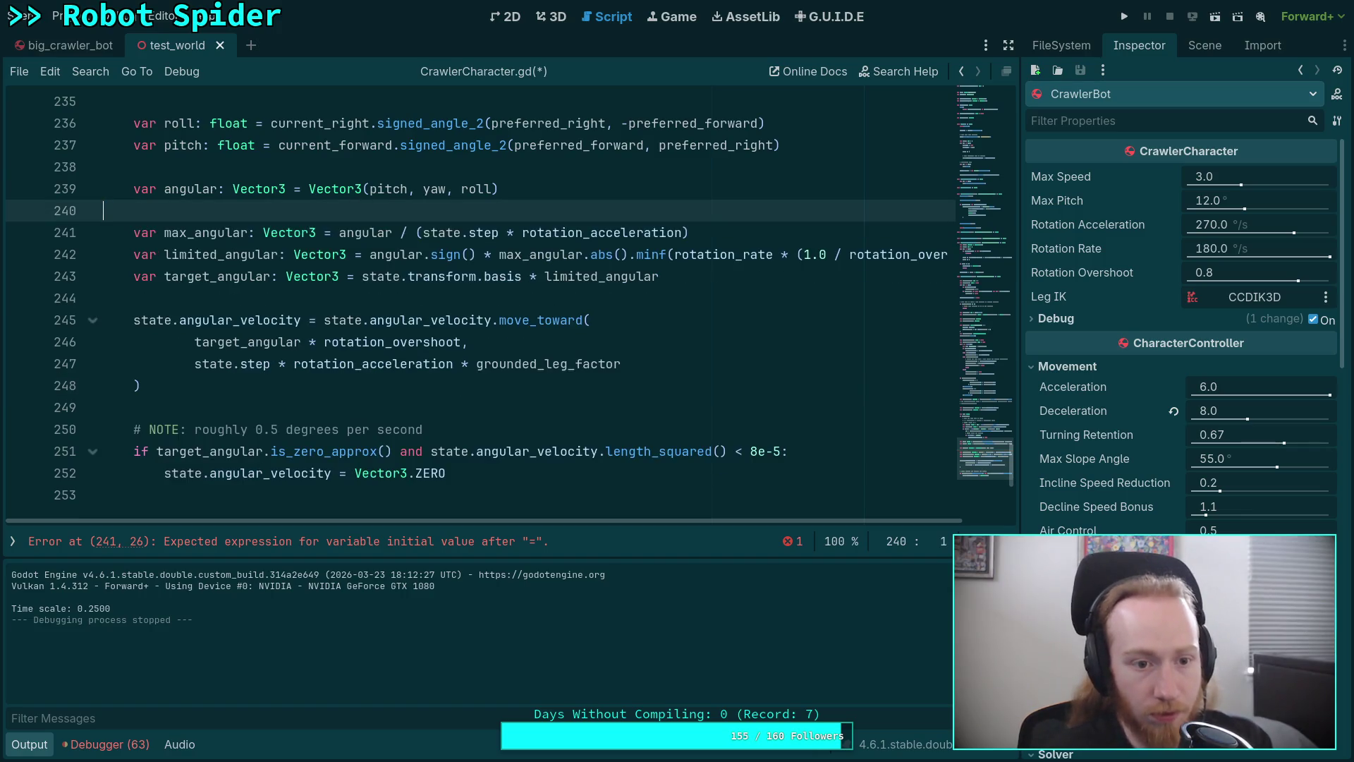
pyautogui.hotkey('ctrl', 'shift', 'k')
pyautogui.hotkey('ctrl', 's')
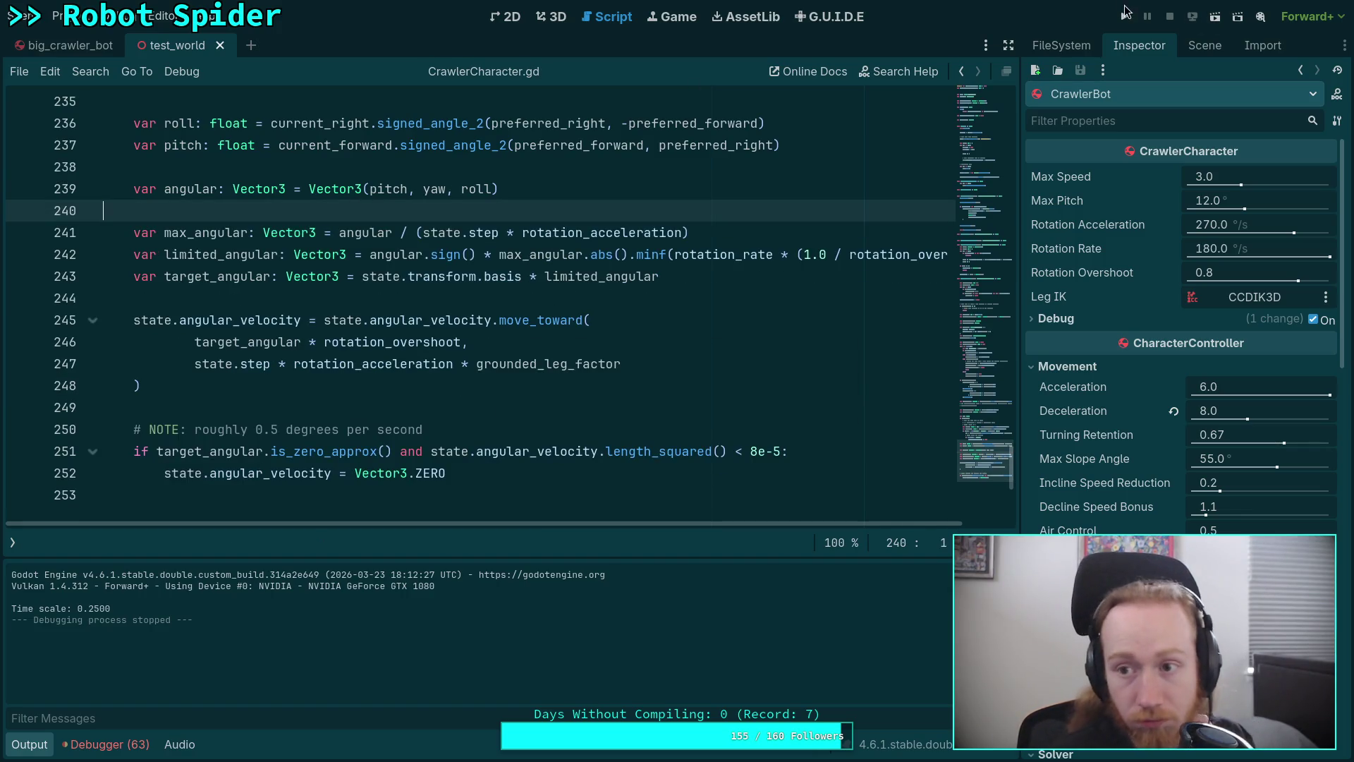
pyautogui.click(1126, 14)
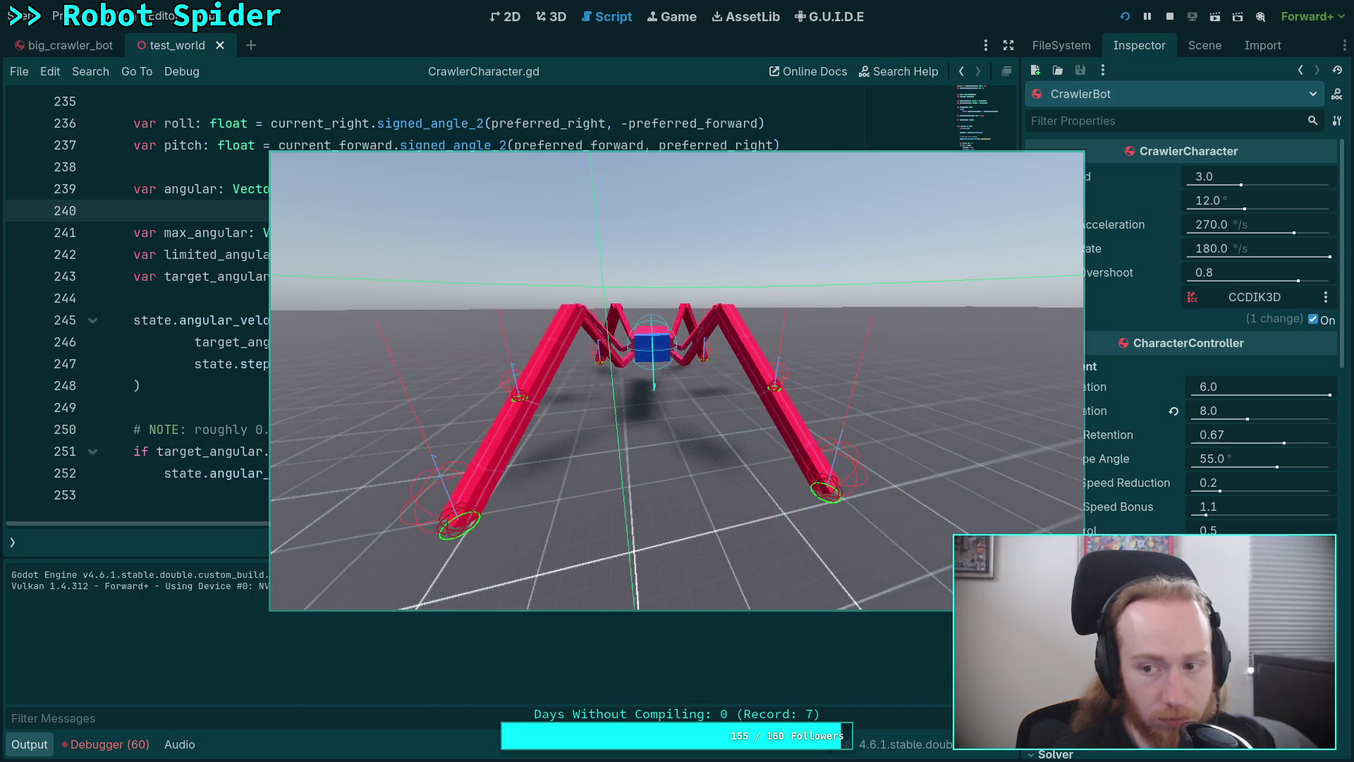
# Restart the spider test, pause it, advance one physics tick, then stop it with F8
pyautogui.click(1171, 17)
pyautogui.click(1125, 17)
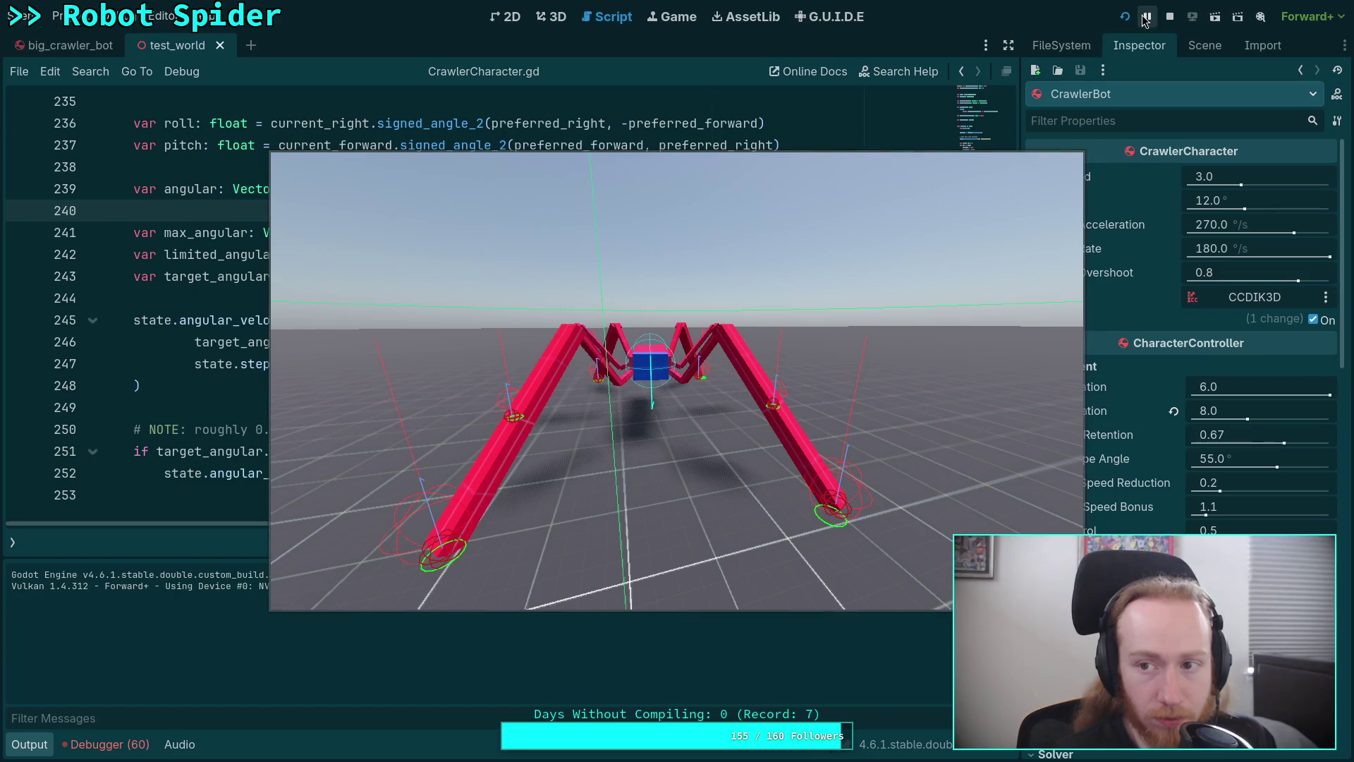
pyautogui.click(1169, 16)
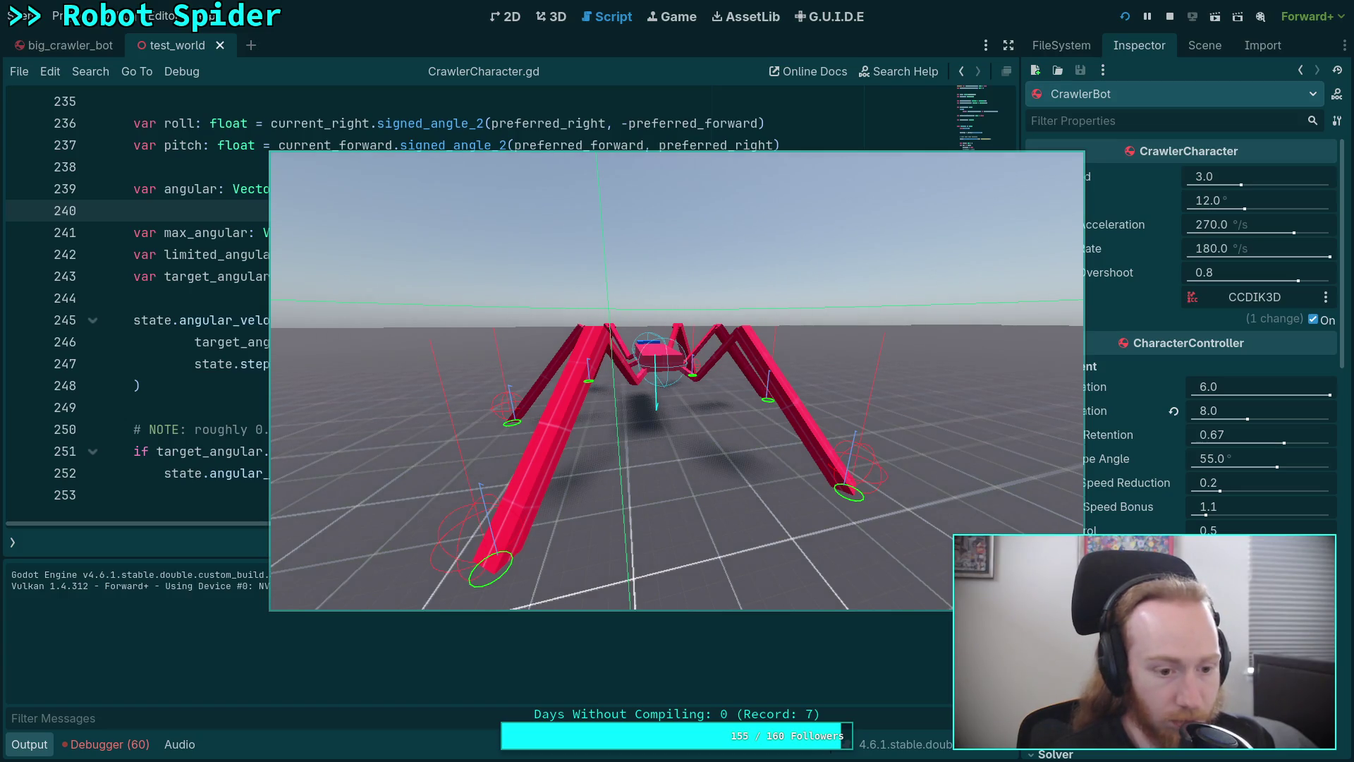
pyautogui.press('.')
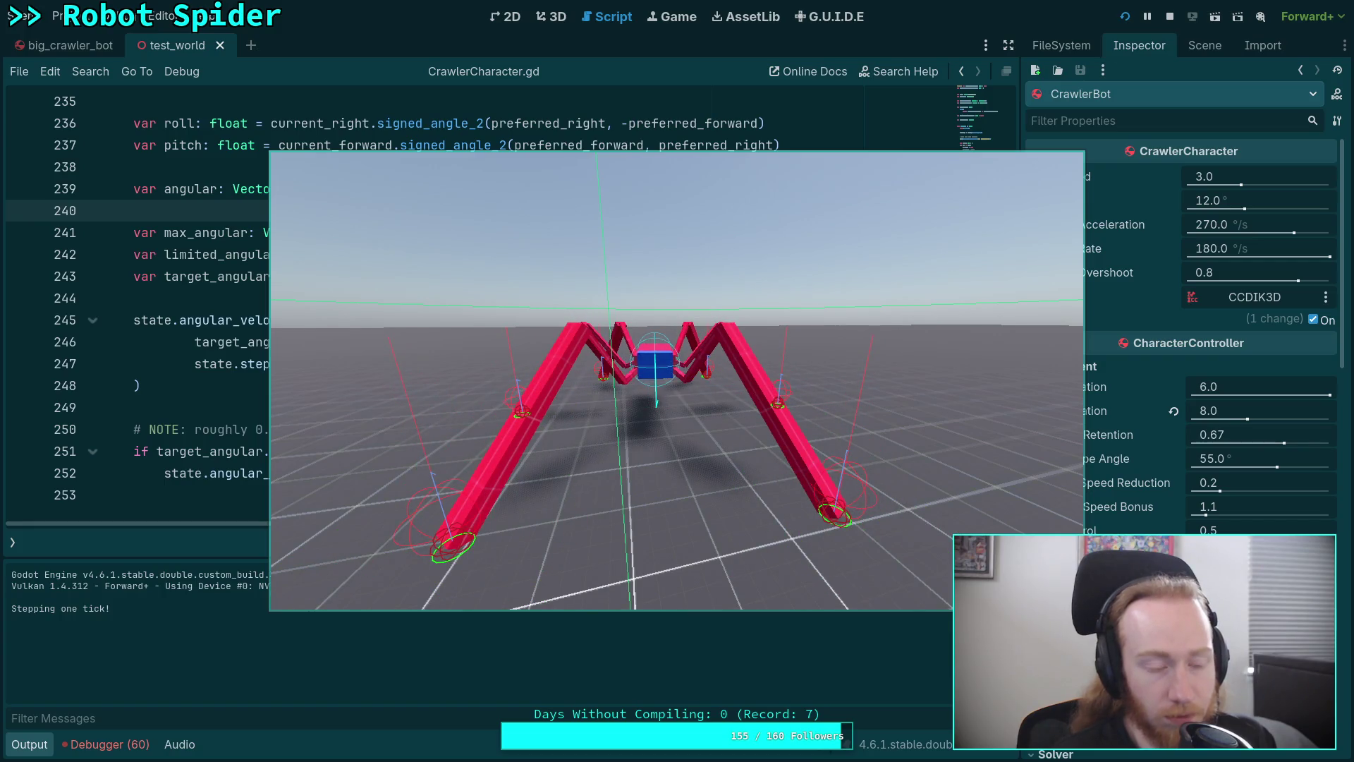
pyautogui.press('F8')
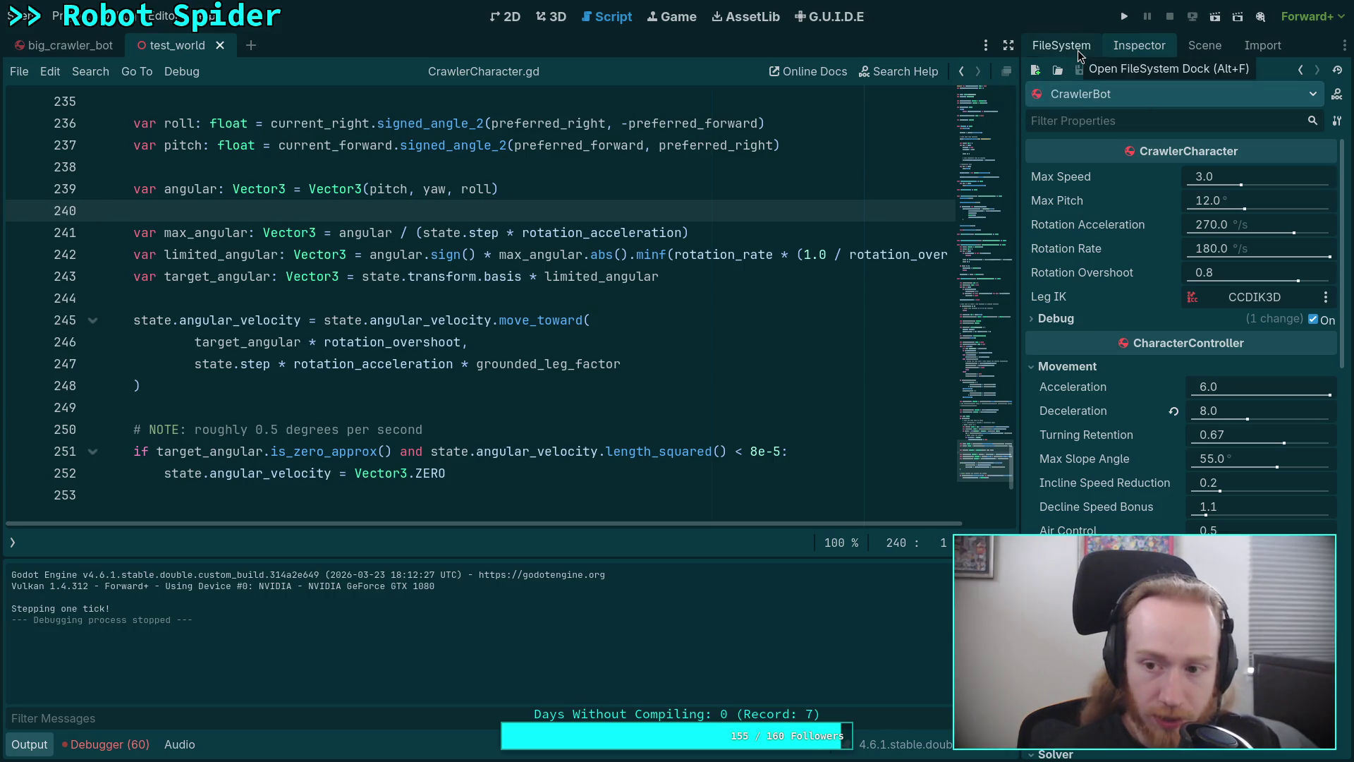
pyautogui.click(1251, 268)
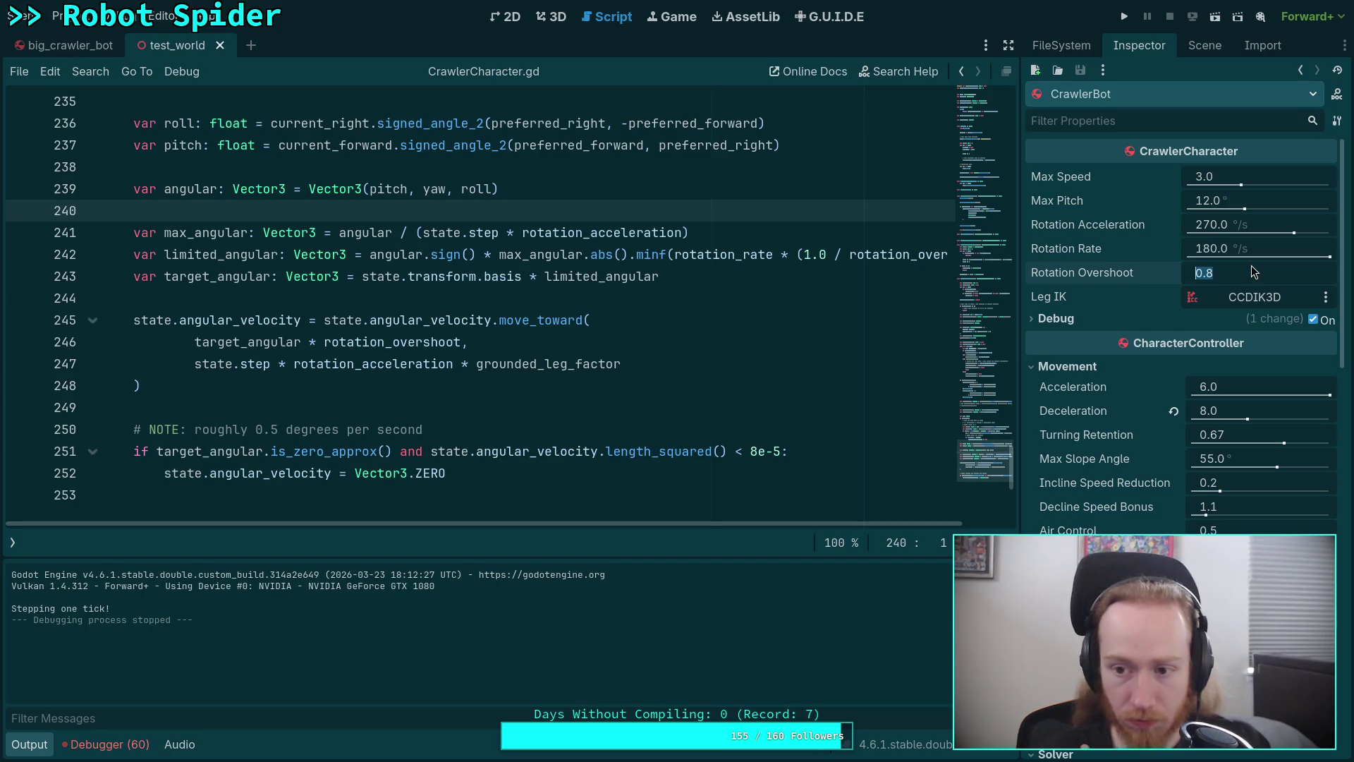
pyautogui.press('Return')
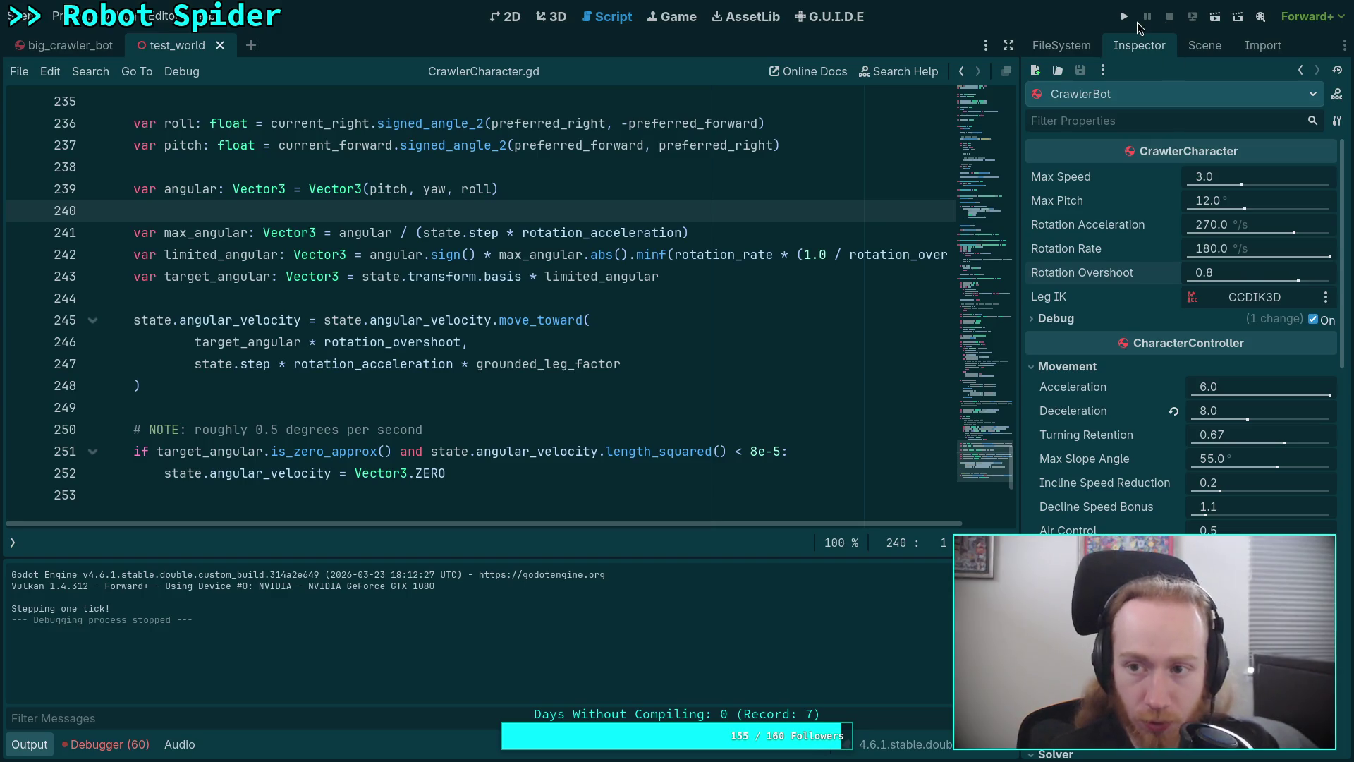
pyautogui.click(1125, 20)
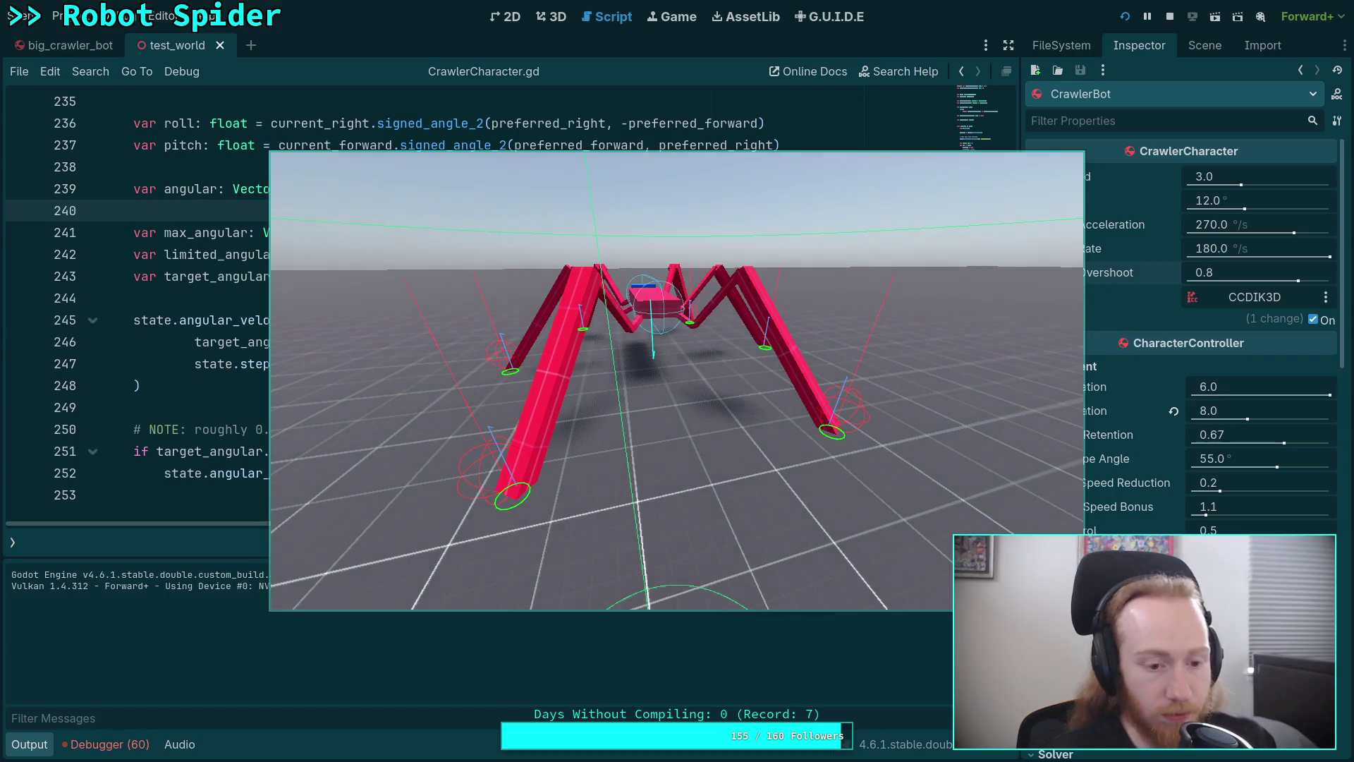
pyautogui.press('.')
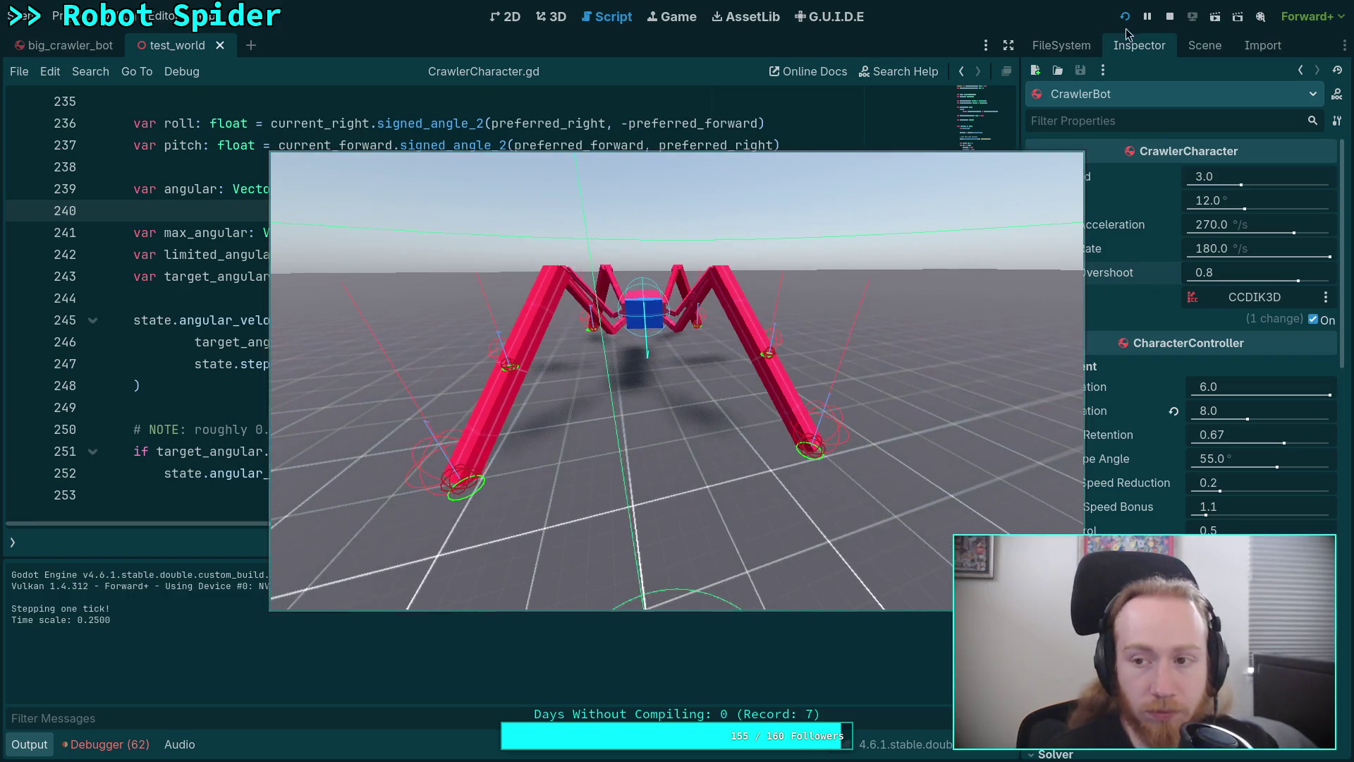
pyautogui.click(1170, 17)
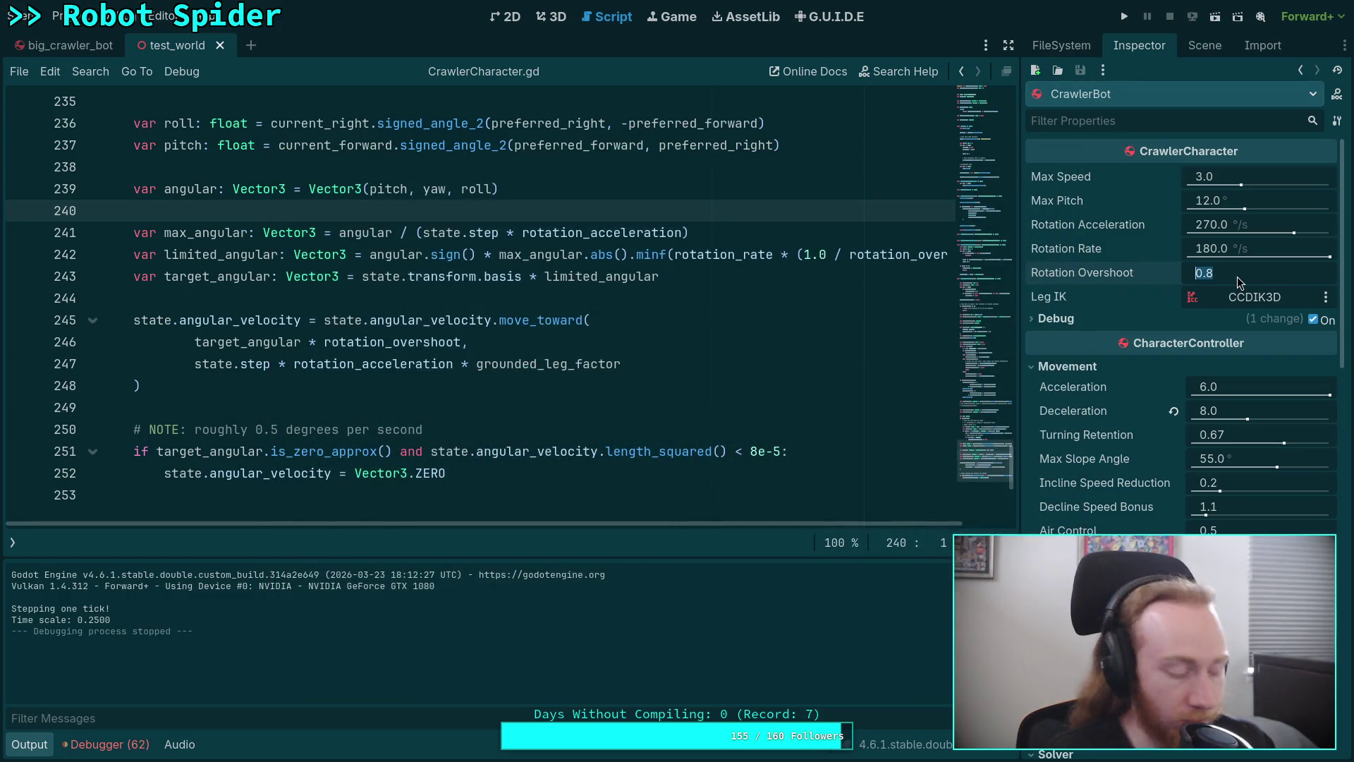
# Enter 1.5 for CrawlerBot's Rotation Overshoot, run the spider test with F5, then stop it
pyautogui.write('1.5')
pyautogui.press('Return')
pyautogui.press('F5')
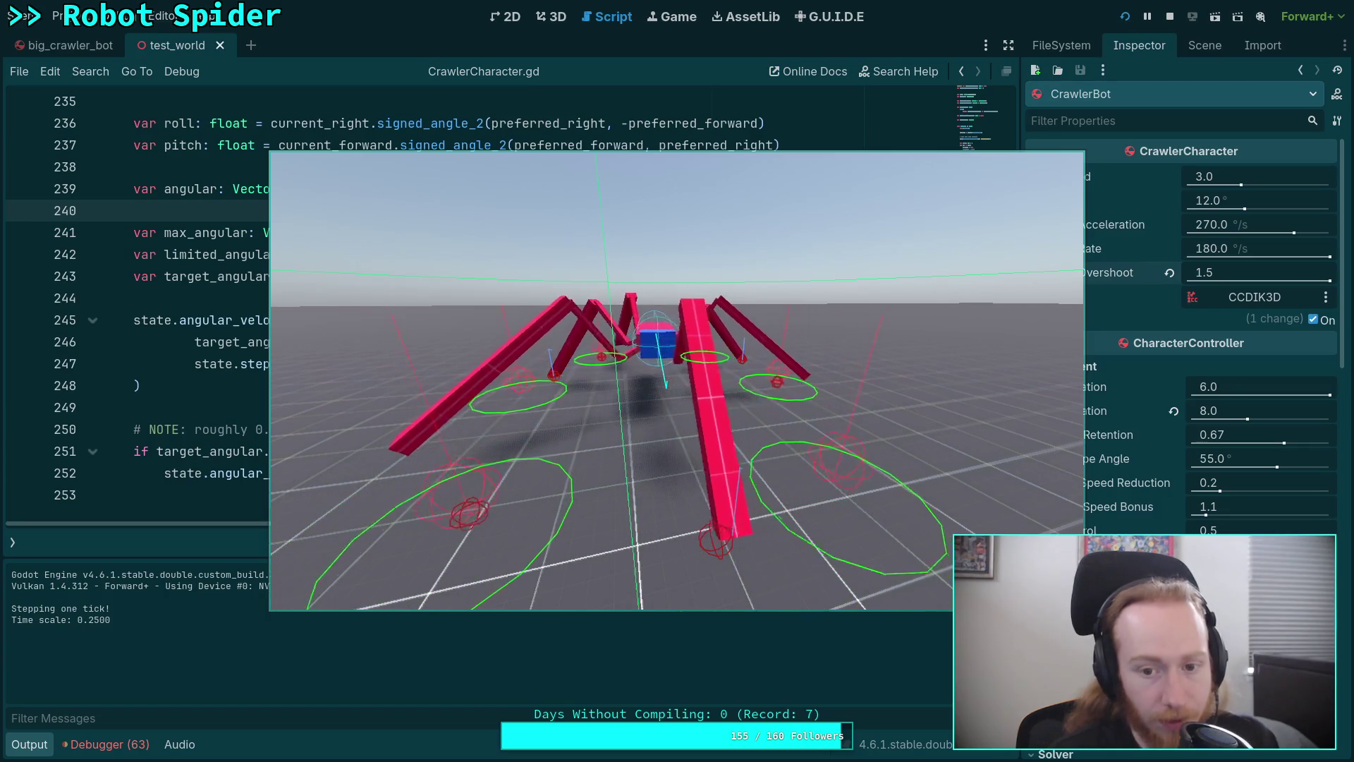
pyautogui.click(1170, 16)
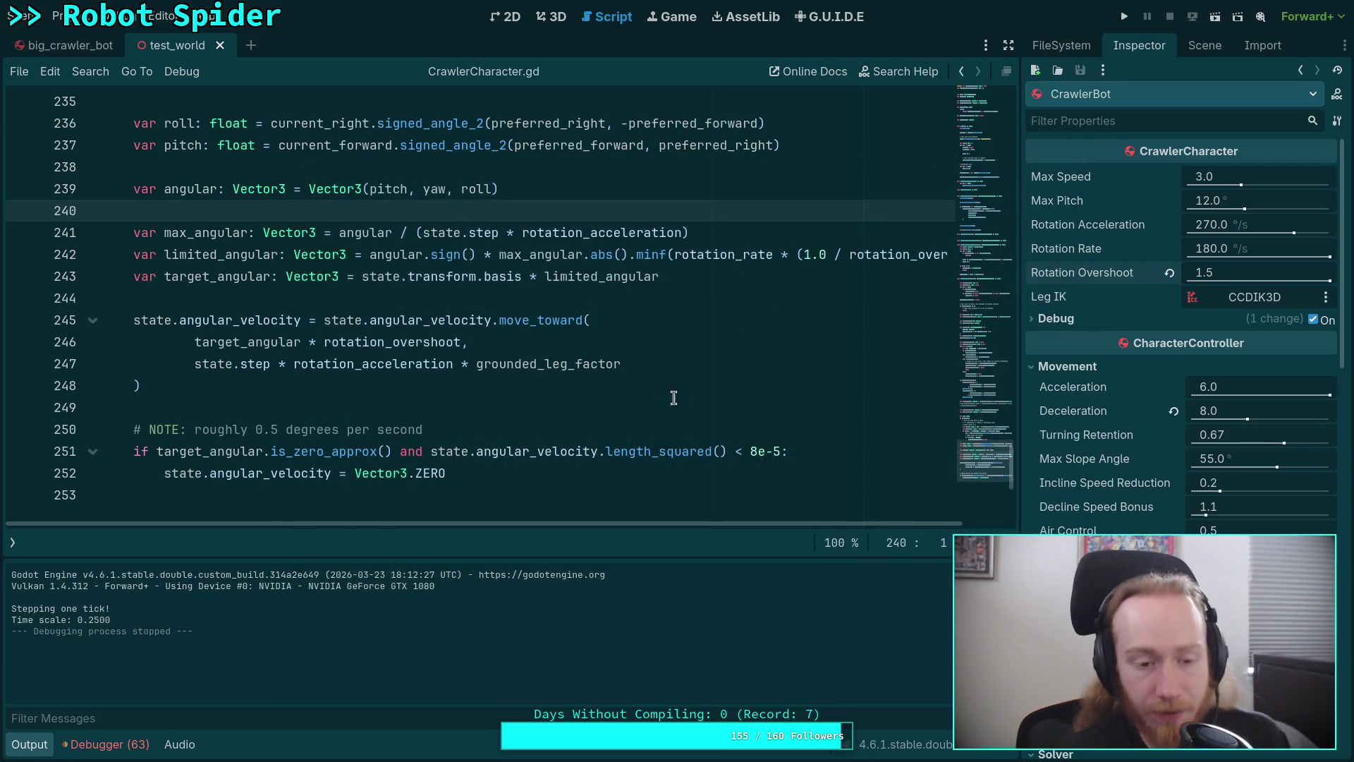
pyautogui.click(540, 415)
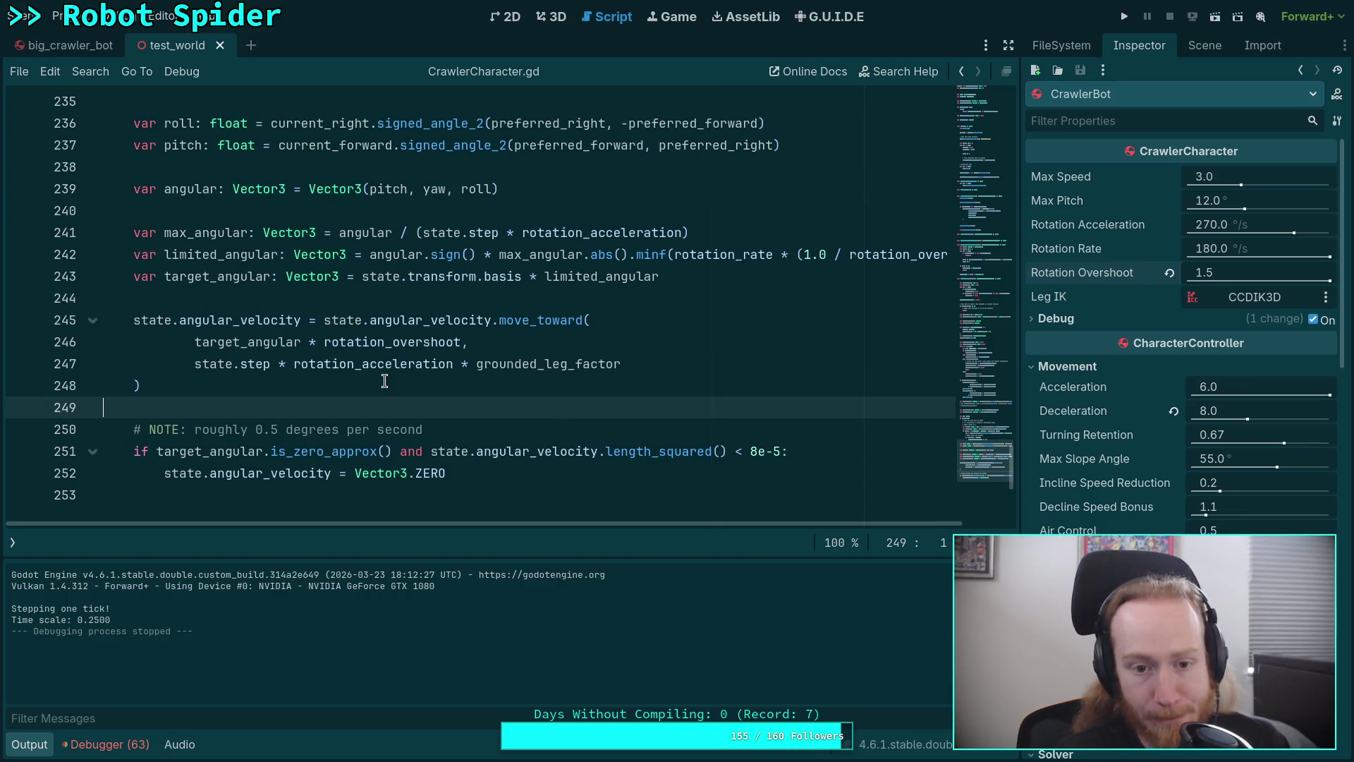
# Show the script list and method outline, then open CharacterController.gd for reference
pyautogui.click(331, 297)
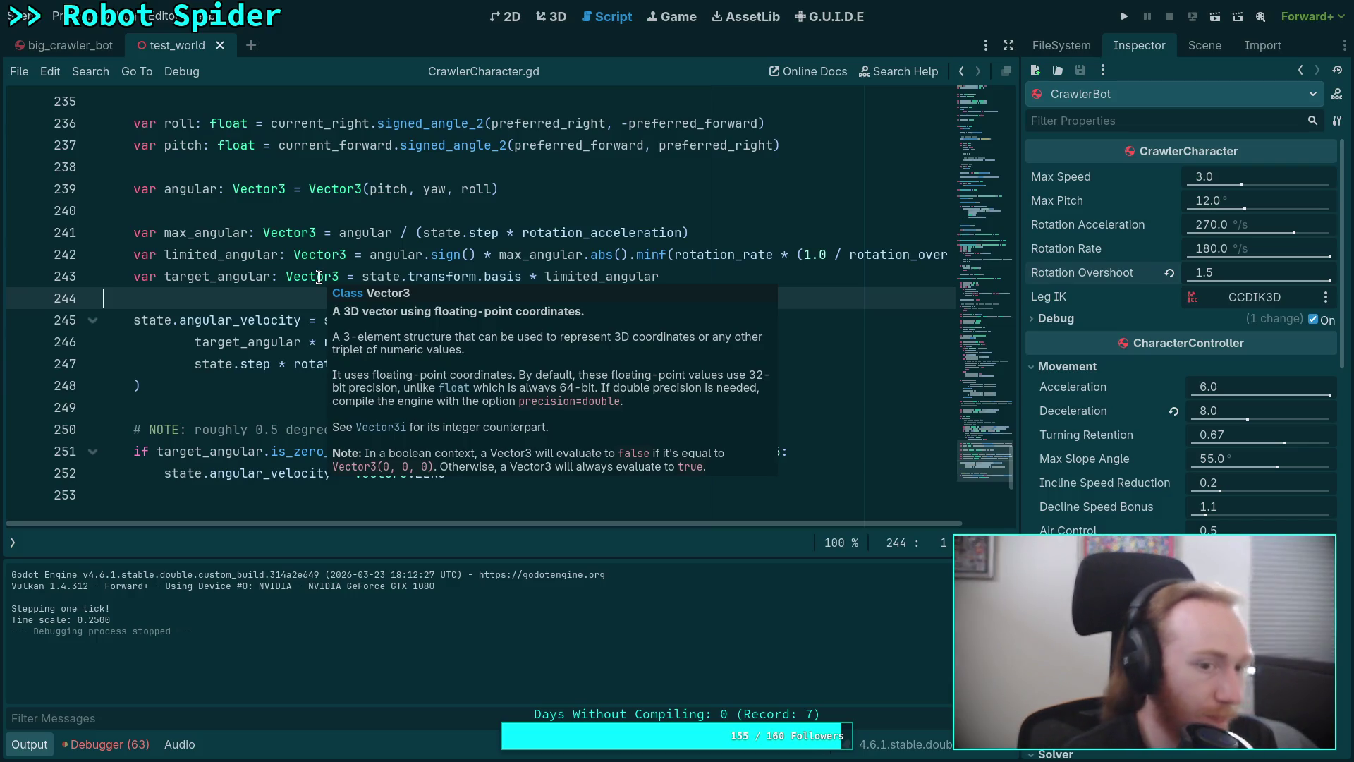
pyautogui.click(290, 383)
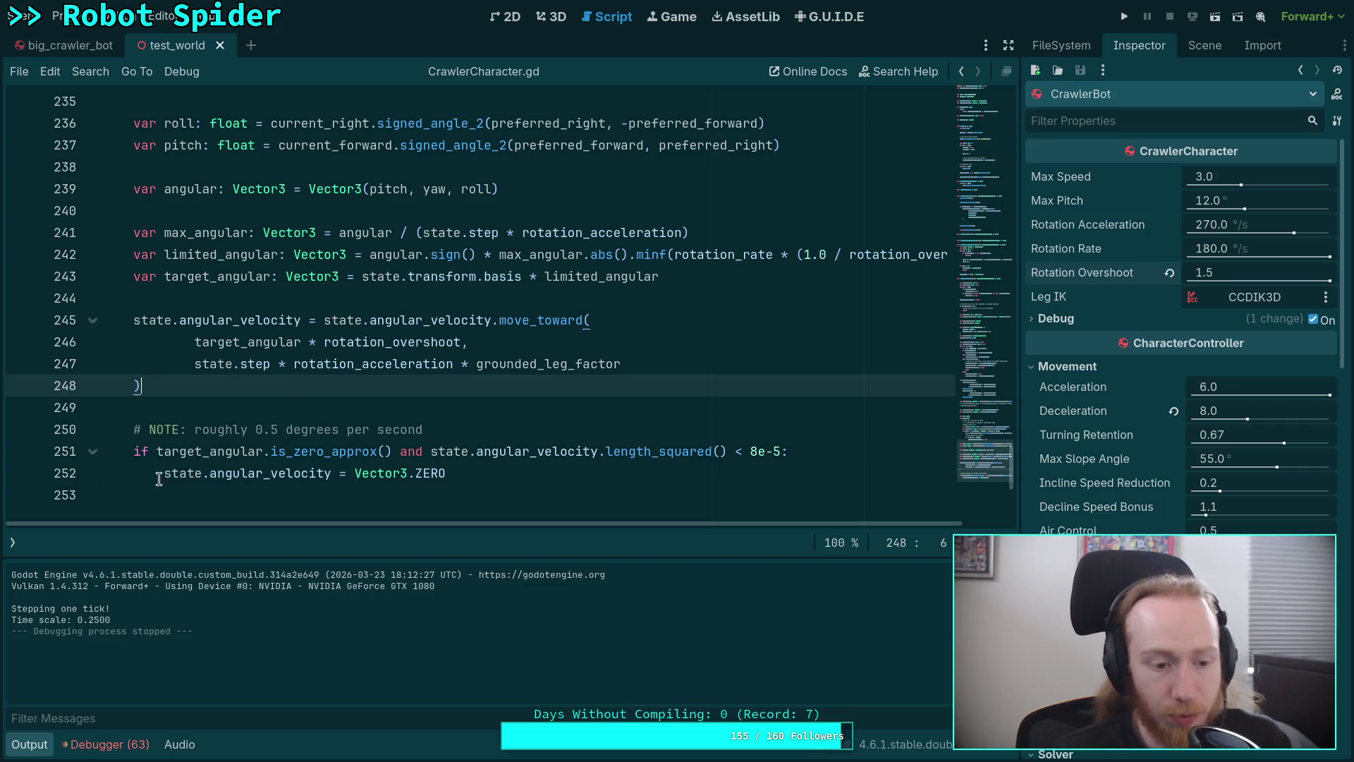
pyautogui.click(13, 543)
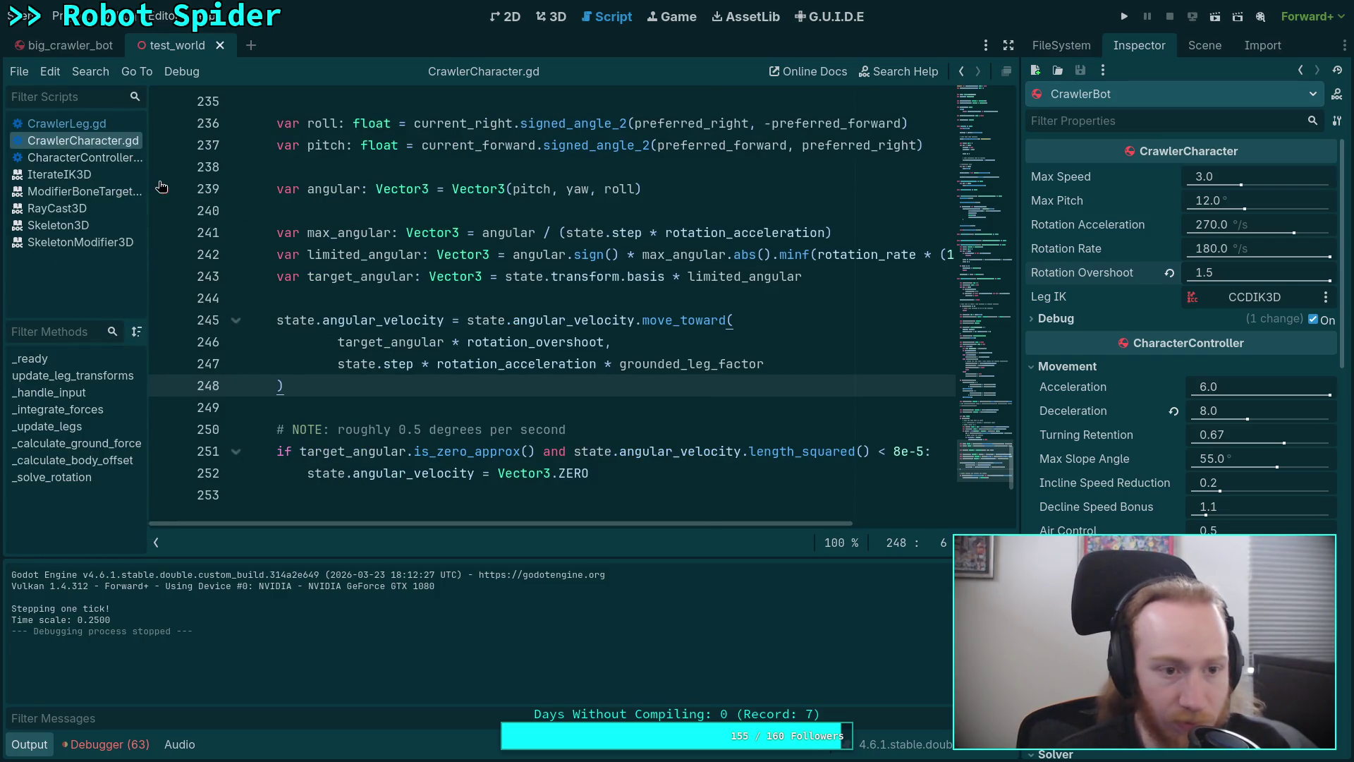
pyautogui.click(85, 157)
pyautogui.scroll(-8, 532, 382)
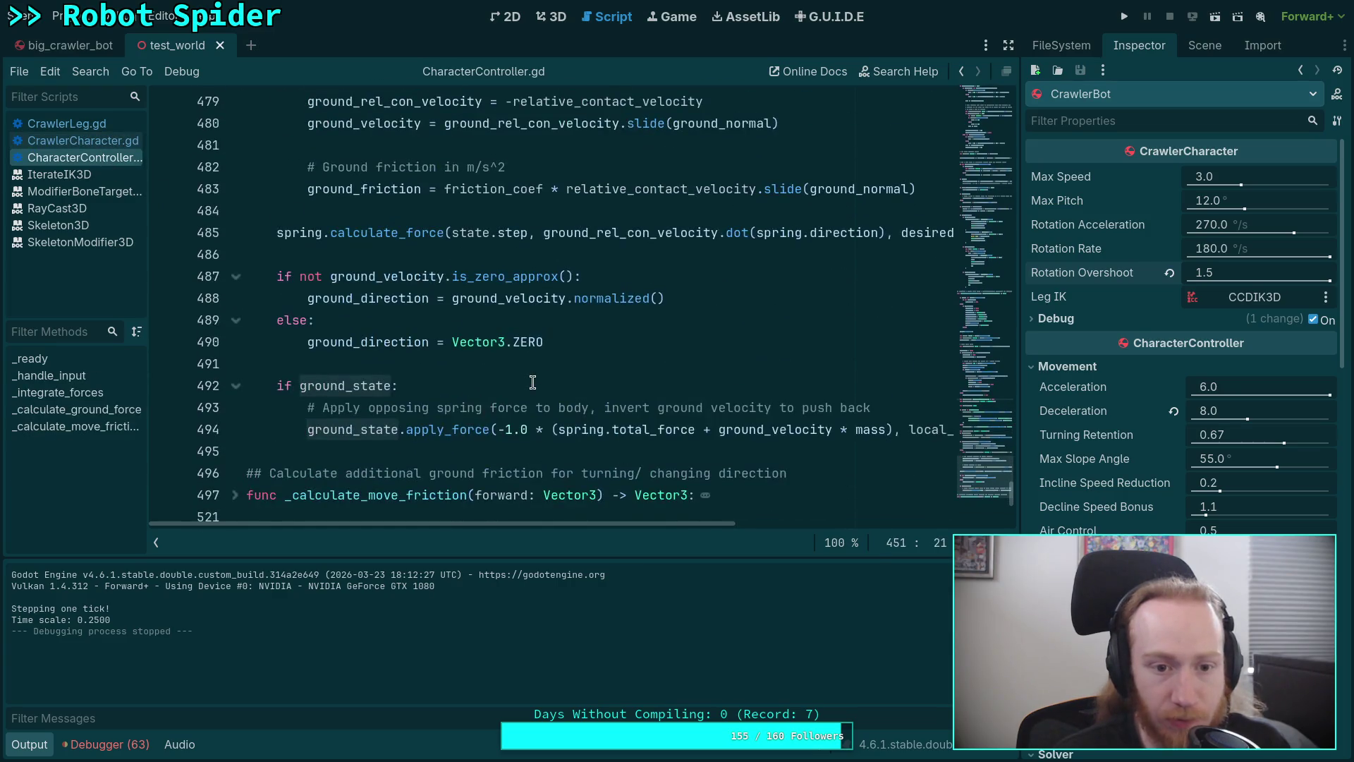
pyautogui.scroll(1, 540, 382)
pyautogui.doubleClick(379, 259)
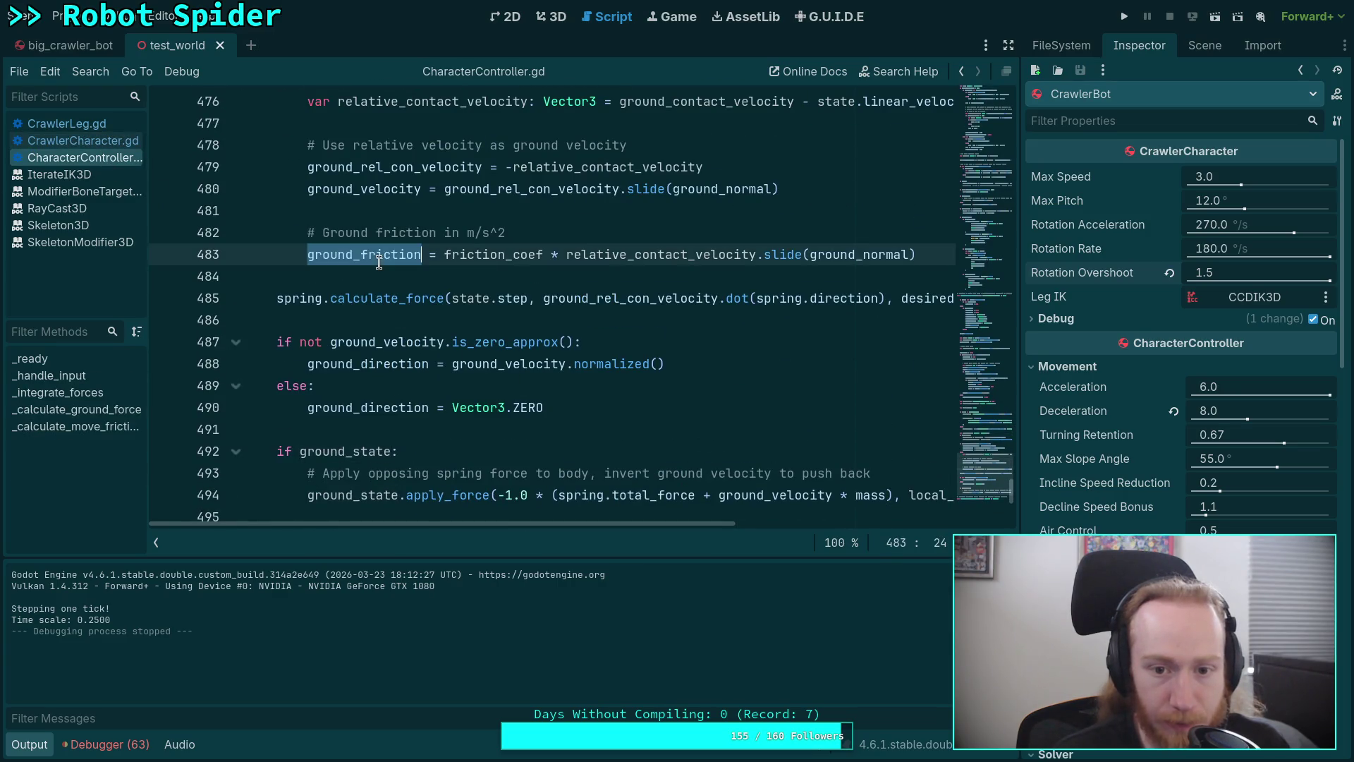
pyautogui.scroll(2, 653, 398)
pyautogui.moveTo(637, 393)
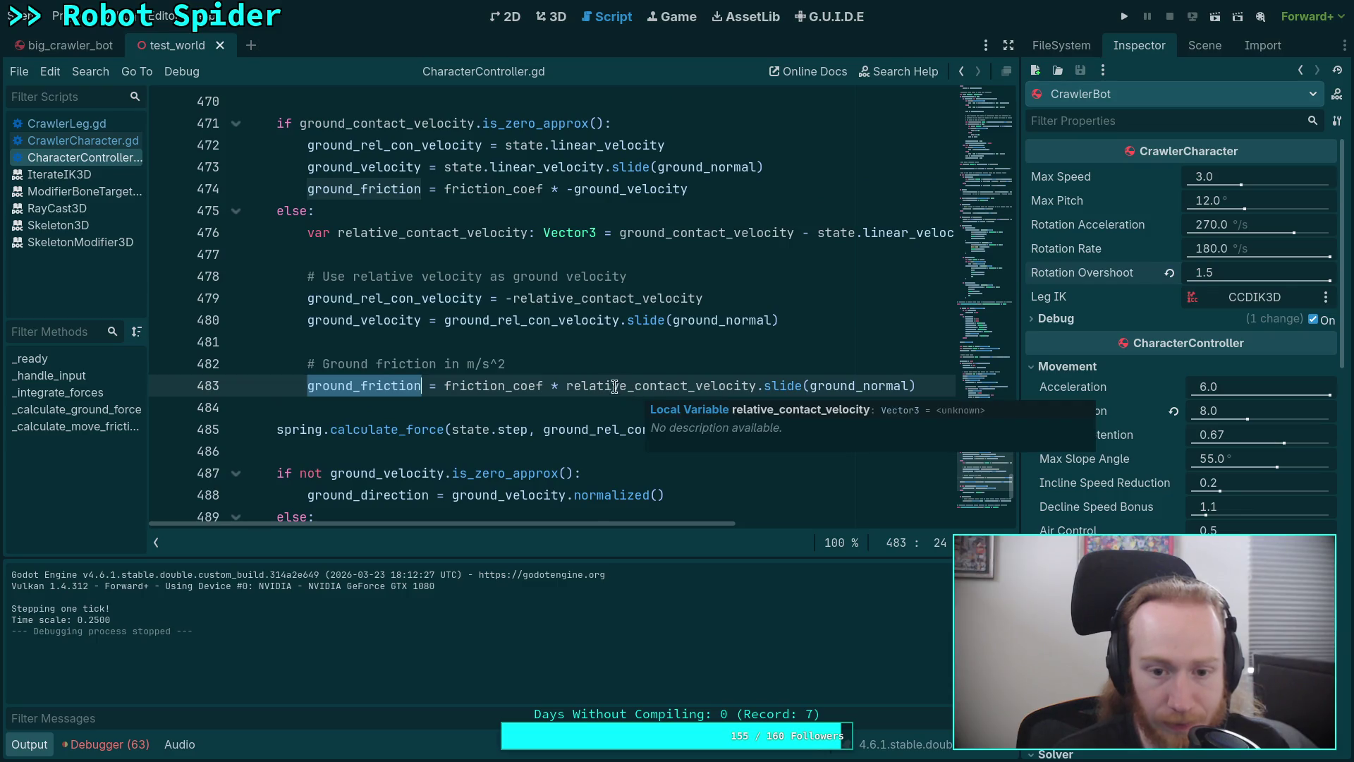
pyautogui.moveTo(516, 381)
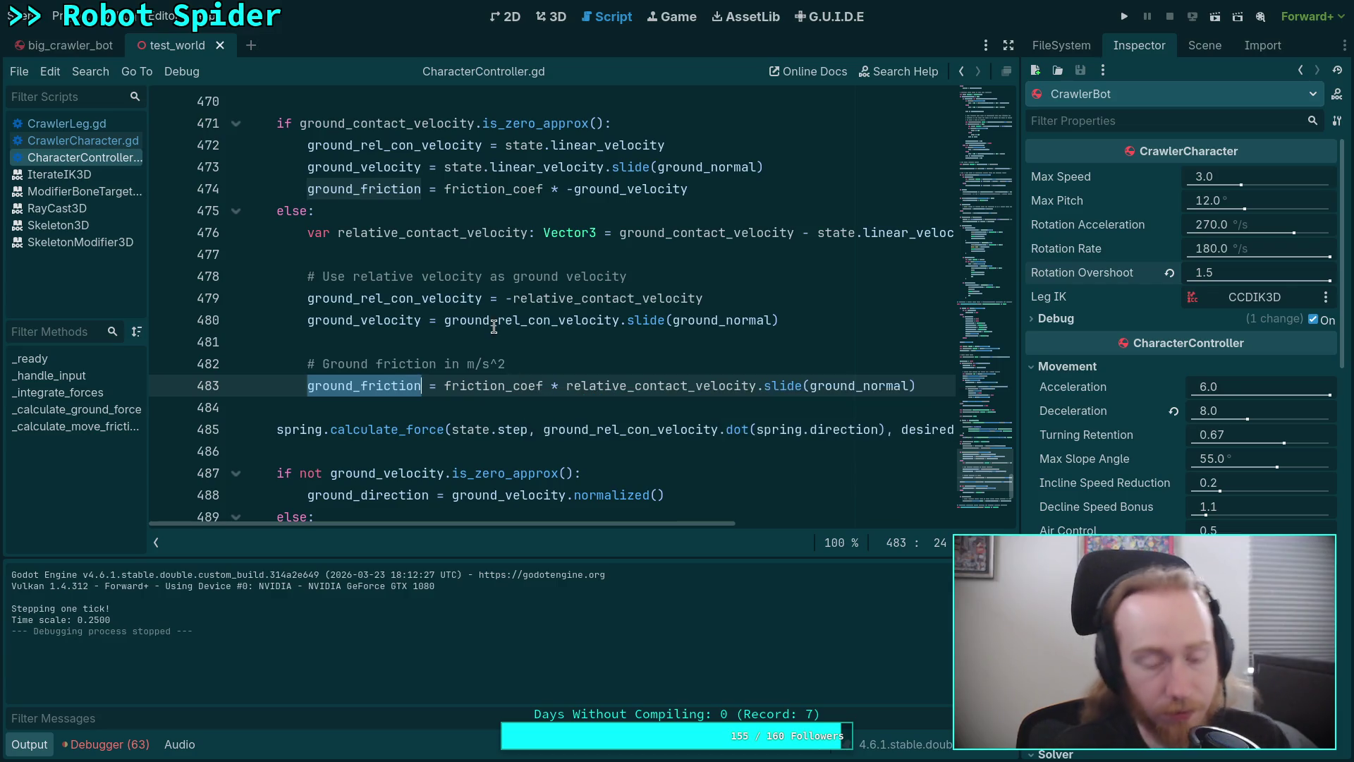
pyautogui.moveTo(493, 327)
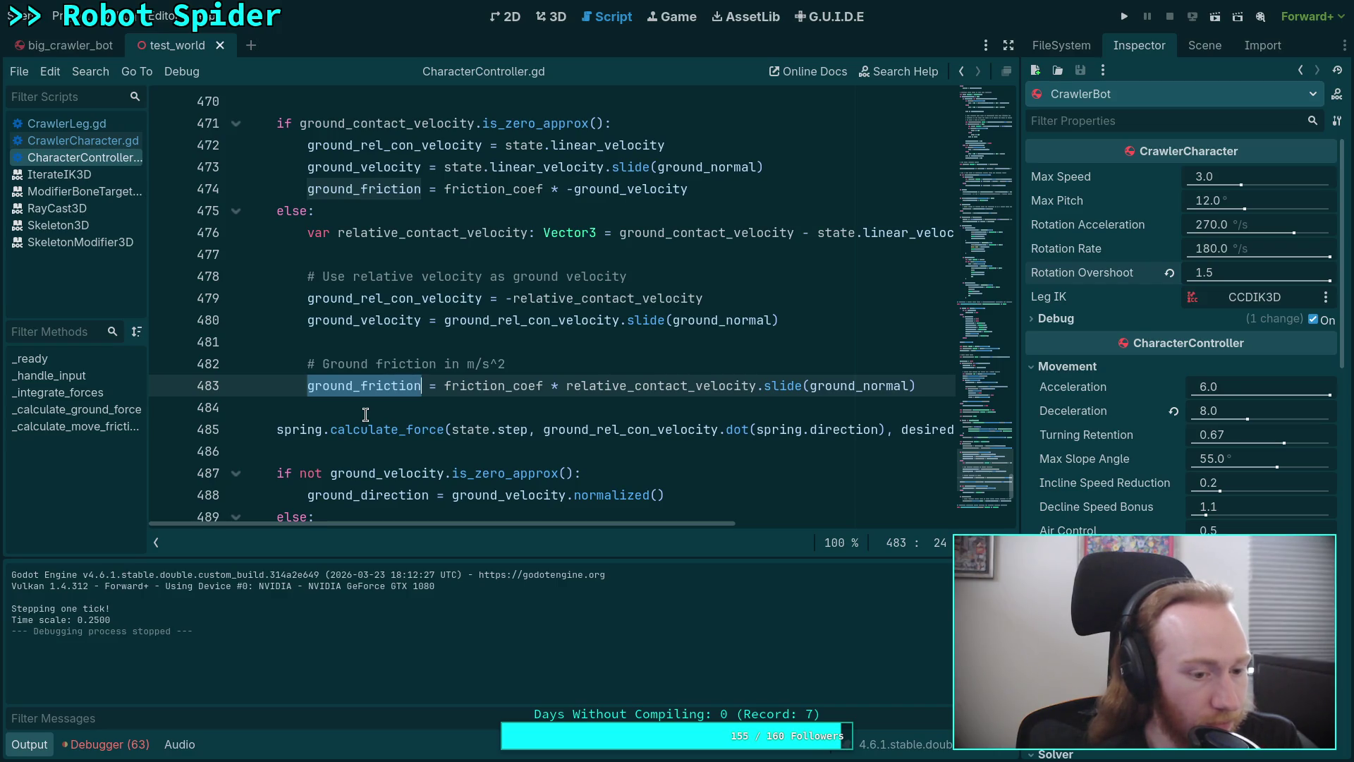
pyautogui.click(82, 141)
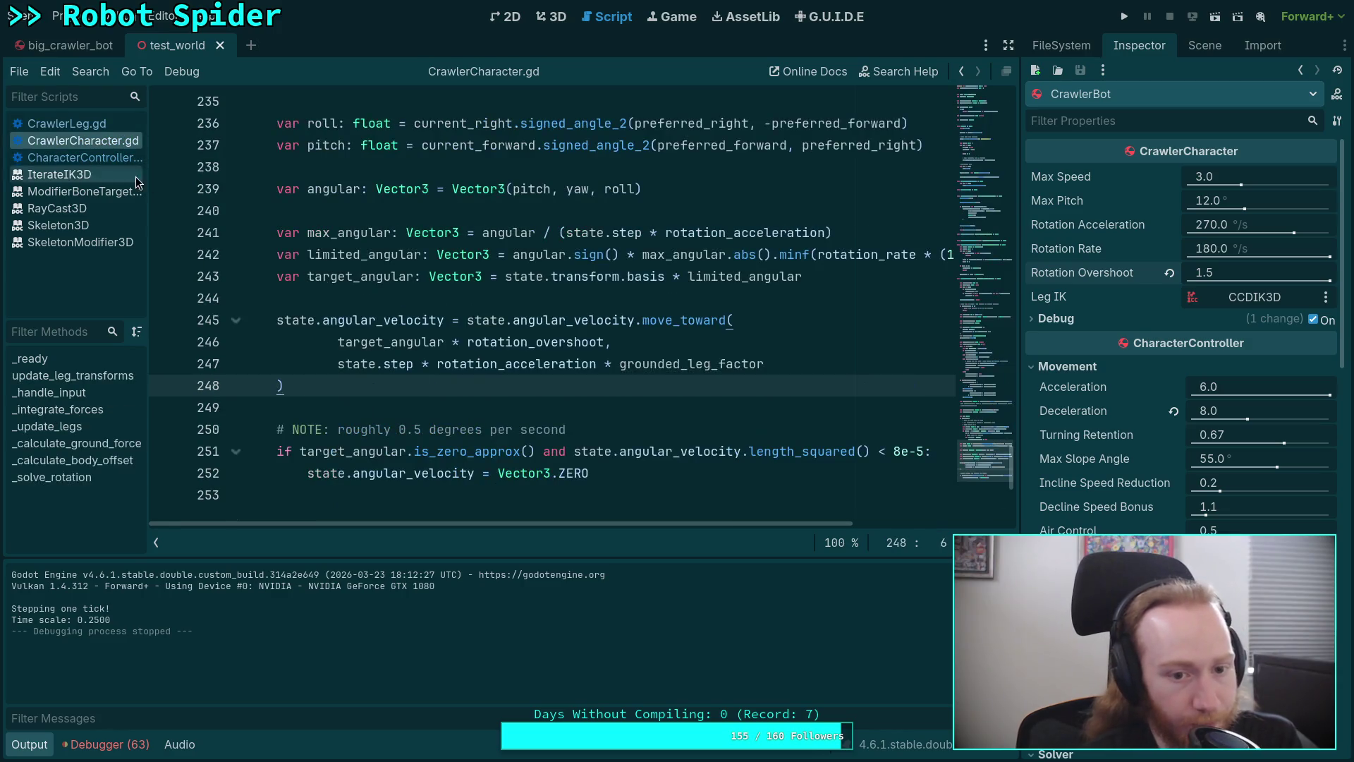
# Run and stop a spider test, then set Rotation Overshoot to 0.2
pyautogui.click(30, 746)
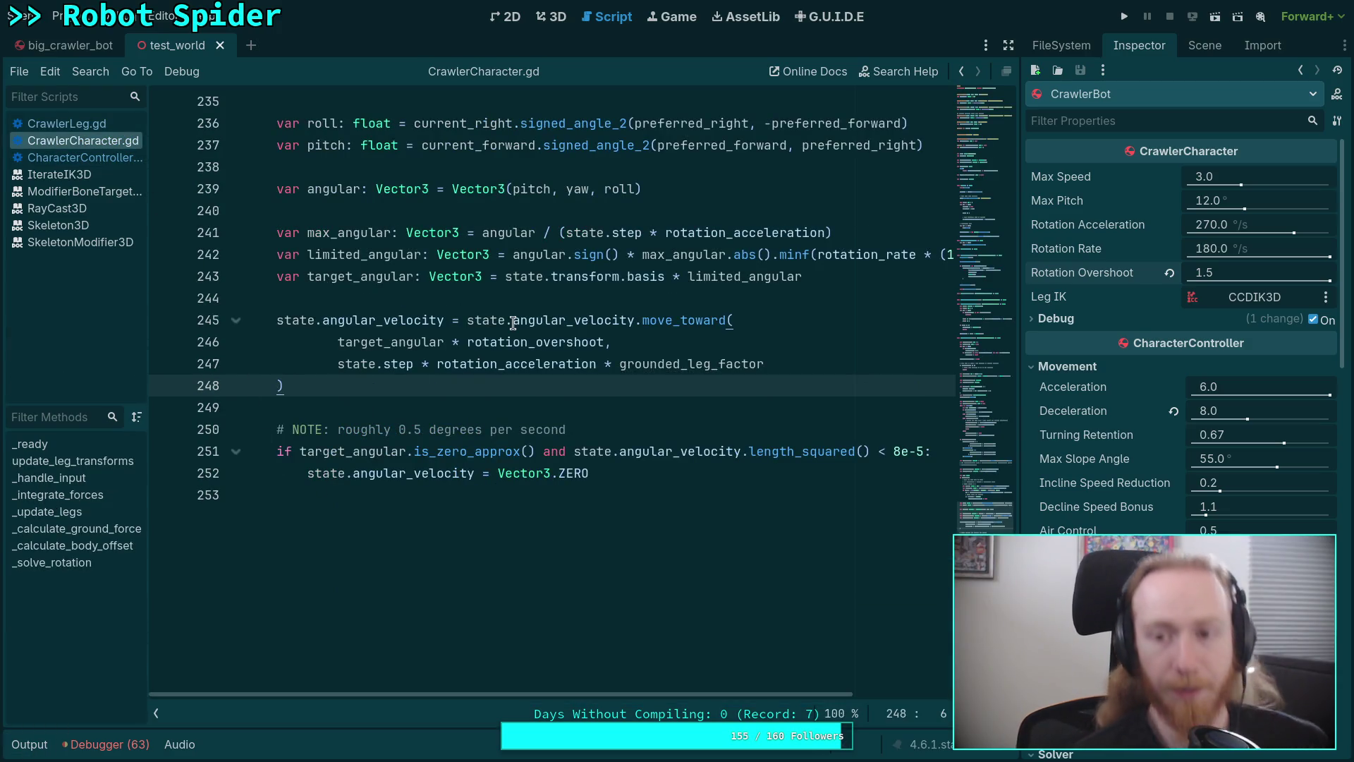
pyautogui.press('F5')
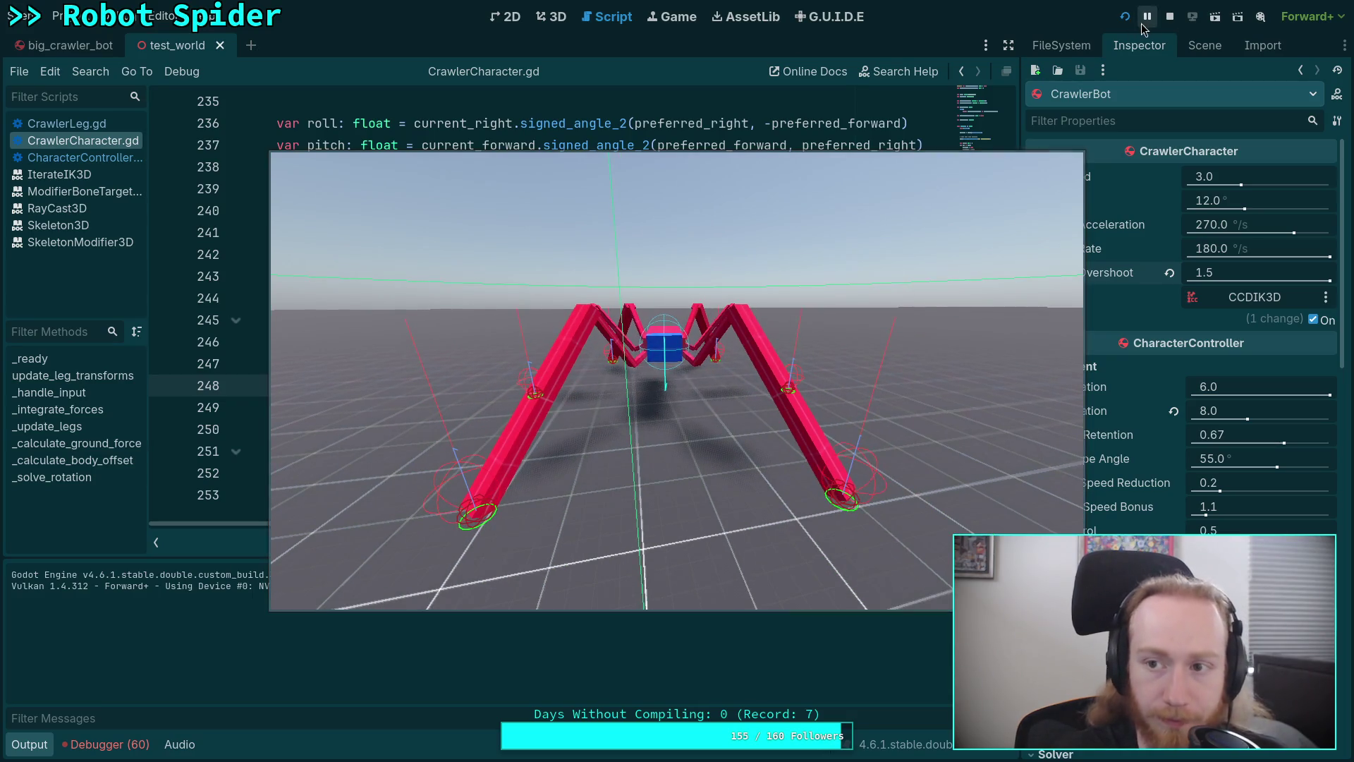
pyautogui.click(1170, 17)
pyautogui.click(1234, 265)
pyautogui.write('0')
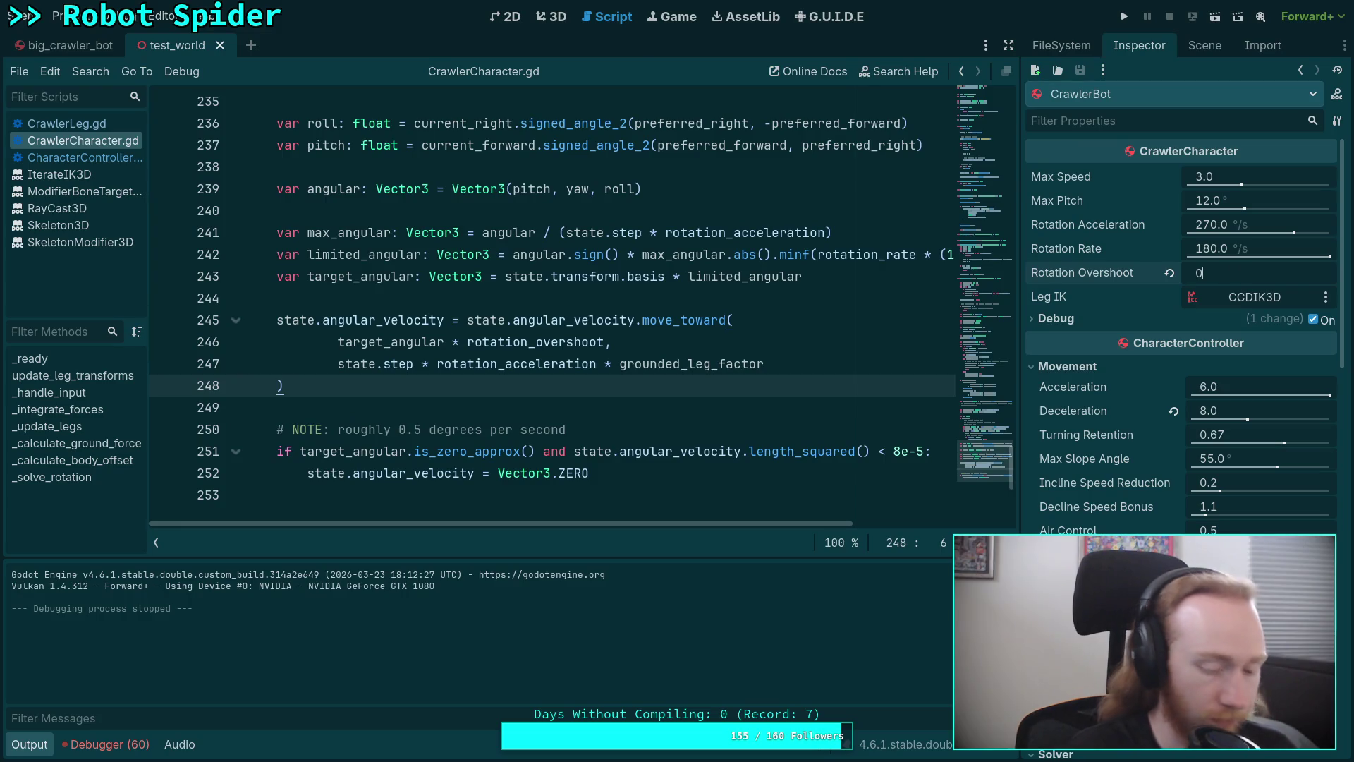
pyautogui.write(',.2')
pyautogui.press('Return')
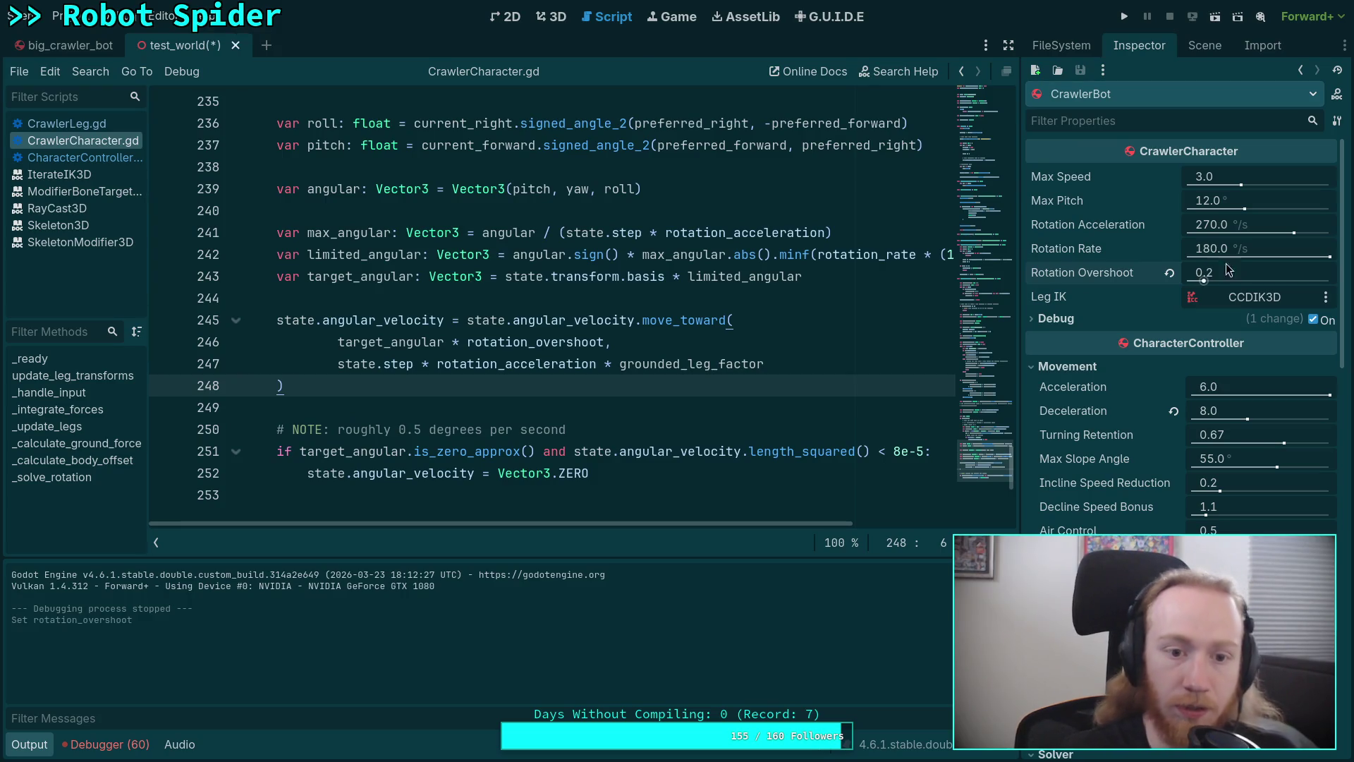
# Shorten max_angular to angular / state.step, test-run the spider, then switch to big_crawler_bot
pyautogui.scroll(1, 568, 409)
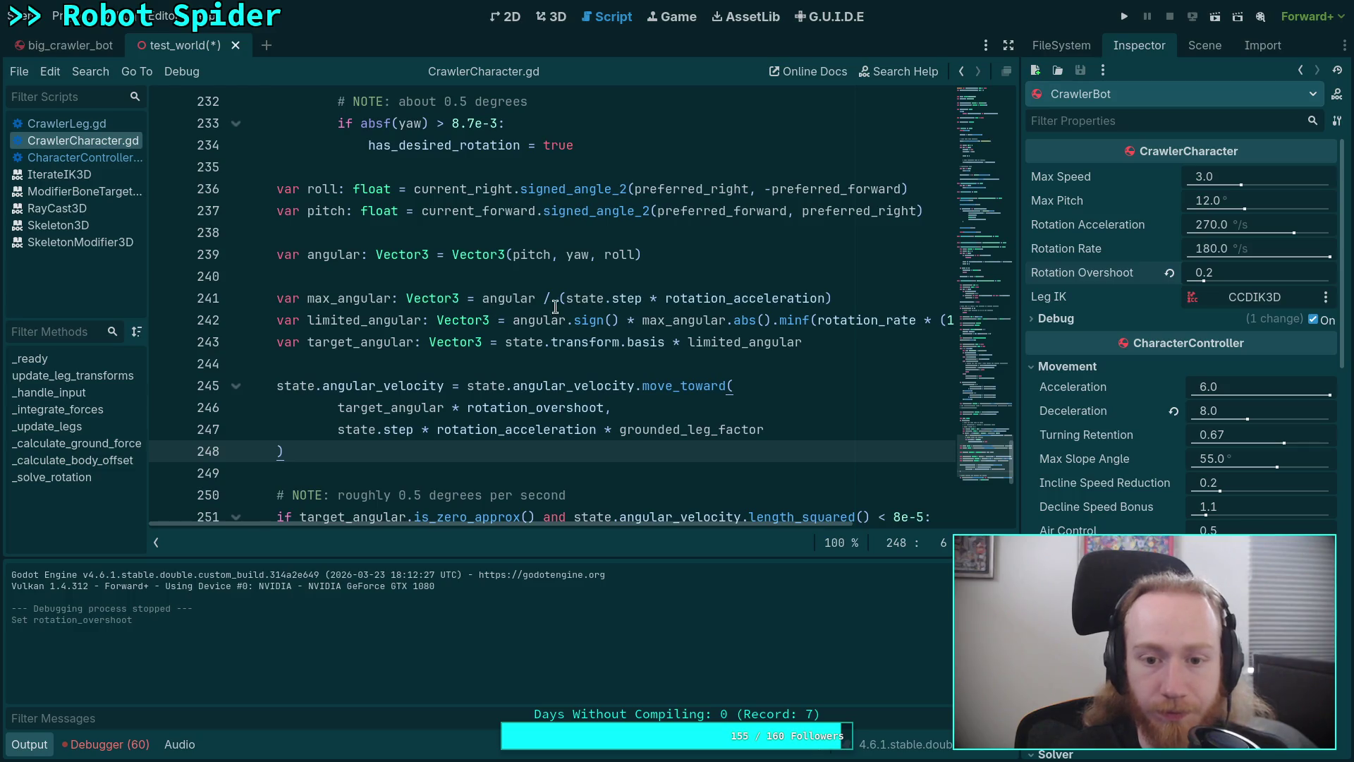
pyautogui.click(584, 297)
pyautogui.hotkey('shift', 'End')
pyautogui.press('BackSpace')
pyautogui.press('F5')
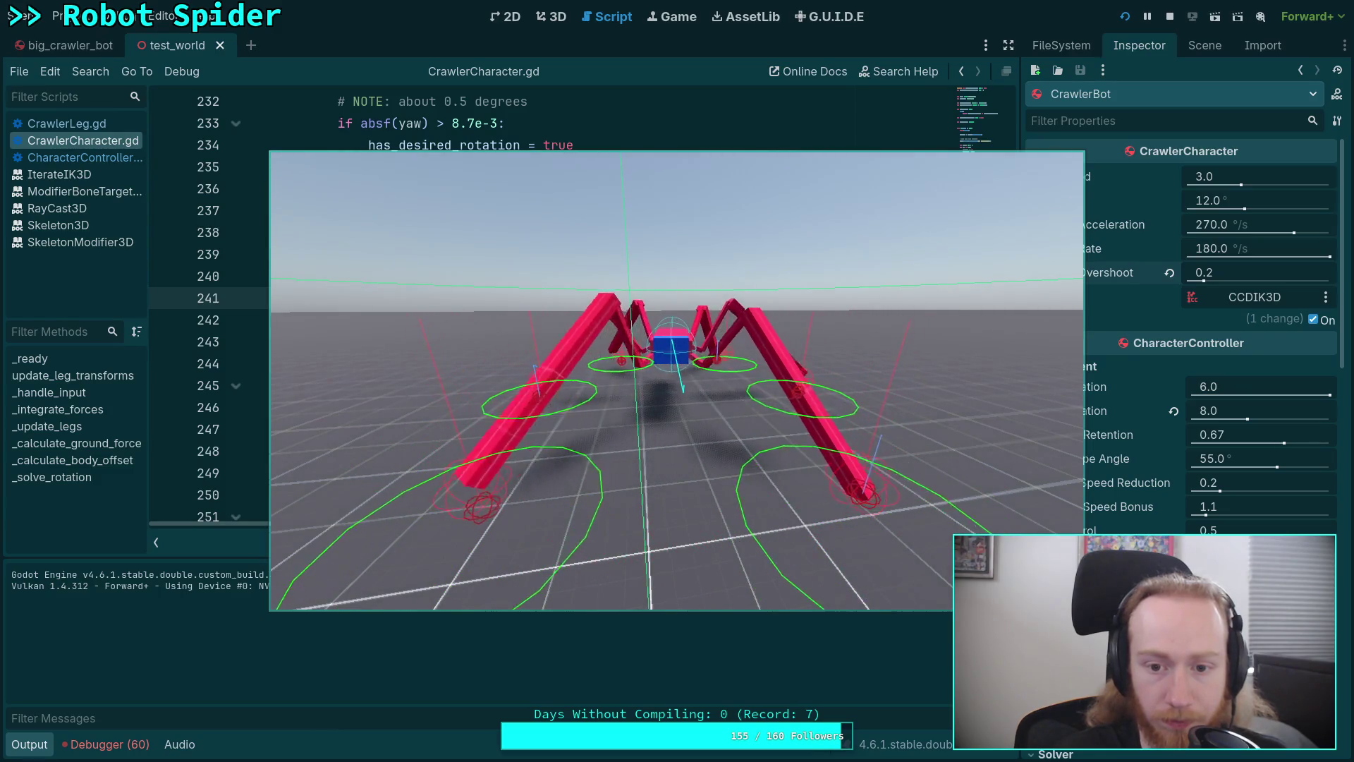
pyautogui.press('Escape')
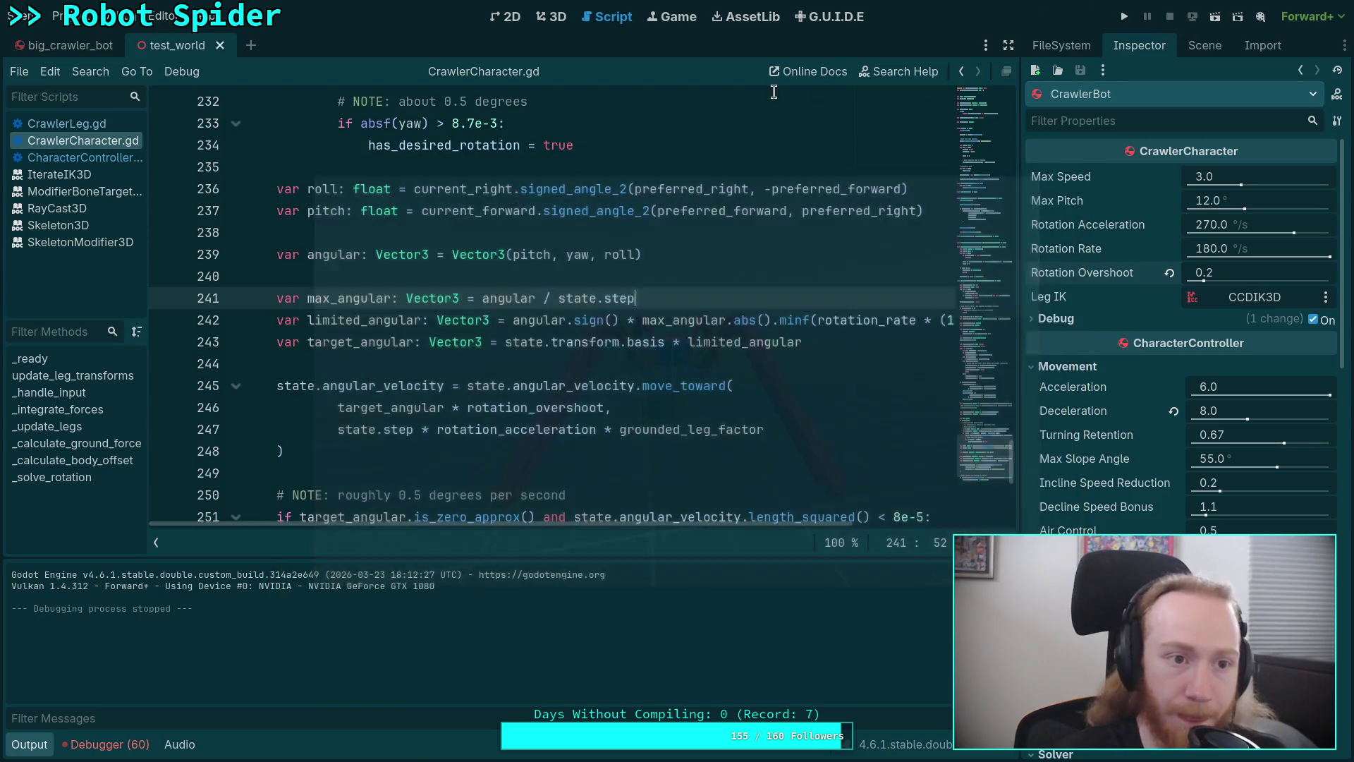
pyautogui.click(693, 359)
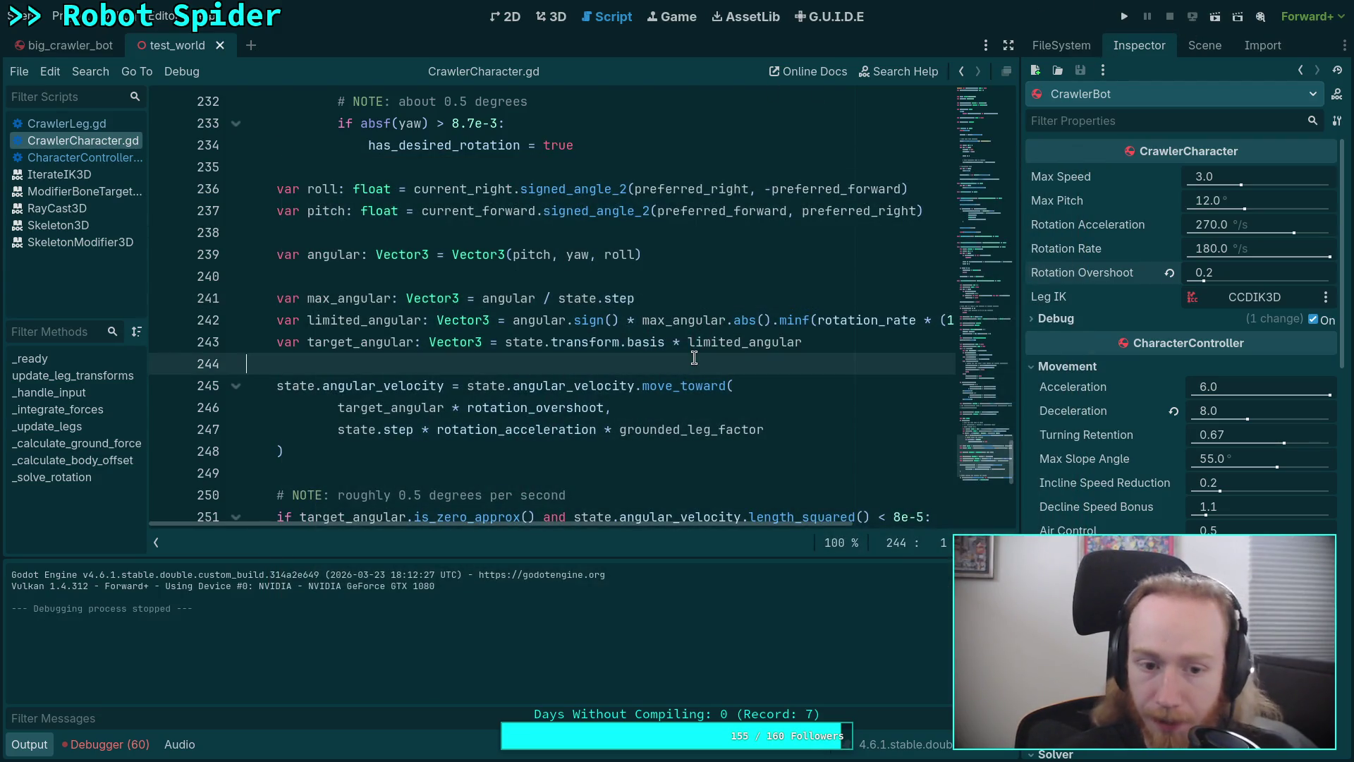
pyautogui.click(53, 46)
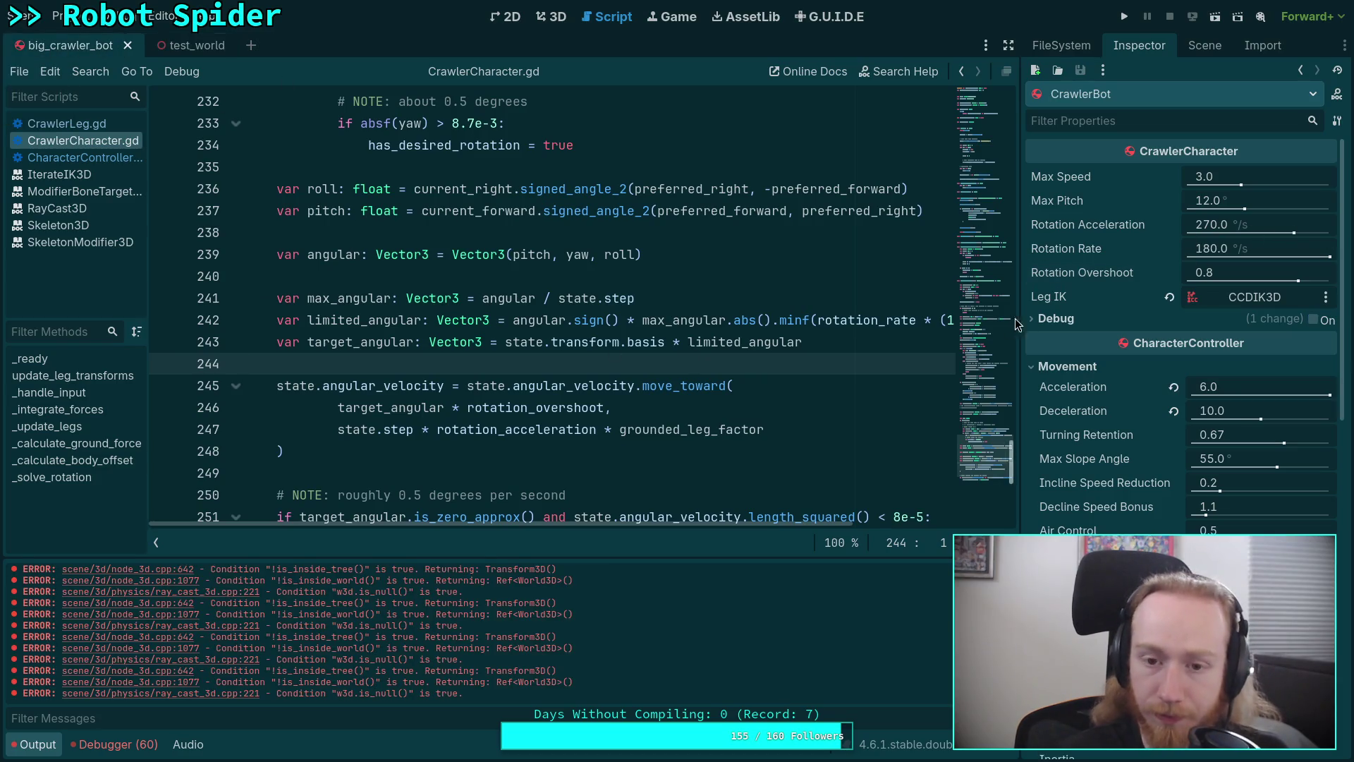
# Set CrawlerBot's Rotation Overshoot to 0.2, run and stop a quick test, and collapse Output
pyautogui.moveTo(1009, 462)
pyautogui.mouseDown()
pyautogui.moveTo(1009, 146)
pyautogui.moveTo(992, 98)
pyautogui.mouseUp()
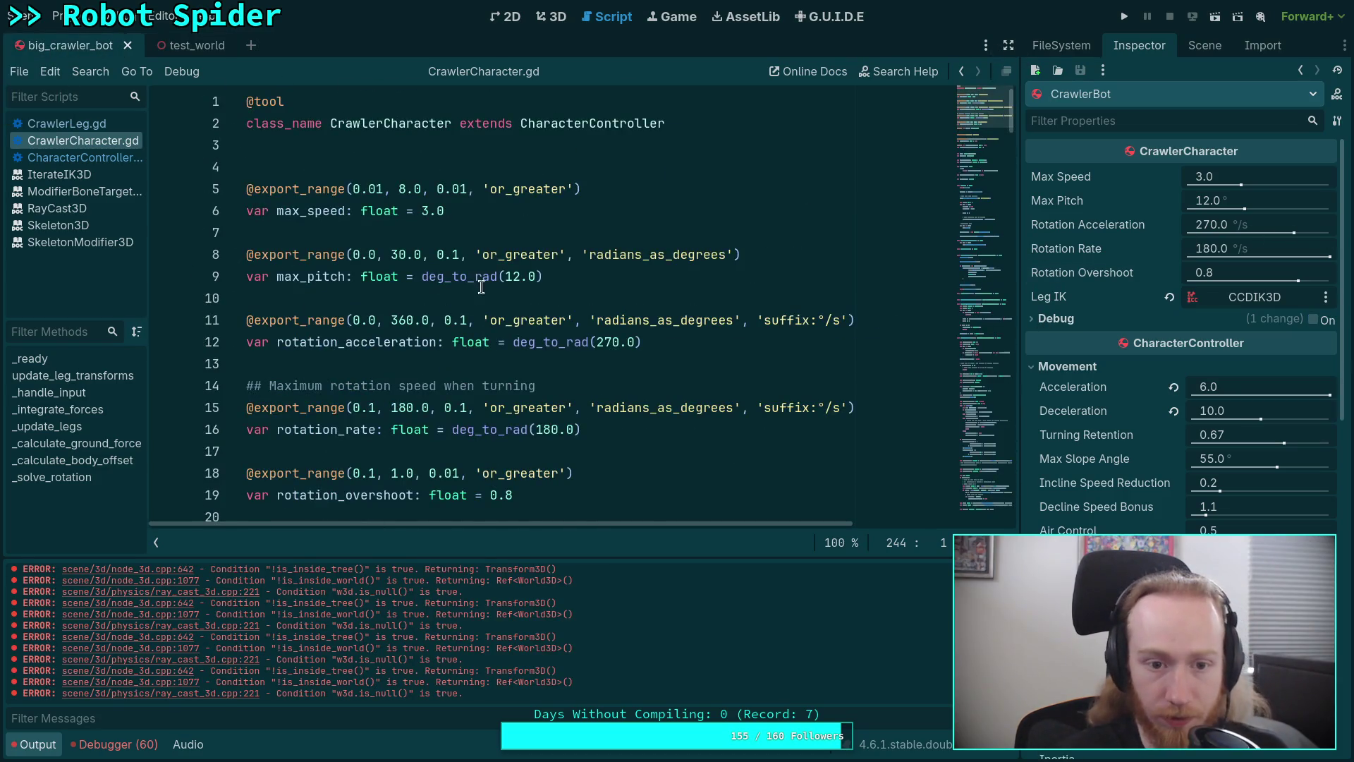
pyautogui.scroll(-2, 523, 335)
pyautogui.click(533, 364)
pyautogui.write('2')
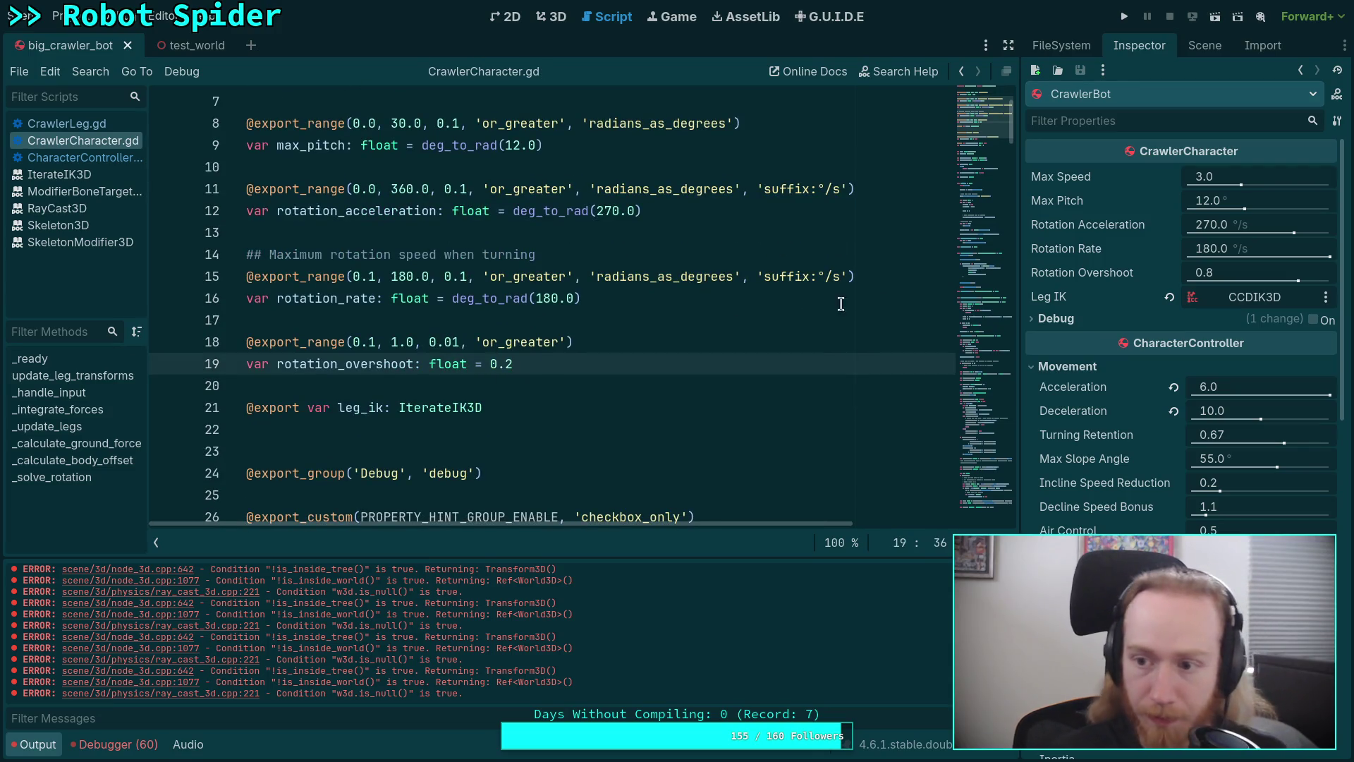
pyautogui.click(1239, 274)
pyautogui.write('0.2')
pyautogui.press('Return')
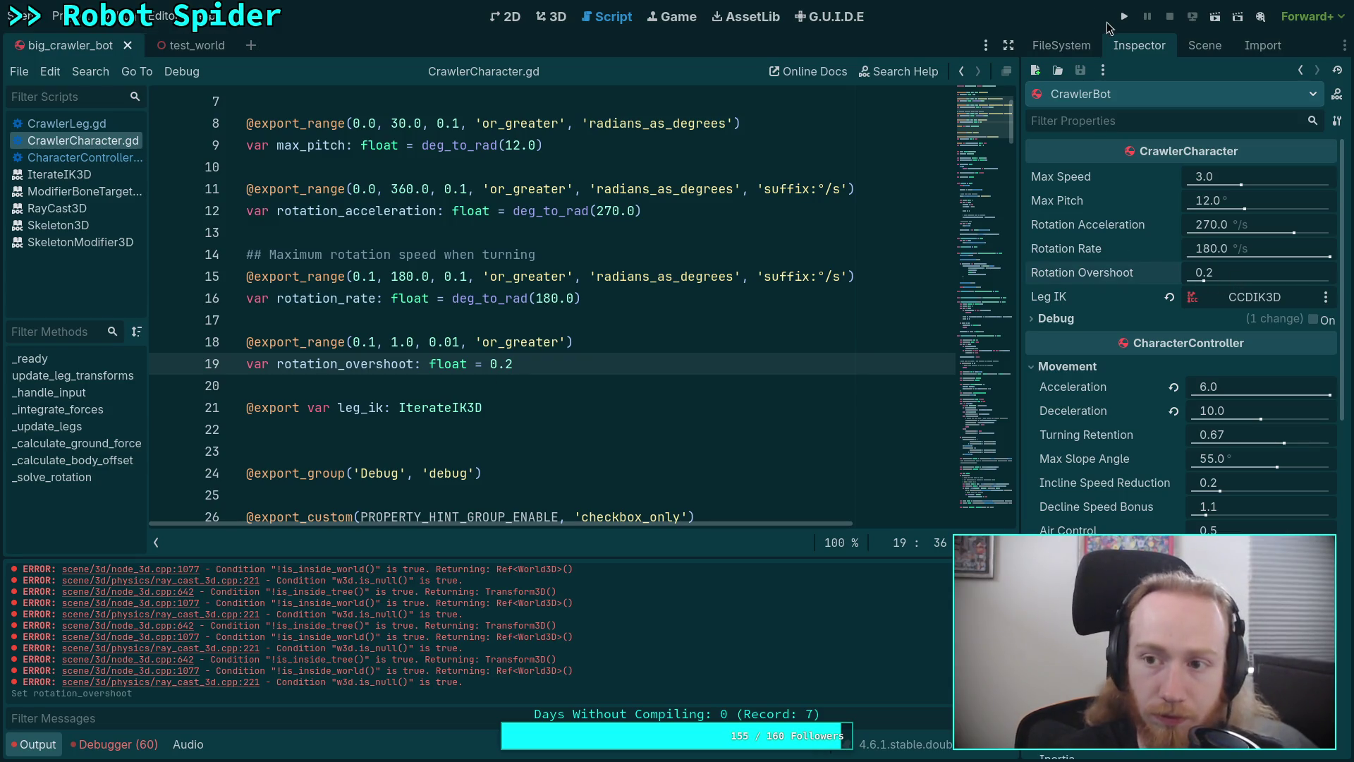
pyautogui.press('F5')
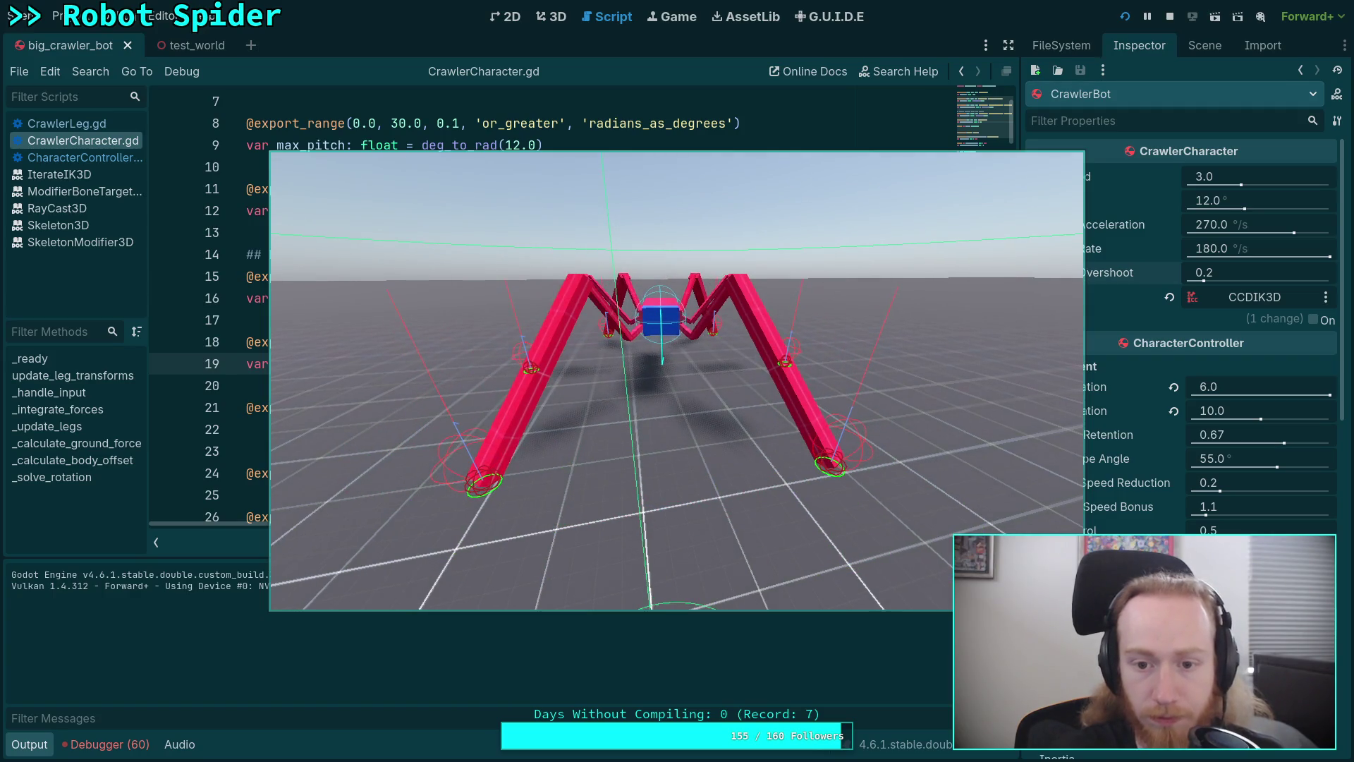
pyautogui.click(1172, 17)
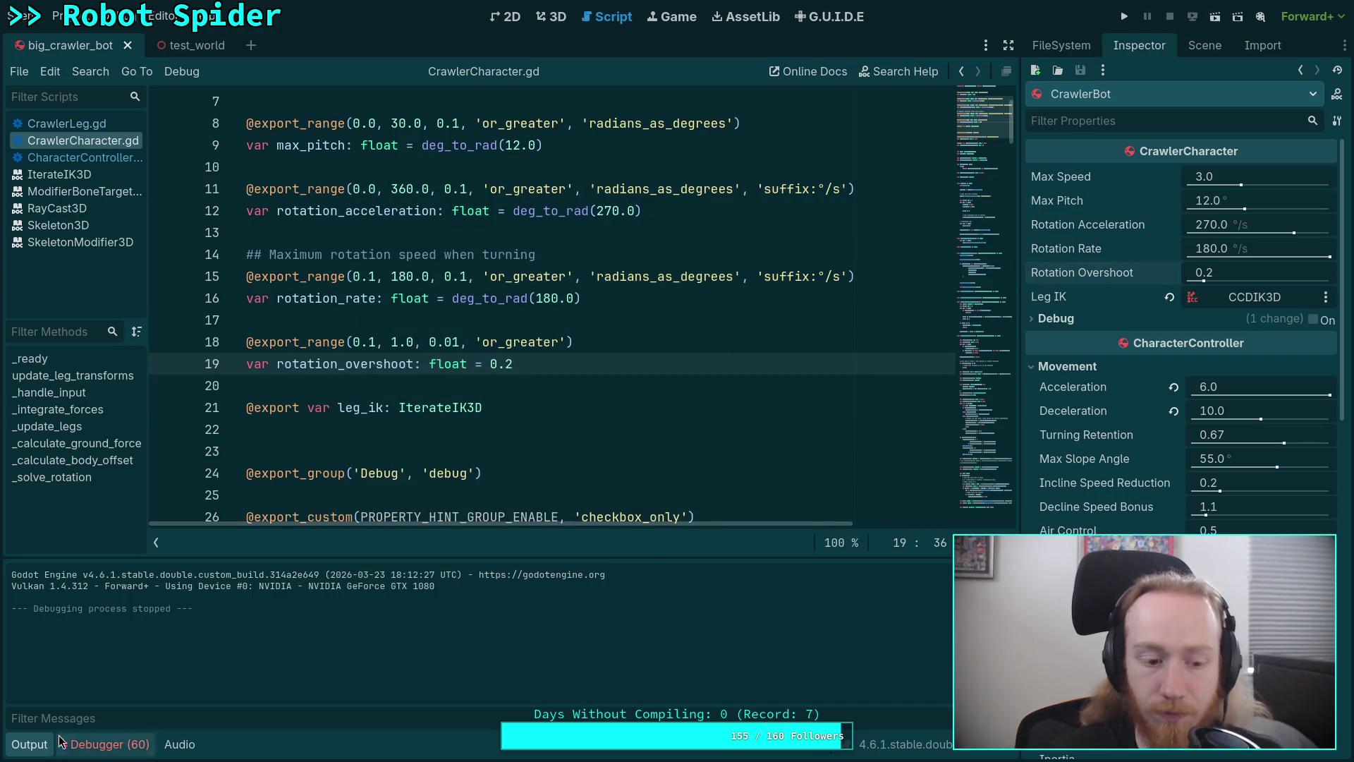
pyautogui.click(32, 746)
# Open CrawlerLeg.gd and put the caret on the blank line after debug_enable
pyautogui.moveTo(266, 575)
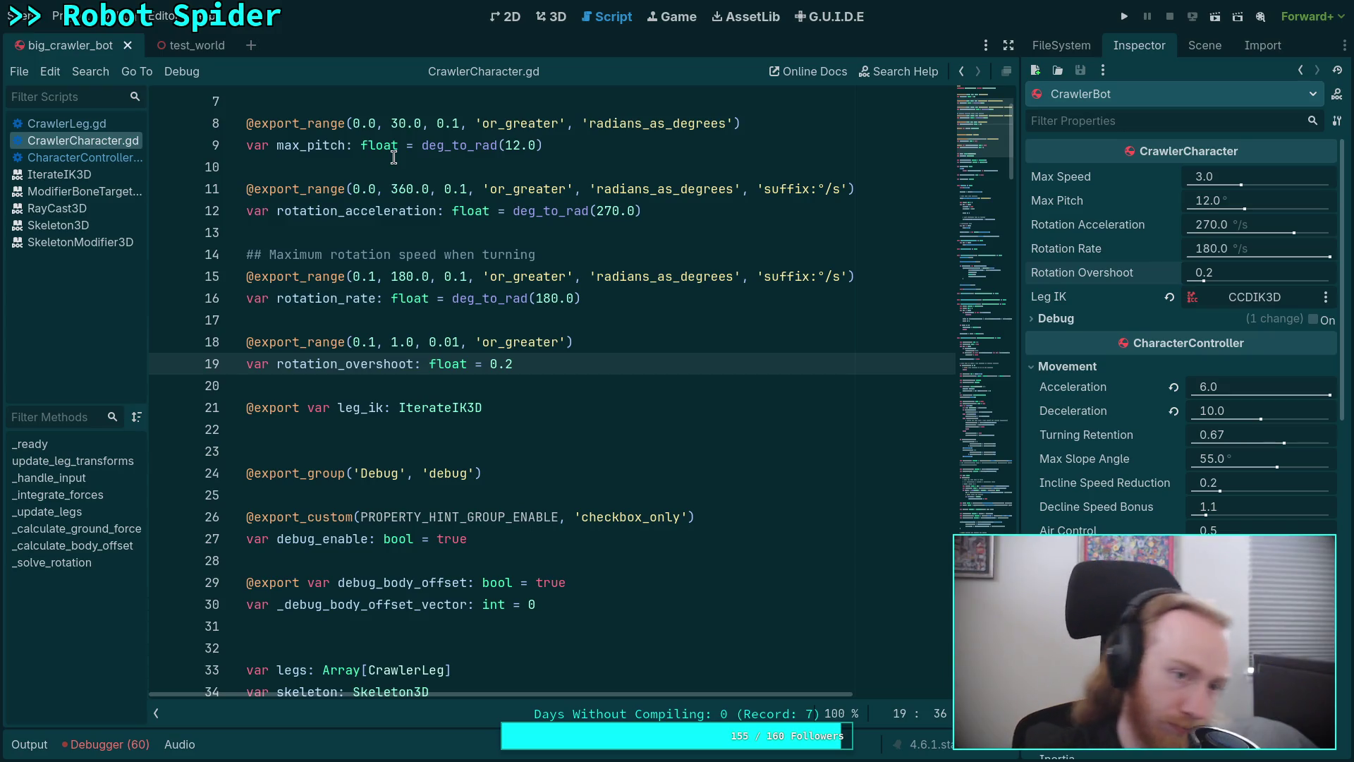
pyautogui.click(67, 122)
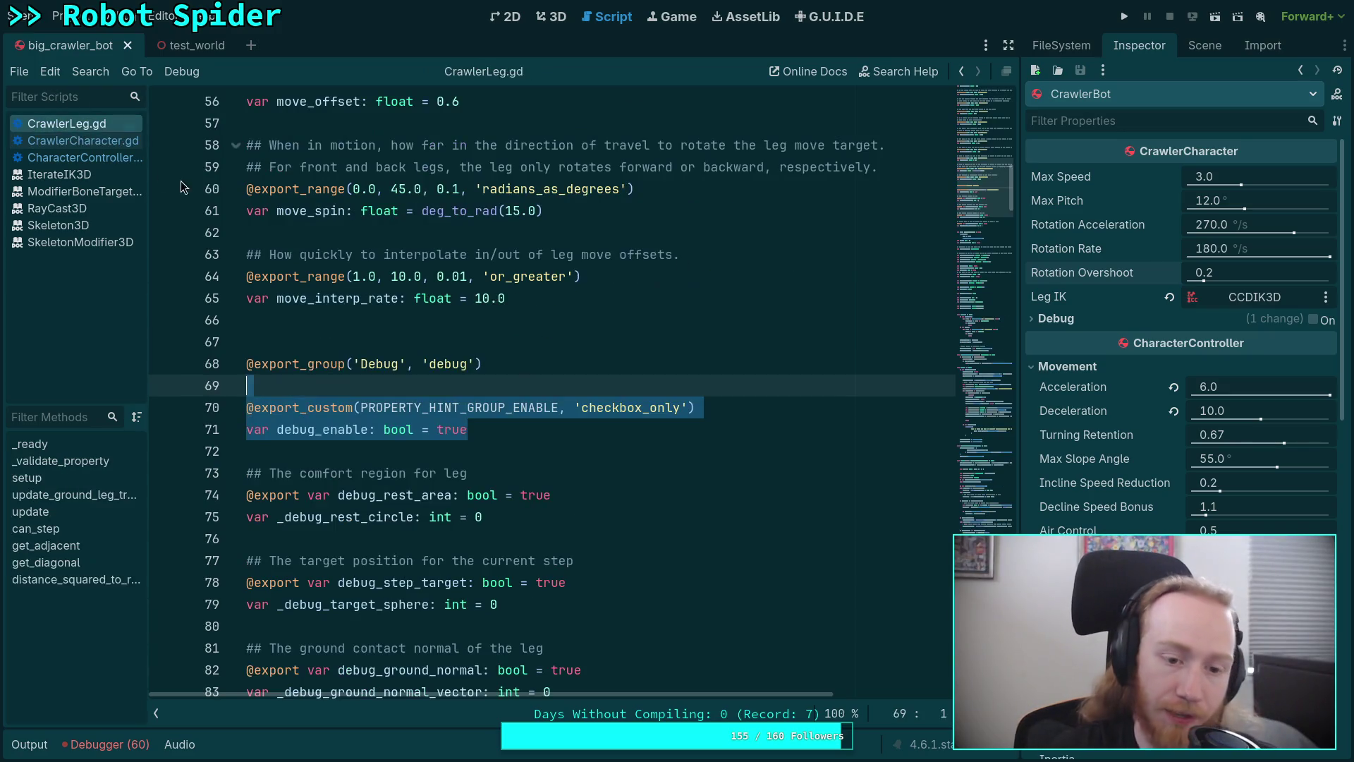
pyautogui.click(432, 450)
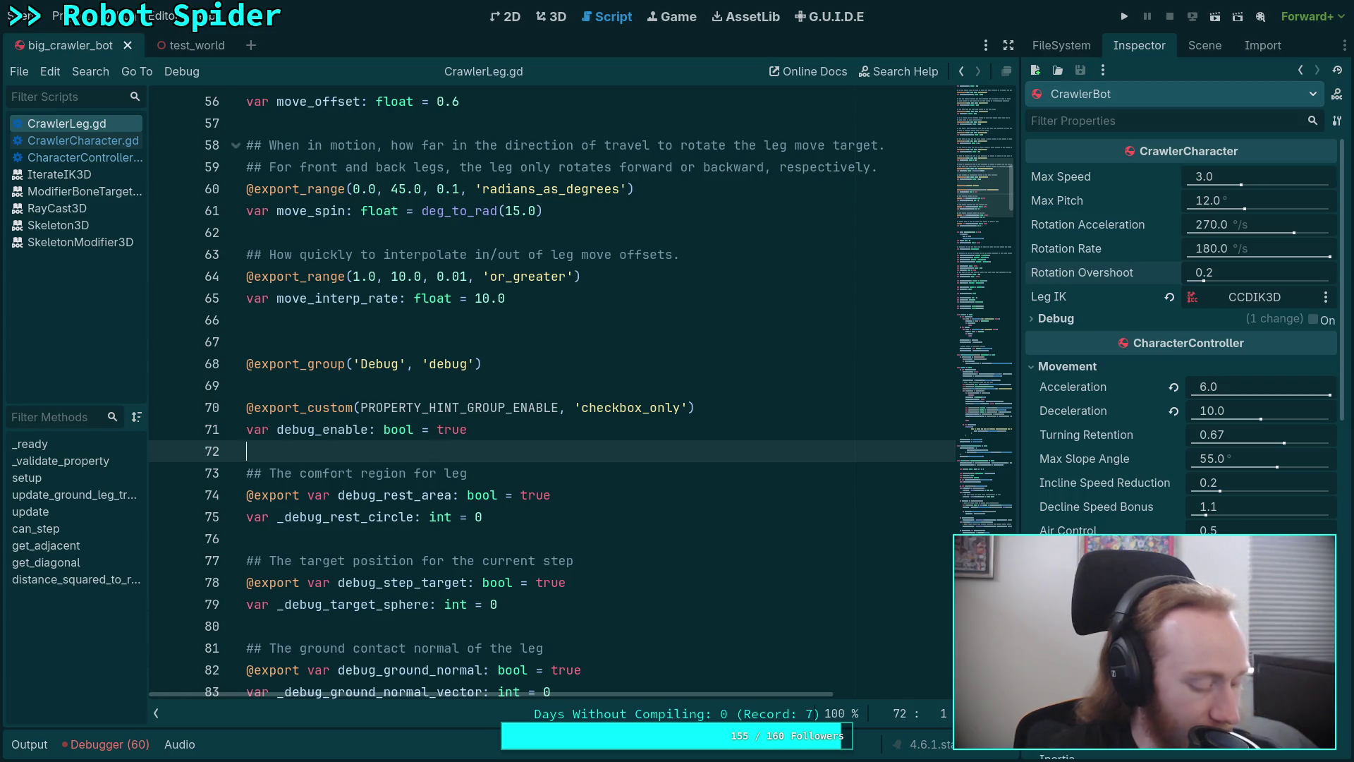
# Select the anti-gravity task in the Crawler Bot plan note, then return to Godot
pyautogui.hotkey('alt', 'Tab')
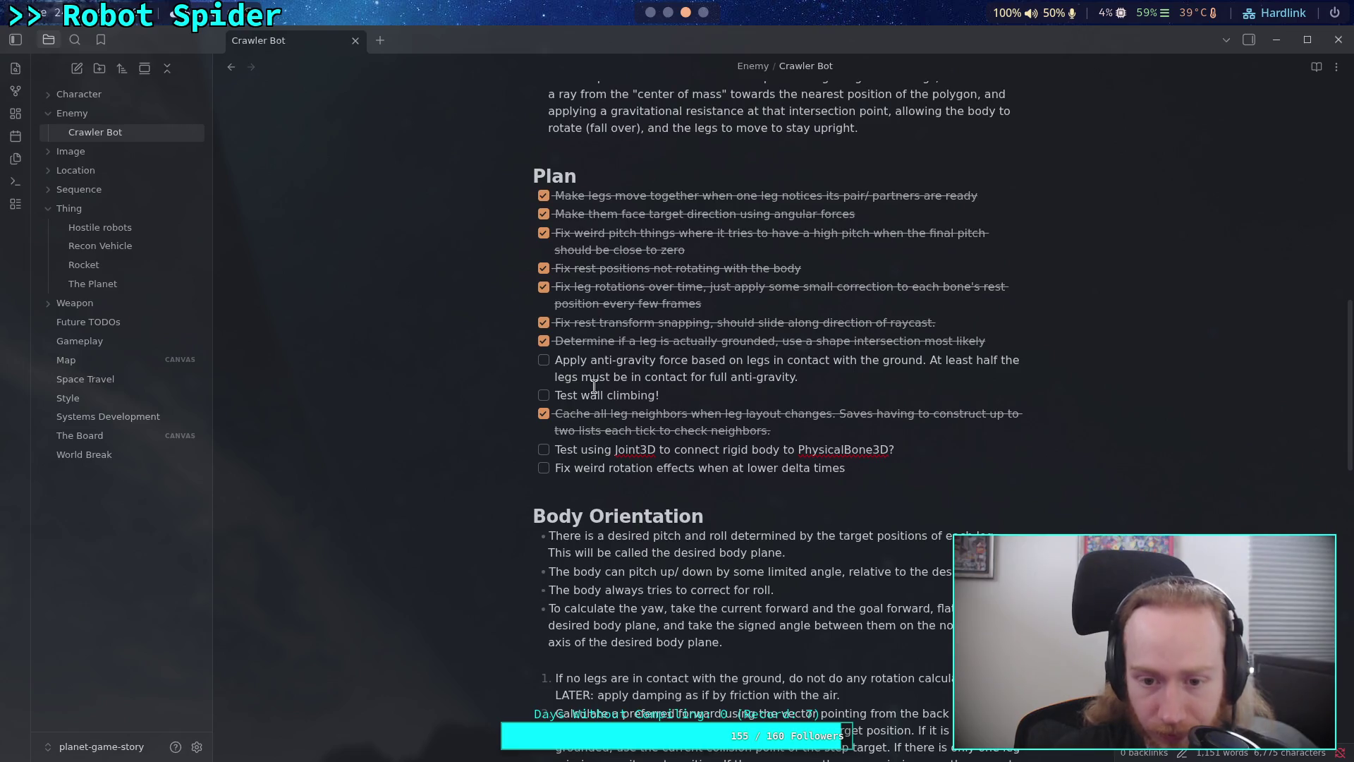
pyautogui.tripleClick(802, 380)
pyautogui.moveTo(846, 374); pyautogui.dragTo(554, 368)
pyautogui.hotkey('alt', 'Tab')
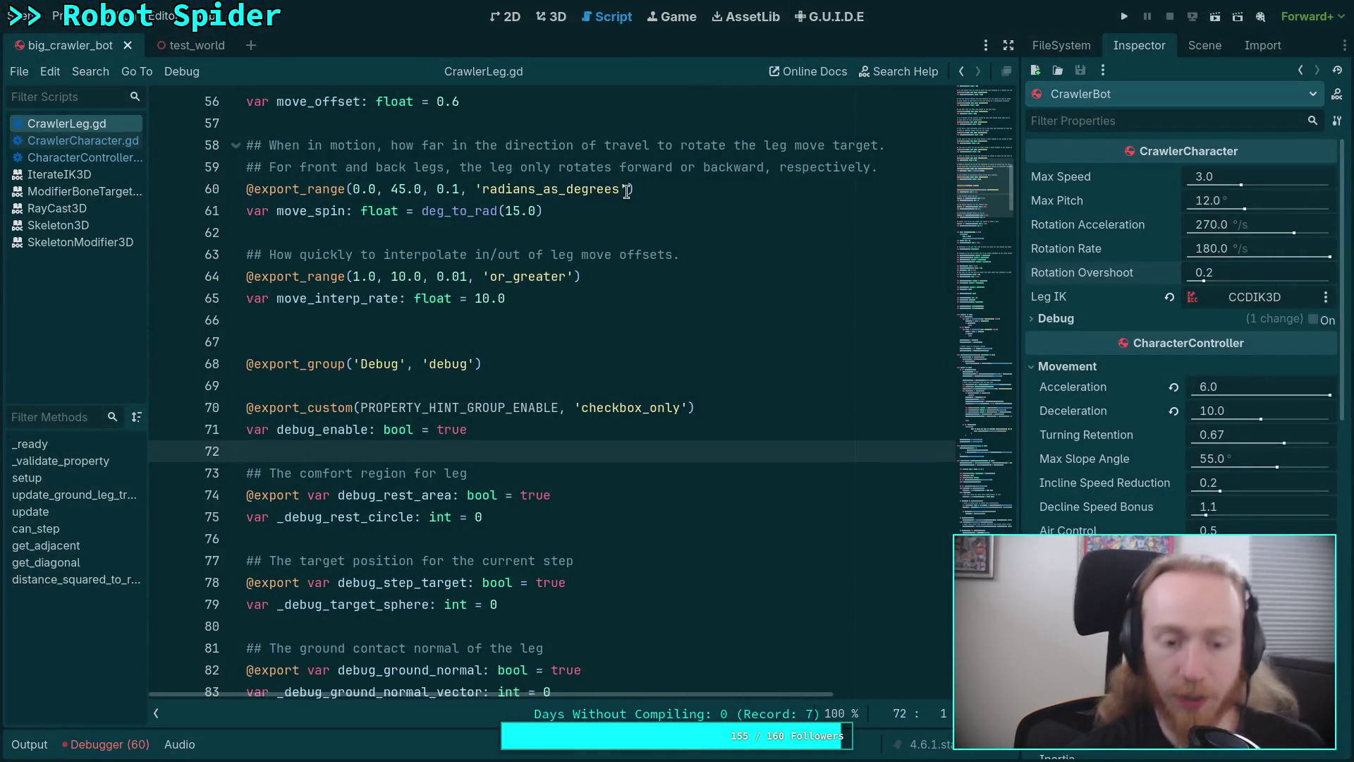
pyautogui.scroll(-1, 586, 332)
pyautogui.scroll(-15, 585, 332)
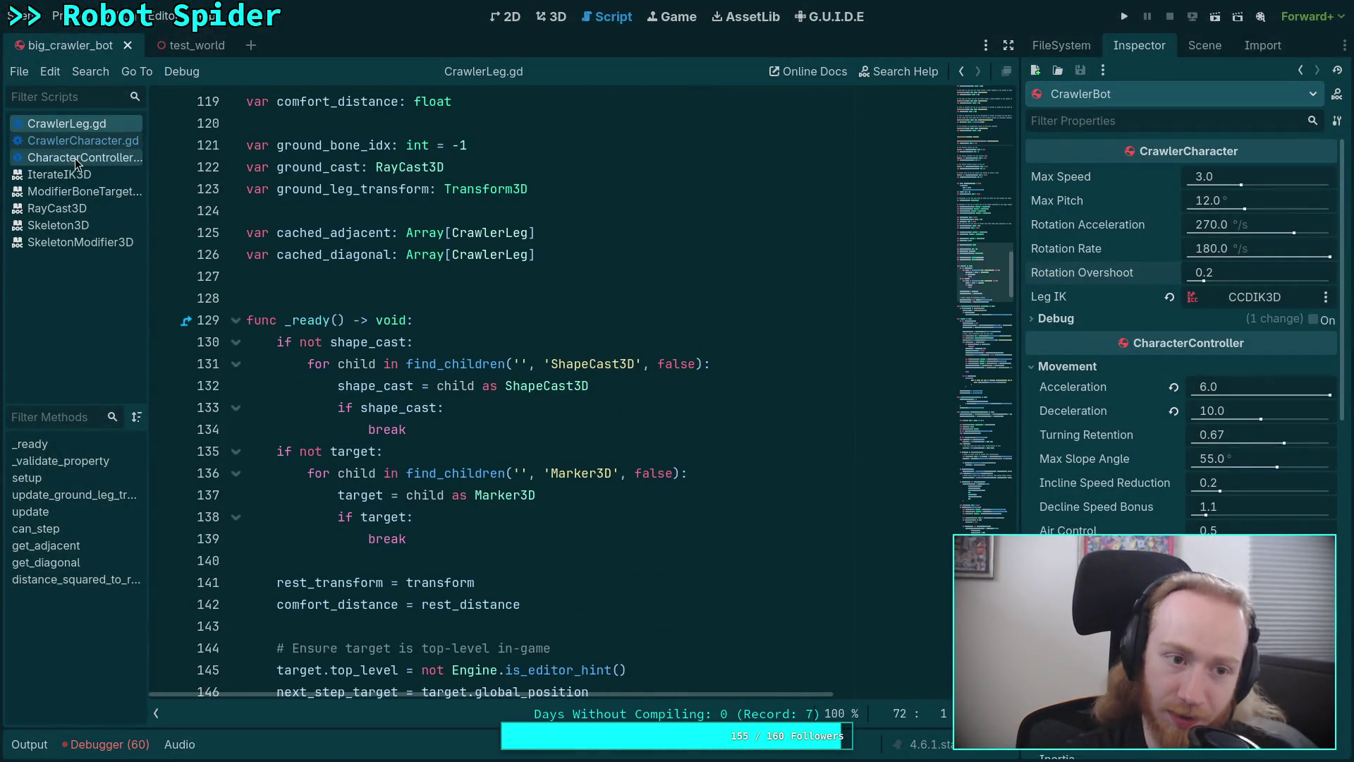
# Open CrawlerCharacter.gd and fold the _solve_rotation and _calculate_body_offset functions
pyautogui.click(77, 140)
pyautogui.scroll(-5, 301, 286)
pyautogui.moveTo(987, 170)
pyautogui.mouseDown()
pyautogui.moveTo(1003, 536)
pyautogui.moveTo(1005, 432)
pyautogui.mouseUp()
pyautogui.scroll(15, 497, 364)
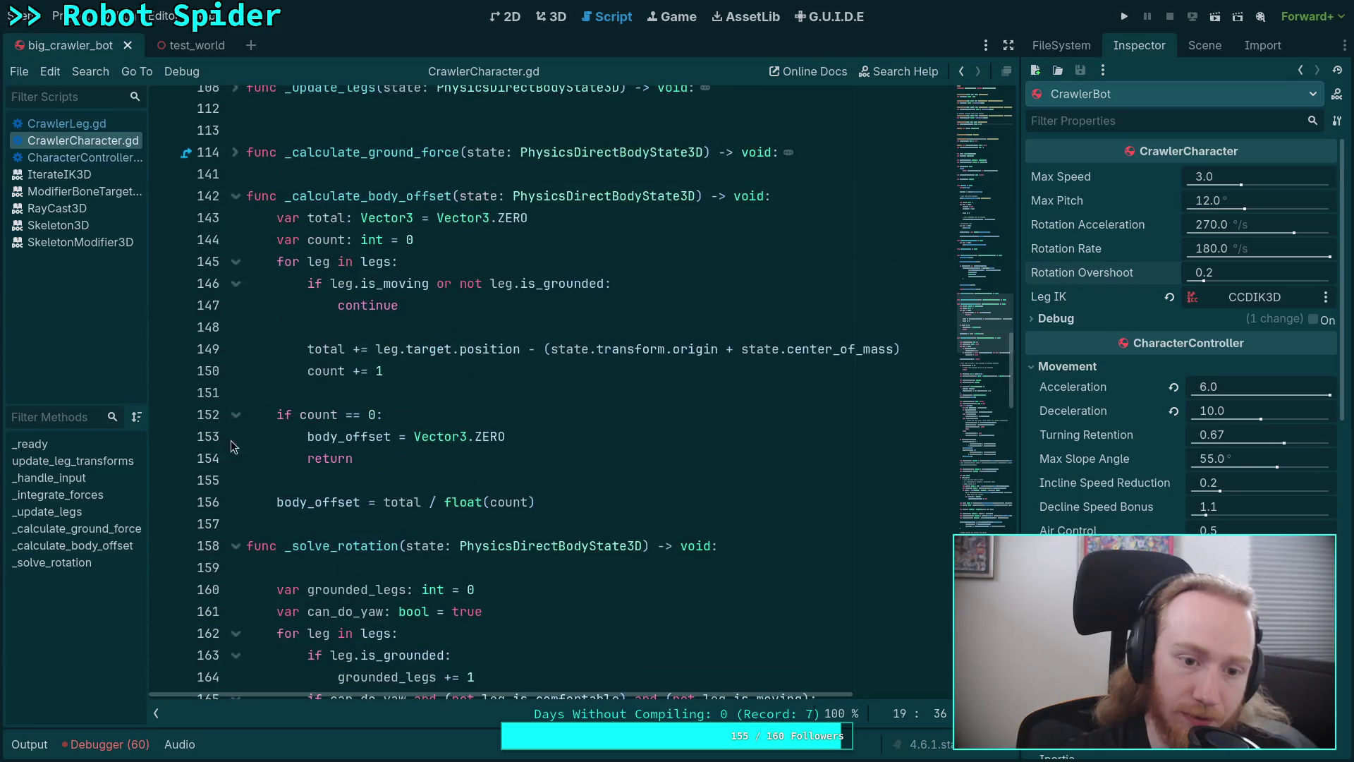
pyautogui.click(235, 552)
pyautogui.scroll(2, 270, 357)
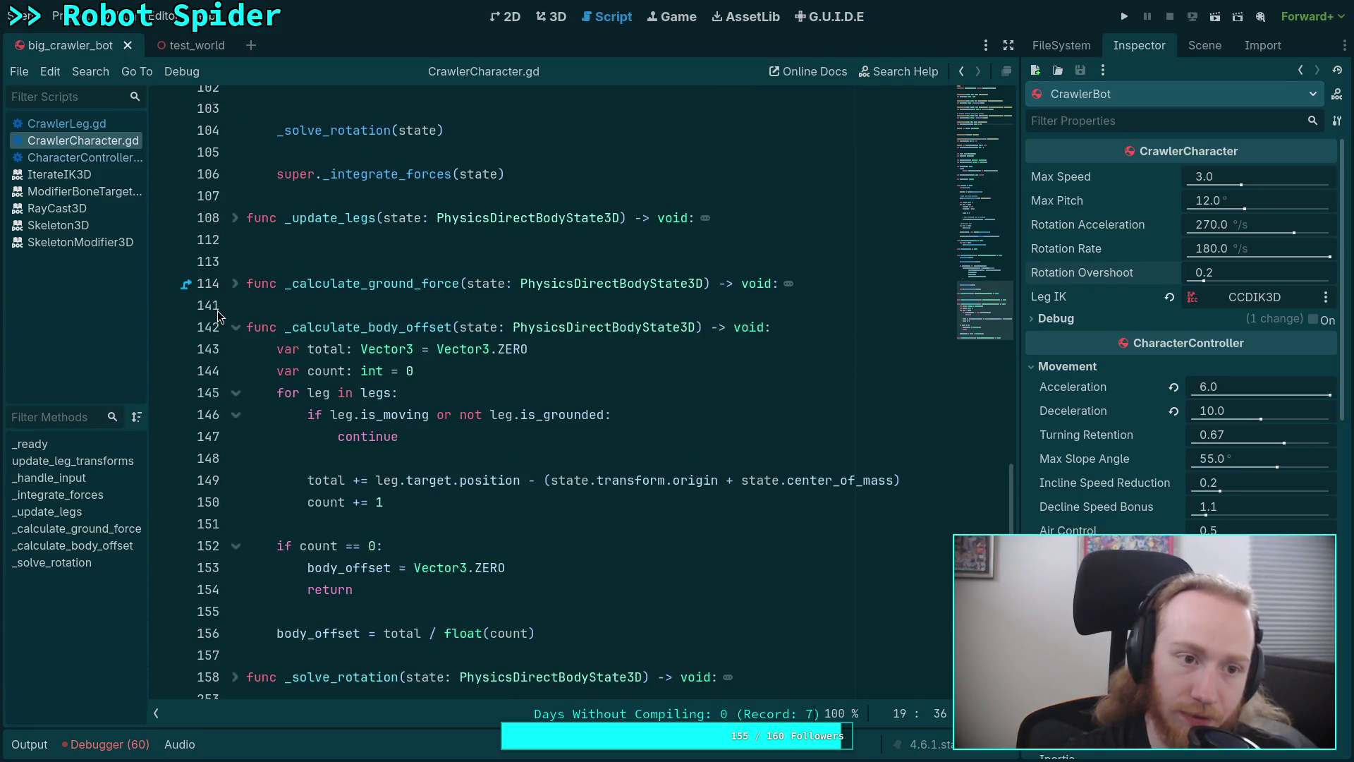
pyautogui.moveTo(385, 484)
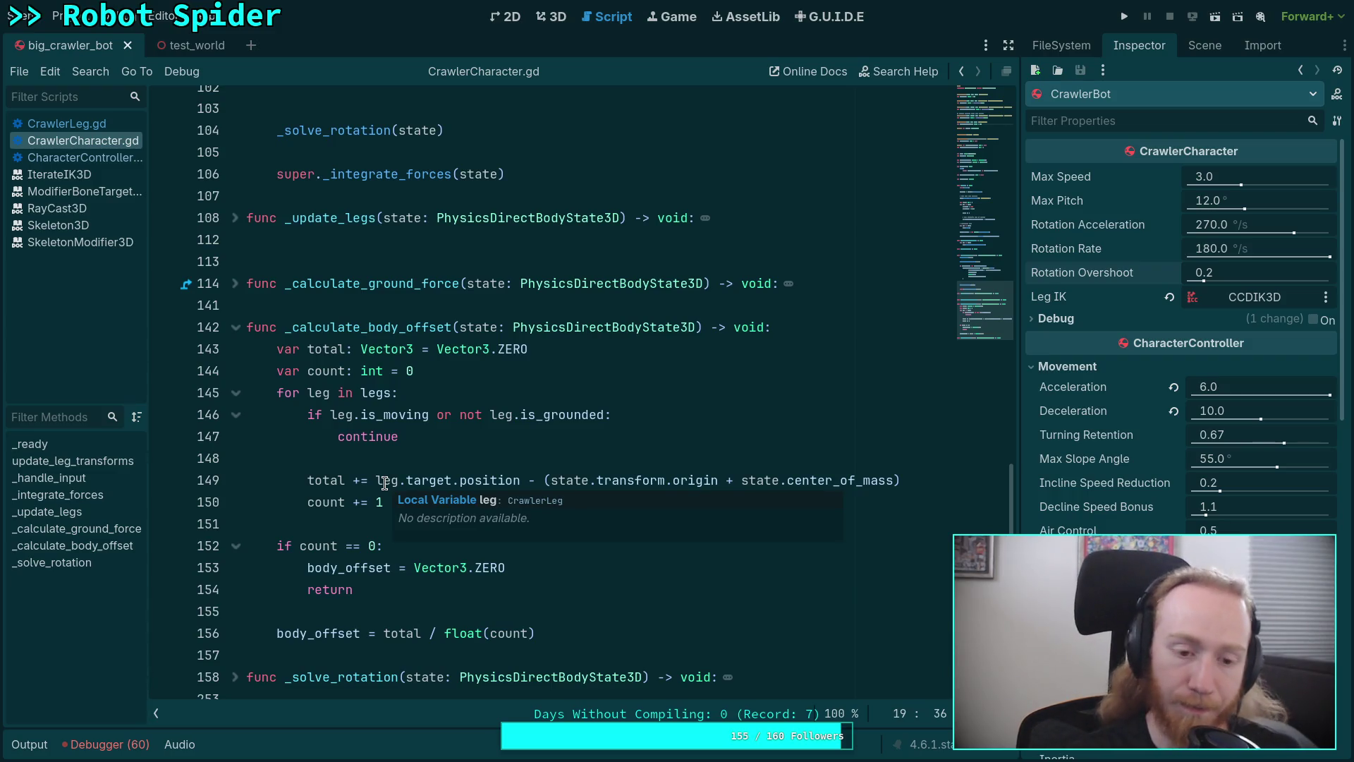
pyautogui.scroll(1, 244, 406)
pyautogui.click(235, 392)
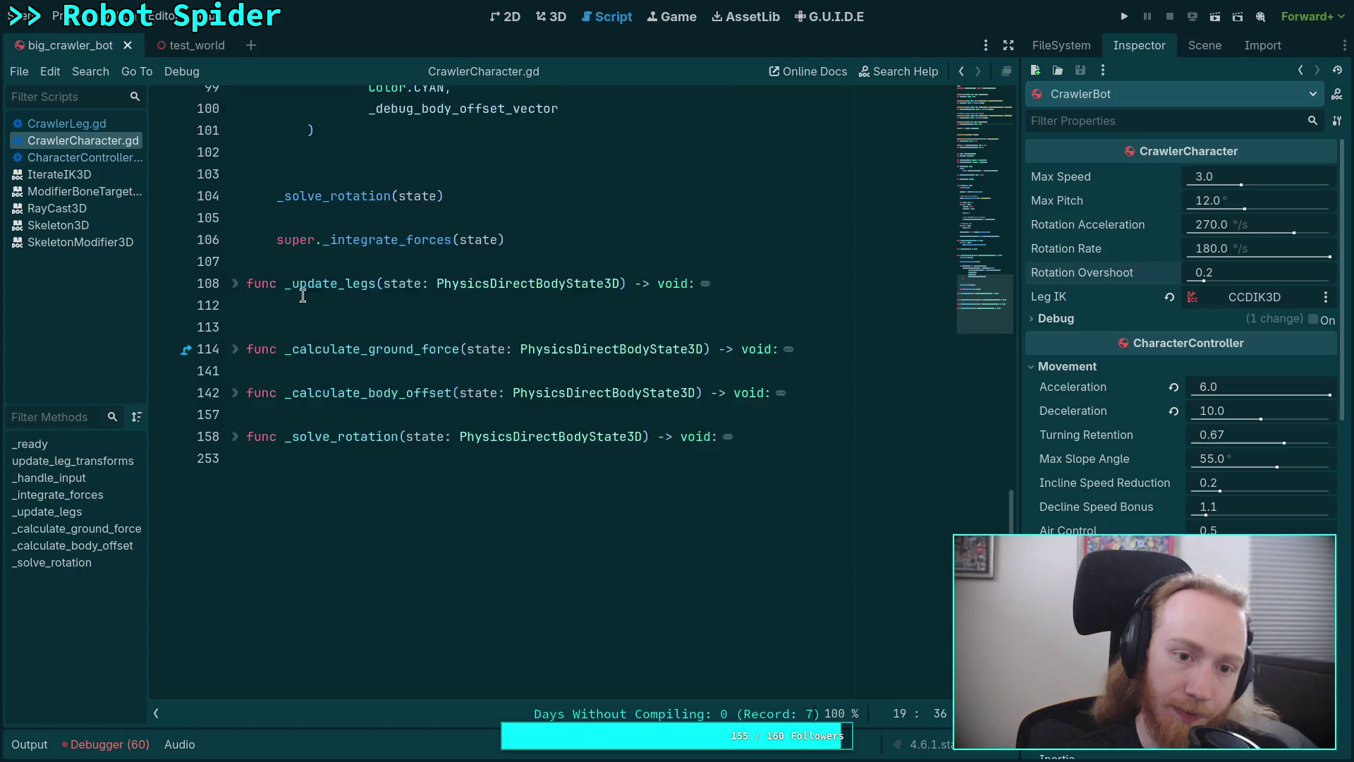
pyautogui.scroll(4, 512, 374)
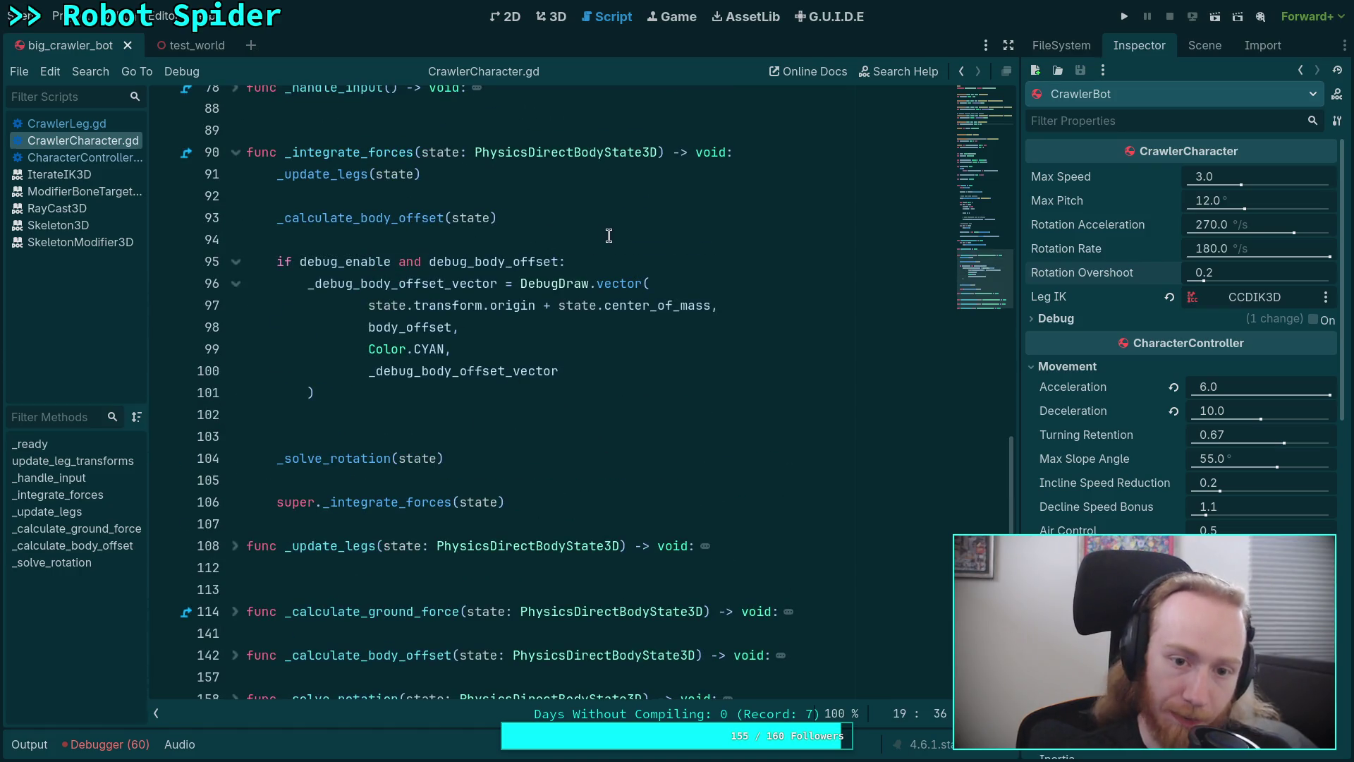
# Insert a _solve_offset(state) call on line 103, after the DebugDraw block in _integrate_forces
pyautogui.click(576, 393)
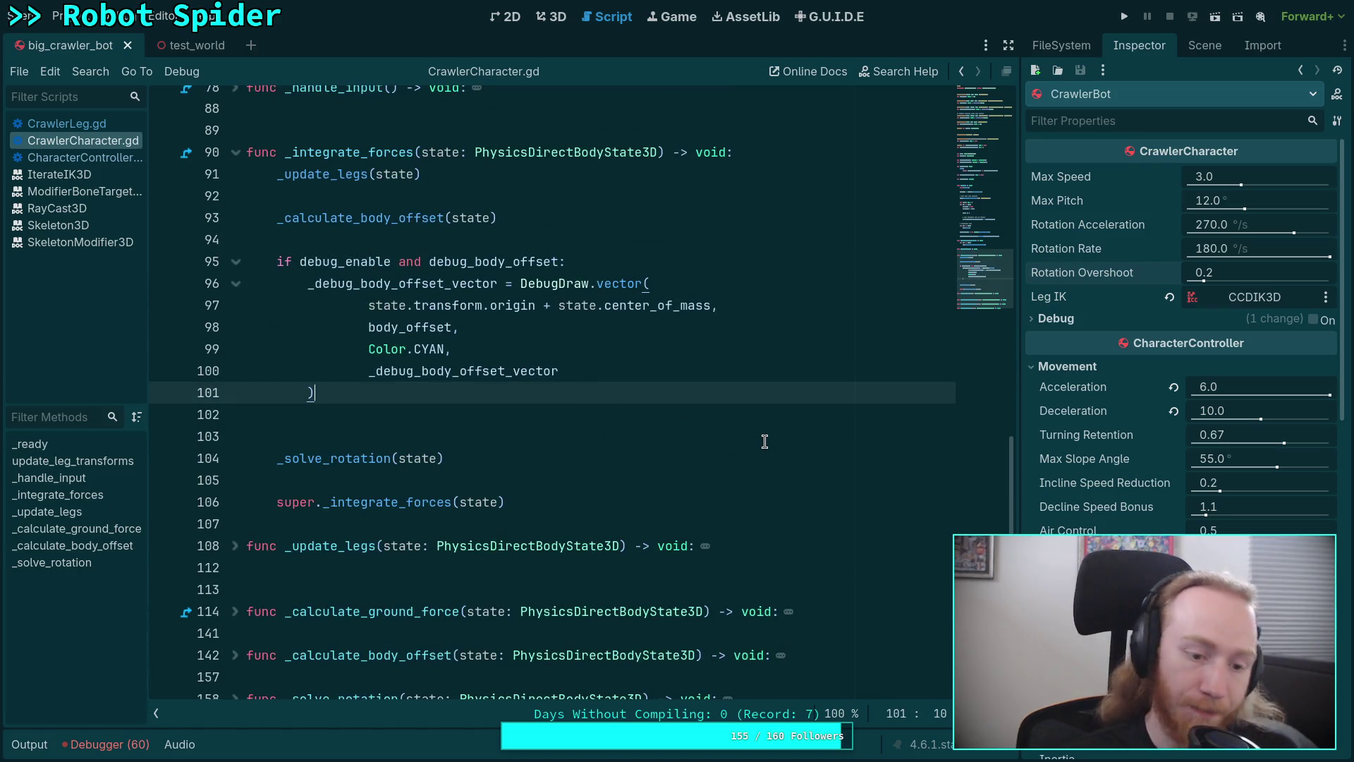
pyautogui.press('Down')
pyautogui.press('Up')
pyautogui.press('Down')
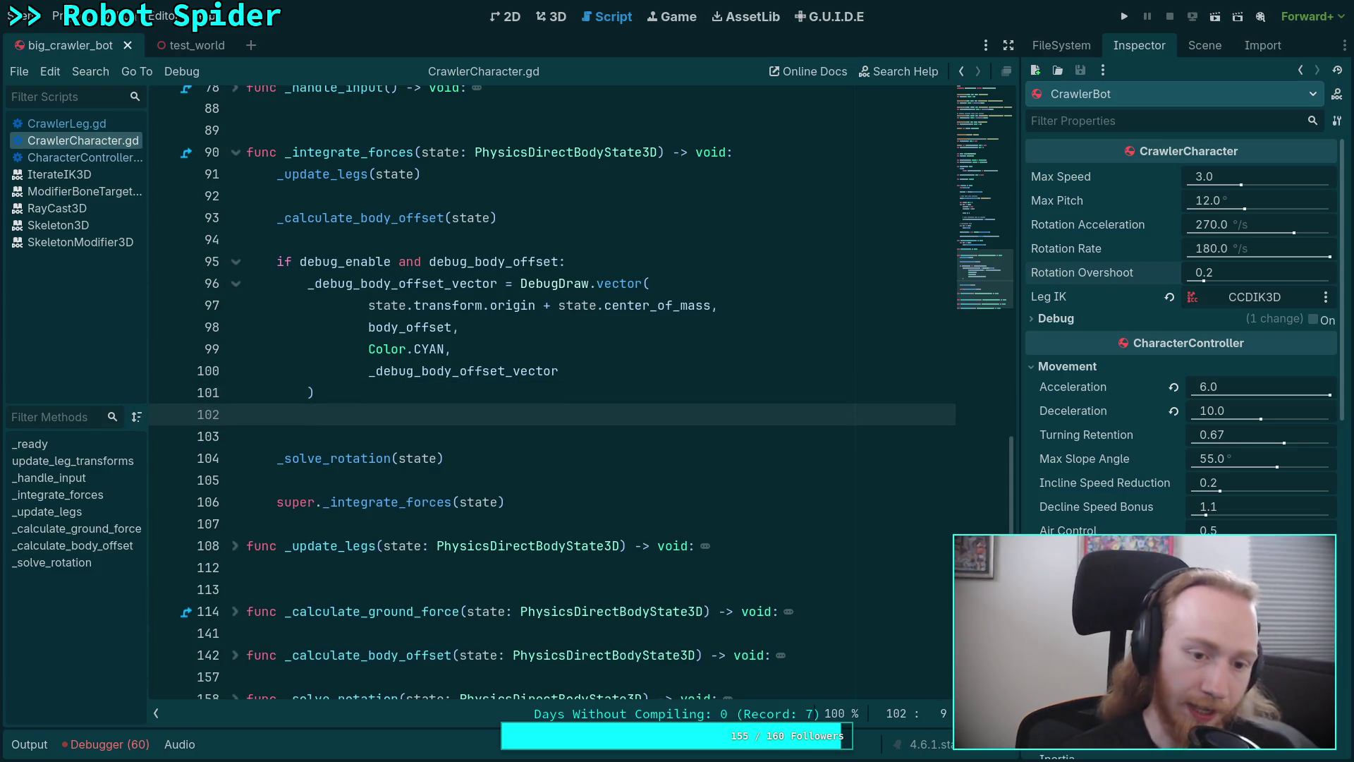
pyautogui.press('Return')
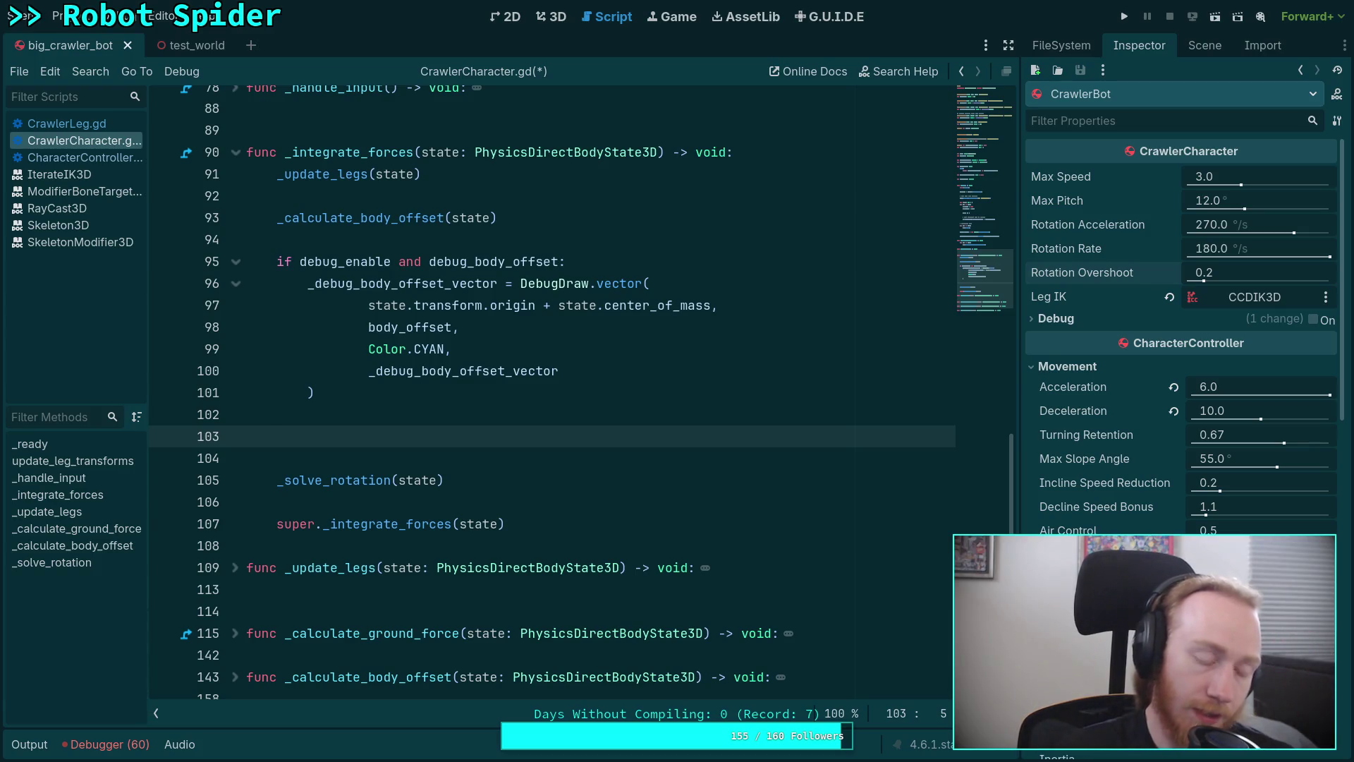
pyautogui.write('_solve_')
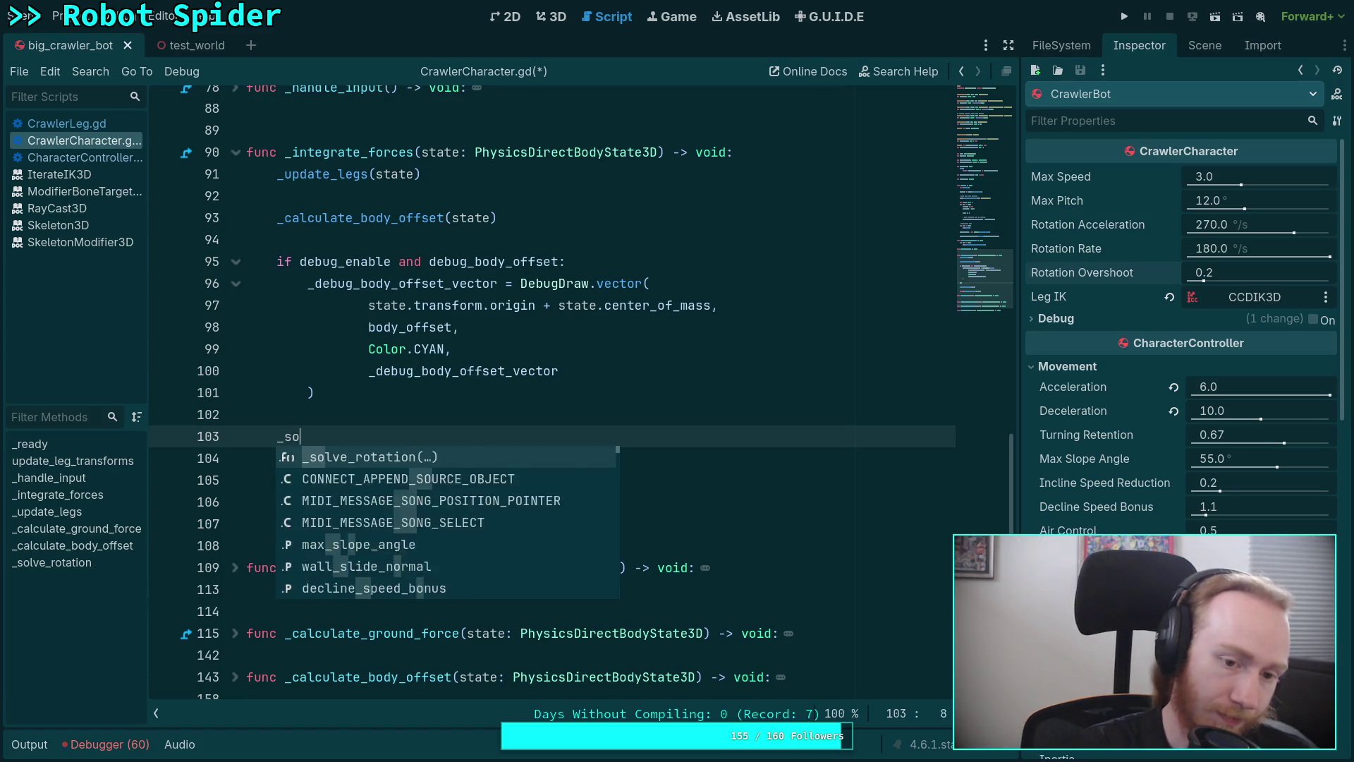
pyautogui.write('off')
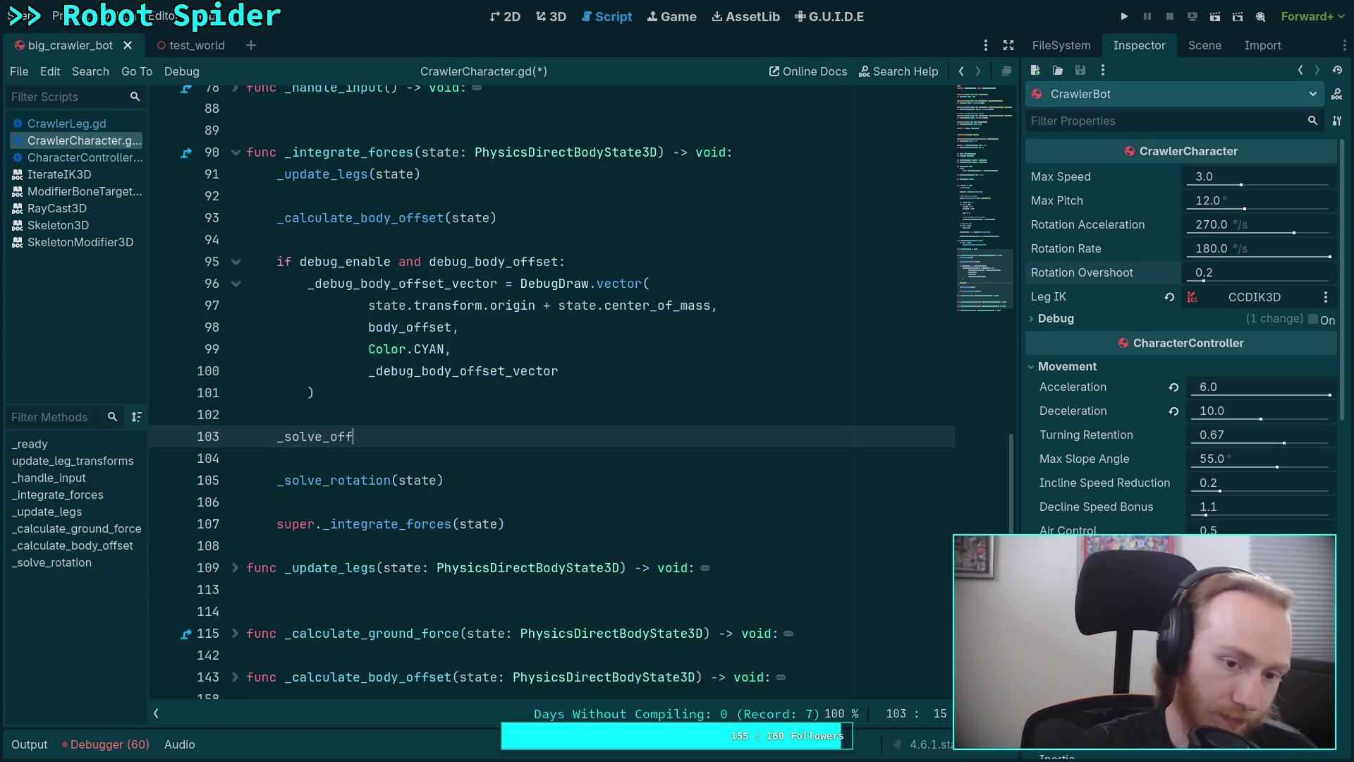
pyautogui.write('set(state)')
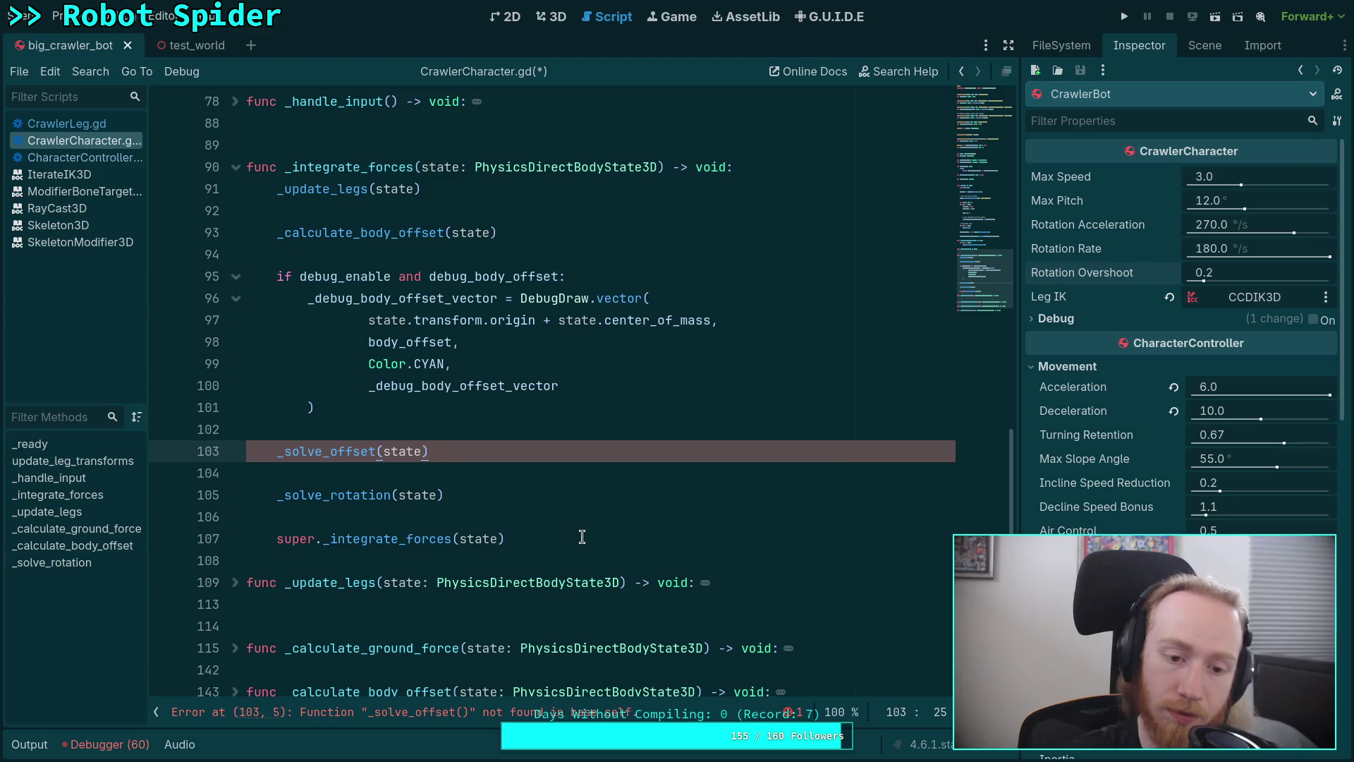
pyautogui.scroll(-3, 582, 537)
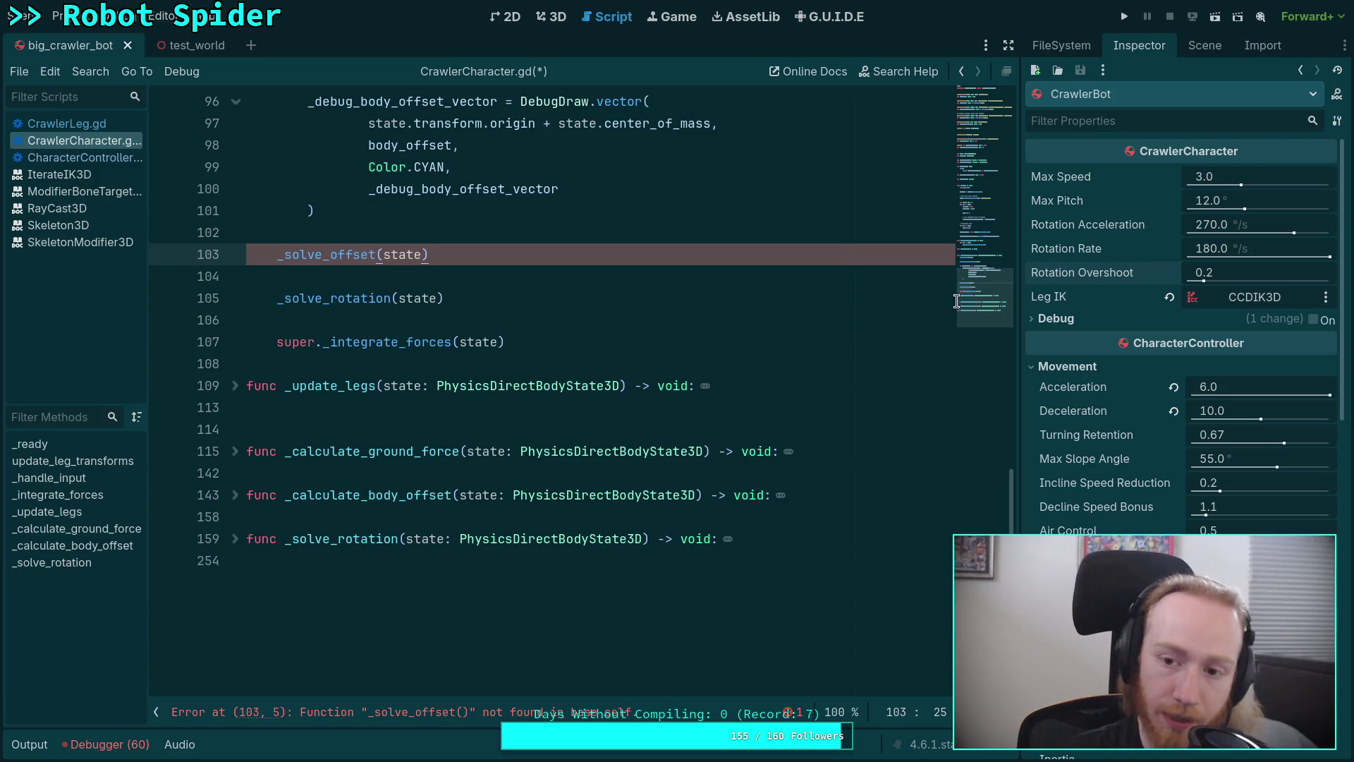
pyautogui.scroll(20, 864, 144)
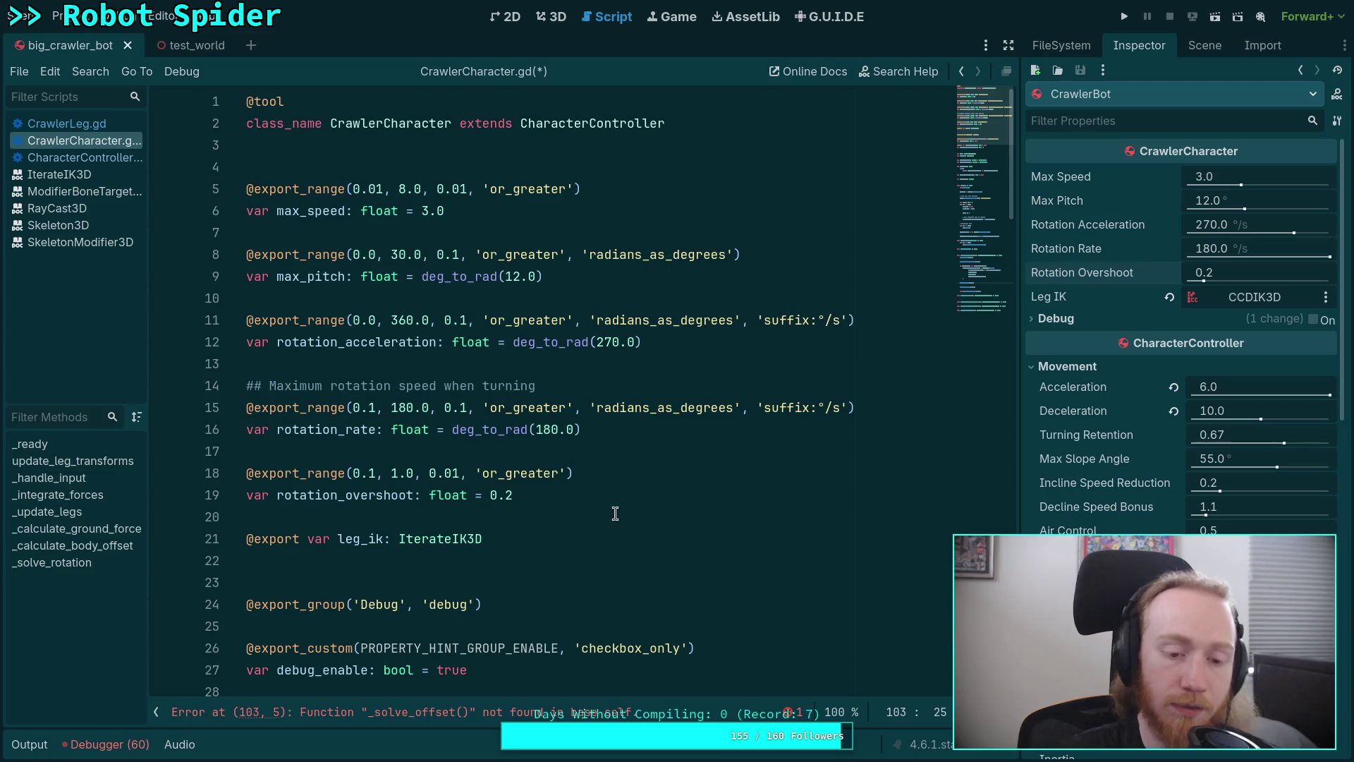
pyautogui.scroll(-3, 663, 393)
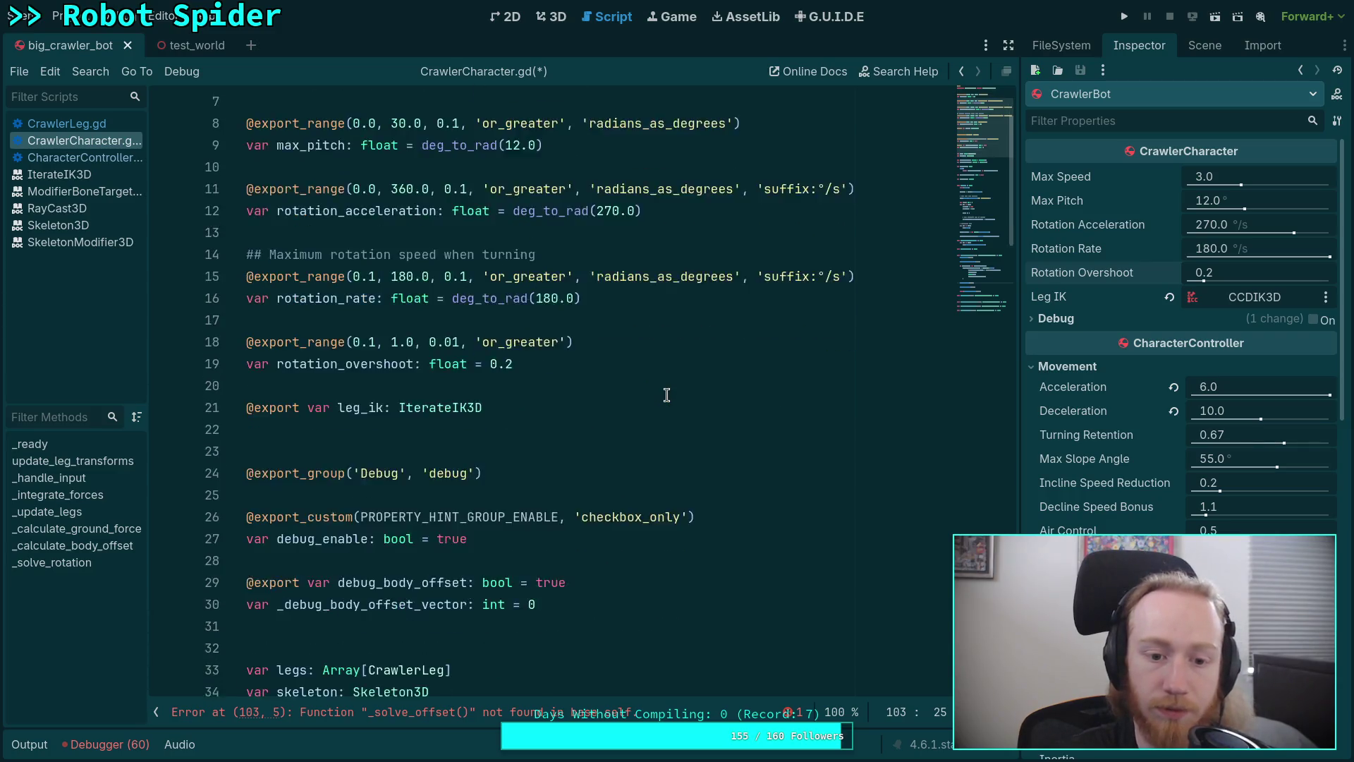
pyautogui.scroll(2, 668, 392)
pyautogui.scroll(1, 668, 392)
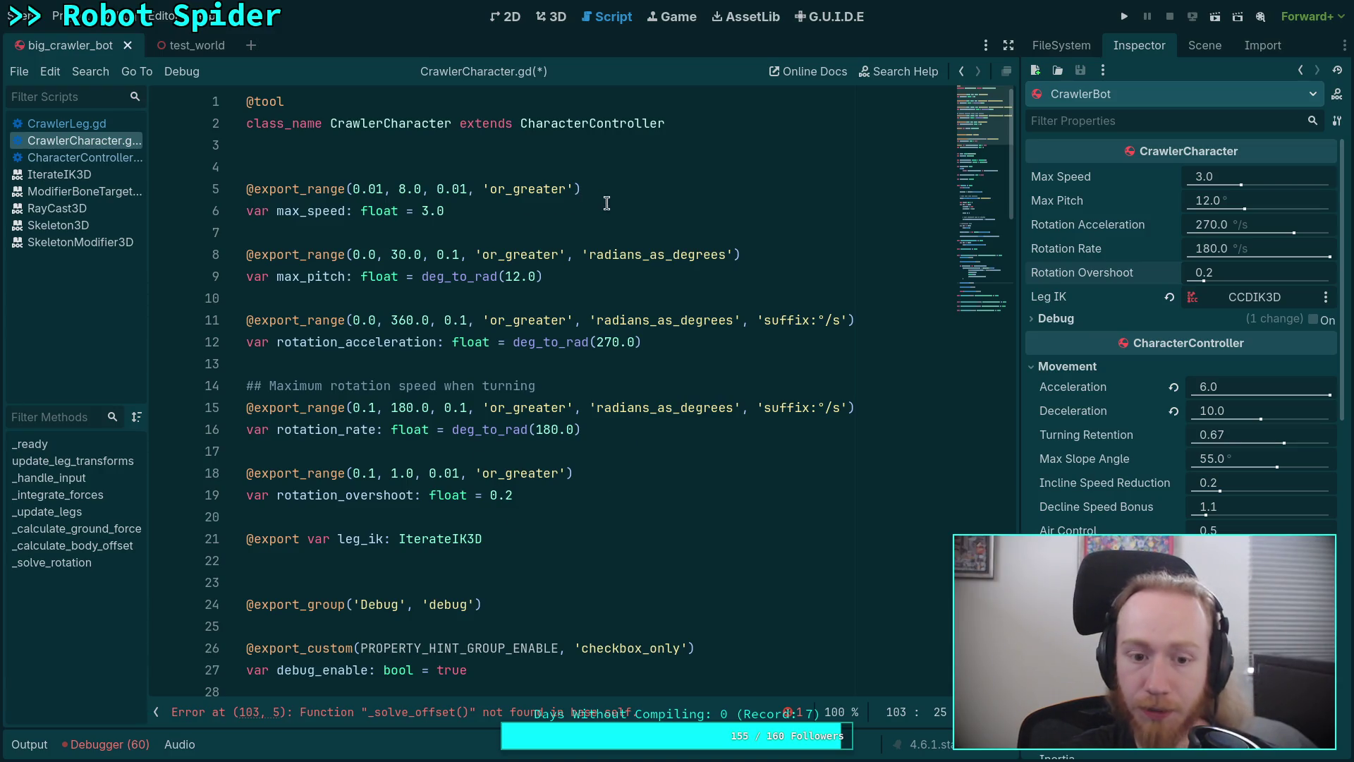
pyautogui.click(705, 493)
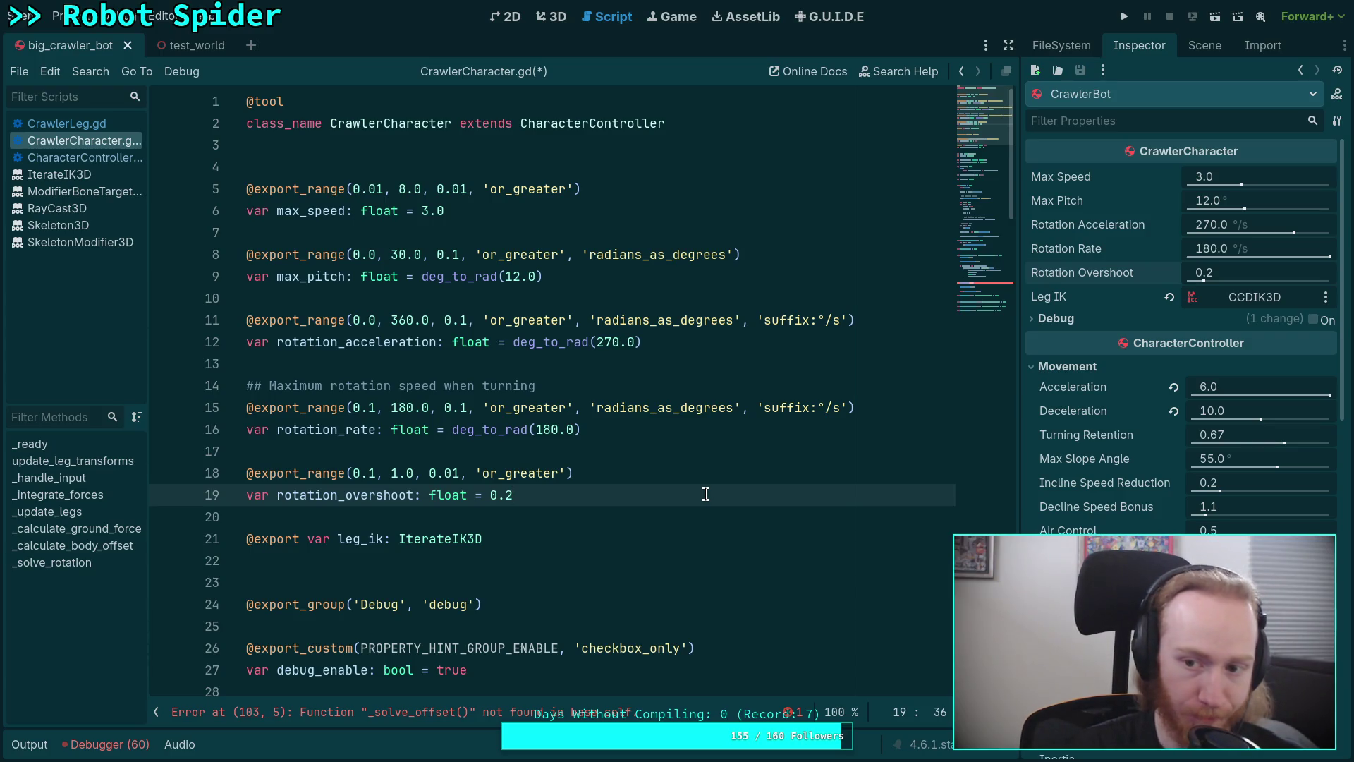
pyautogui.press('Return')
pyautogui.press('Return')
pyautogui.write('@')
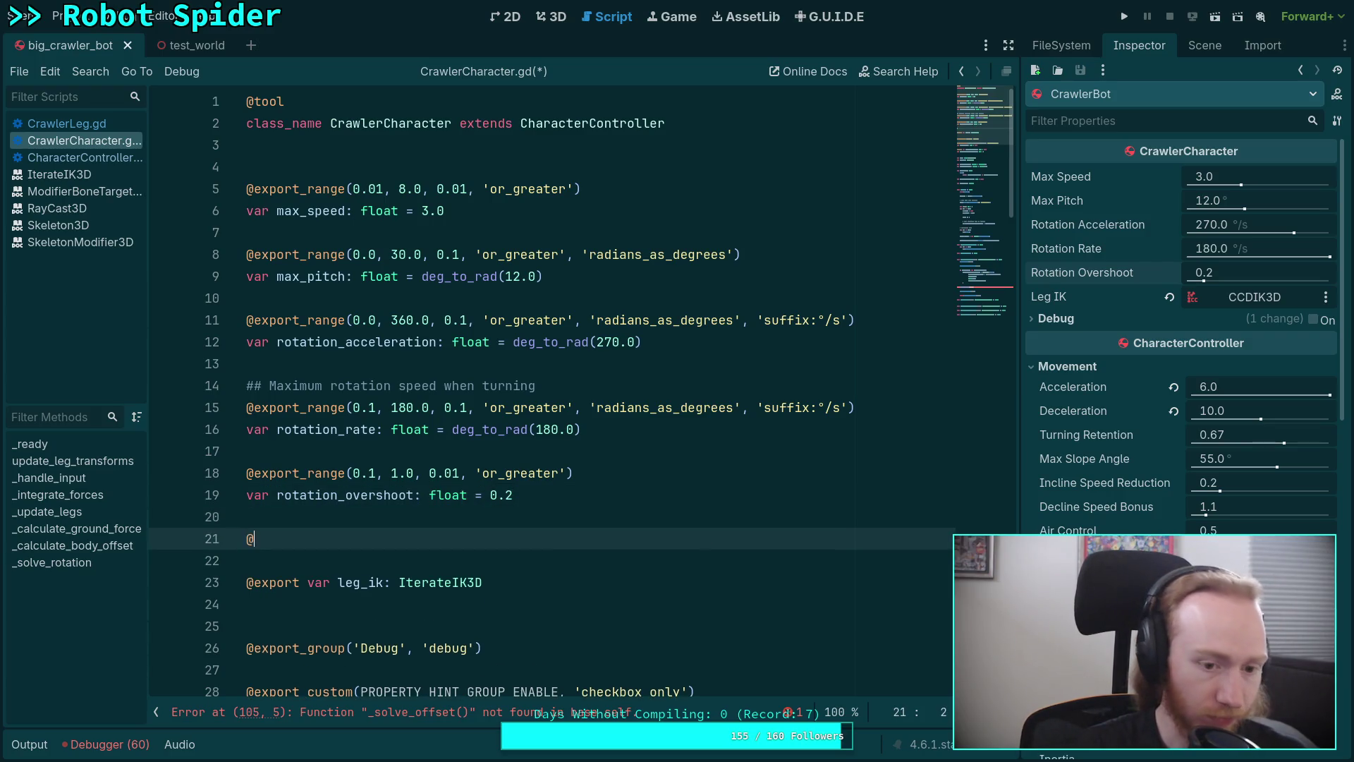
pyautogui.write('export_range(0.0')
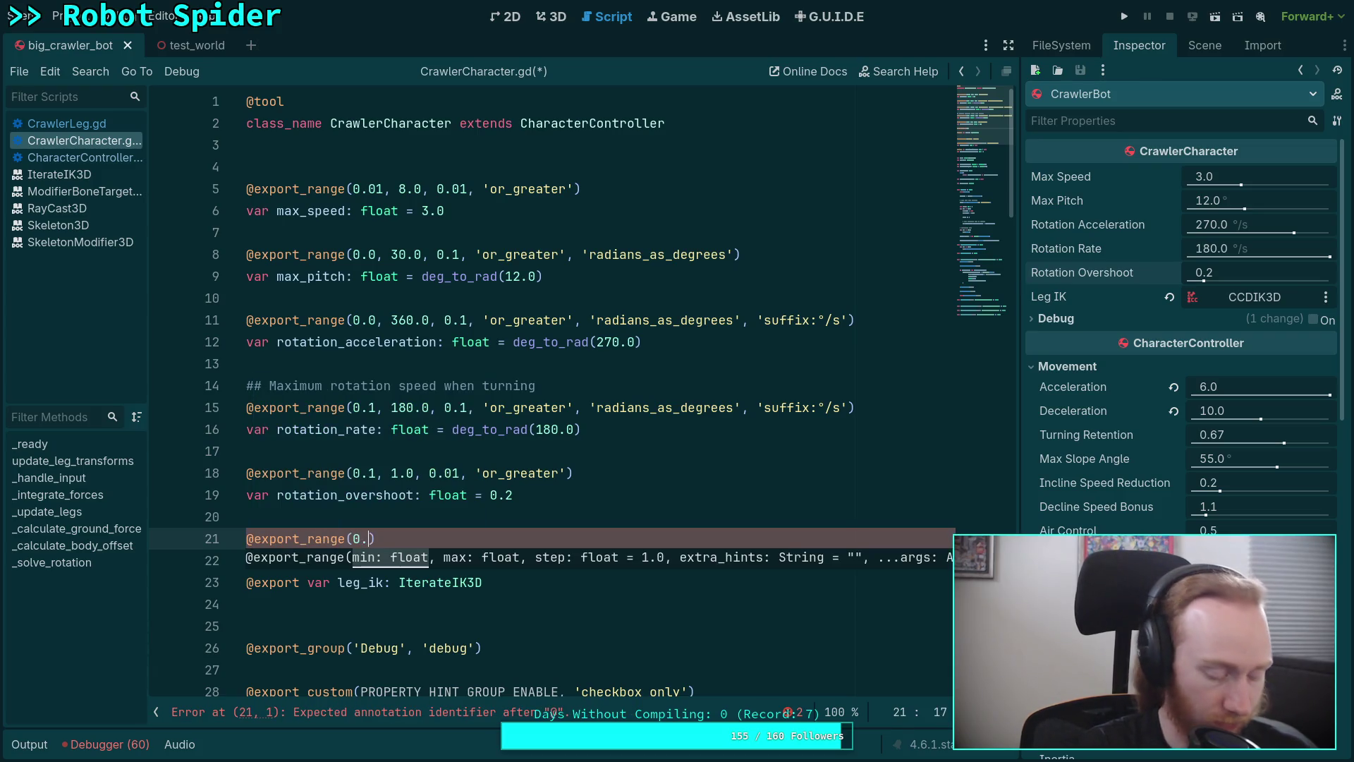
pyautogui.write(', ')
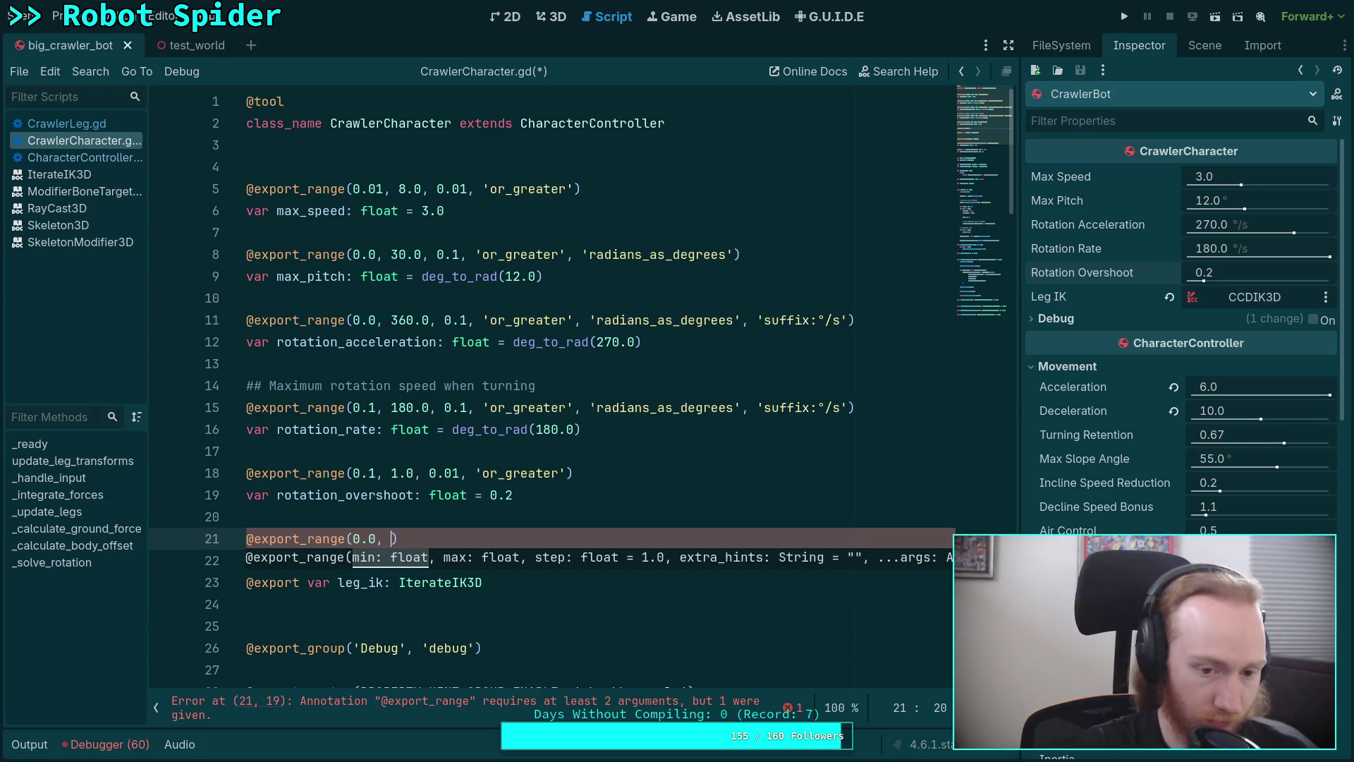
pyautogui.write('0.5')
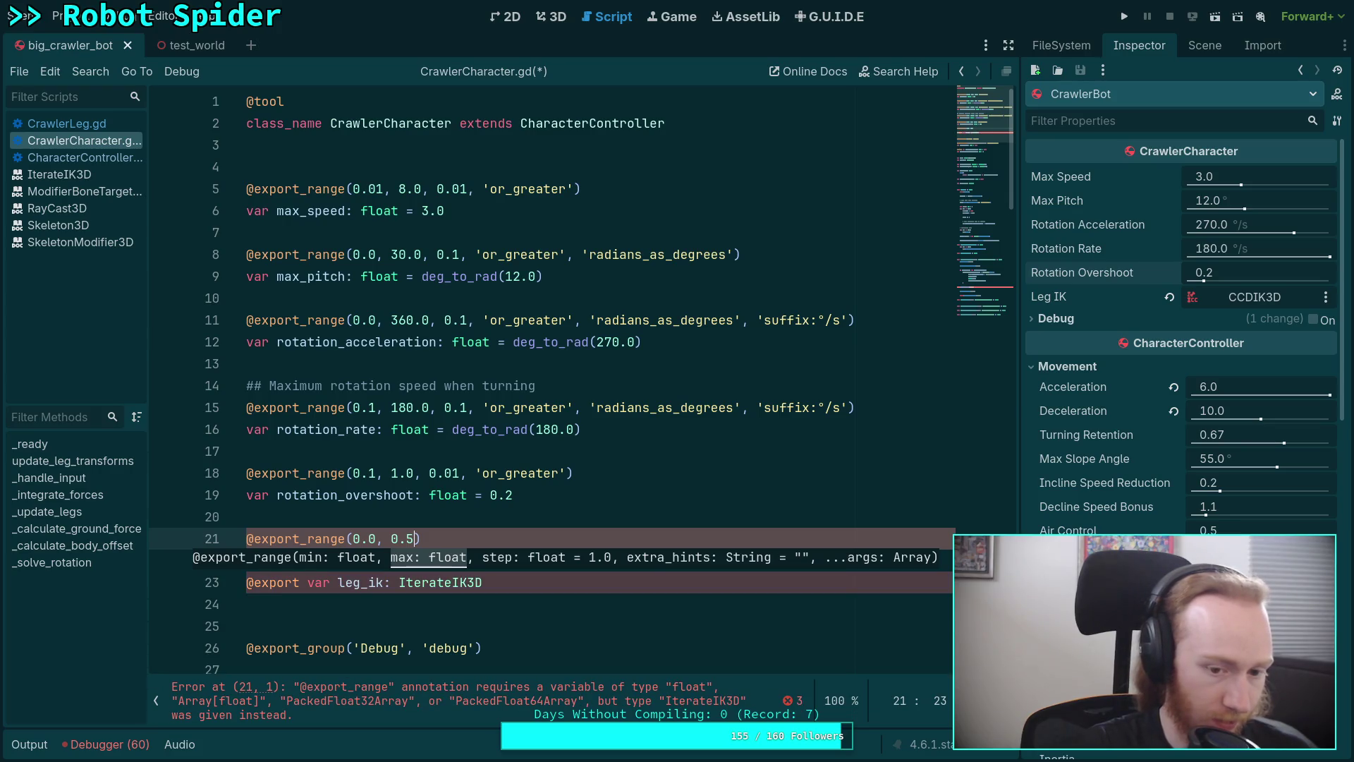
pyautogui.write(", 0.01, '")
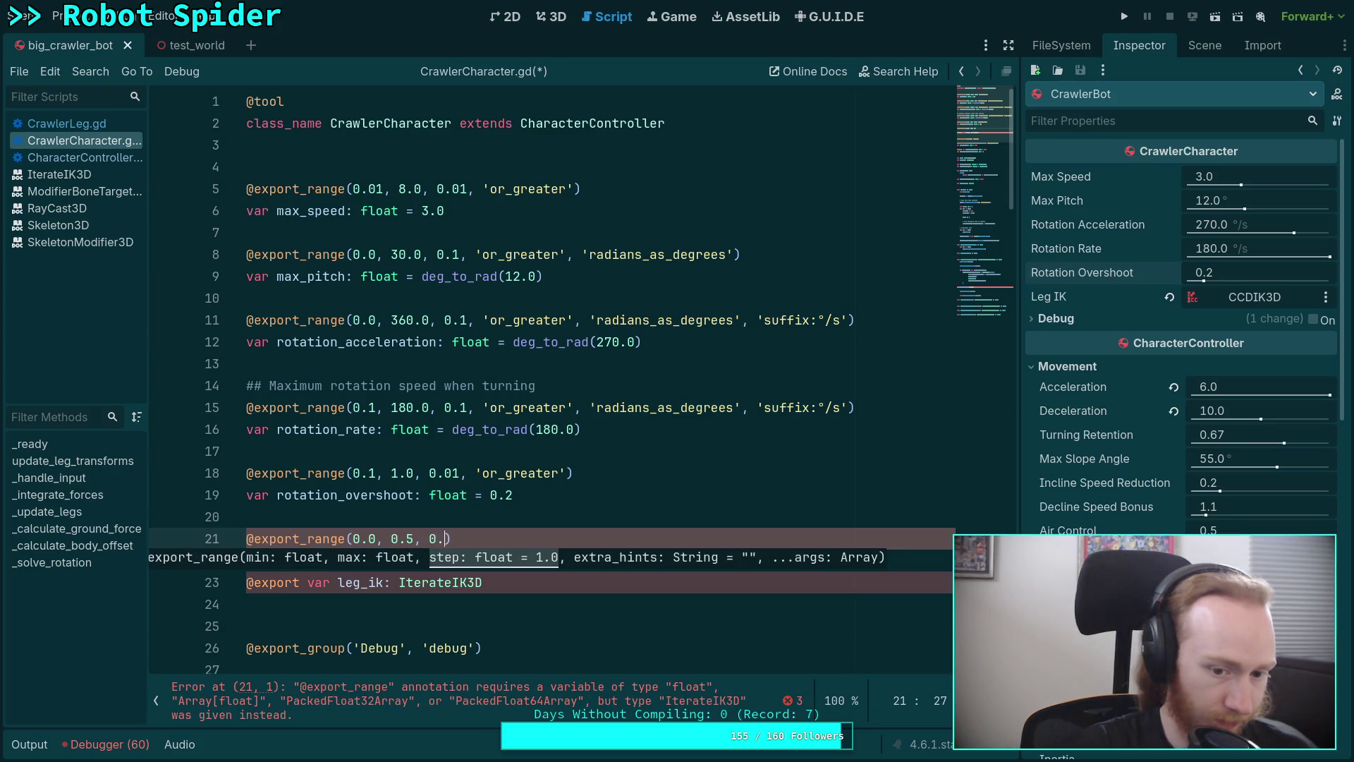
pyautogui.write('or')
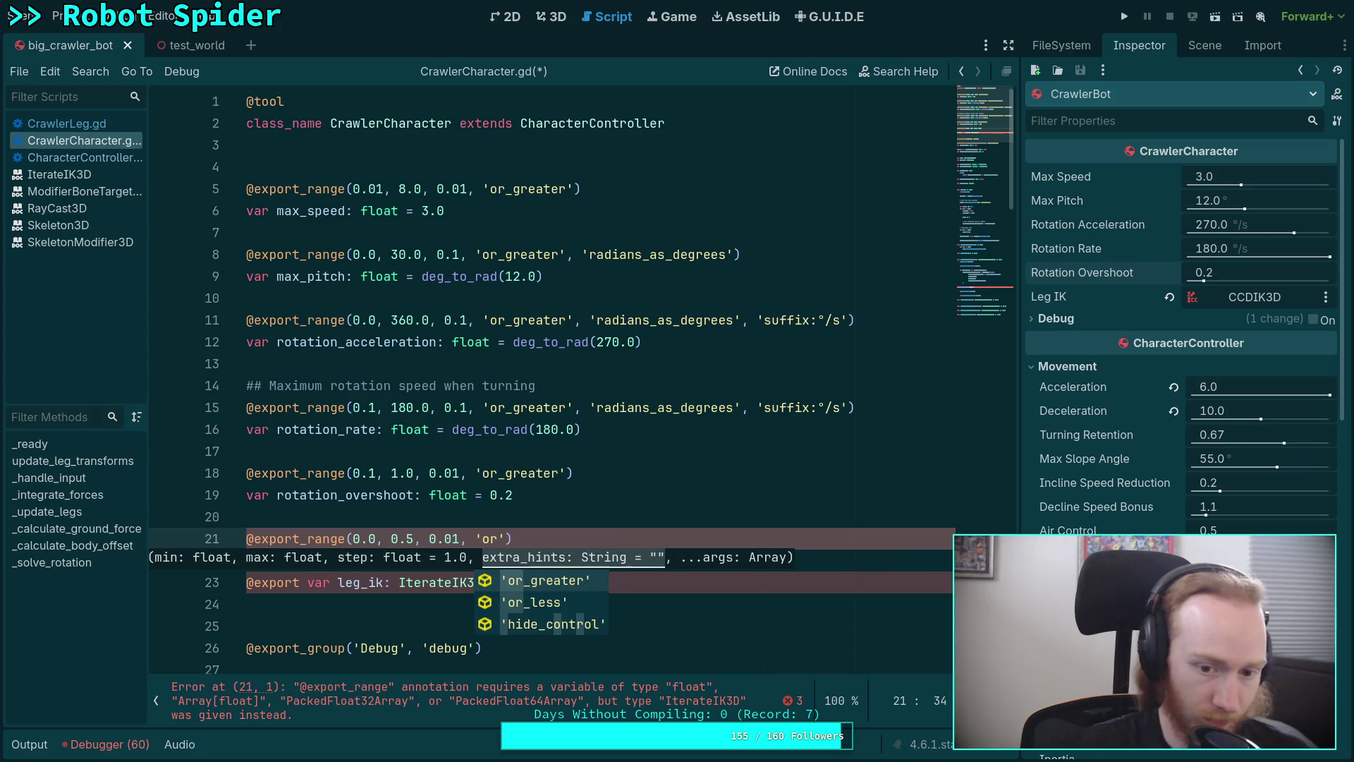
pyautogui.press('Return')
pyautogui.press('End')
pyautogui.press('Return')
pyautogui.write('var ')
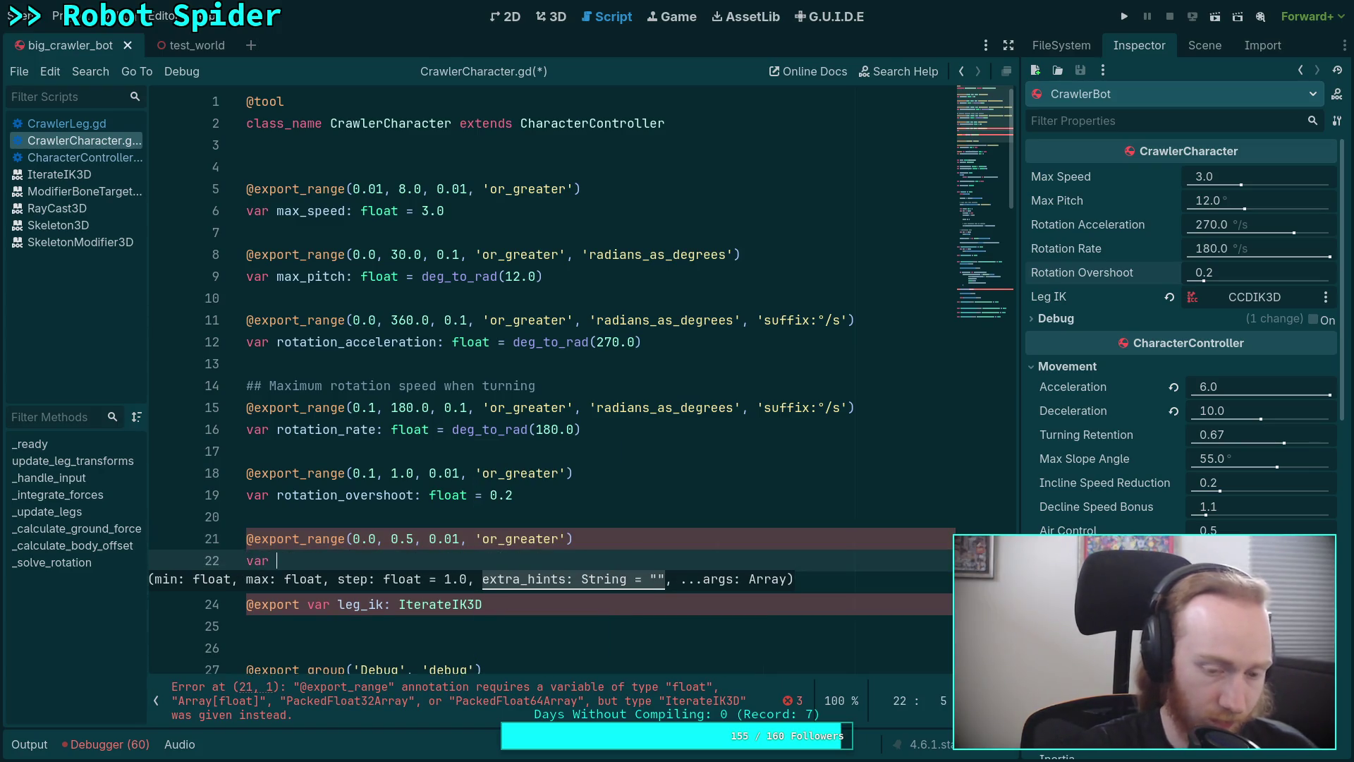
pyautogui.write('body_height_o')
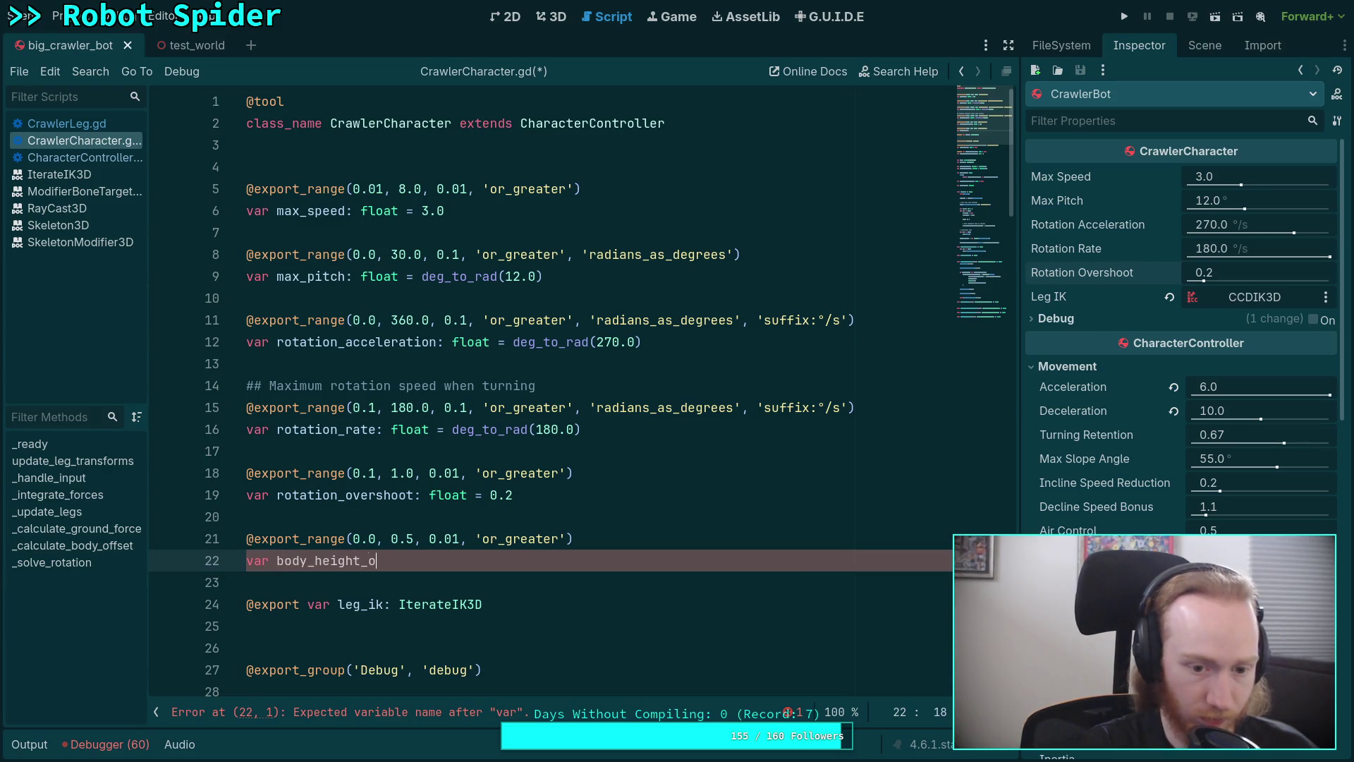
pyautogui.write('ffset: float = 0.5')
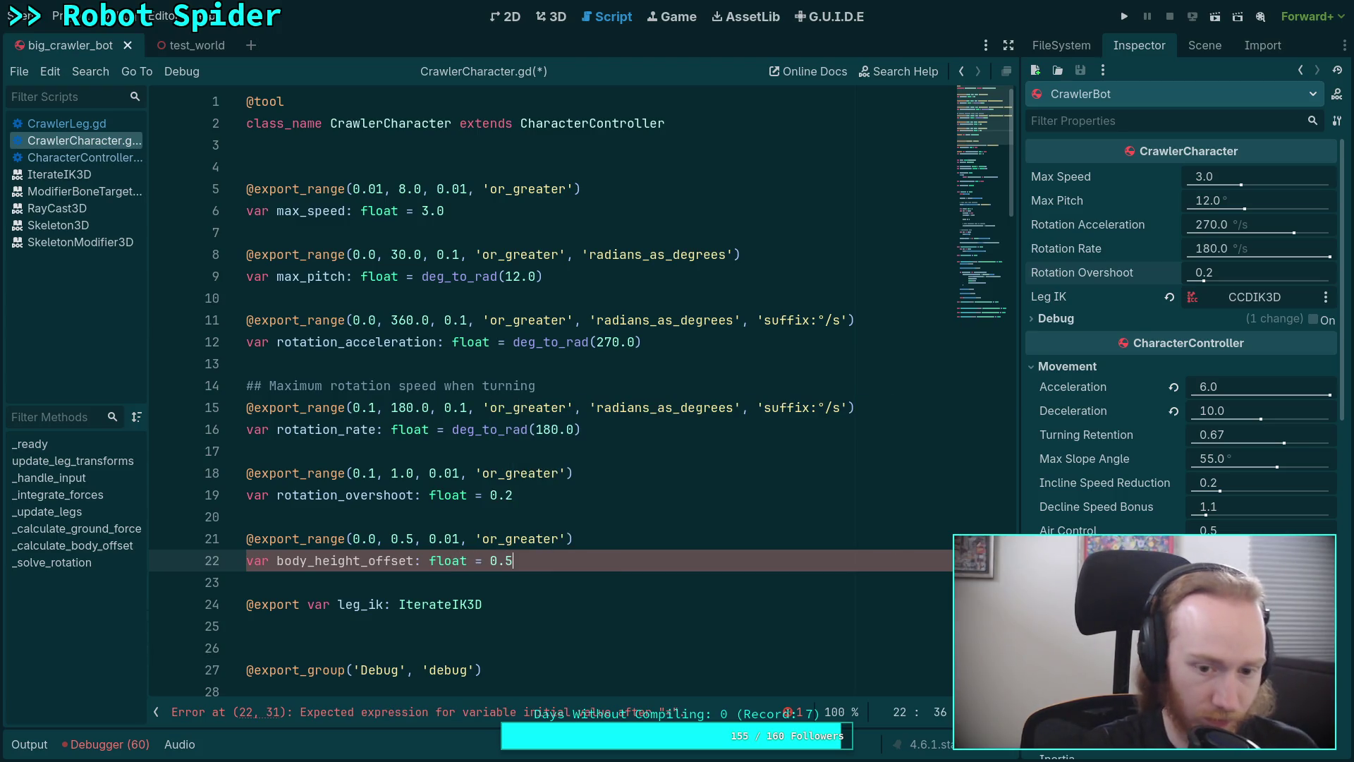
# Save CrawlerCharacter.gd and put the caret above the body_height_offset annotation
pyautogui.hotkey('ctrl', 's')
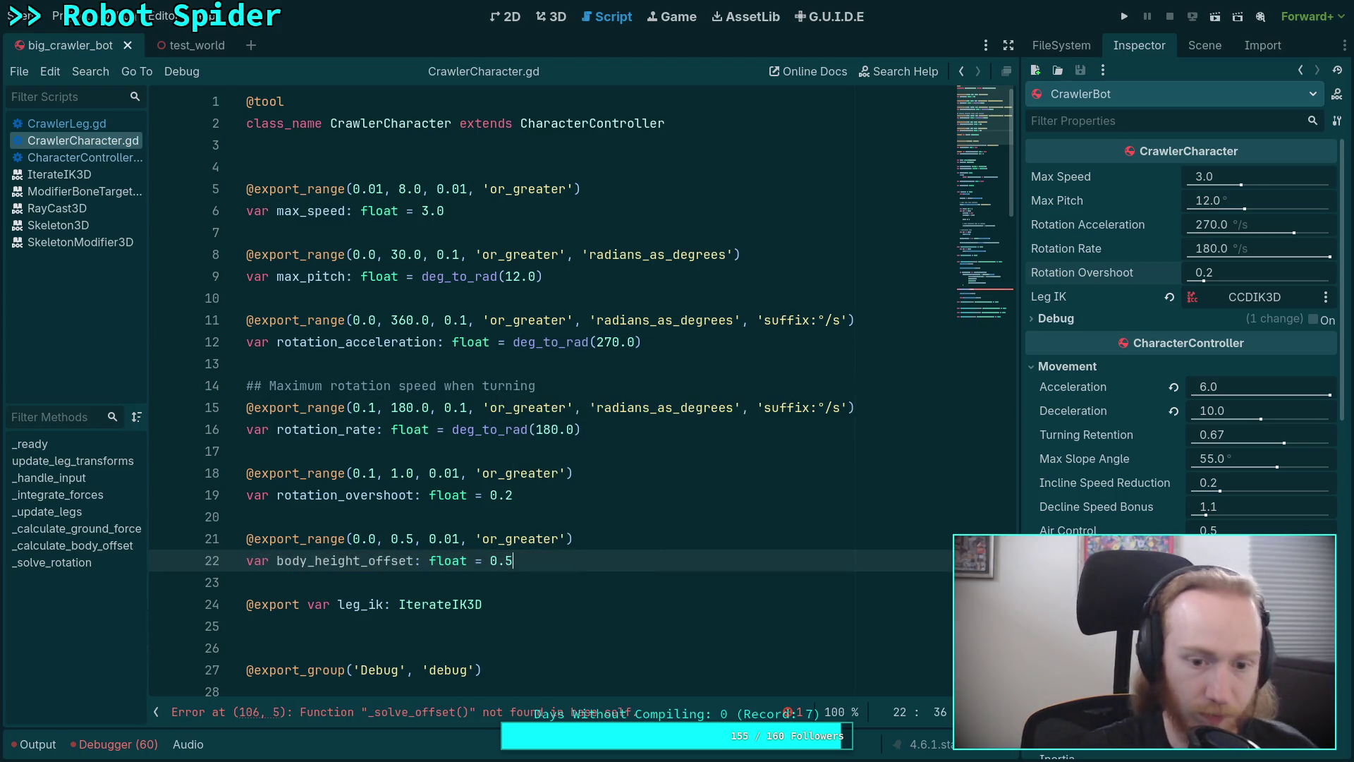
pyautogui.scroll(-20, 981, 177)
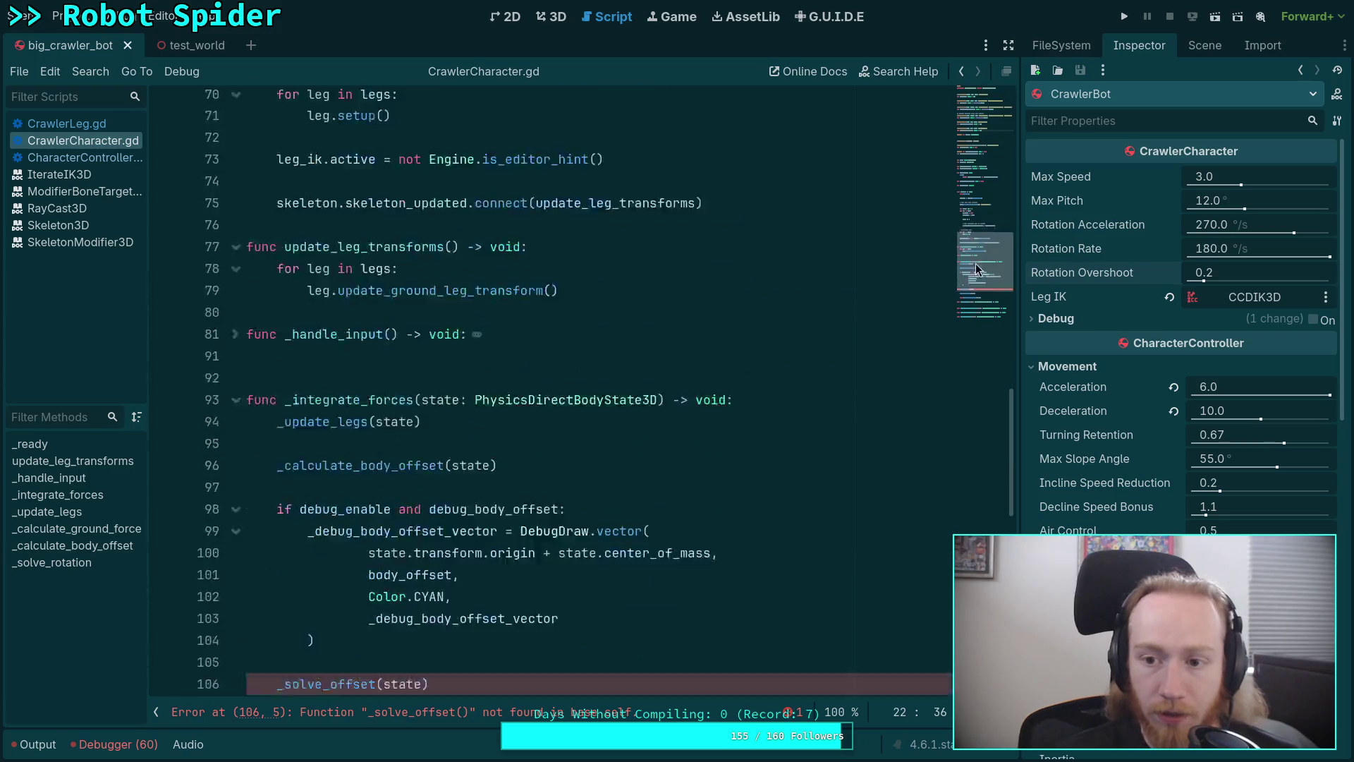
pyautogui.scroll(20, 978, 124)
pyautogui.click(370, 522)
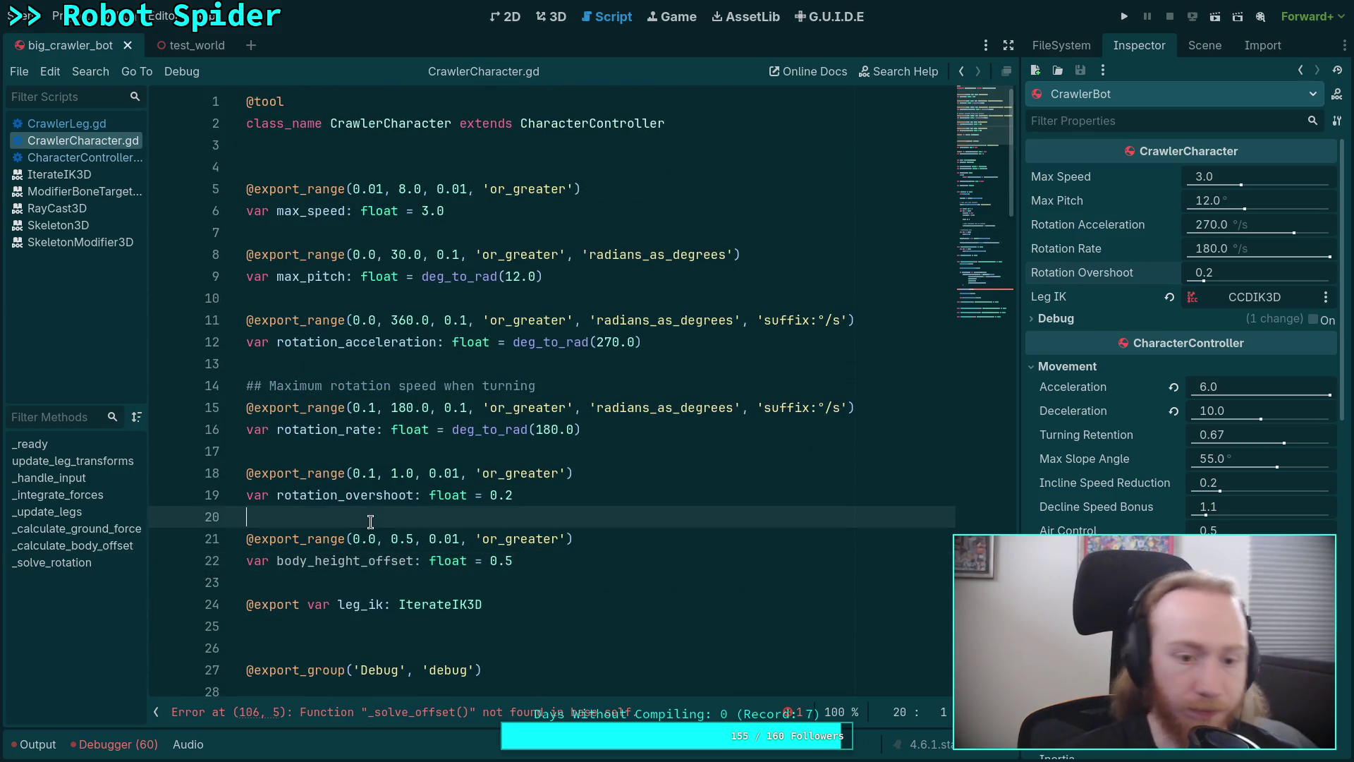
# Add the doc comment '## How far off the ground to keep the body's center of mass'
pyautogui.press('Return')
pyautogui.write('## How')
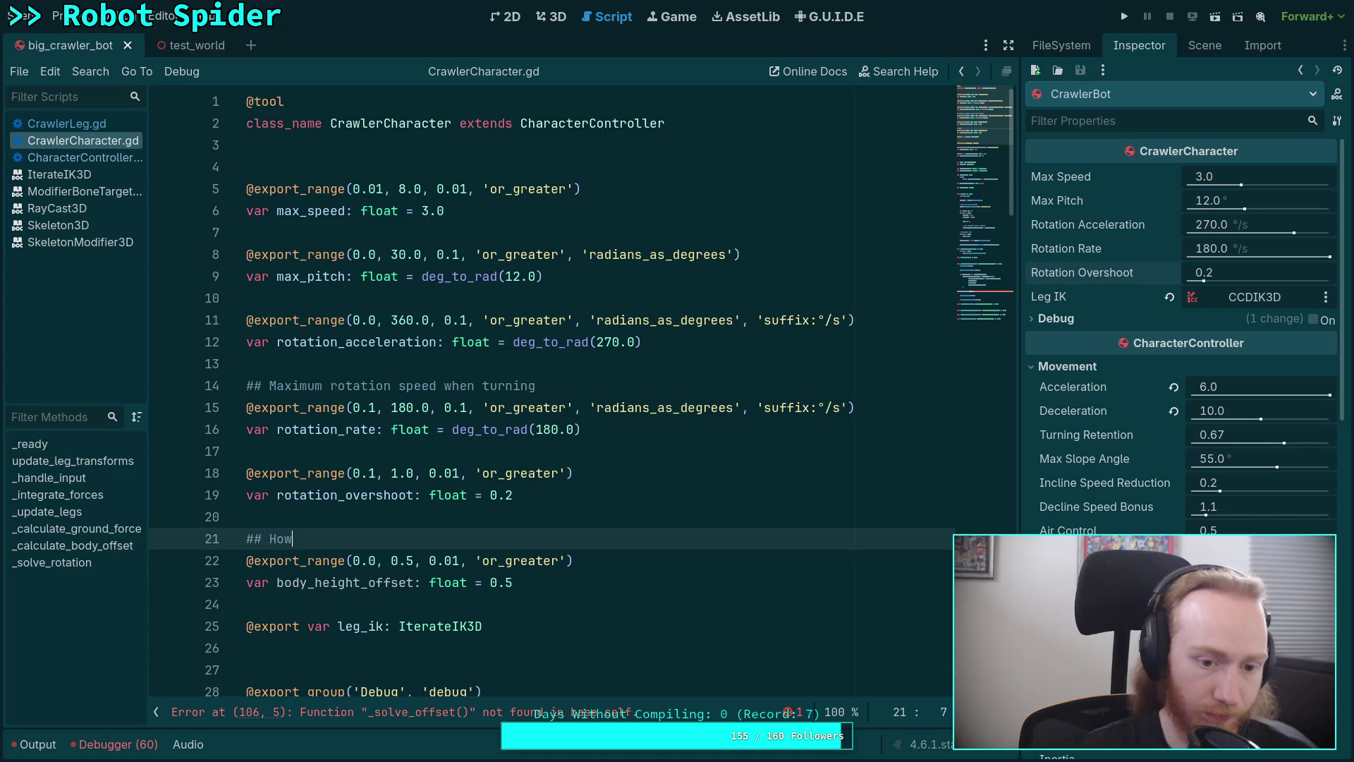
pyautogui.write(' far off the')
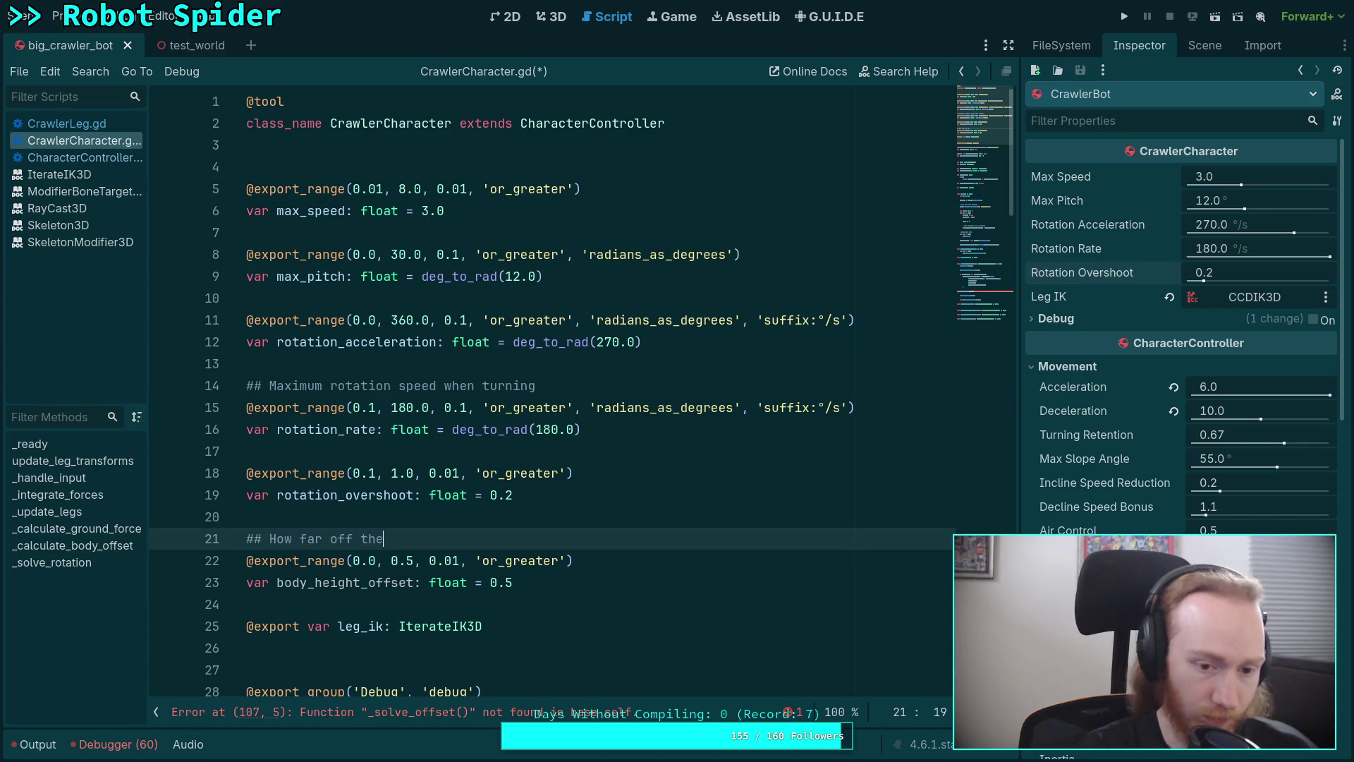
pyautogui.write(' ground to ')
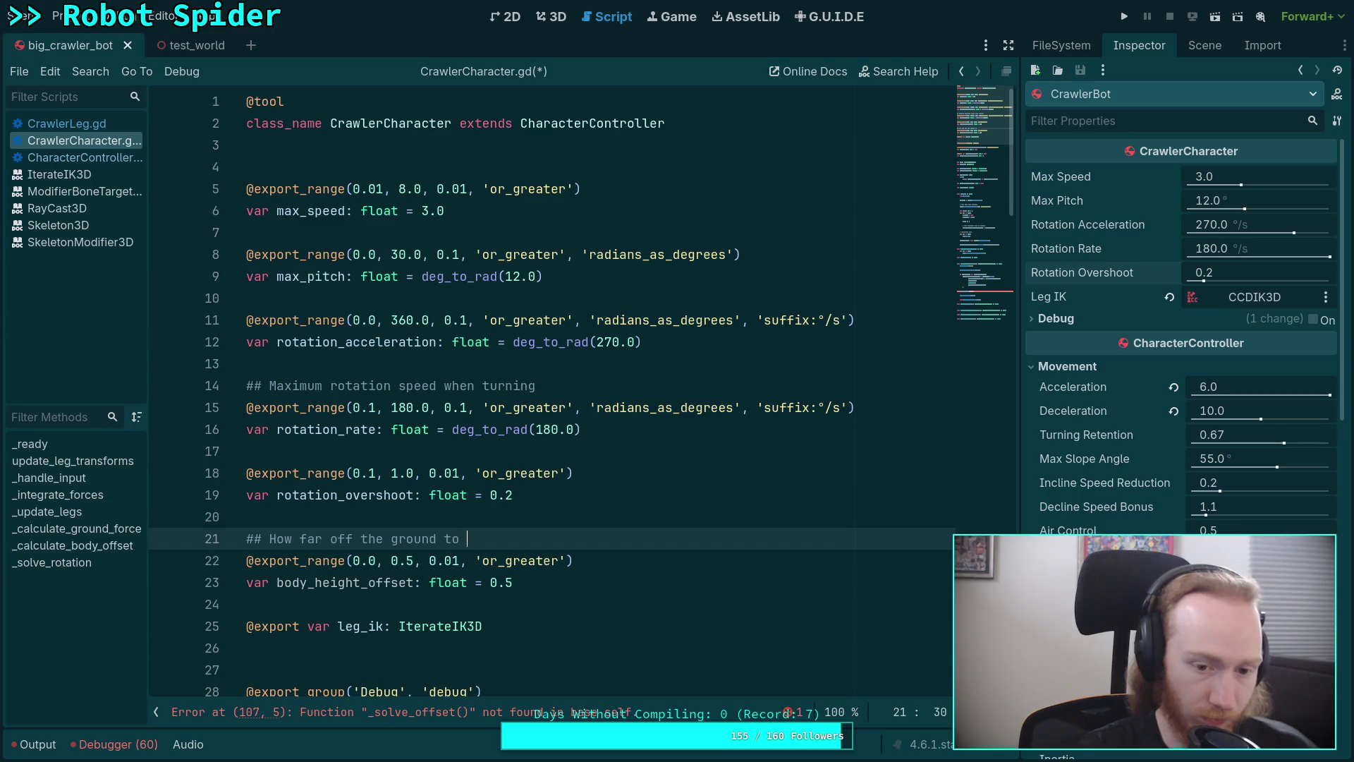
pyautogui.write('keey ')
pyautogui.write(' the body')
pyautogui.write("'s center of")
pyautogui.write(' mass')
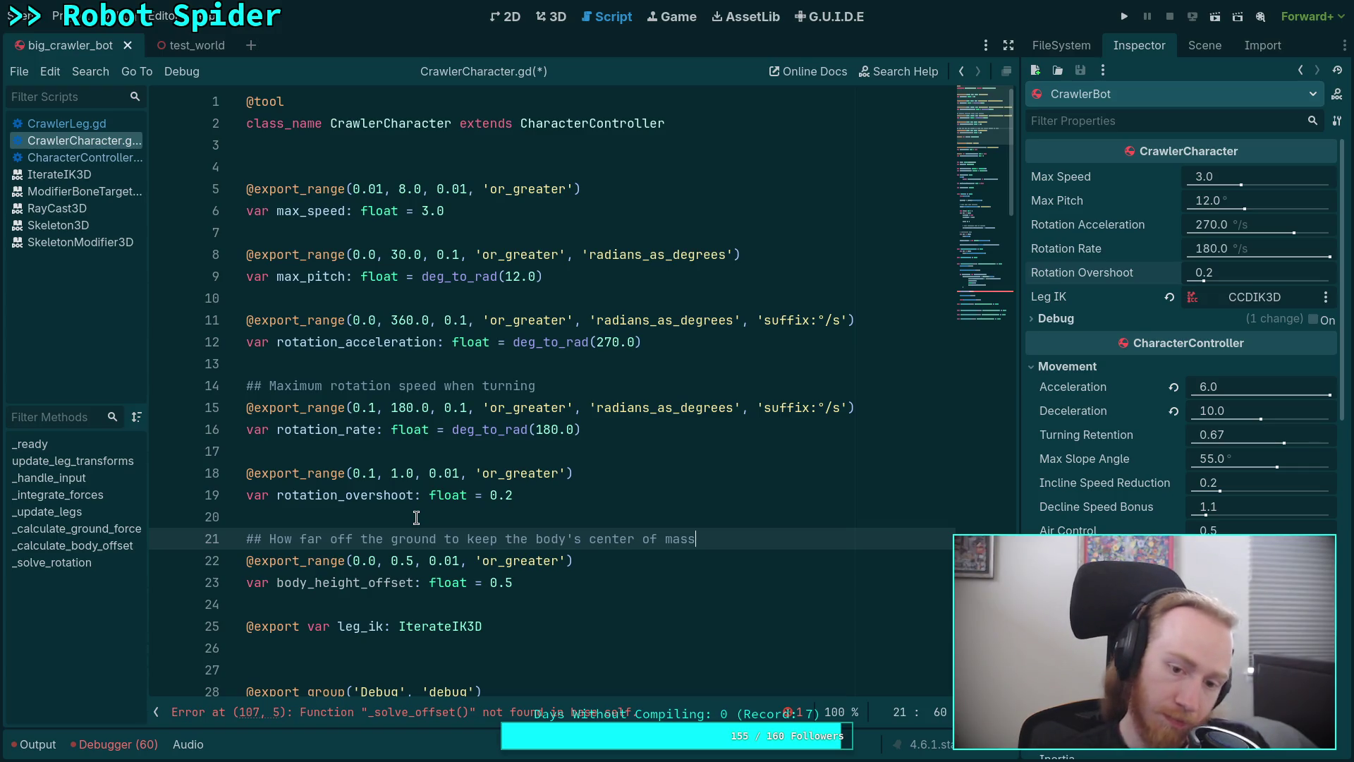
pyautogui.scroll(-1, 416, 518)
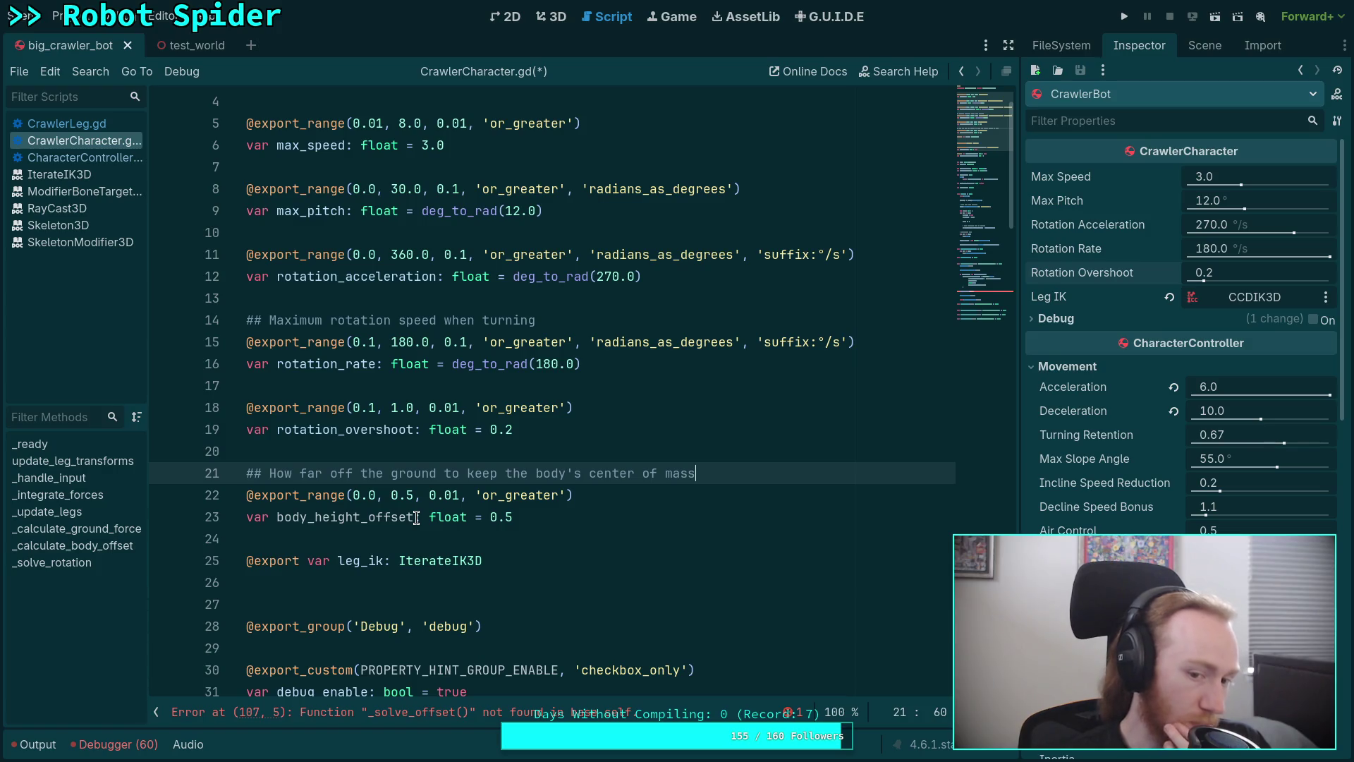
pyautogui.click(449, 456)
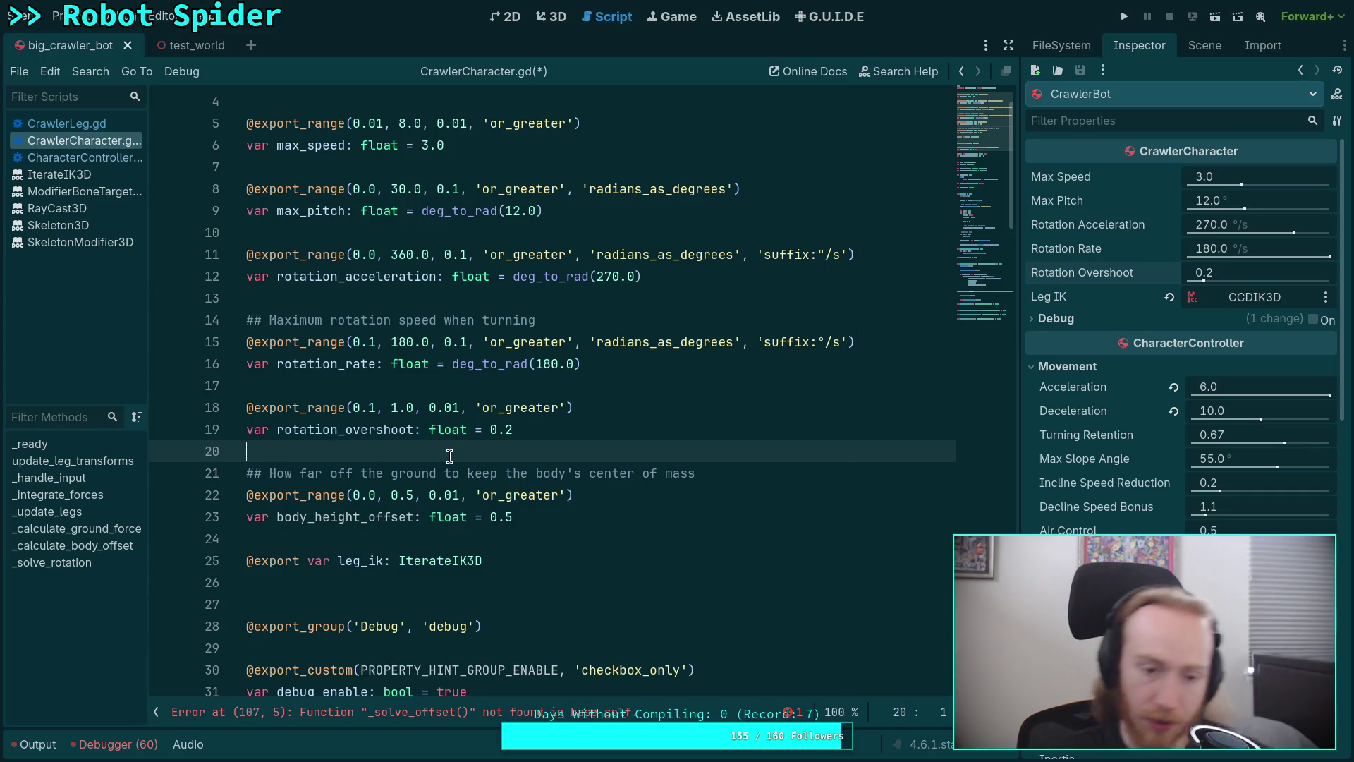
pyautogui.click(983, 283)
pyautogui.scroll(-4, 980, 295)
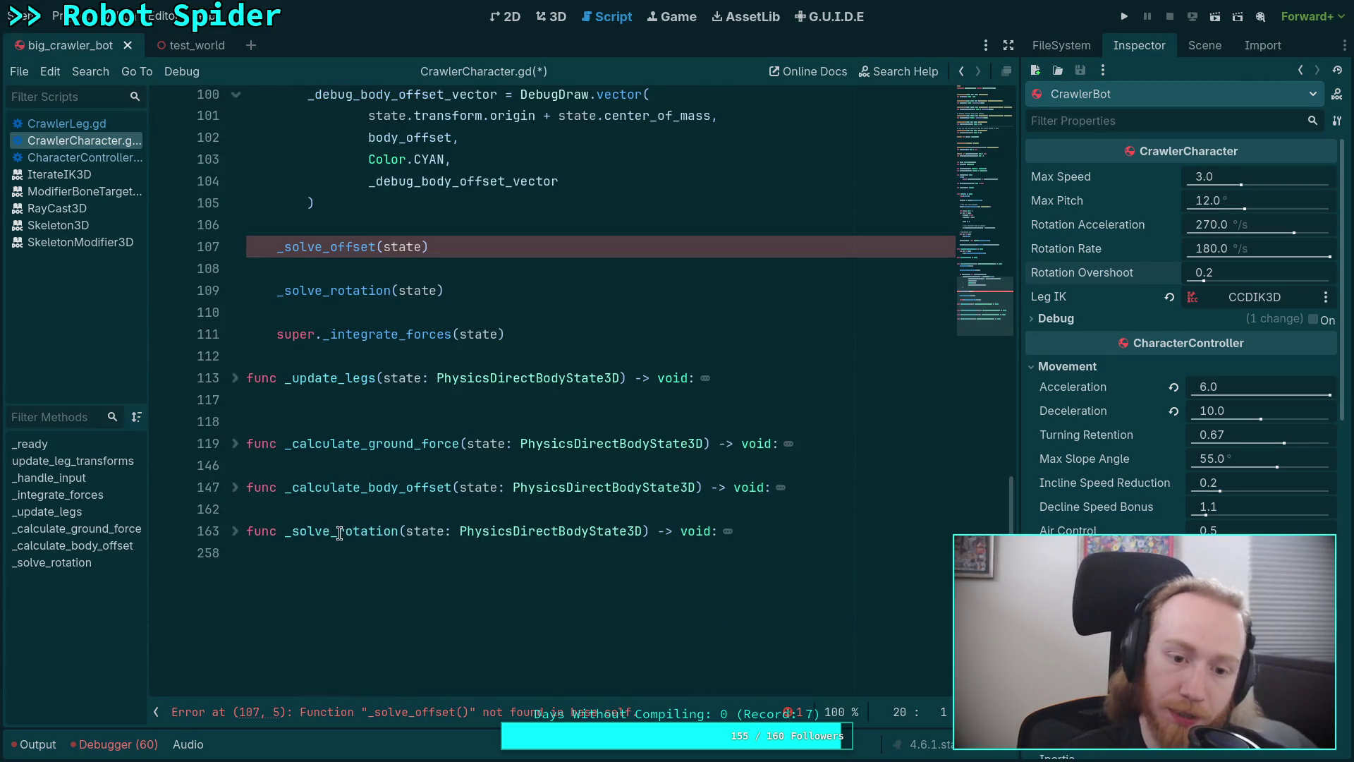
# Declare func _solve_offset(state: PhysicsDirectBodyState3D) -> void: after _calculate_body_offset
pyautogui.click(336, 512)
pyautogui.press('Return')
pyautogui.press('Return')
pyautogui.press('Up')
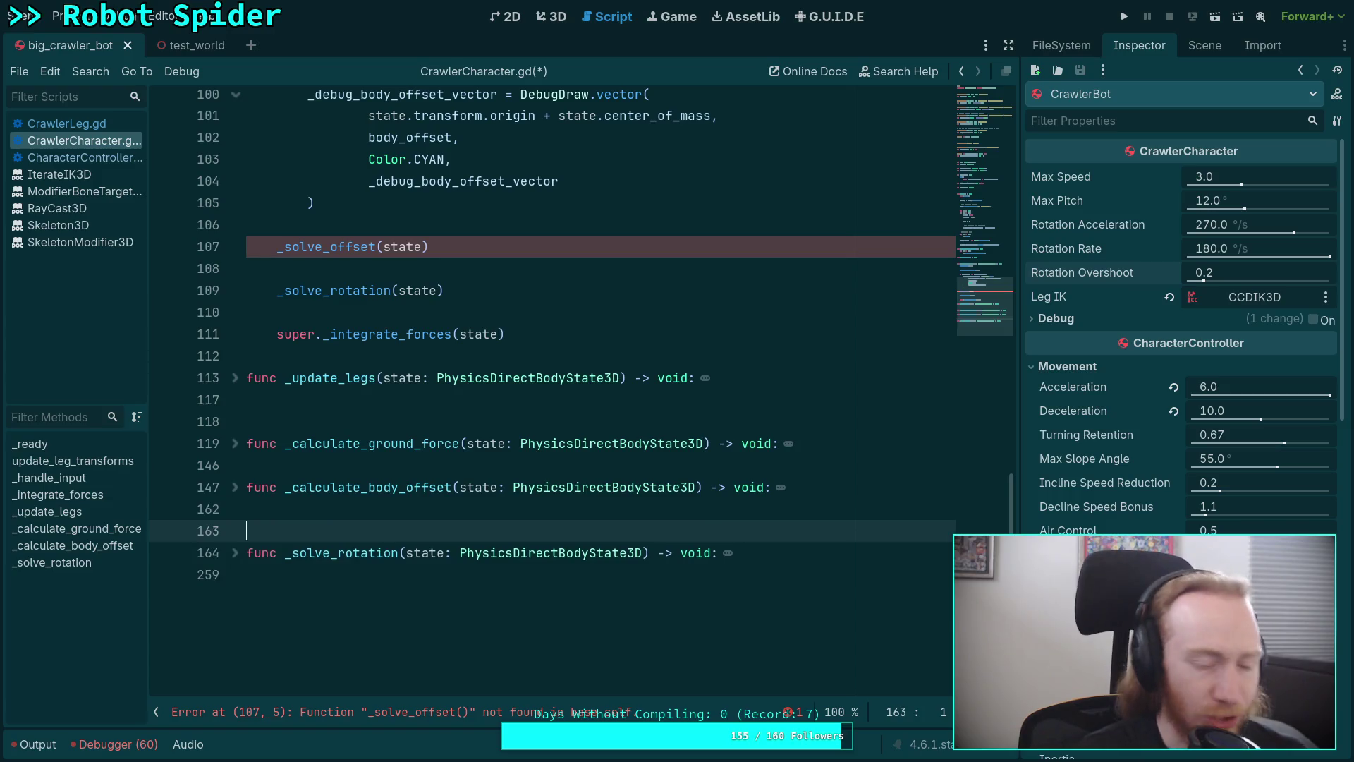
pyautogui.write('func _solve_')
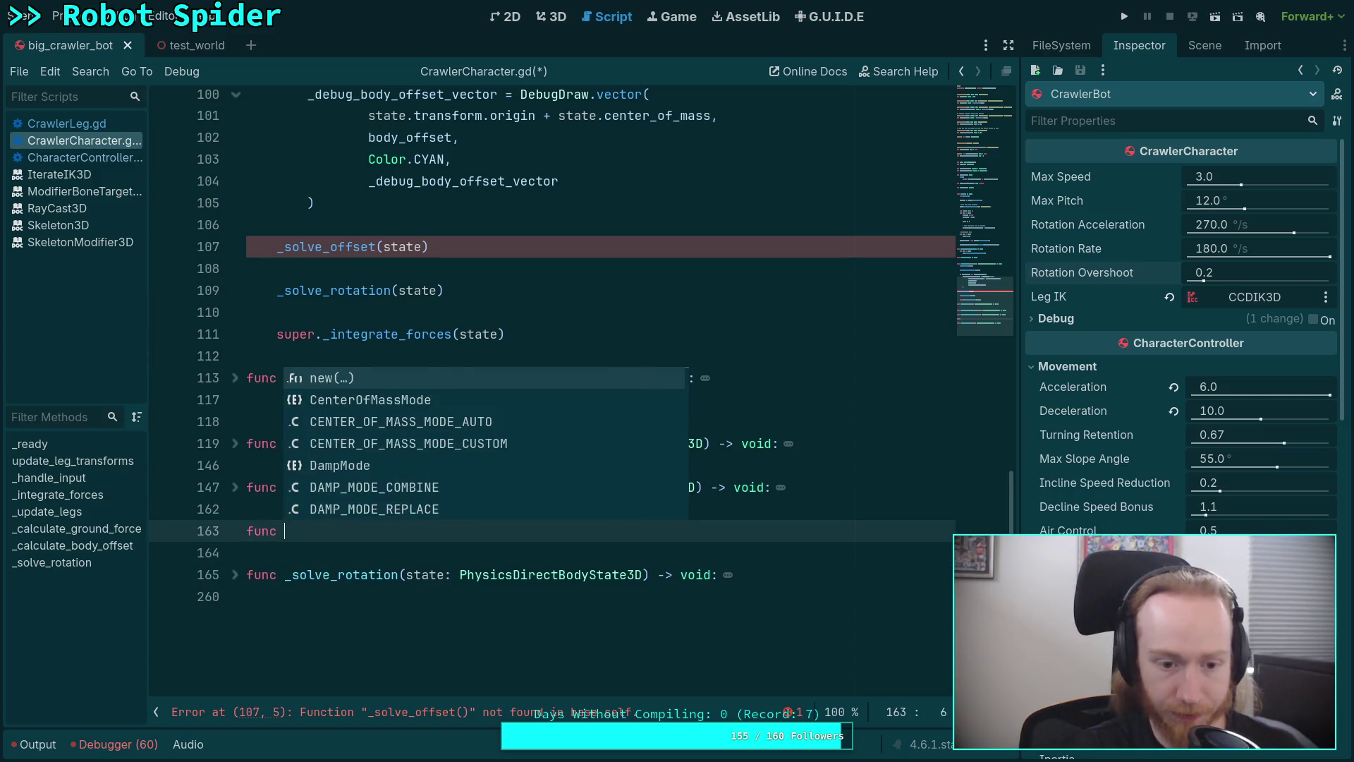
pyautogui.write('o')
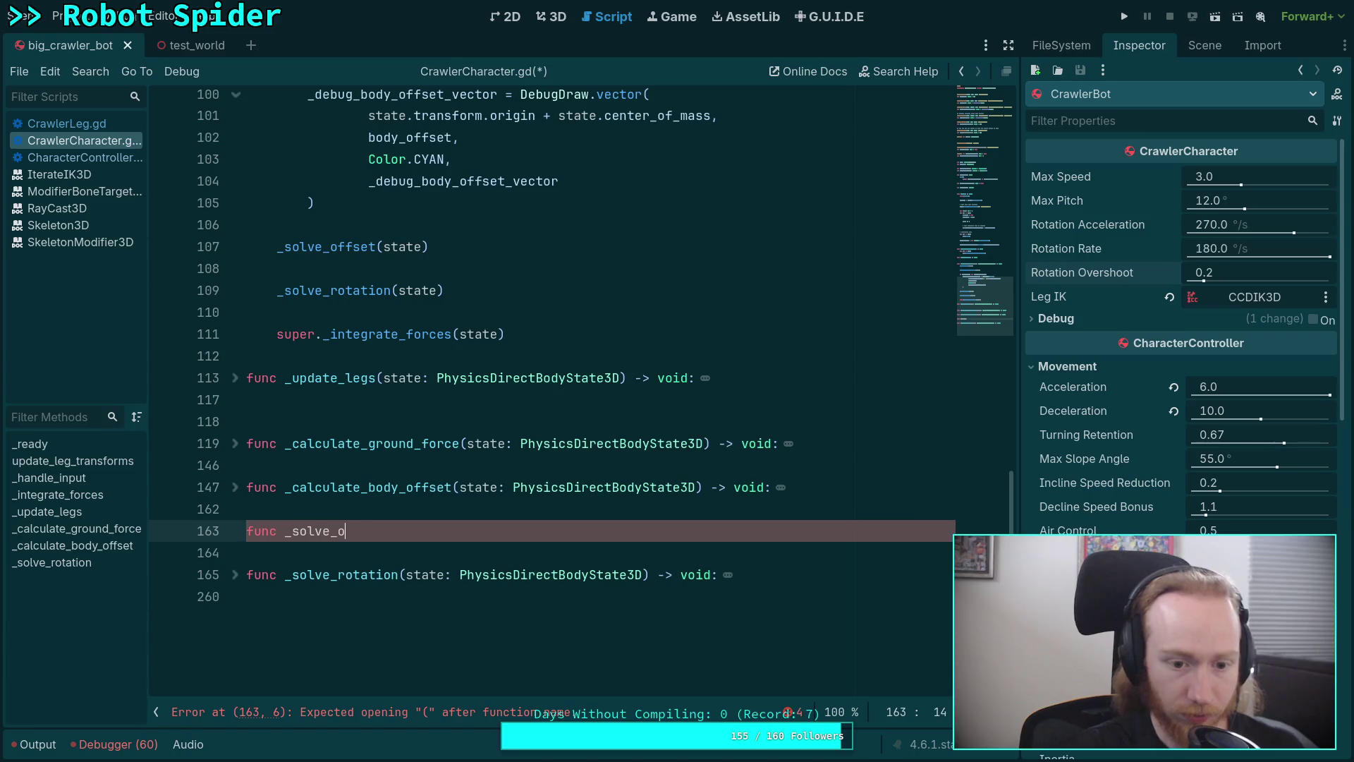
pyautogui.write('ffset(state: Physidc')
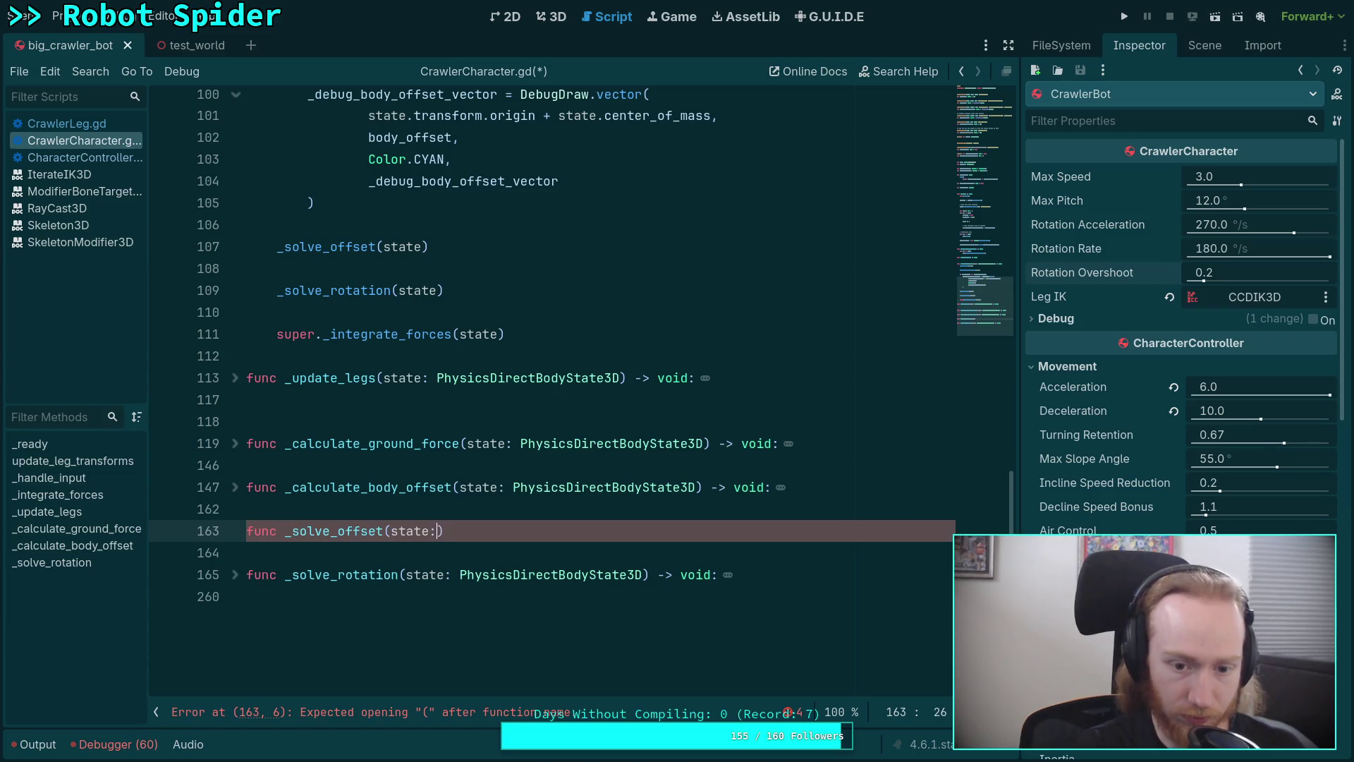
pyautogui.press('BackSpace')
pyautogui.press('BackSpace')
pyautogui.write('csD')
pyautogui.press('Down')
pyautogui.press('Down')
pyautogui.press('Return')
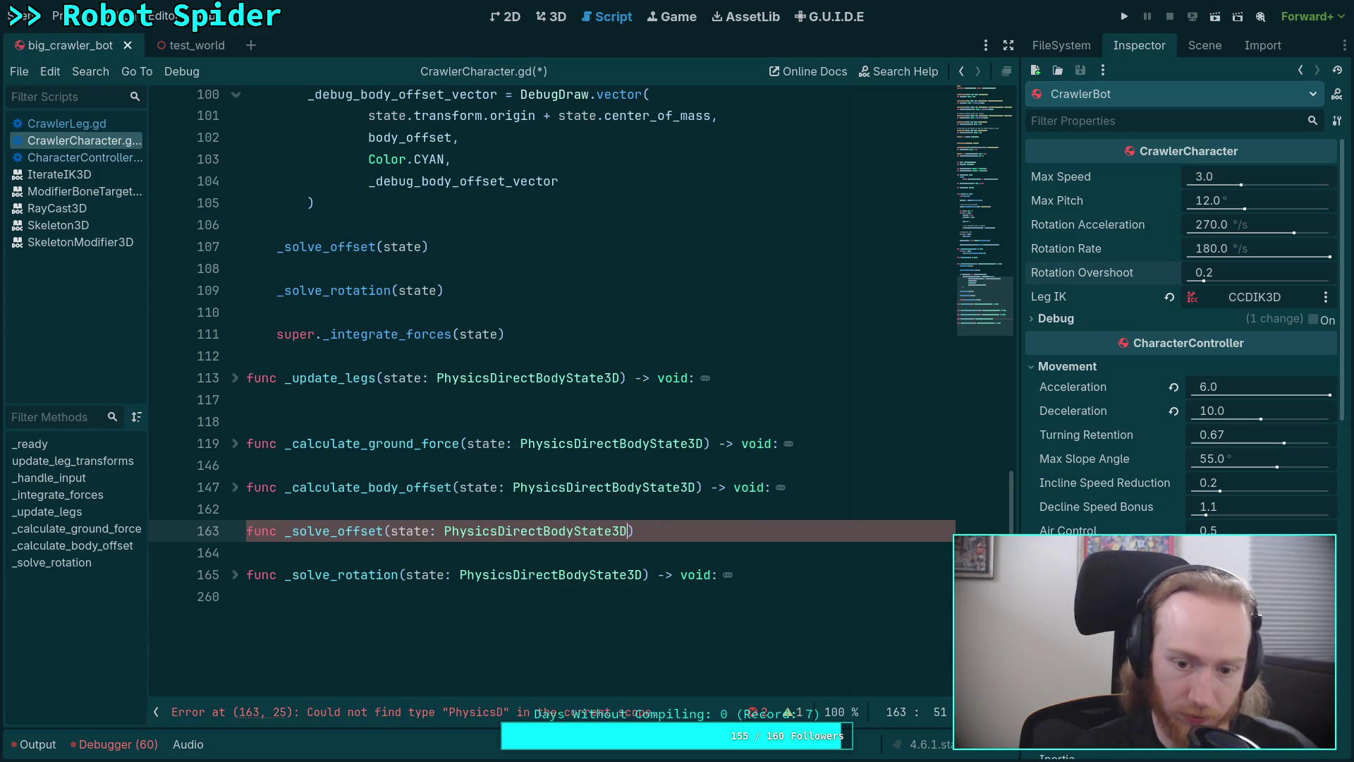
pyautogui.press('End')
pyautogui.write('-.')
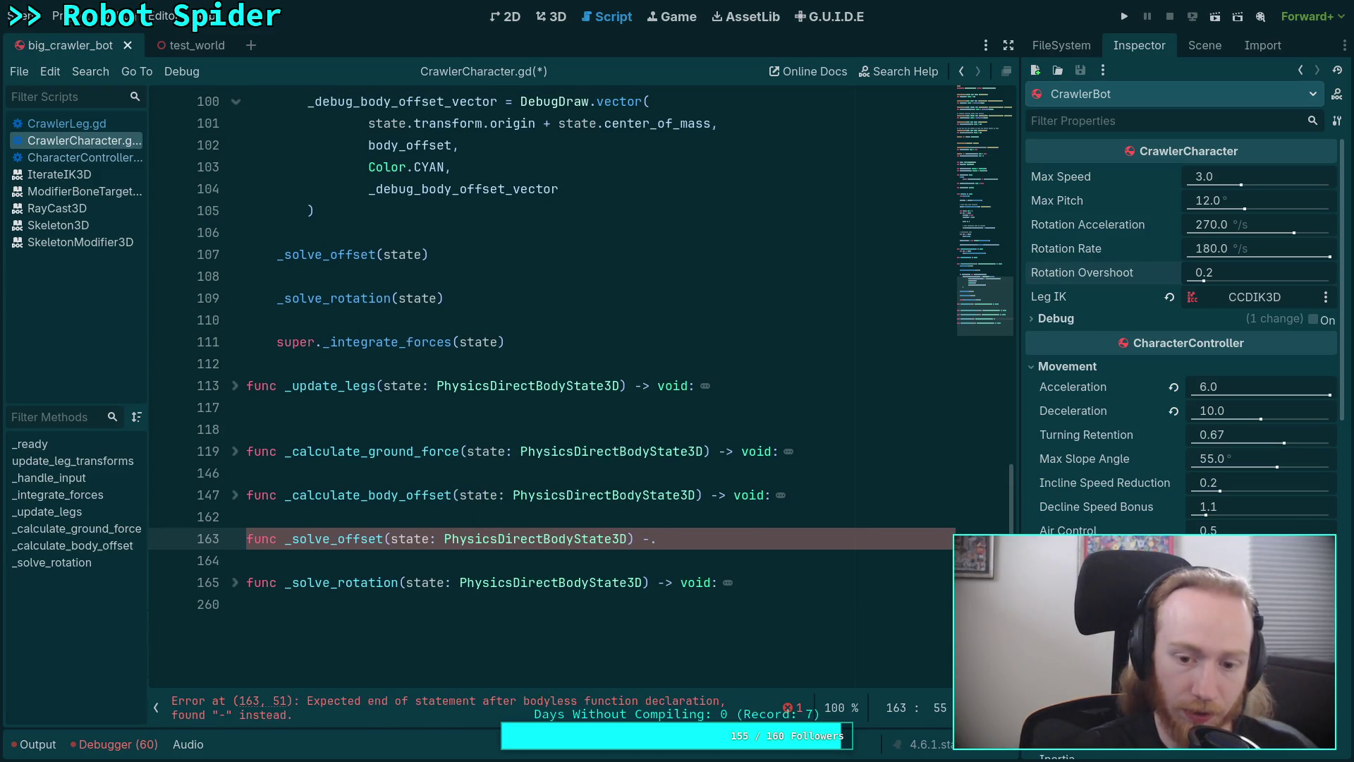
pyautogui.write('> void:')
pyautogui.press('Return')
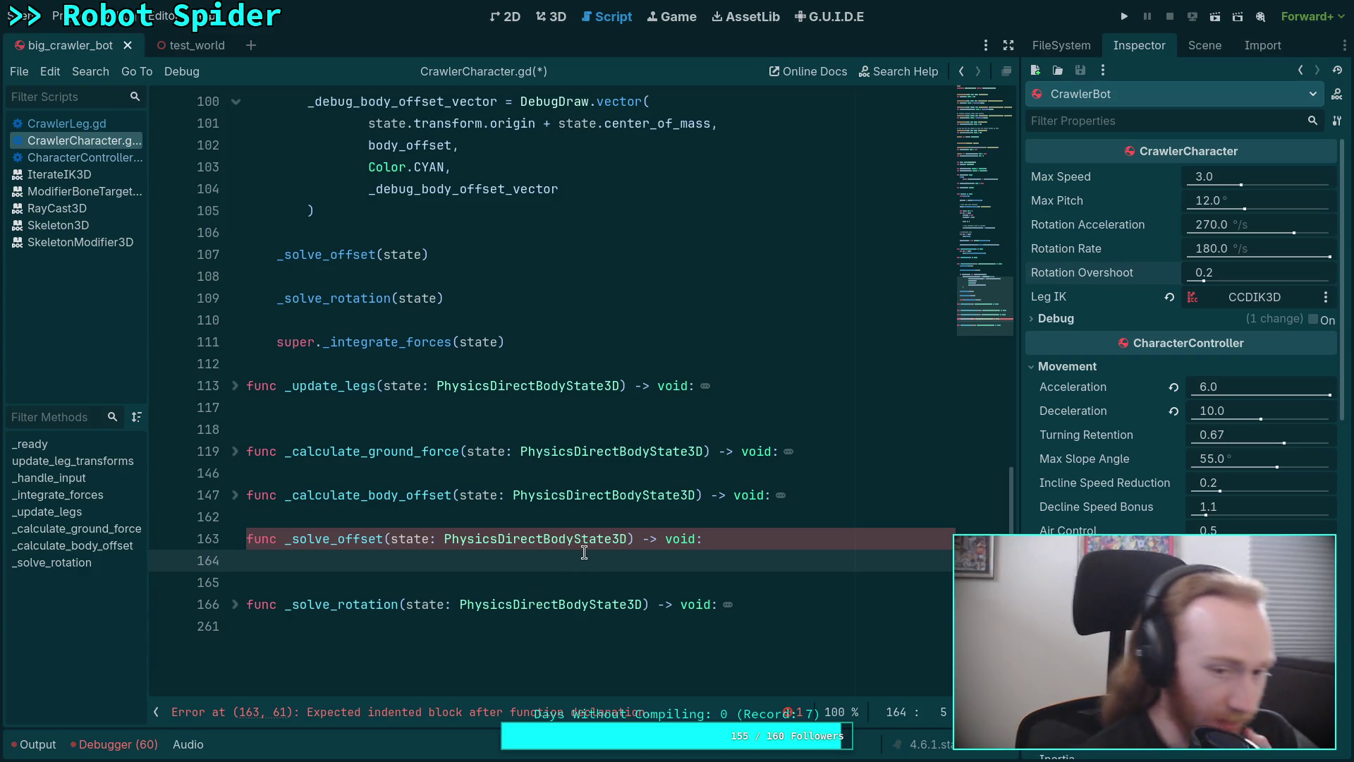
pyautogui.scroll(-1, 584, 552)
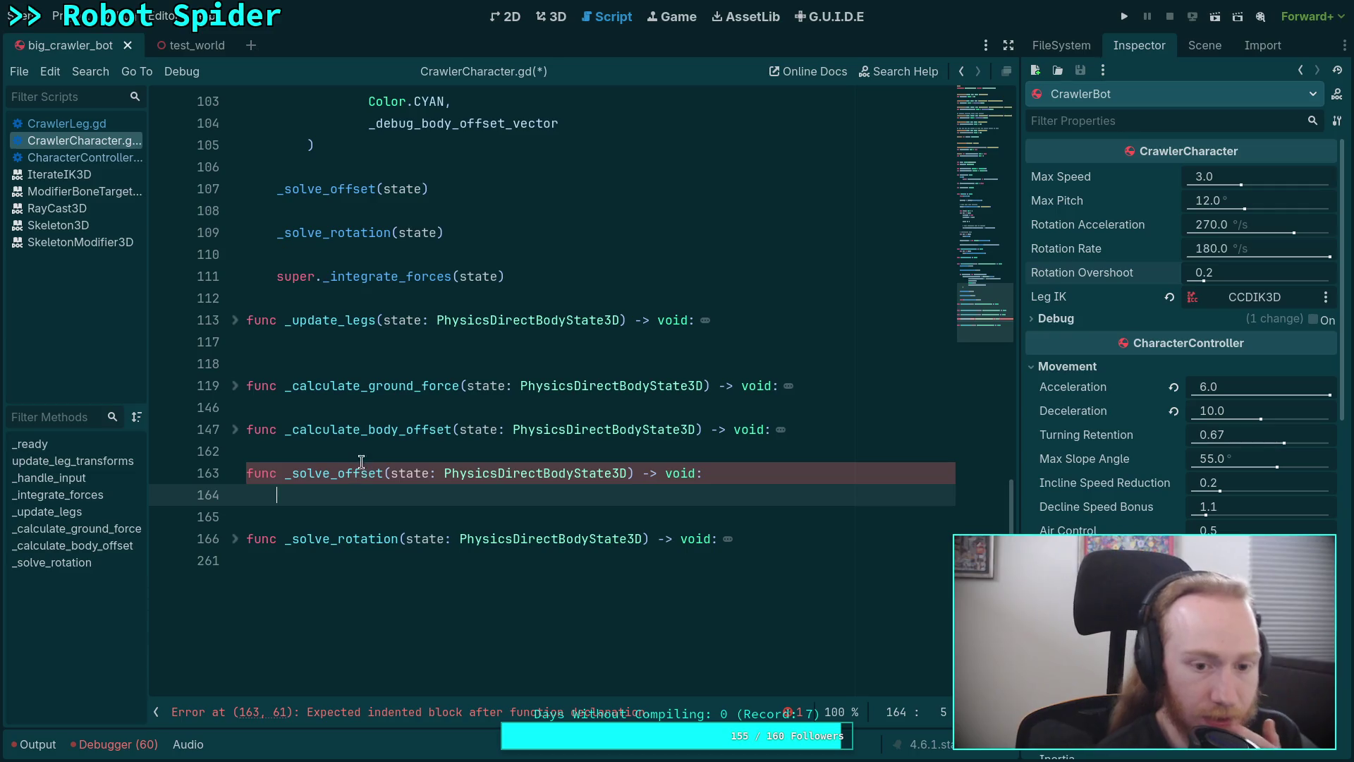
# Unfold _calculate_body_offset and add a blank line after the body_offset assignment on line 161
pyautogui.click(235, 430)
pyautogui.scroll(-4, 423, 451)
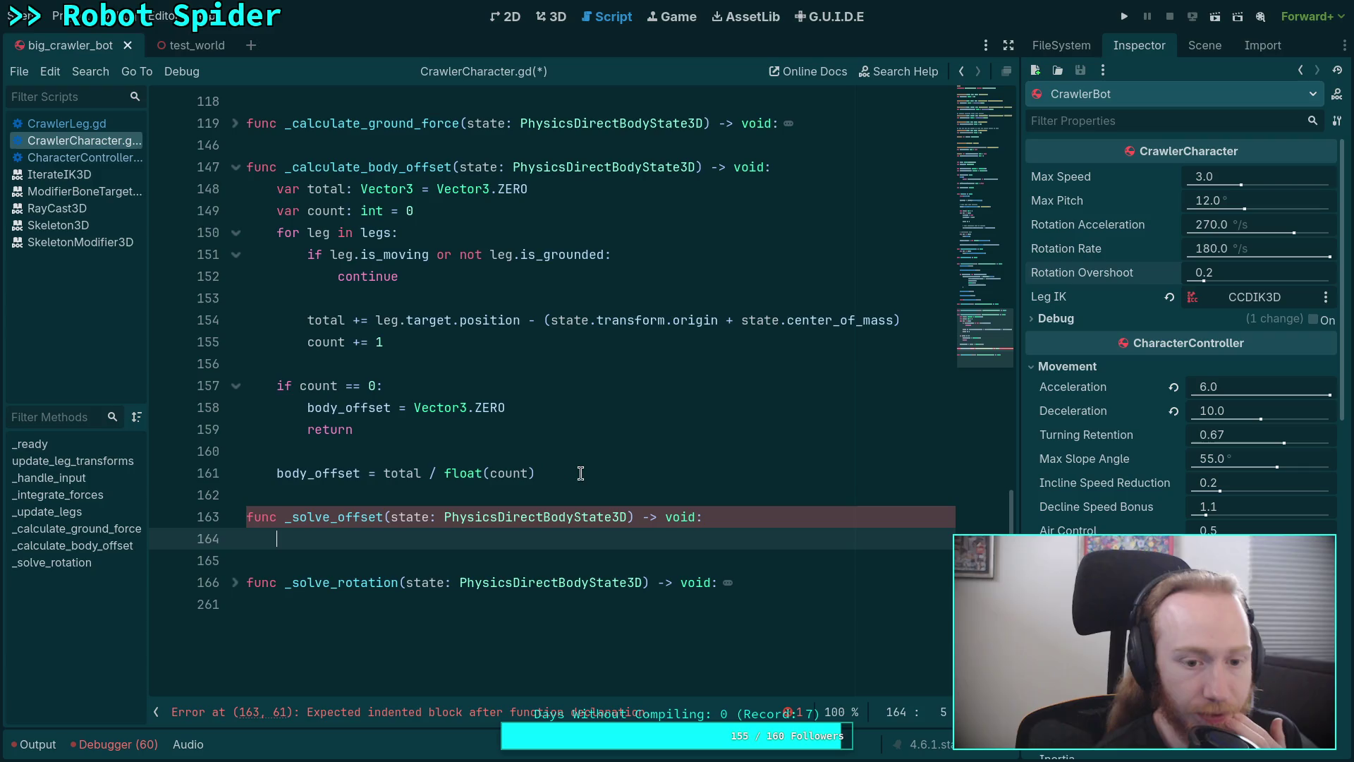
pyautogui.click(651, 470)
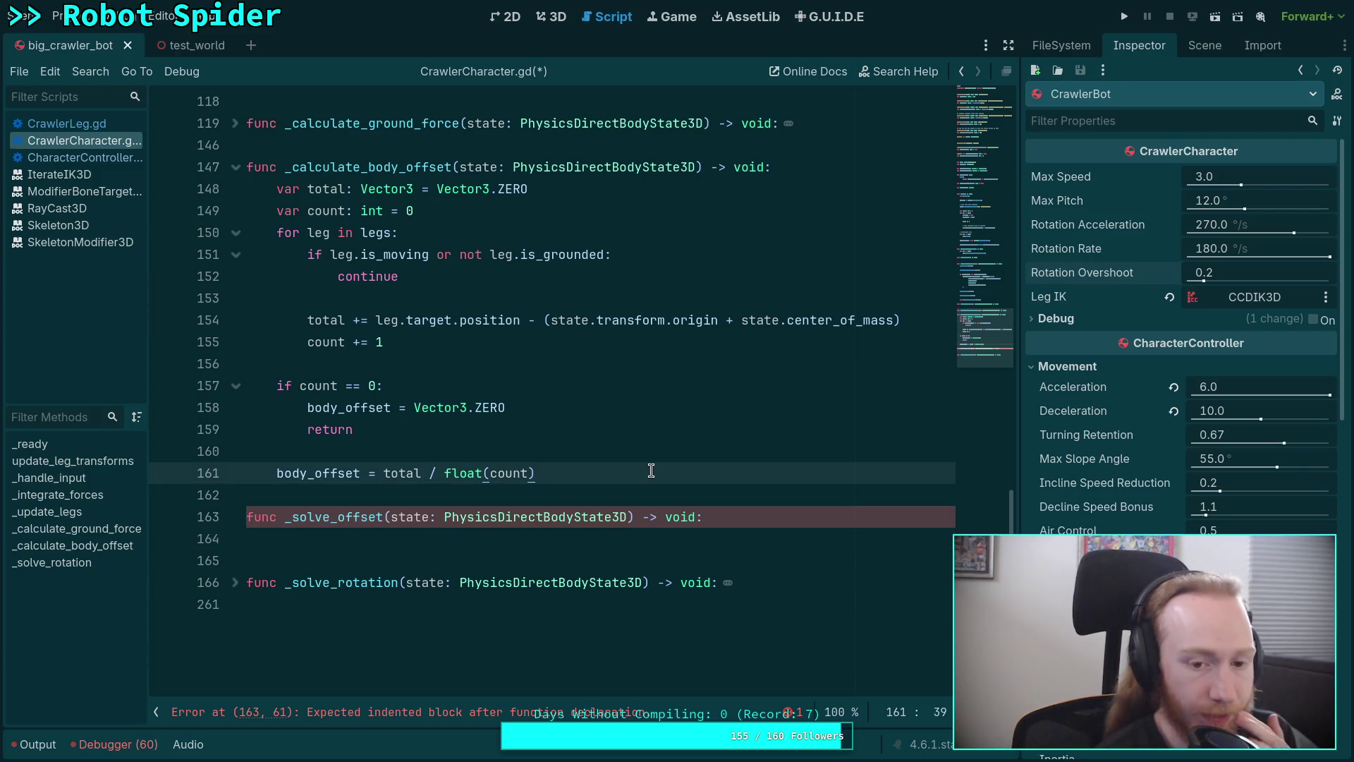
pyautogui.press('Return')
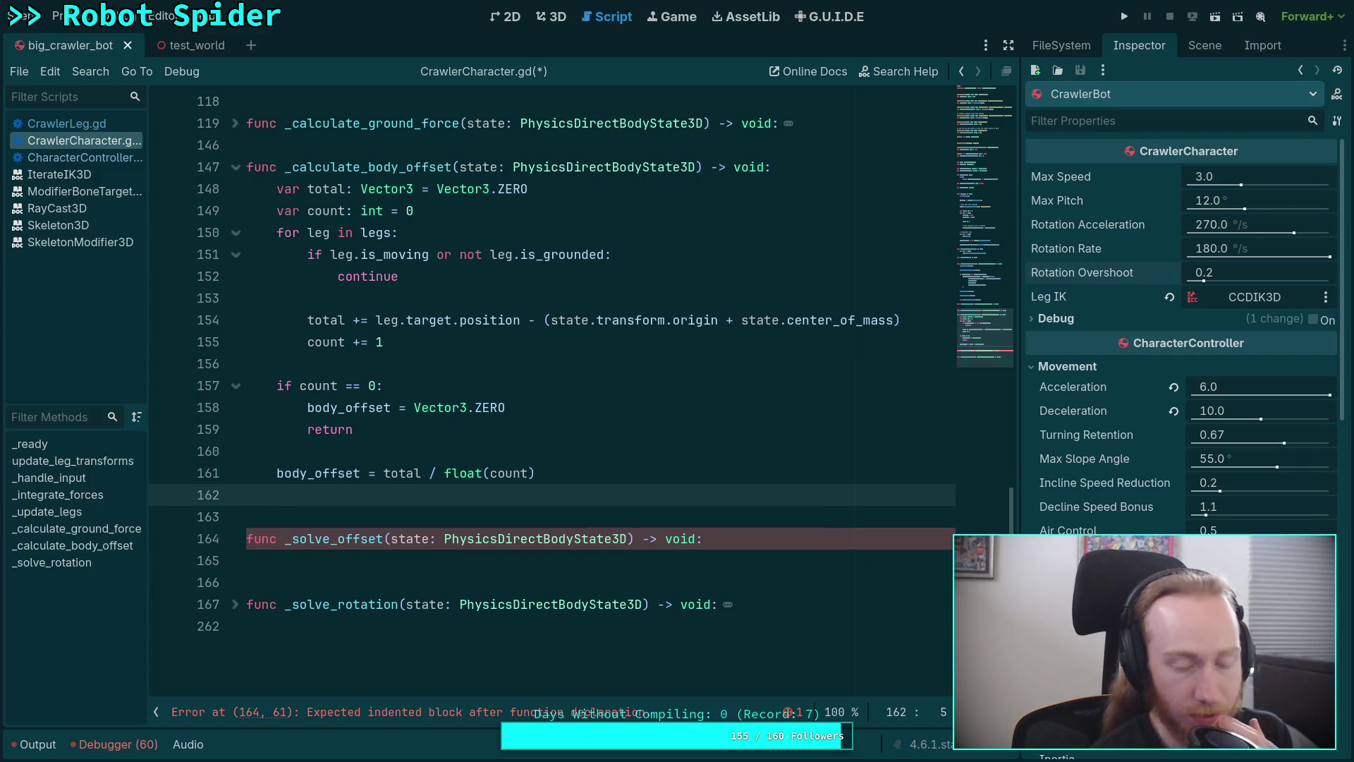
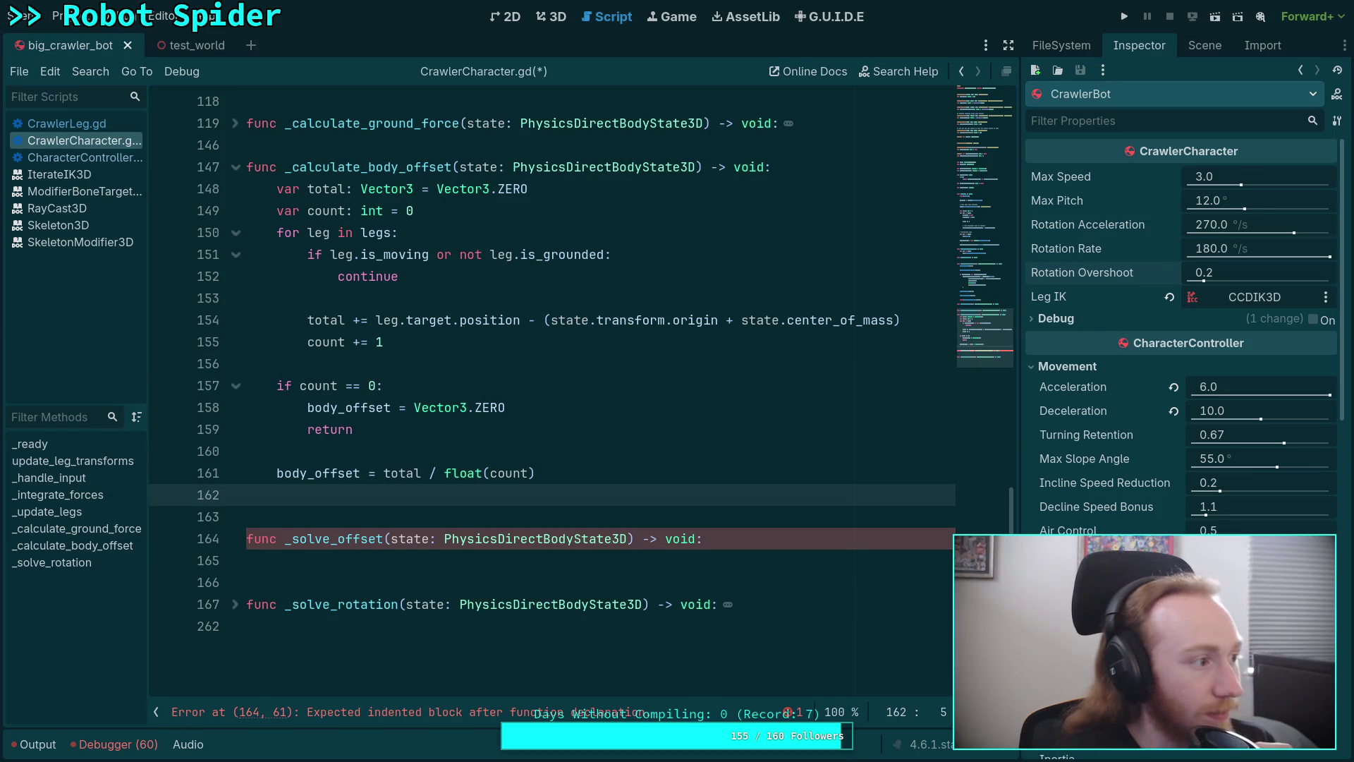
# Switch to the browser and load Wikipedia's Standard score article in a new tab
pyautogui.press('super+4')
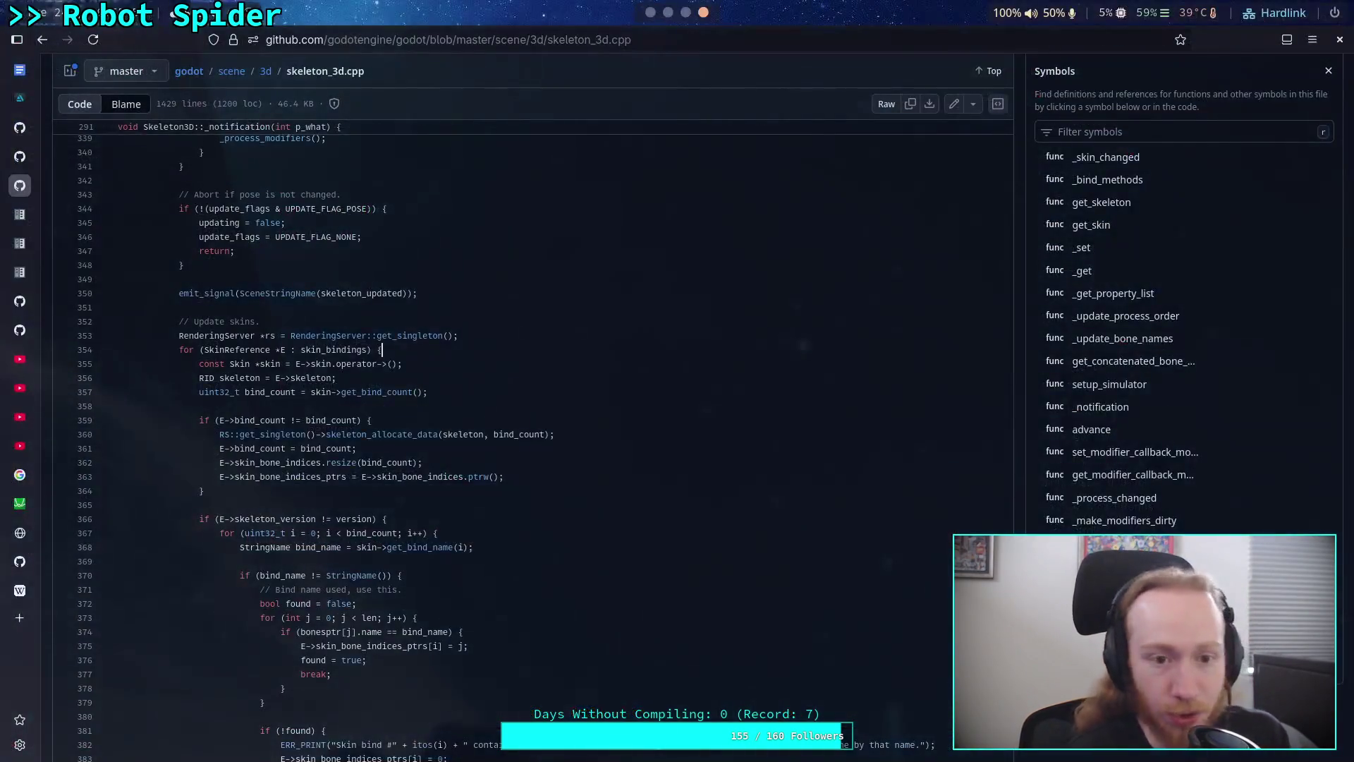
pyautogui.click(22, 618)
pyautogui.write('https://en.wikipedia.org/wiki/Standard_score')
pyautogui.press('Return')
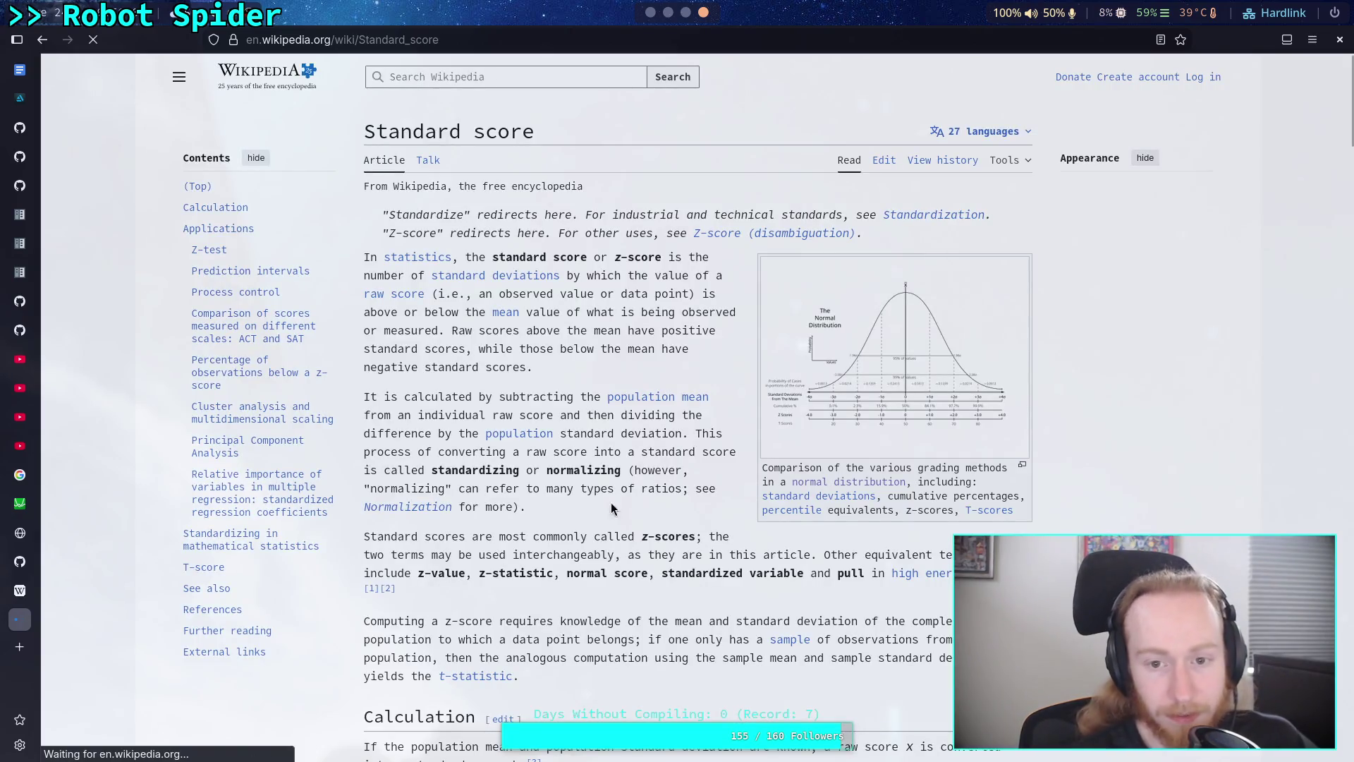
# Read the z = (x − μ)/σ formula in reader view and open the standard deviation link in a new tab
pyautogui.click(1160, 40)
pyautogui.scroll(-5, 625, 363)
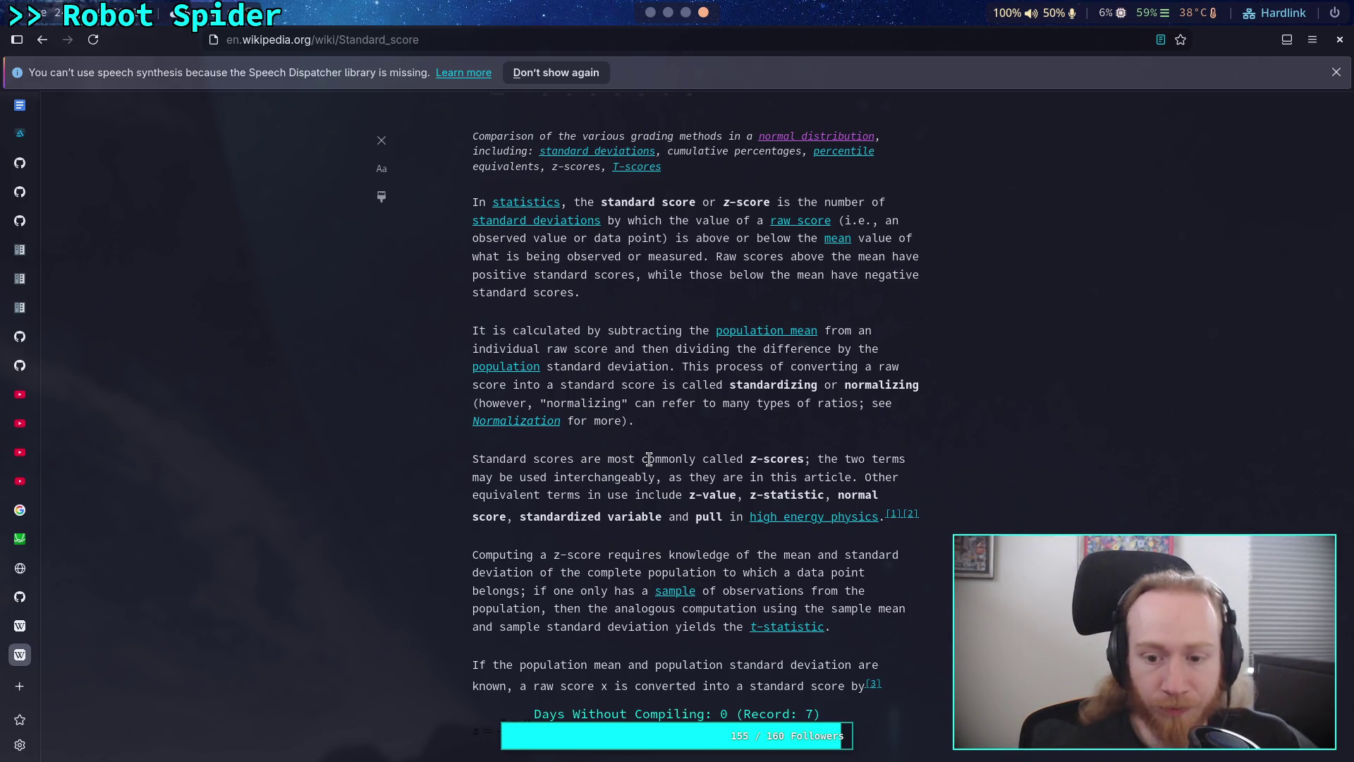
pyautogui.scroll(-3, 648, 459)
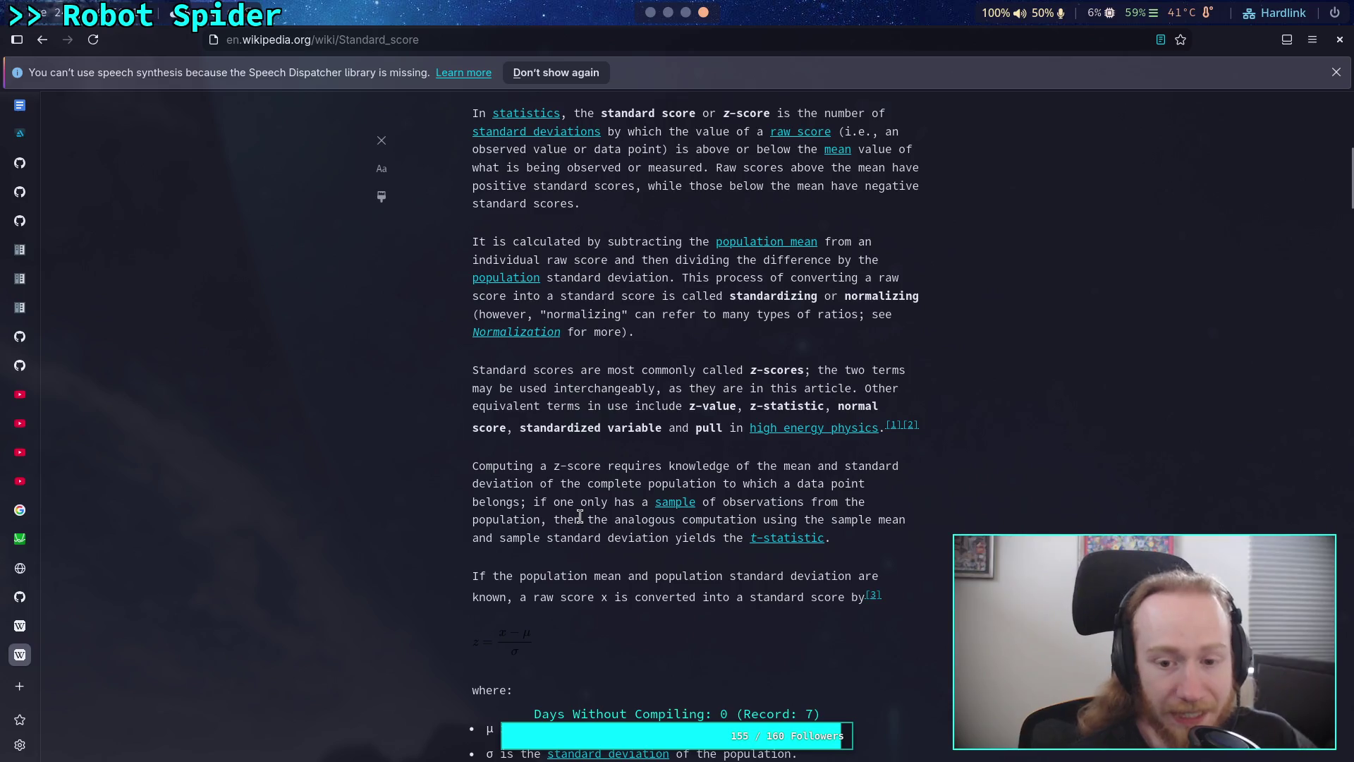
pyautogui.scroll(-5, 620, 494)
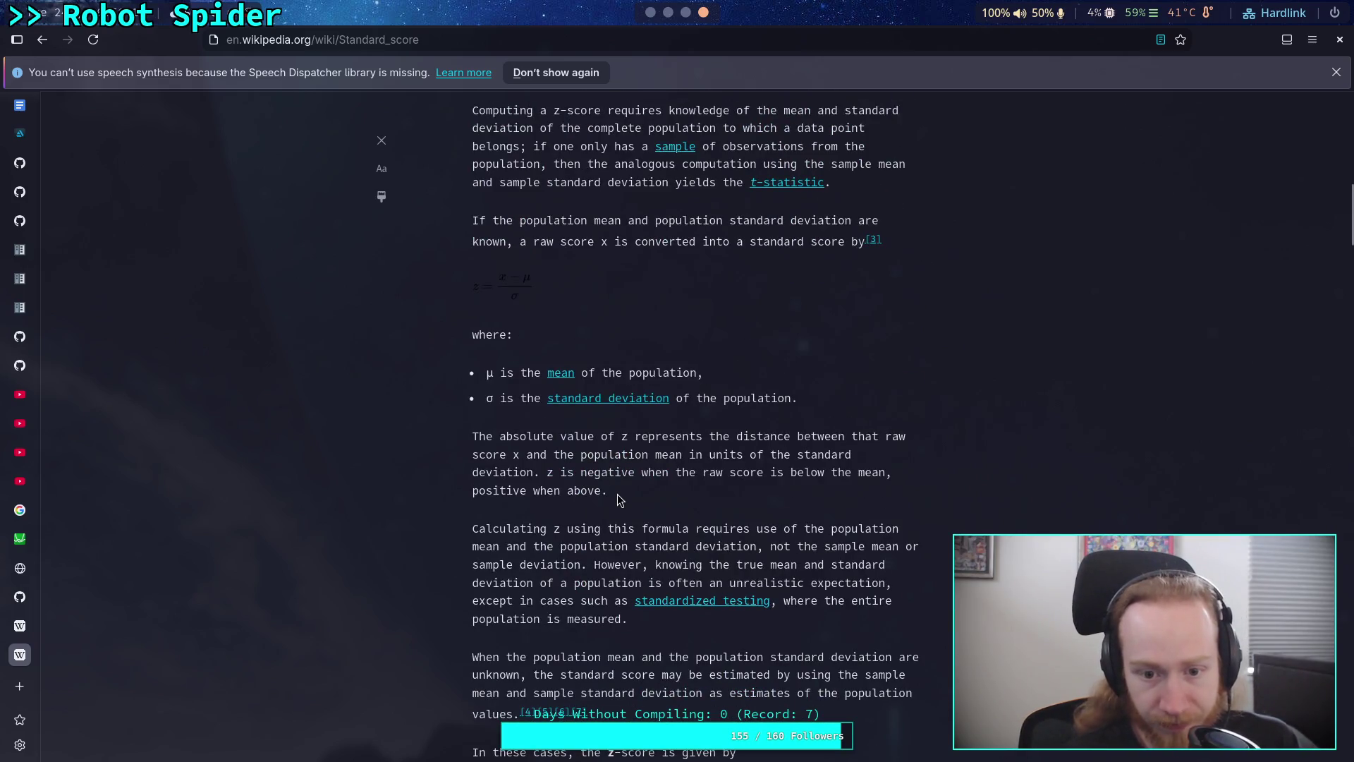
pyautogui.rightClick(616, 401)
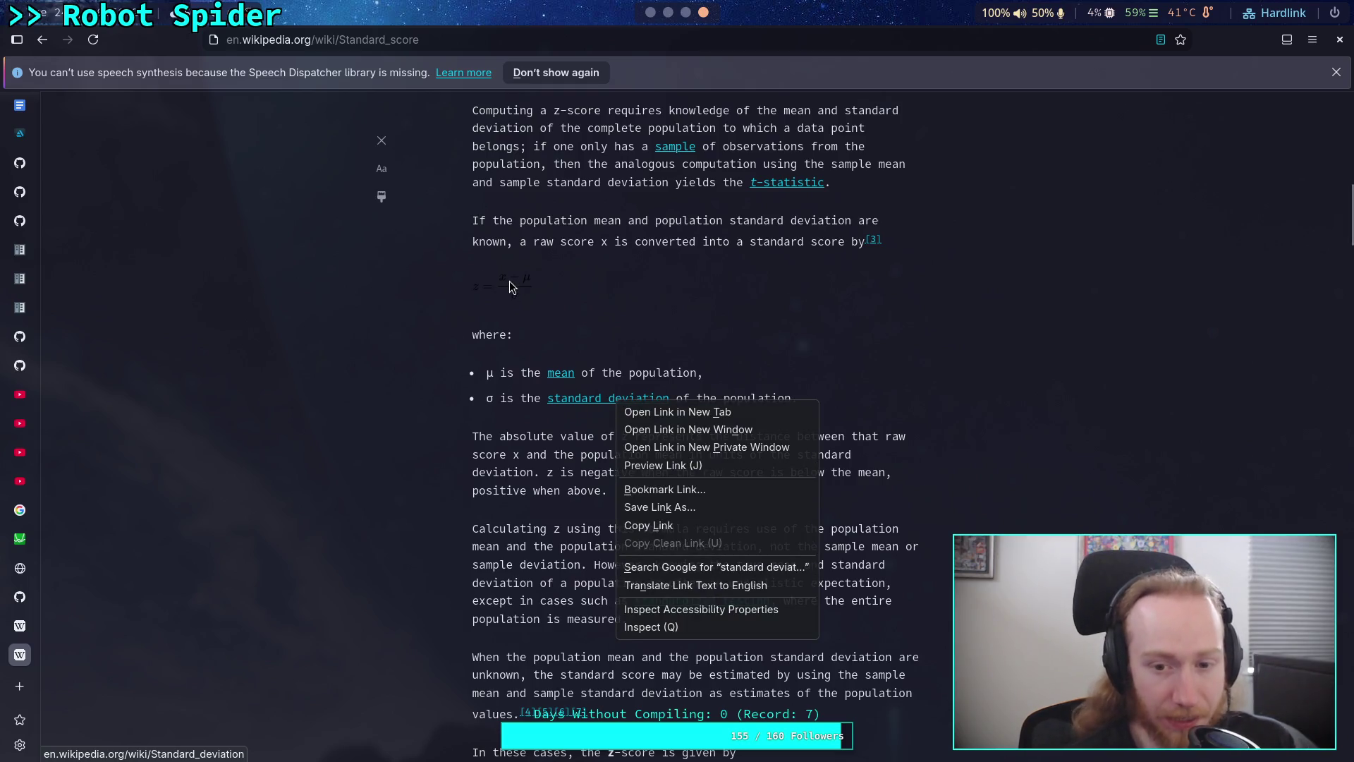
pyautogui.click(698, 412)
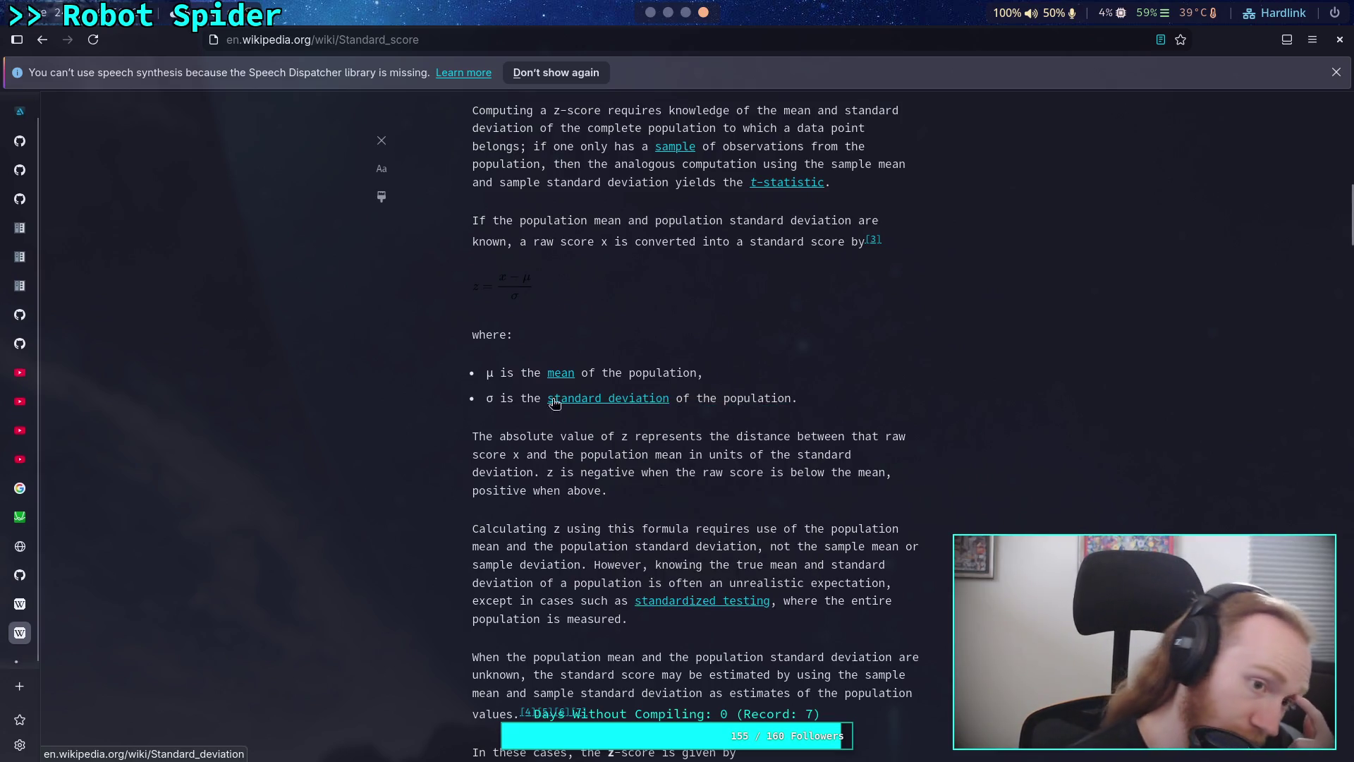
# Show the Standard deviation article in reader view at the eight-grades example (mean 5, variance 4)
pyautogui.click(20, 682)
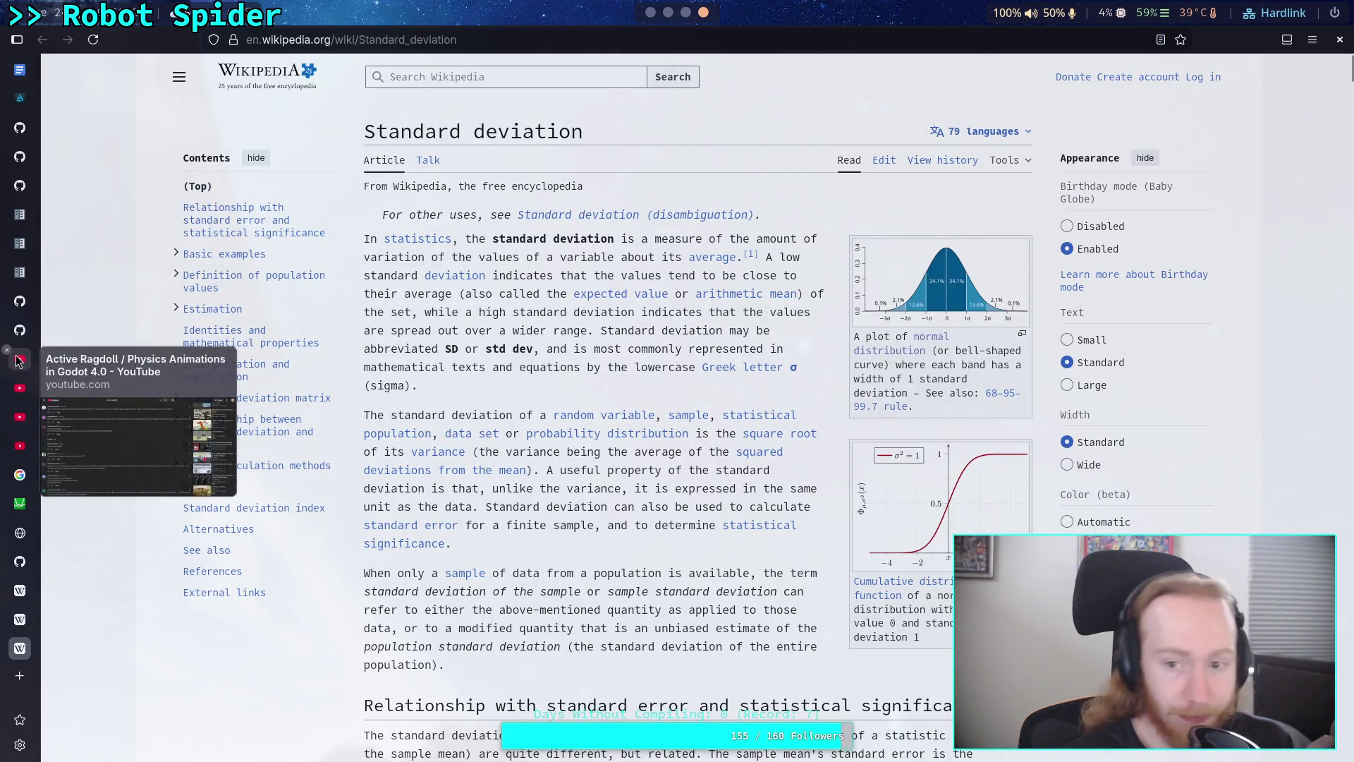
pyautogui.scroll(-4, 687, 419)
pyautogui.scroll(3, 611, 381)
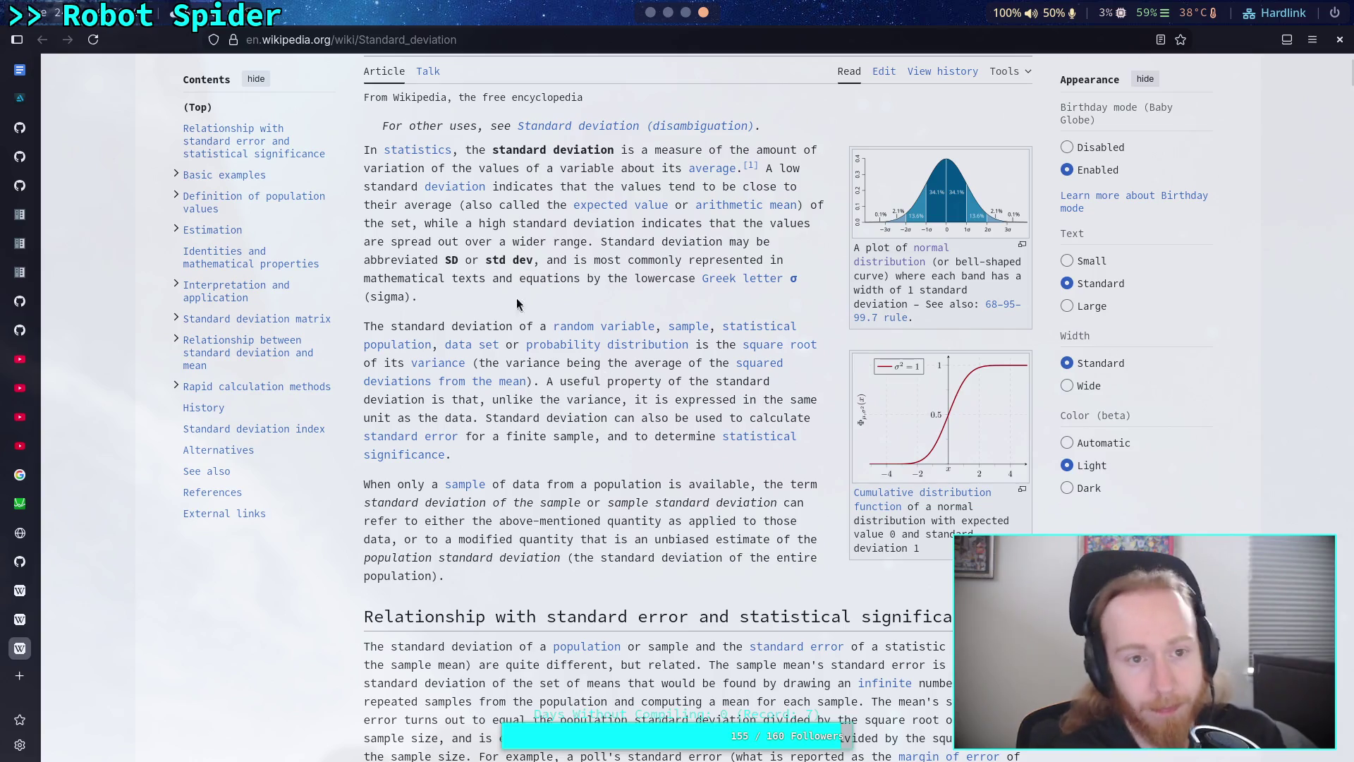
pyautogui.click(1160, 40)
pyautogui.scroll(-8, 804, 418)
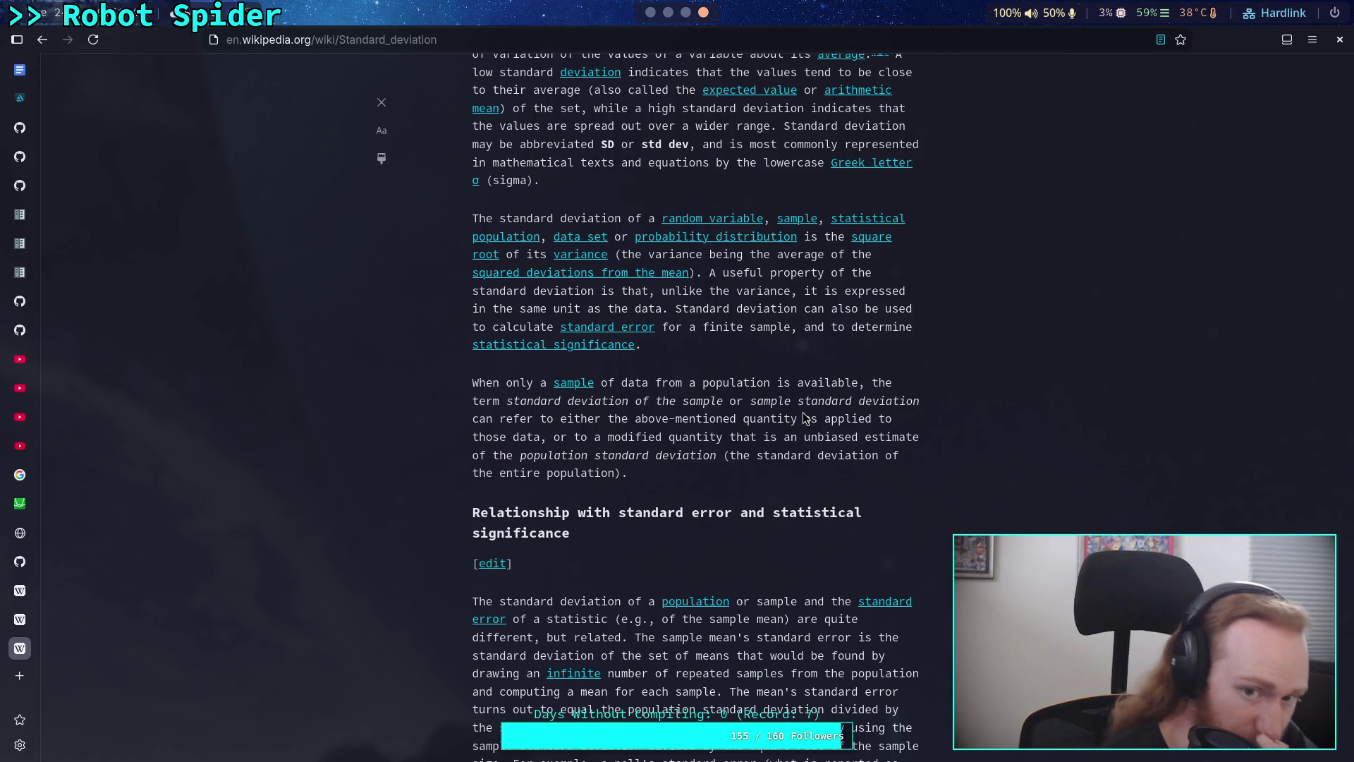
pyautogui.scroll(3, 796, 419)
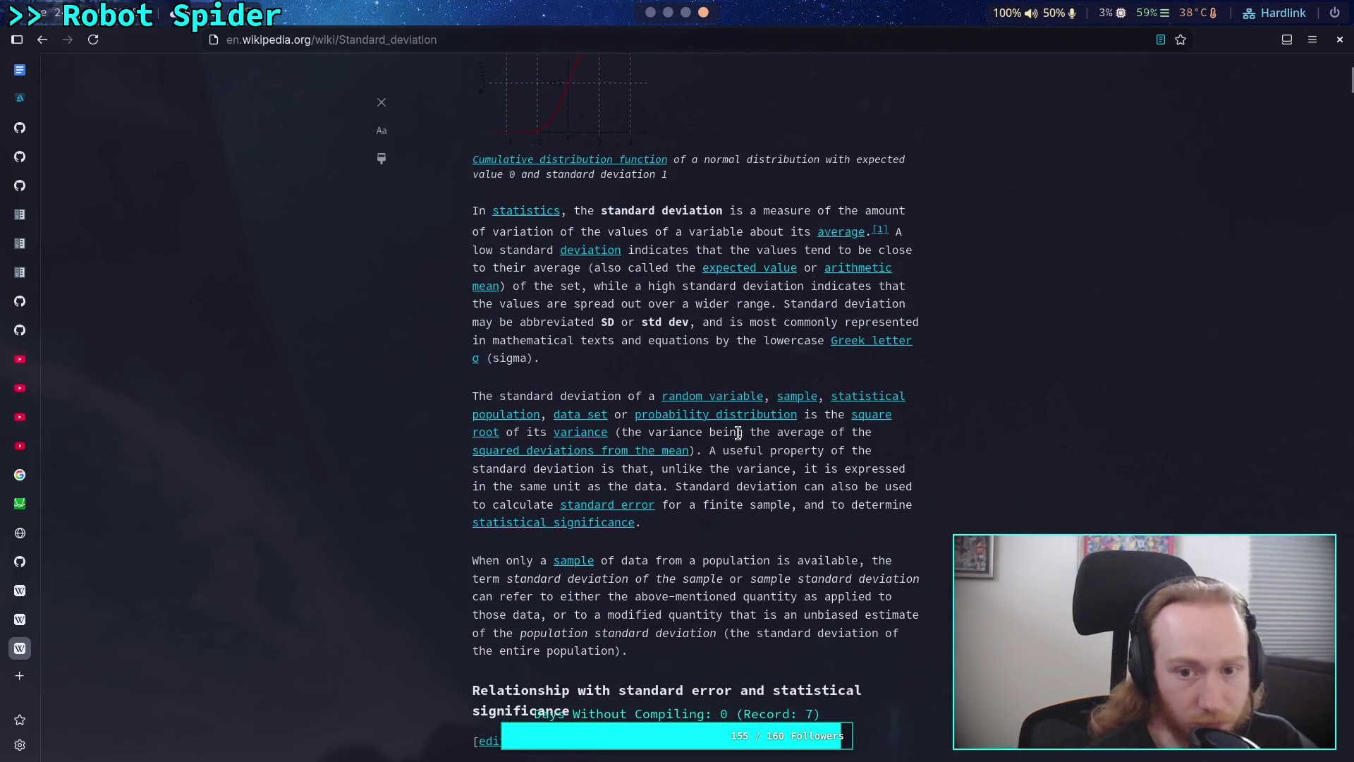
pyautogui.scroll(-12, 738, 433)
pyautogui.scroll(-3, 738, 434)
pyautogui.scroll(-1, 739, 434)
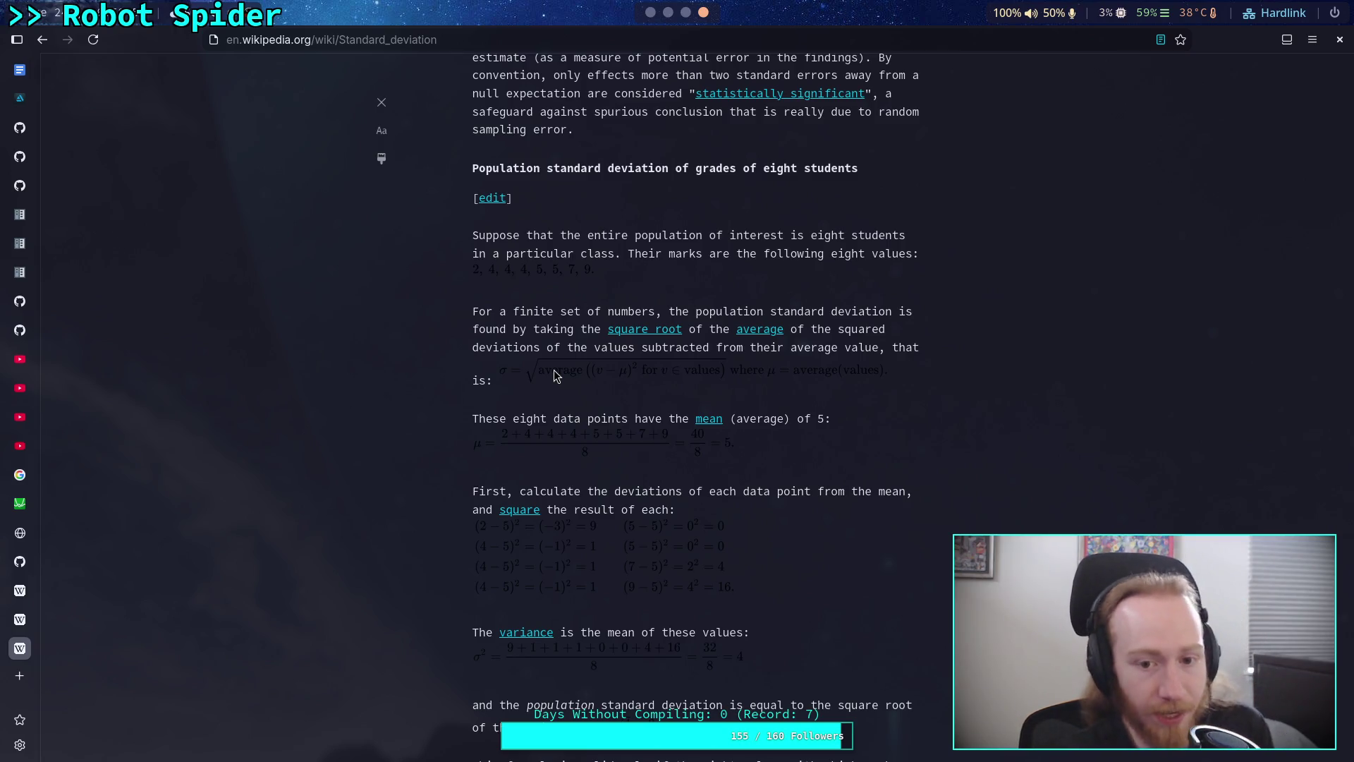
# Back in CrawlerCharacter.gd, move to the total declaration and body_offset assignment in _calculate_body_offset
pyautogui.click(649, 13)
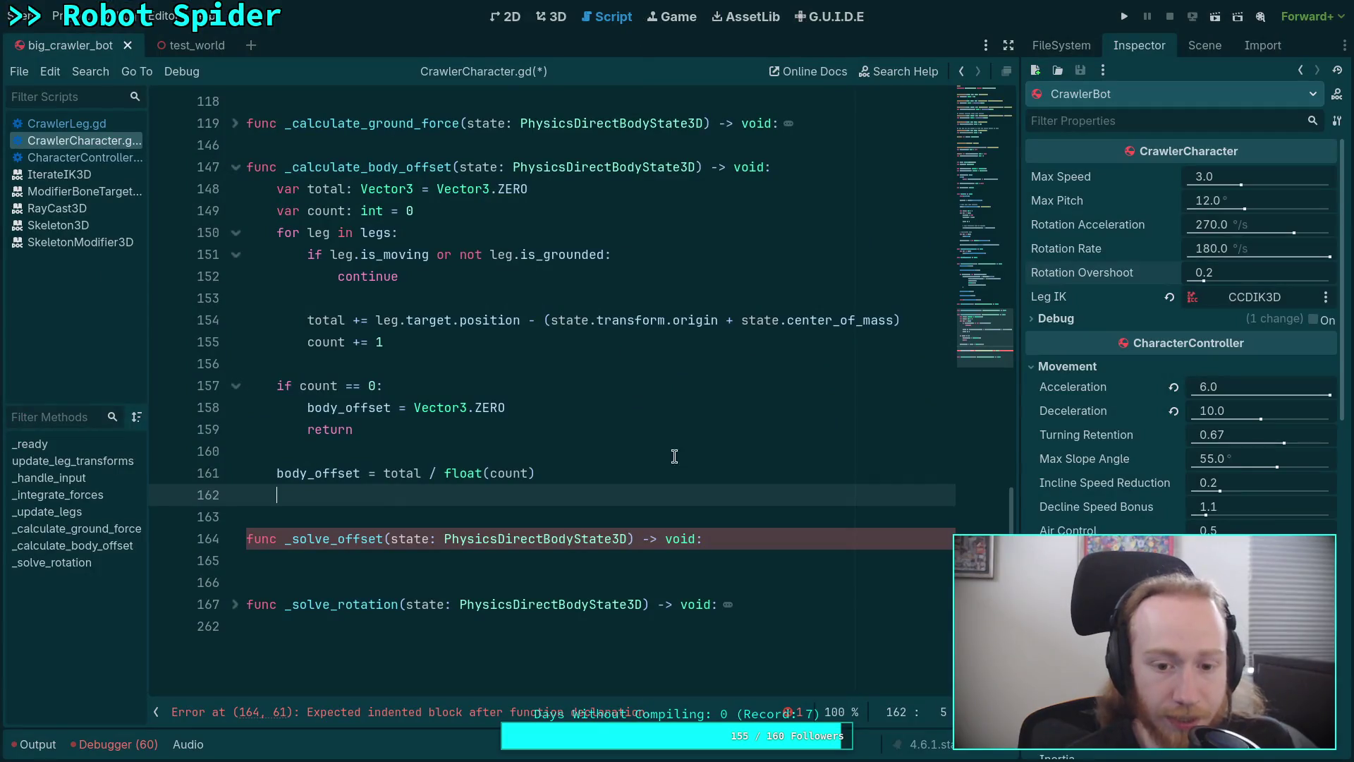
pyautogui.scroll(1, 588, 467)
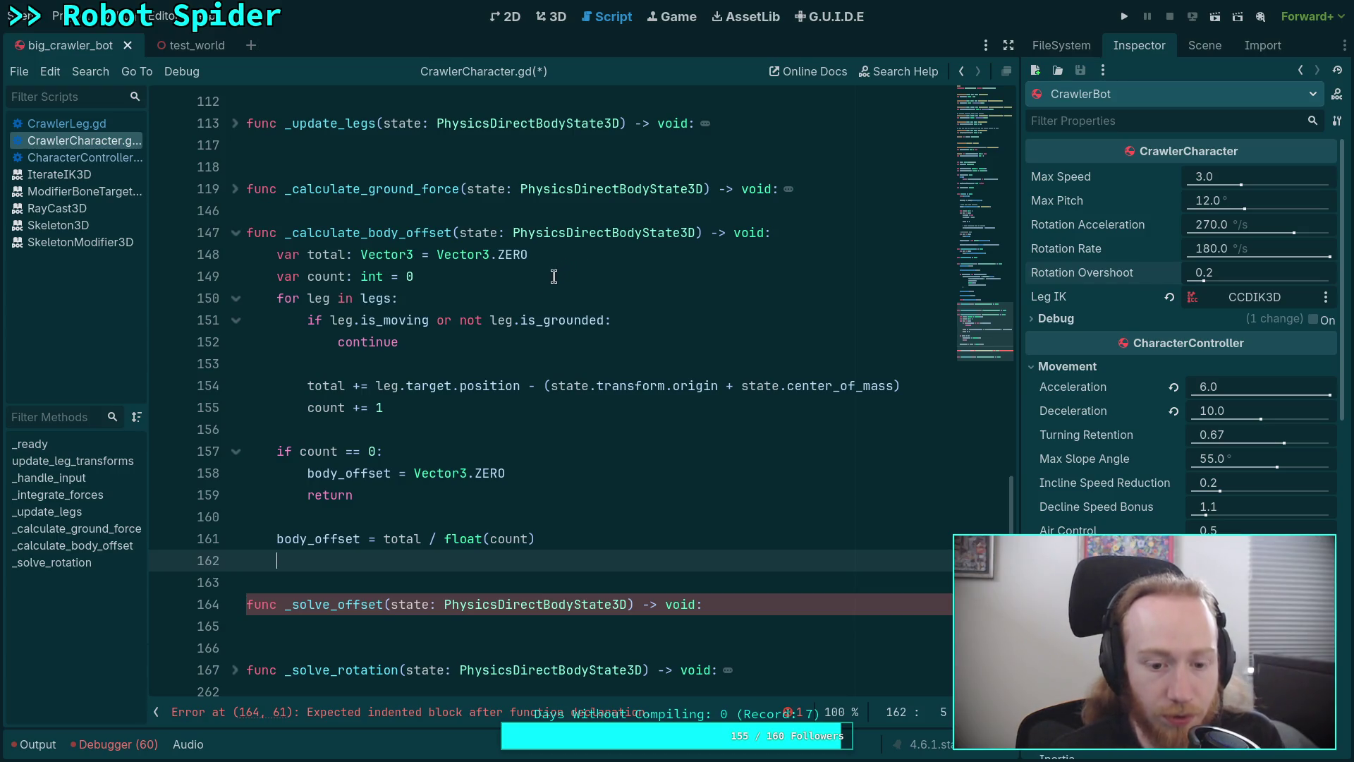
pyautogui.click(670, 260)
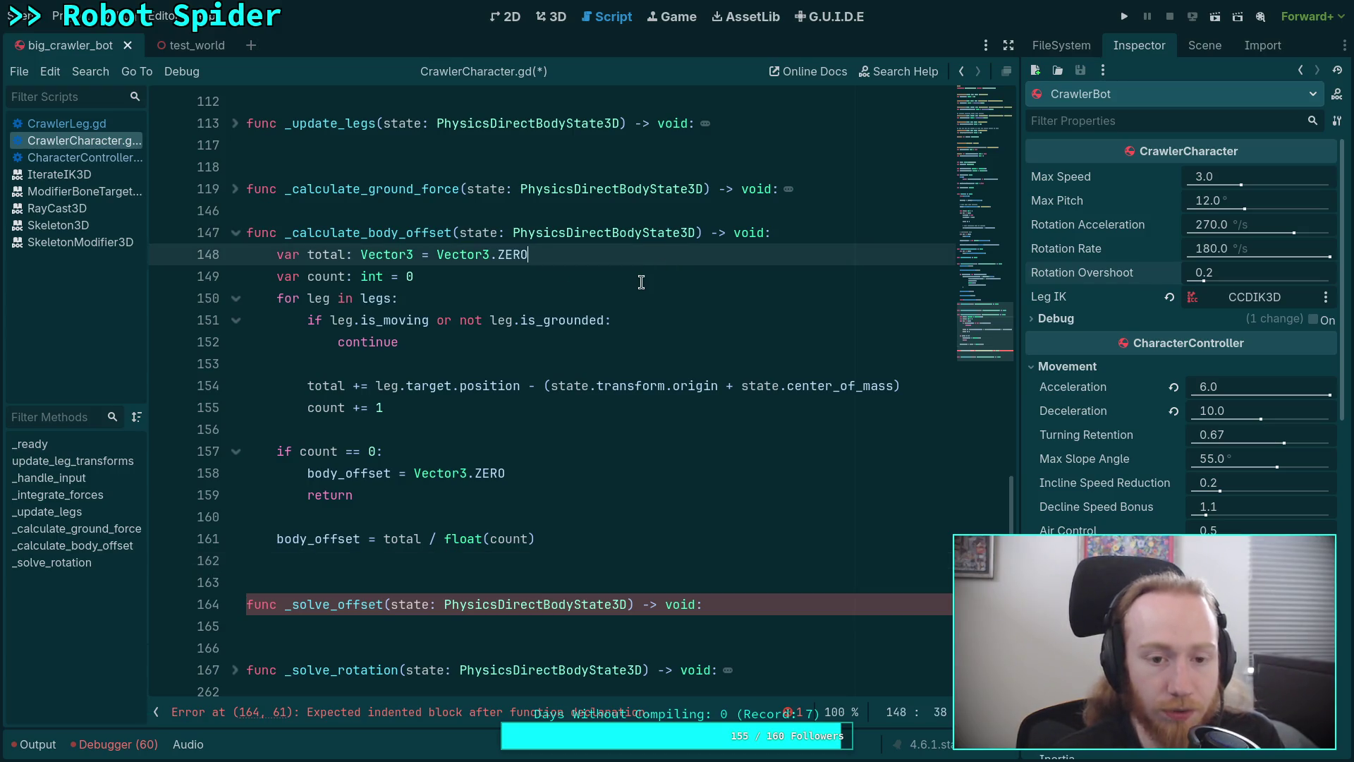
pyautogui.click(641, 281)
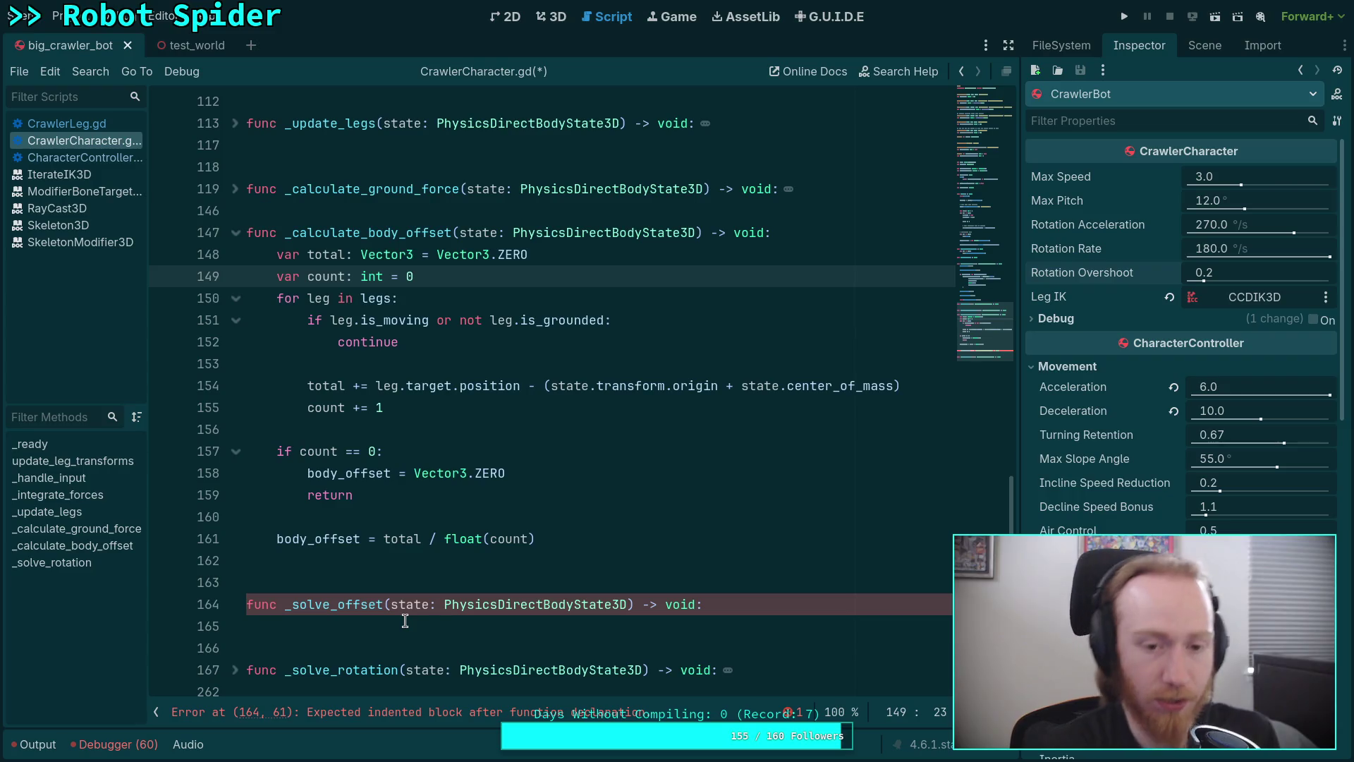
pyautogui.click(718, 538)
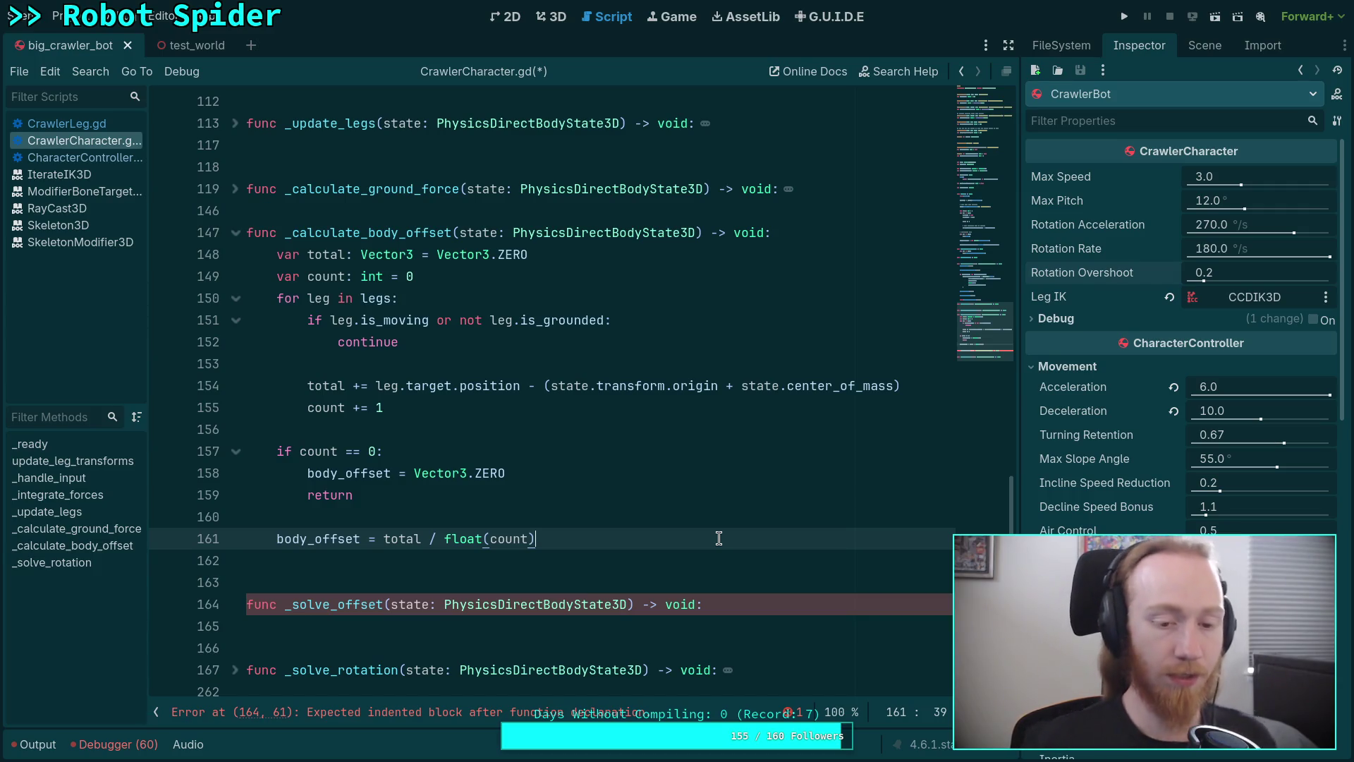
# Declare var total_normal: Vector3 and rename total to total_offset in its declaration and the leg loop
pyautogui.click(589, 255)
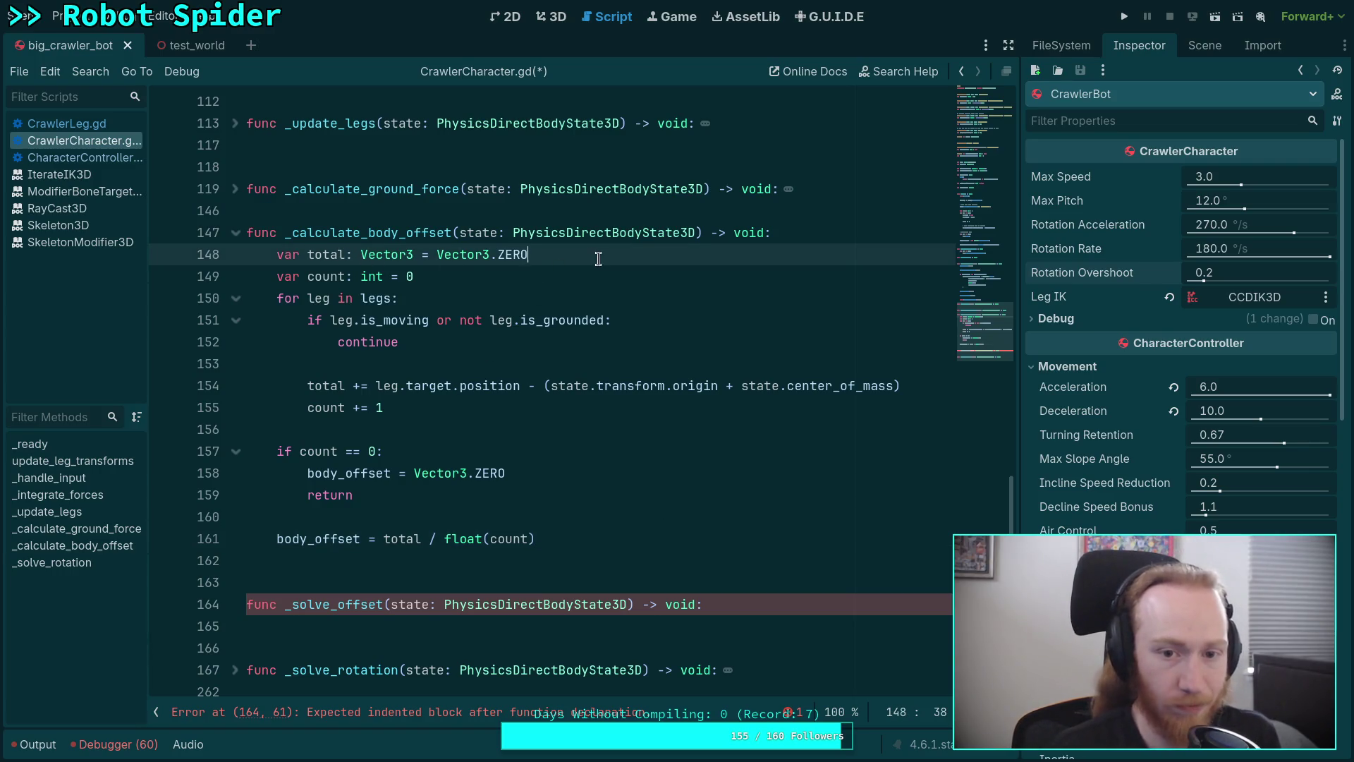
pyautogui.press('Return')
pyautogui.write('var av')
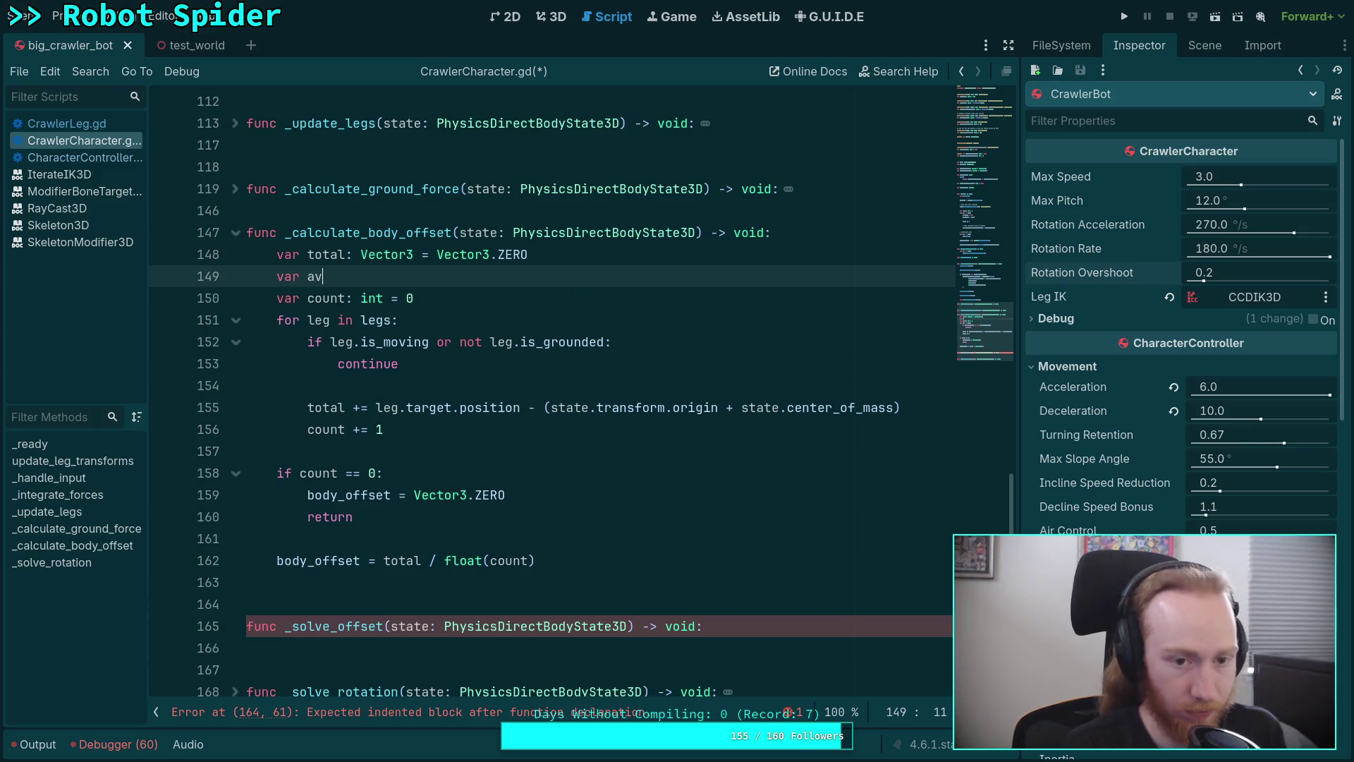
pyautogui.press('BackSpace')
pyautogui.press('BackSpace')
pyautogui.write('total_')
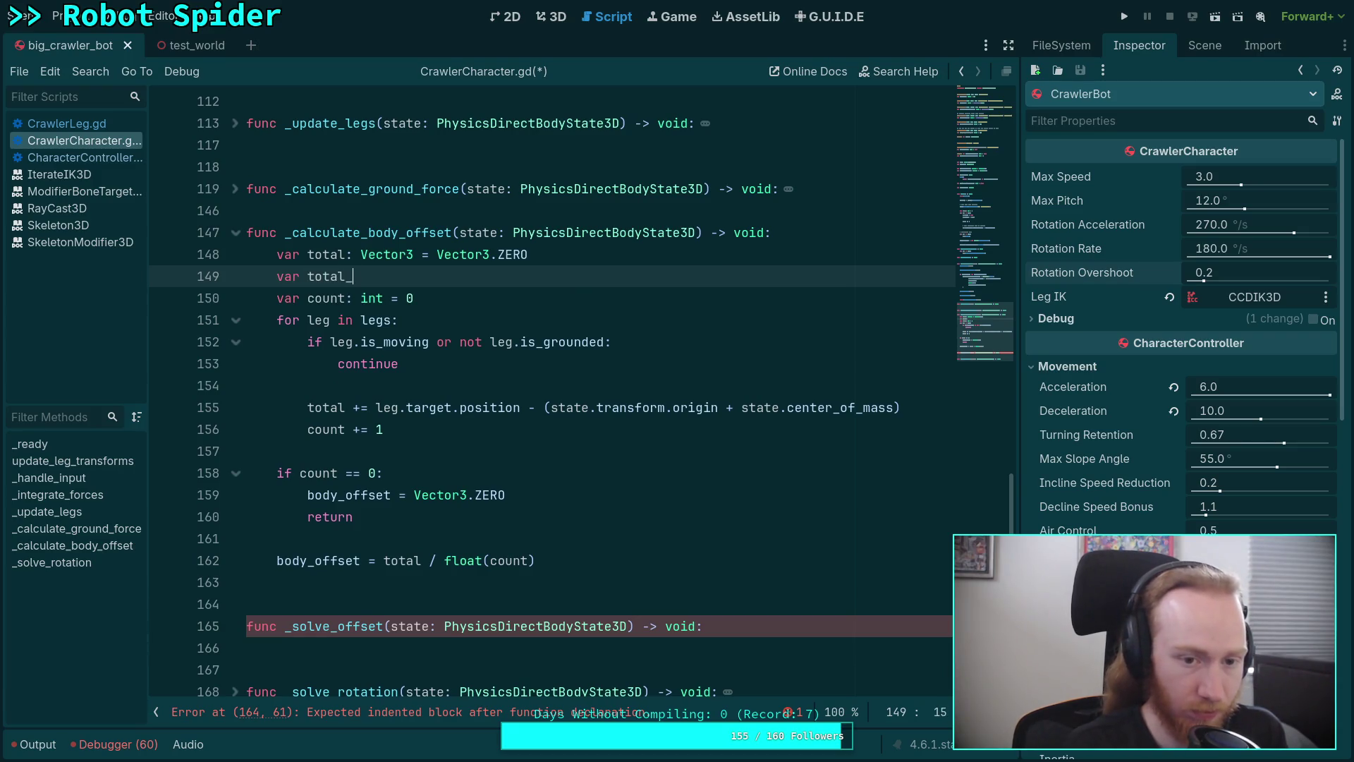
pyautogui.write('normal: Vector3')
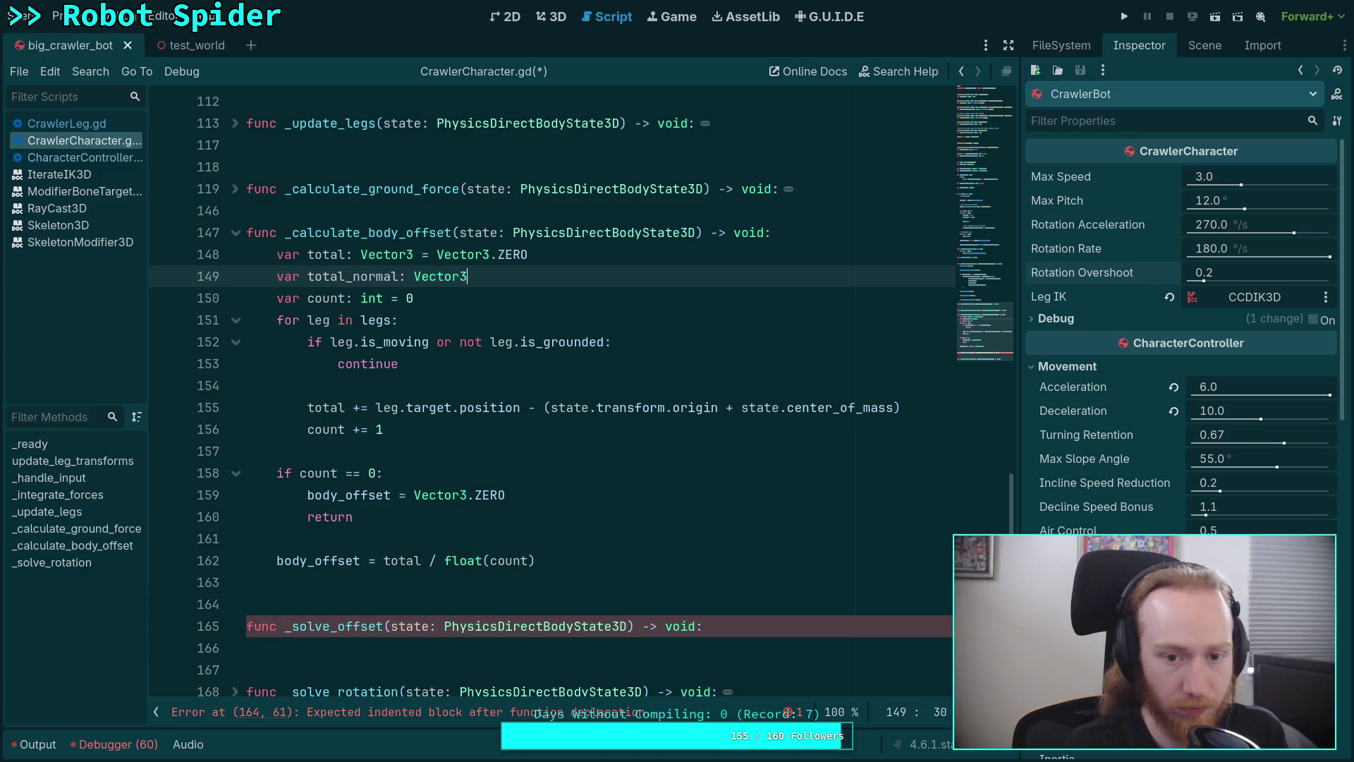
pyautogui.click(351, 254)
pyautogui.write('_offset')
pyautogui.click(337, 407)
pyautogui.write('_ofgf')
pyautogui.press('BackSpace')
pyautogui.press('BackSpace')
pyautogui.write('fset')
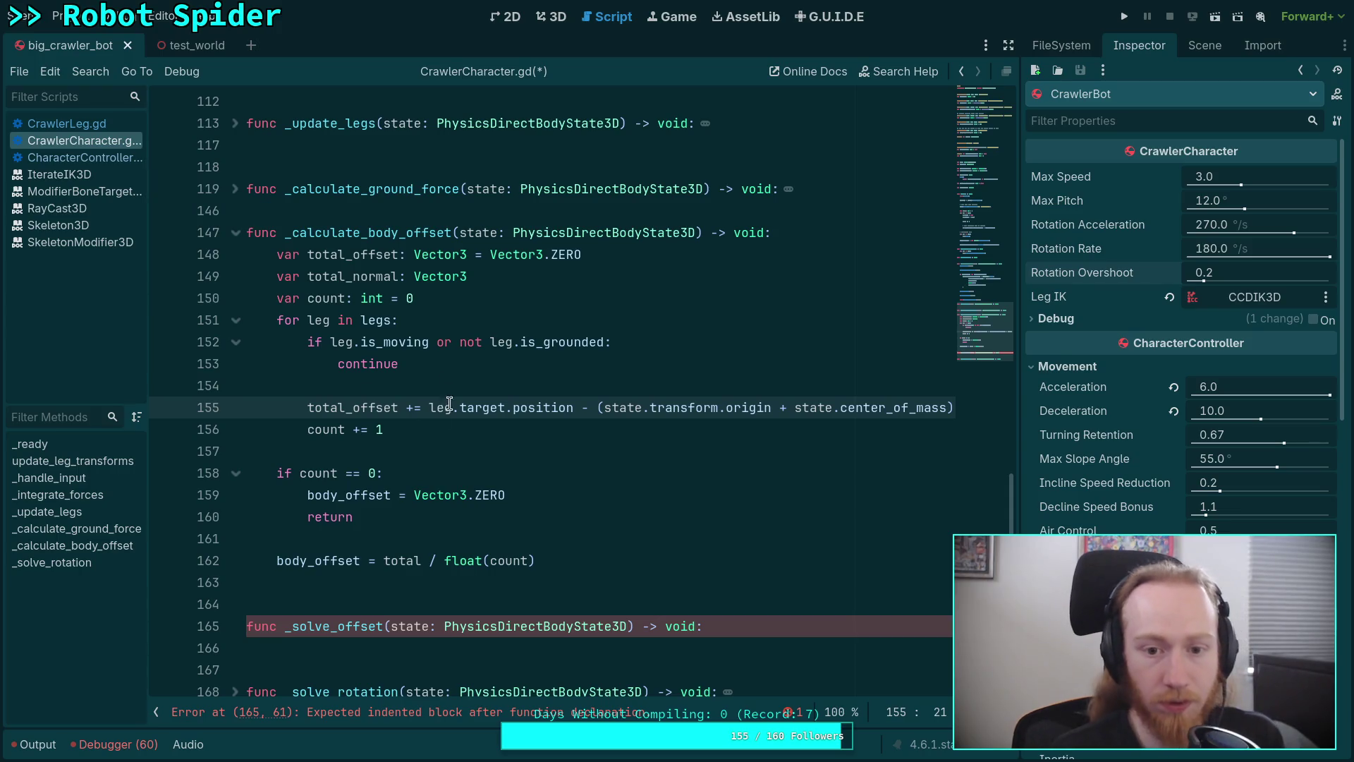
# Initialise total_normal to Vector3.ZERO and add a blank line above count += 1
pyautogui.click(309, 431)
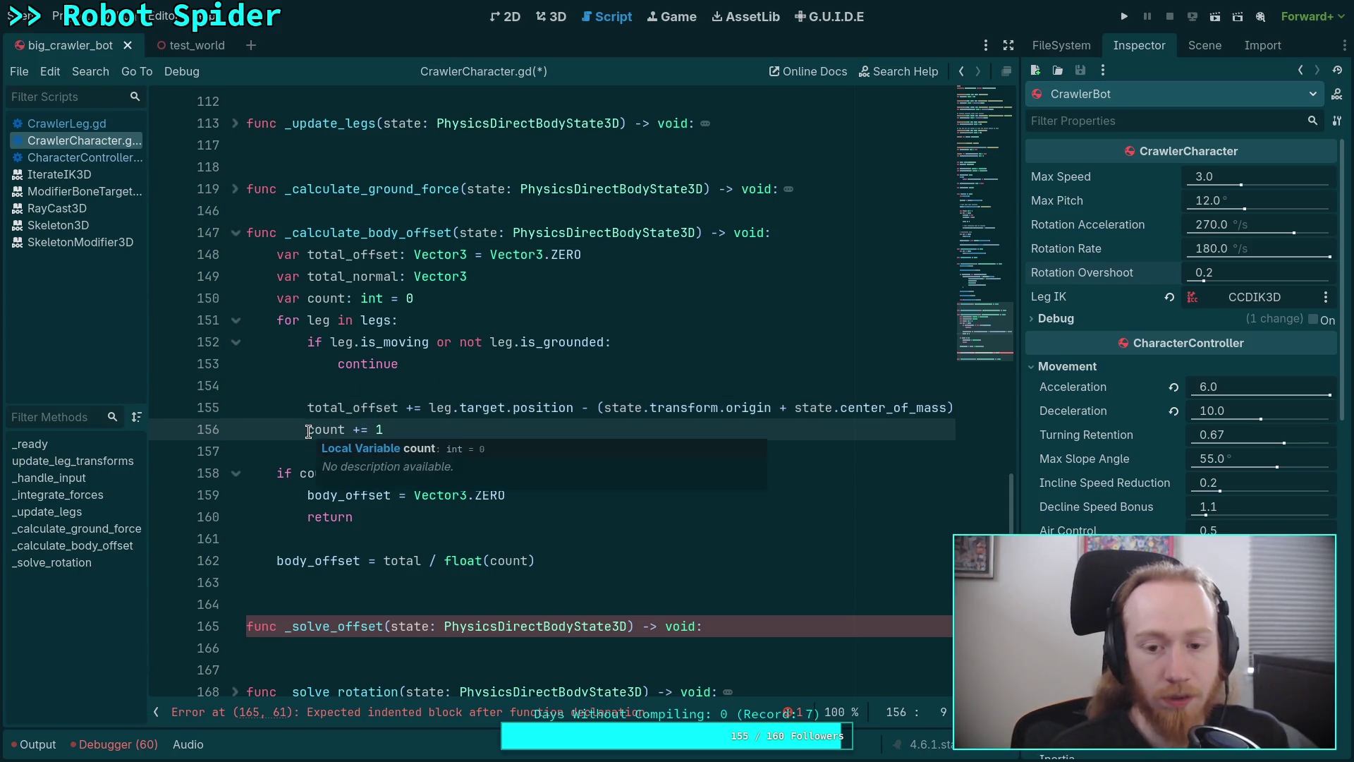
pyautogui.press('Return')
pyautogui.press('Up')
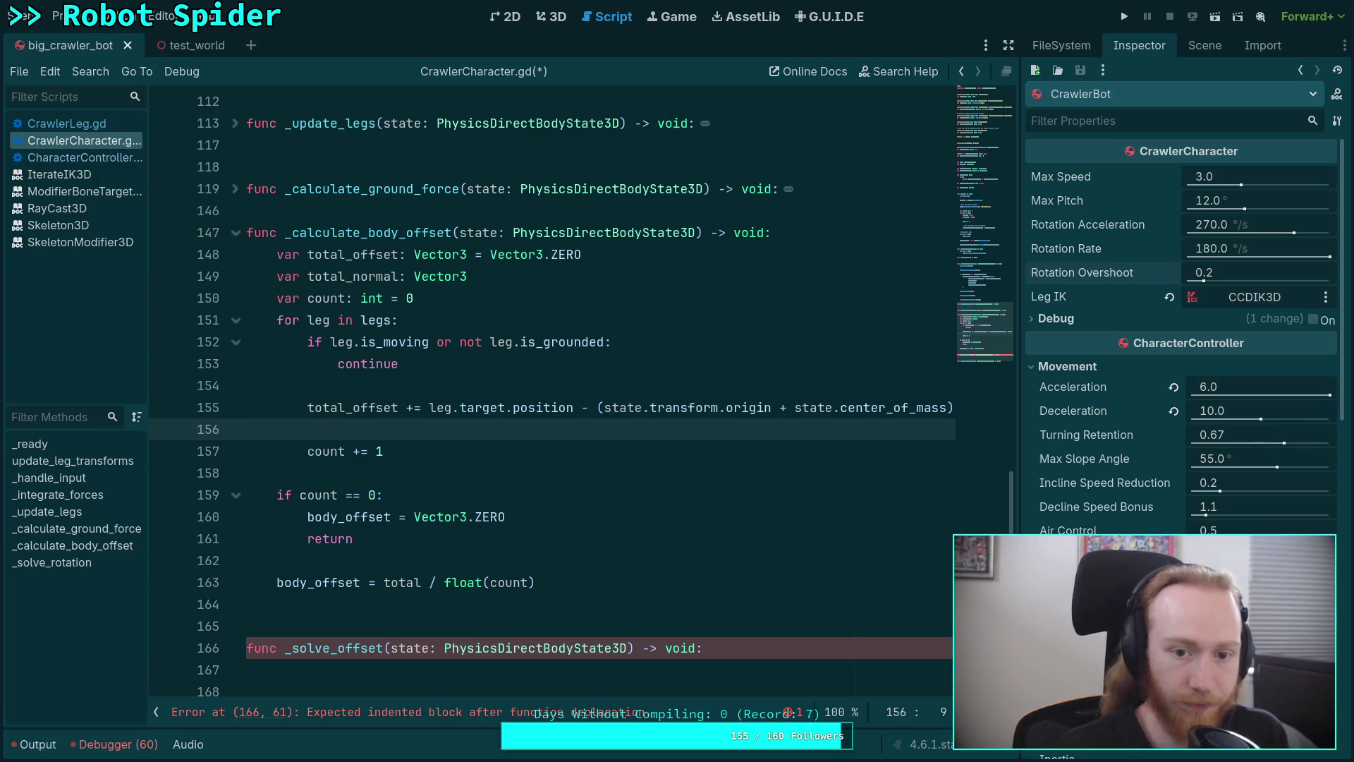
pyautogui.click(531, 275)
pyautogui.write('= Vector3.ZE')
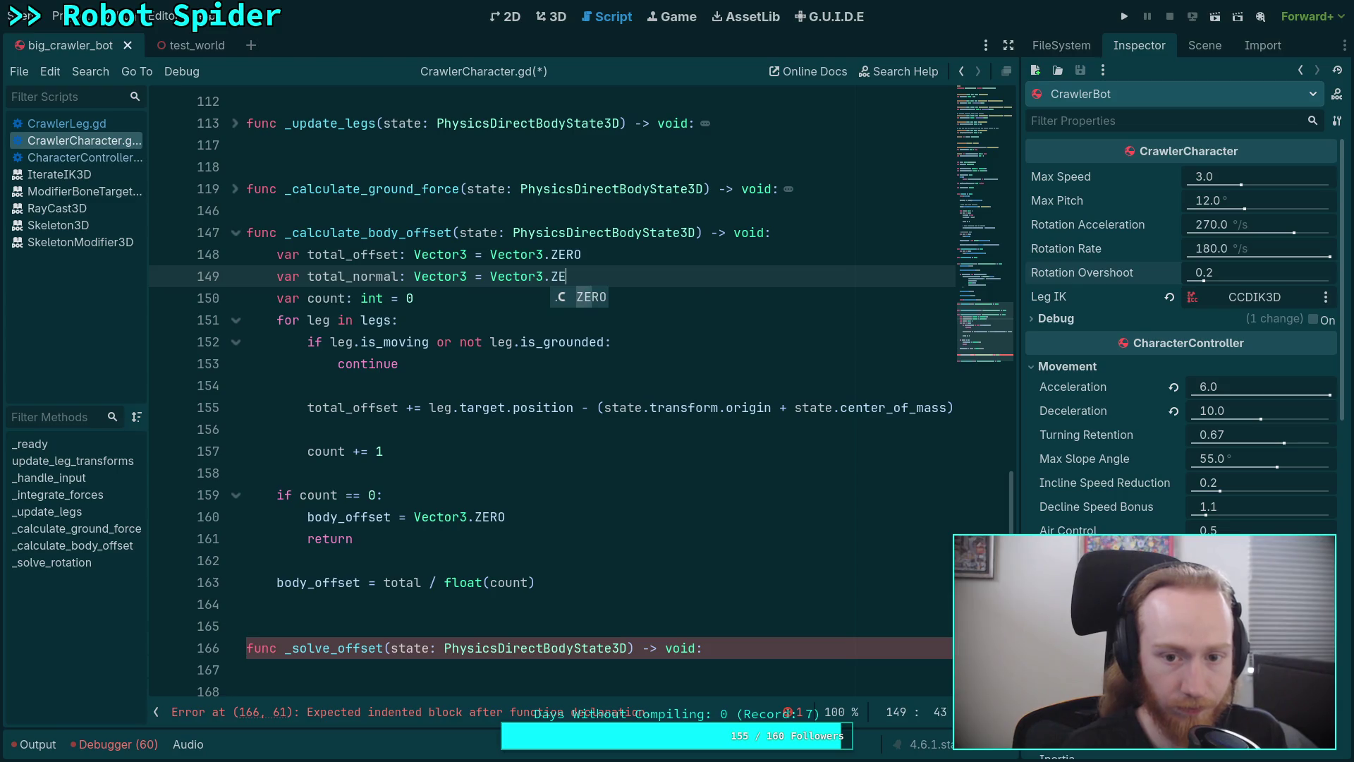
pyautogui.press('Return')
# In the leg loop, add total_normal += leg.ground_cast.get_collision_normal()
pyautogui.click(438, 423)
pyautogui.write('total_normal += leg.')
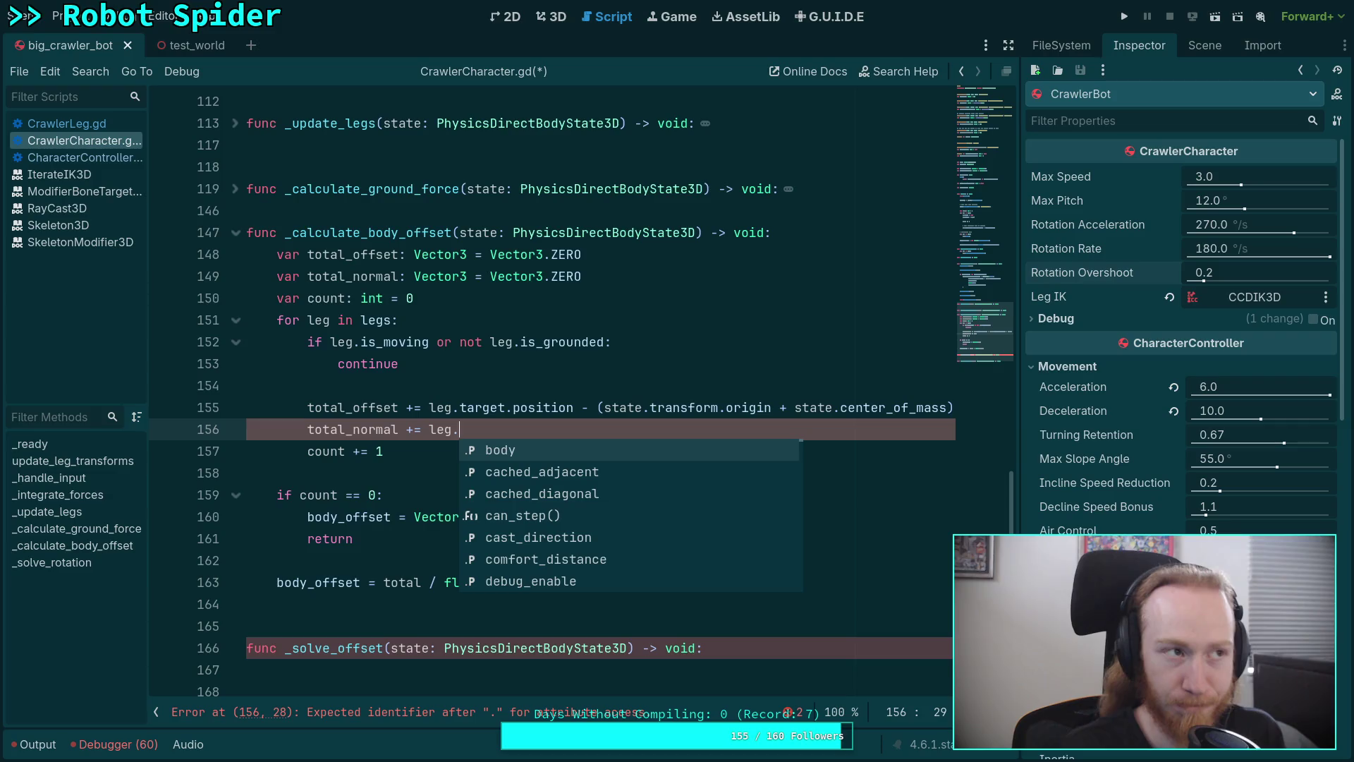
pyautogui.write('g')
pyautogui.press('Down')
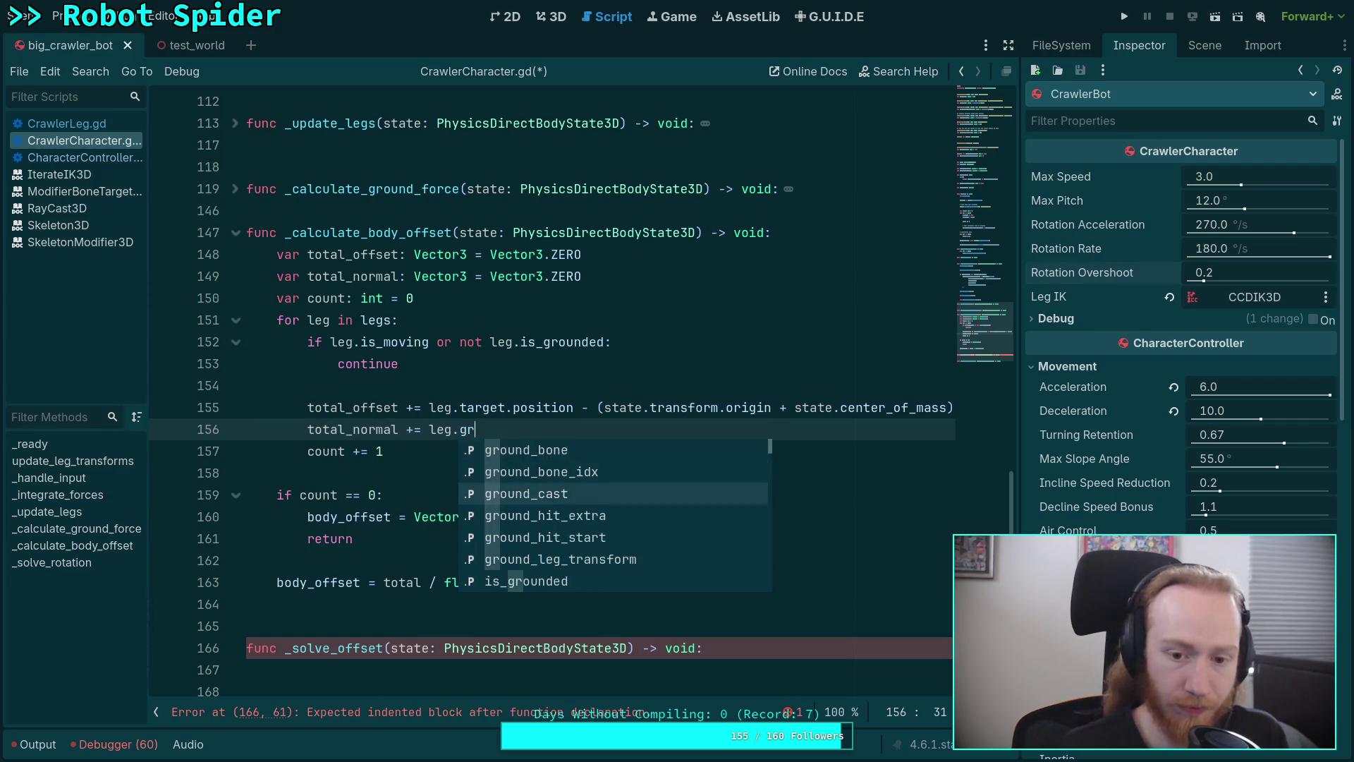
pyautogui.press('Return')
pyautogui.write('.')
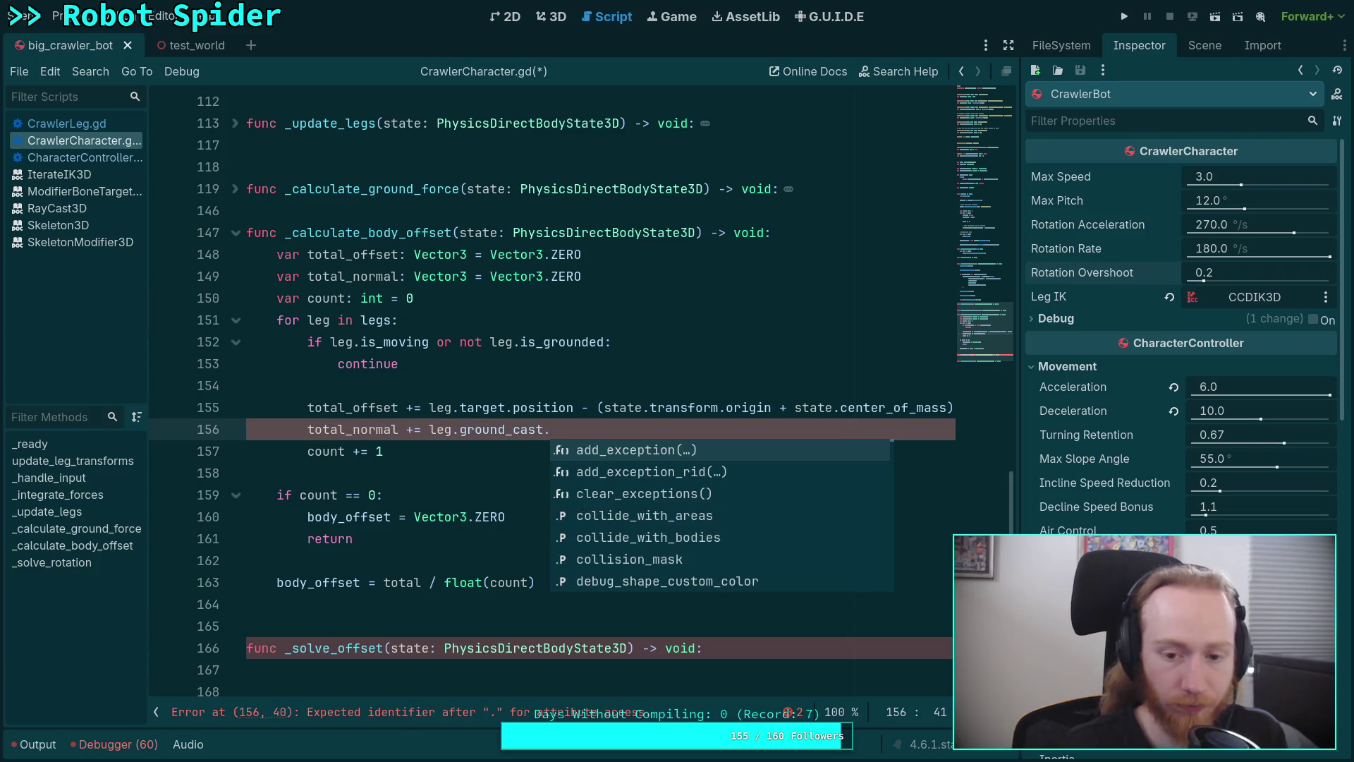
pyautogui.write('norm')
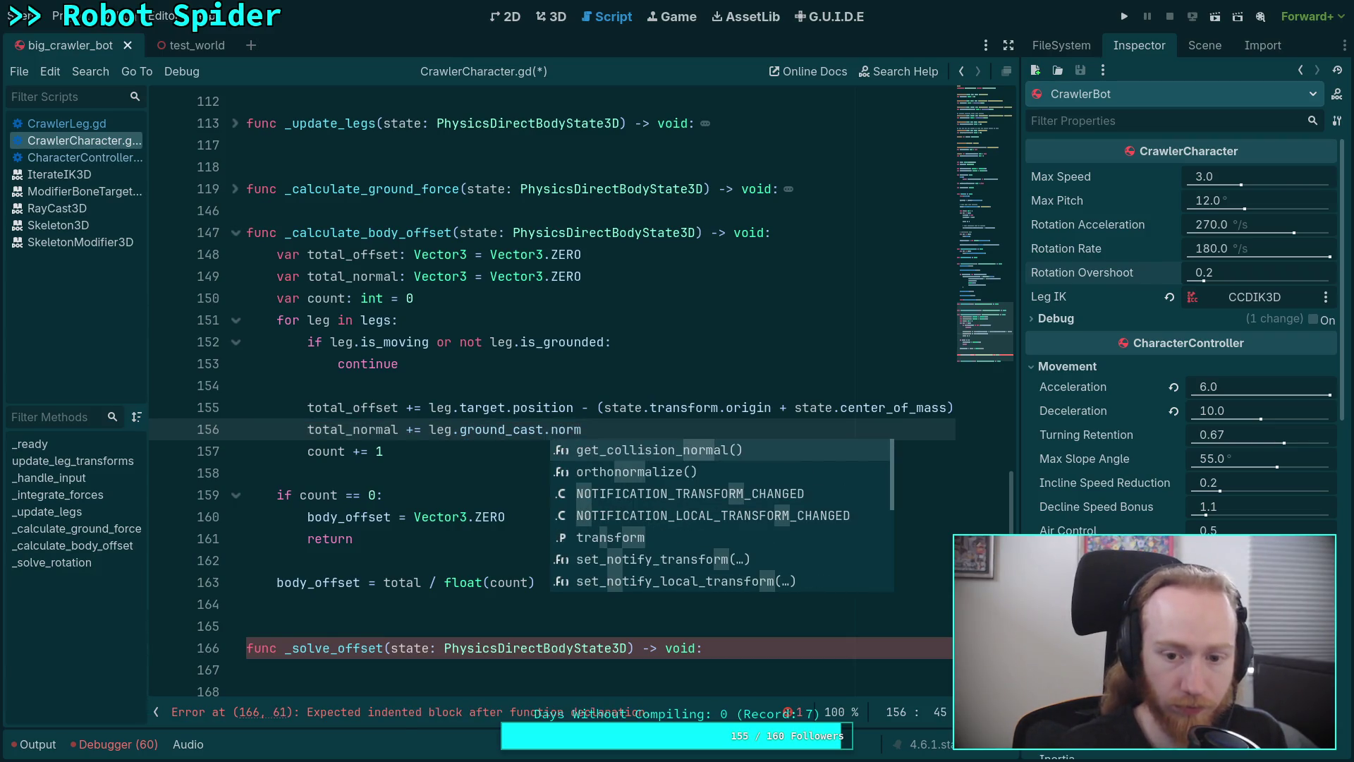
pyautogui.press('Return')
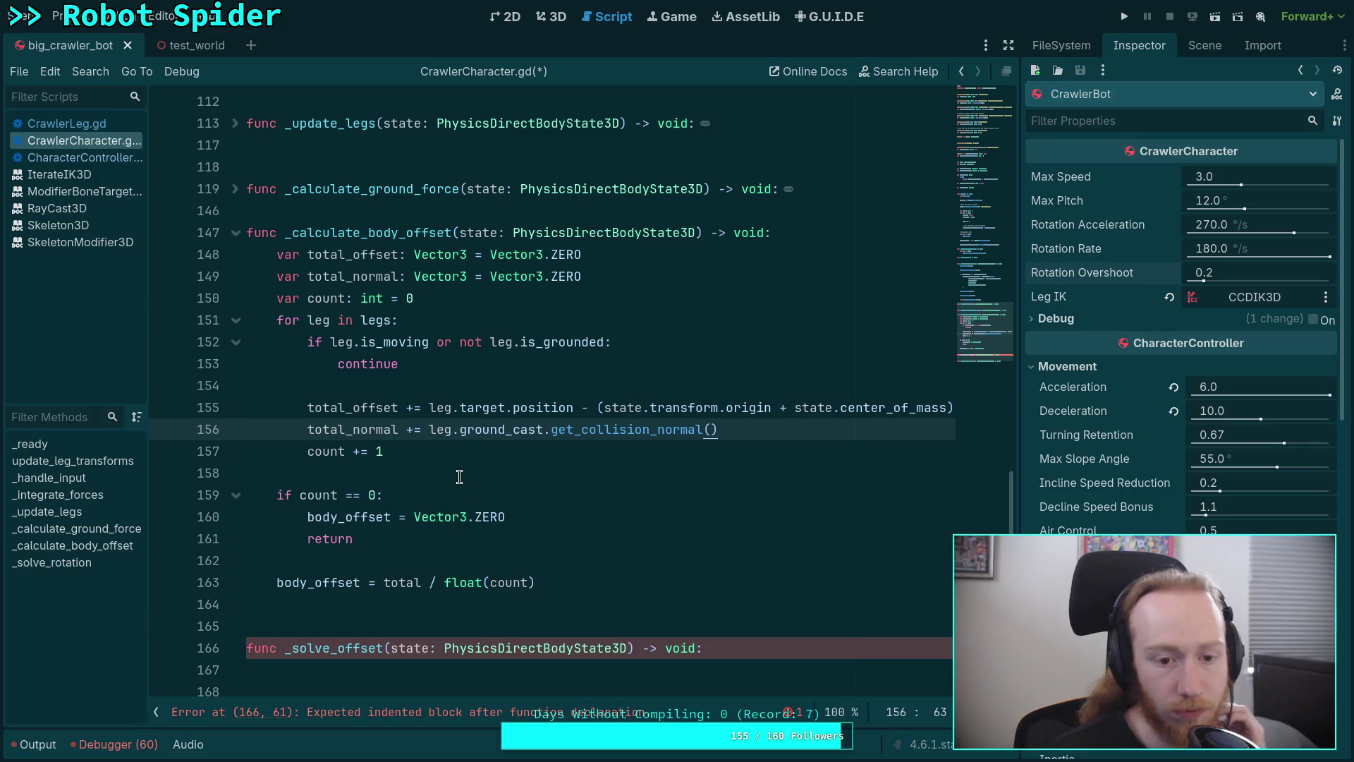
pyautogui.click(624, 578)
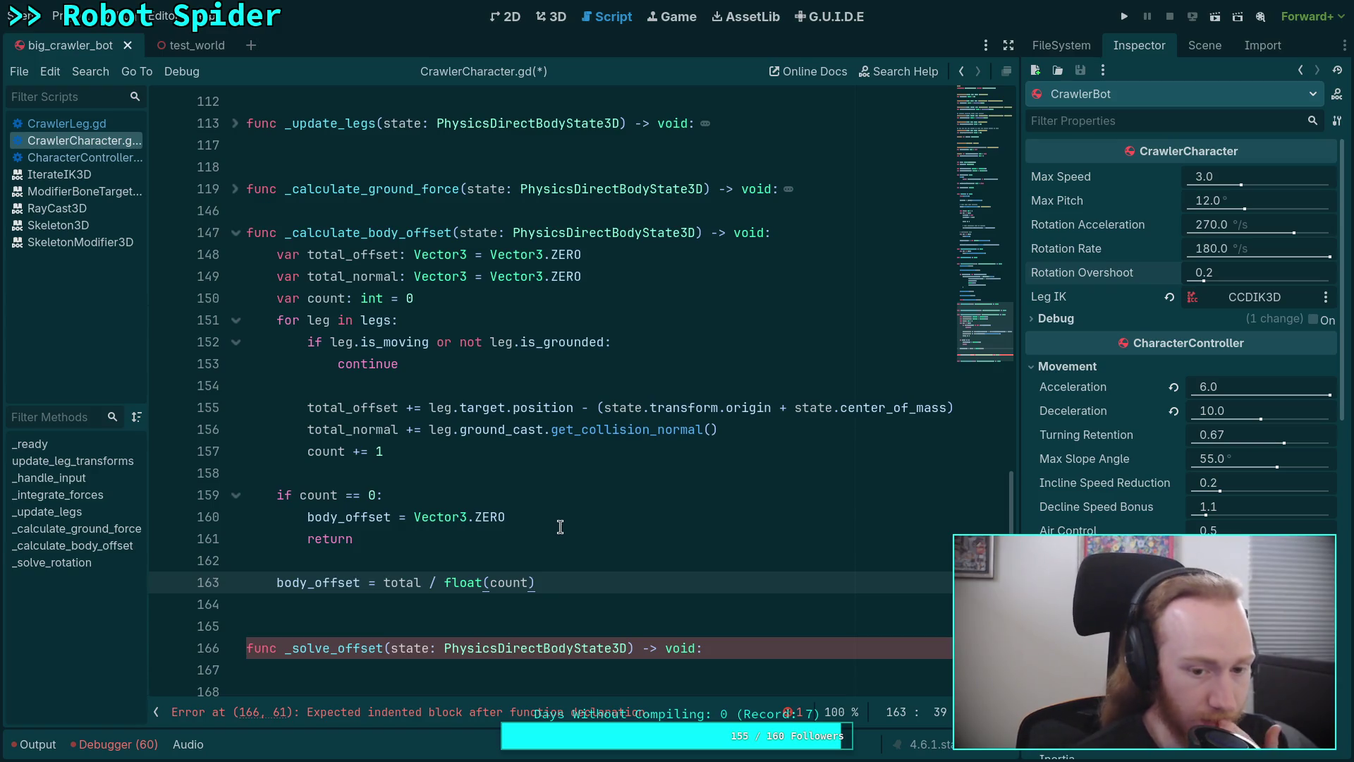
# Add var avg_normal: Vector3 = total_normal / float(count) on line 164
pyautogui.scroll(-2, 582, 572)
pyautogui.click(612, 465)
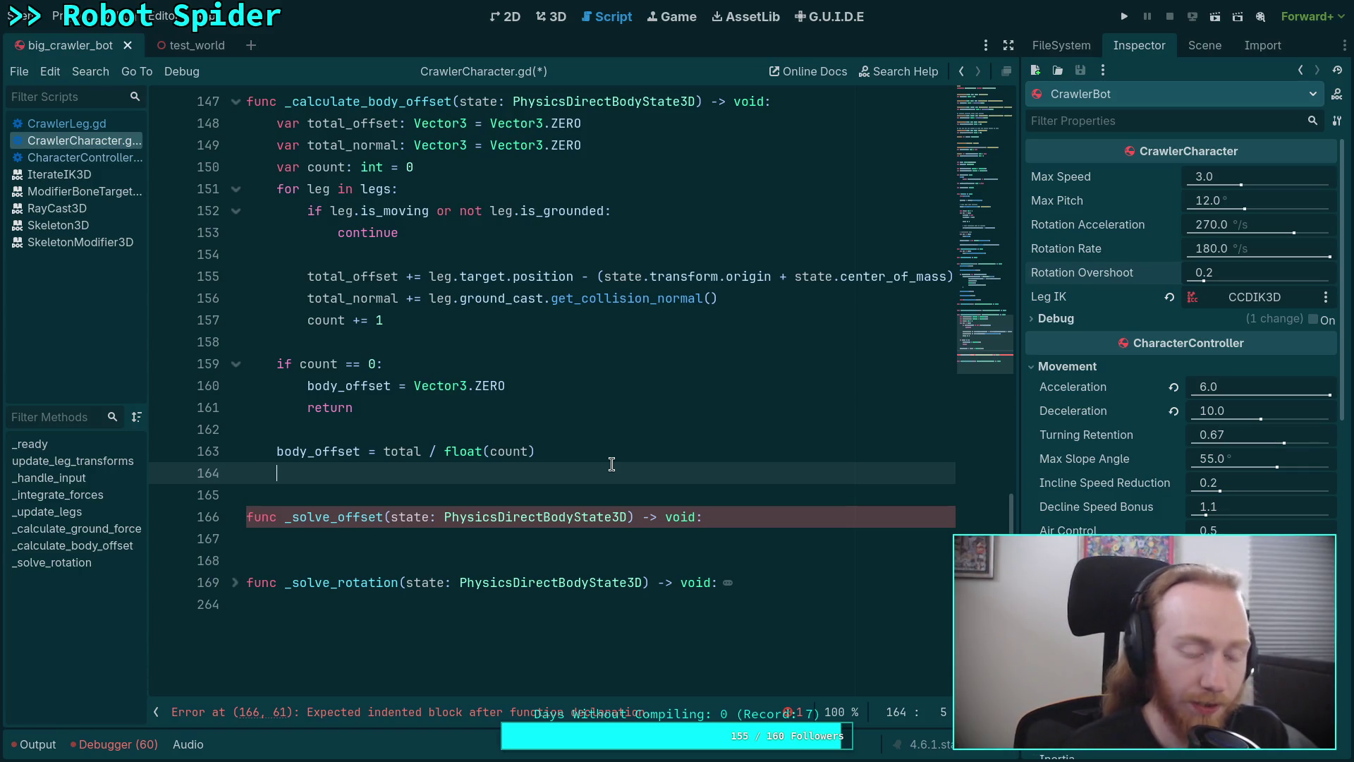
pyautogui.write('var avg_normal:')
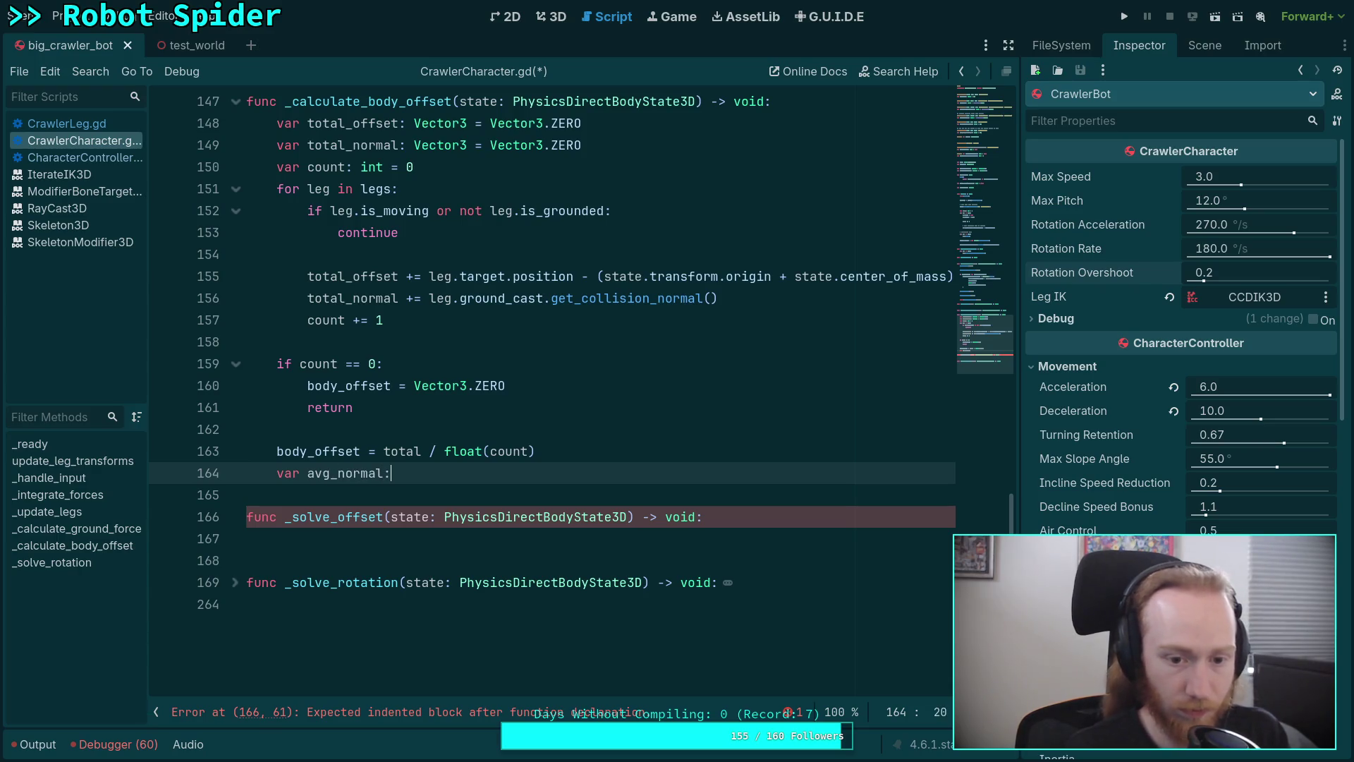
pyautogui.write(' Vector3 = ')
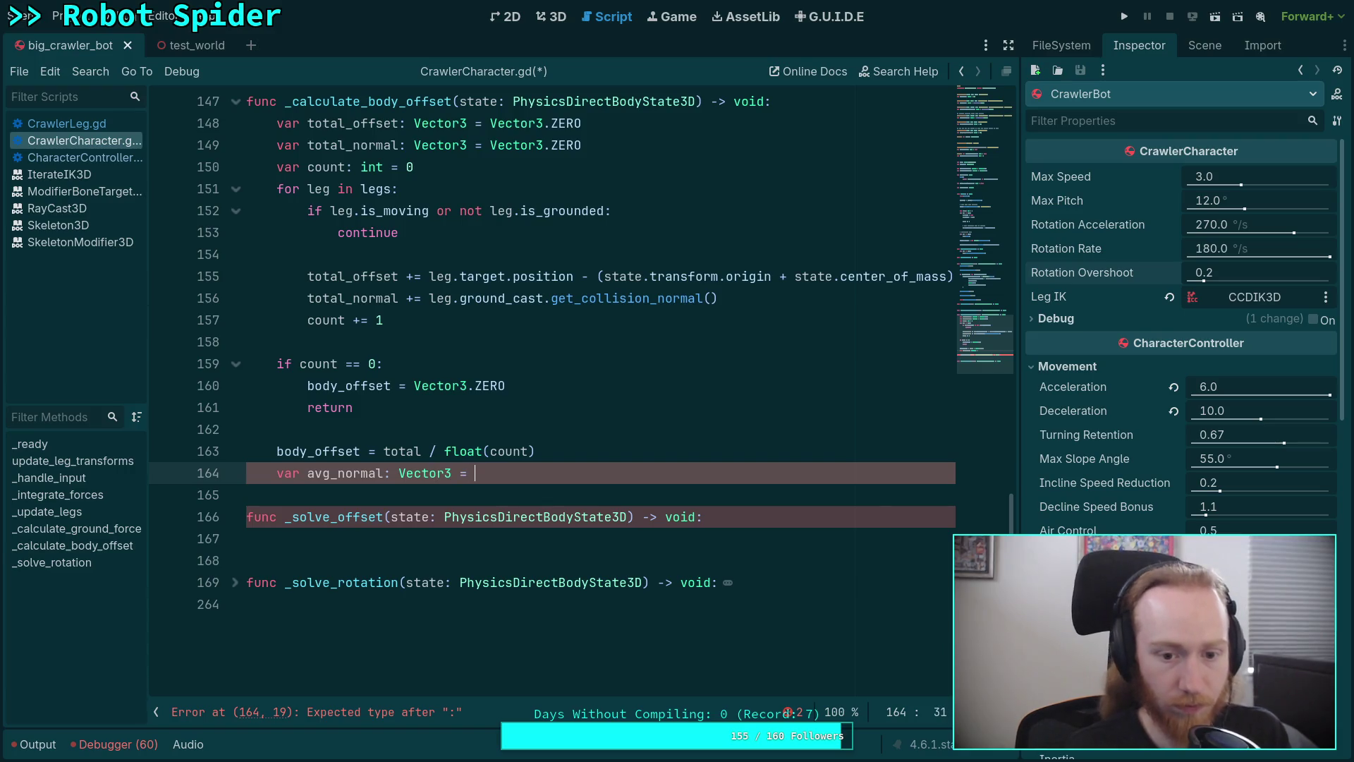
pyautogui.write('total')
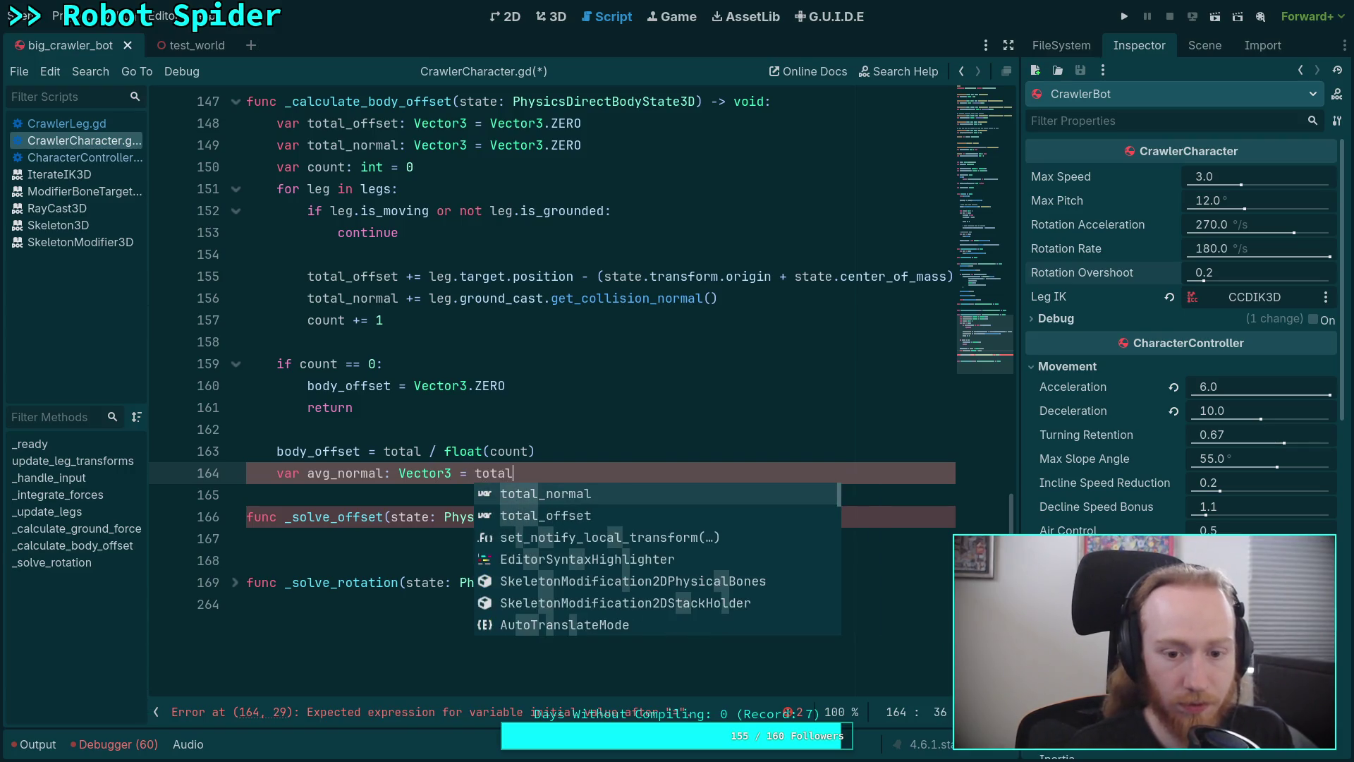
pyautogui.press('Return')
pyautogui.write('float(count')
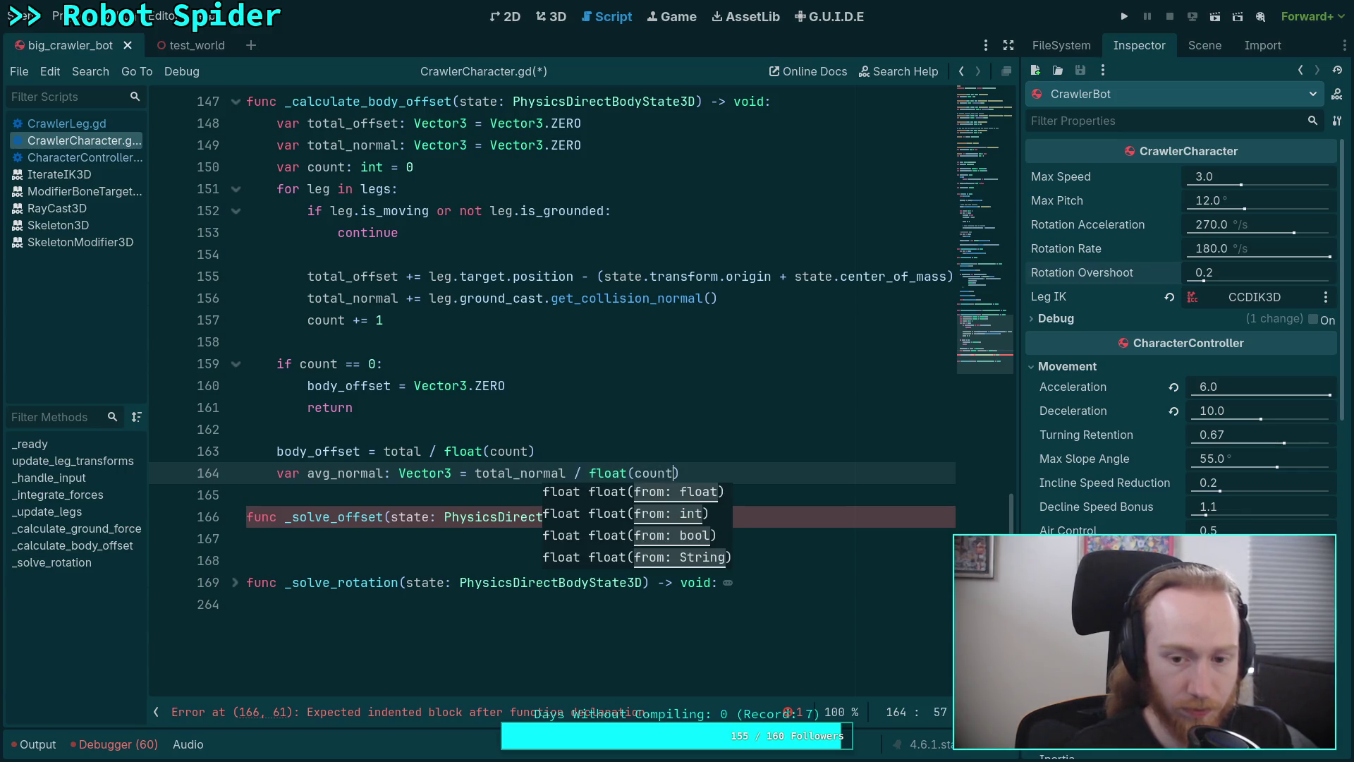
pyautogui.write(')')
pyautogui.click(476, 472)
pyautogui.write('(')
pyautogui.press('End')
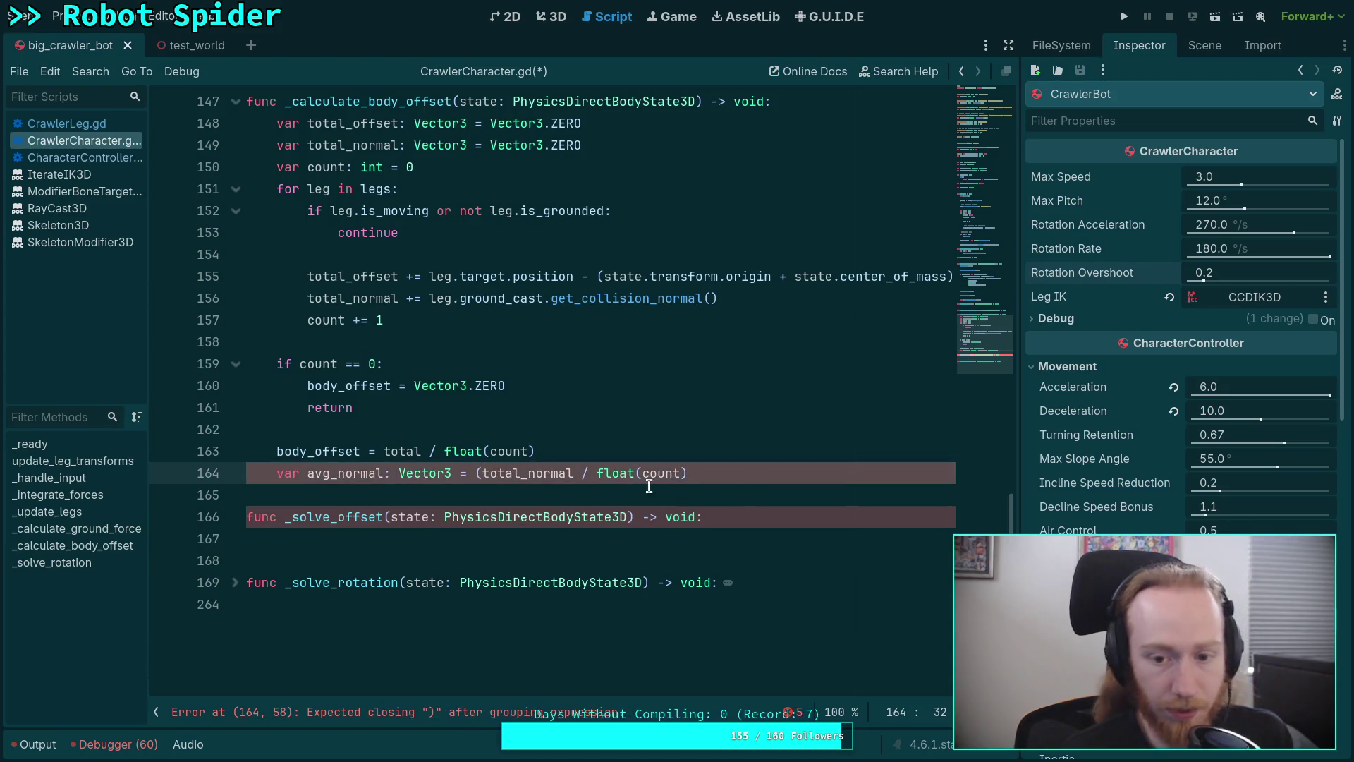
pyautogui.write(').norm')
pyautogui.press('Return')
pyautogui.press('BackSpace')
pyautogui.press('BackSpace')
pyautogui.press('BackSpace')
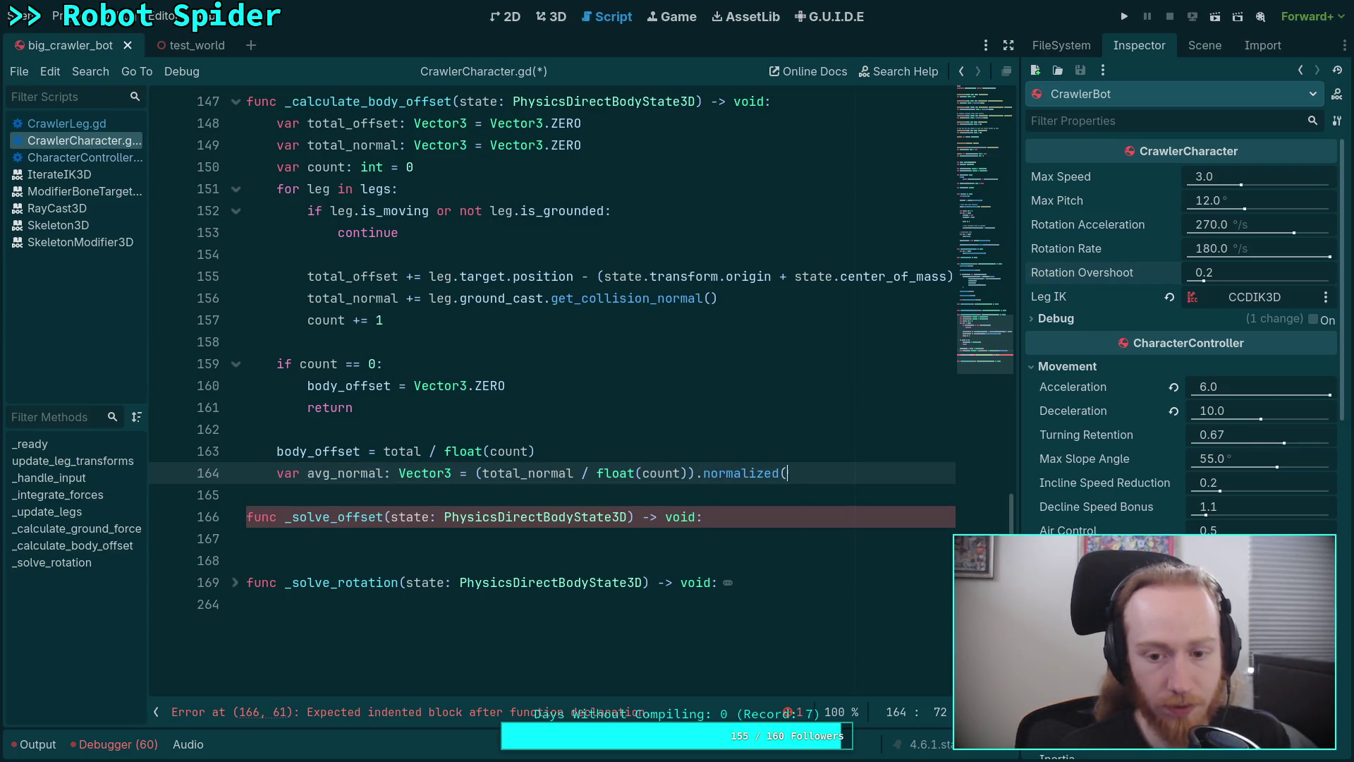
pyautogui.click(482, 473)
pyautogui.press('BackSpace')
pyautogui.press('End')
# Below it, start an if avg_normal.is_zero_approx(): block with an empty indented body line
pyautogui.press('Return')
pyautogui.write('if a')
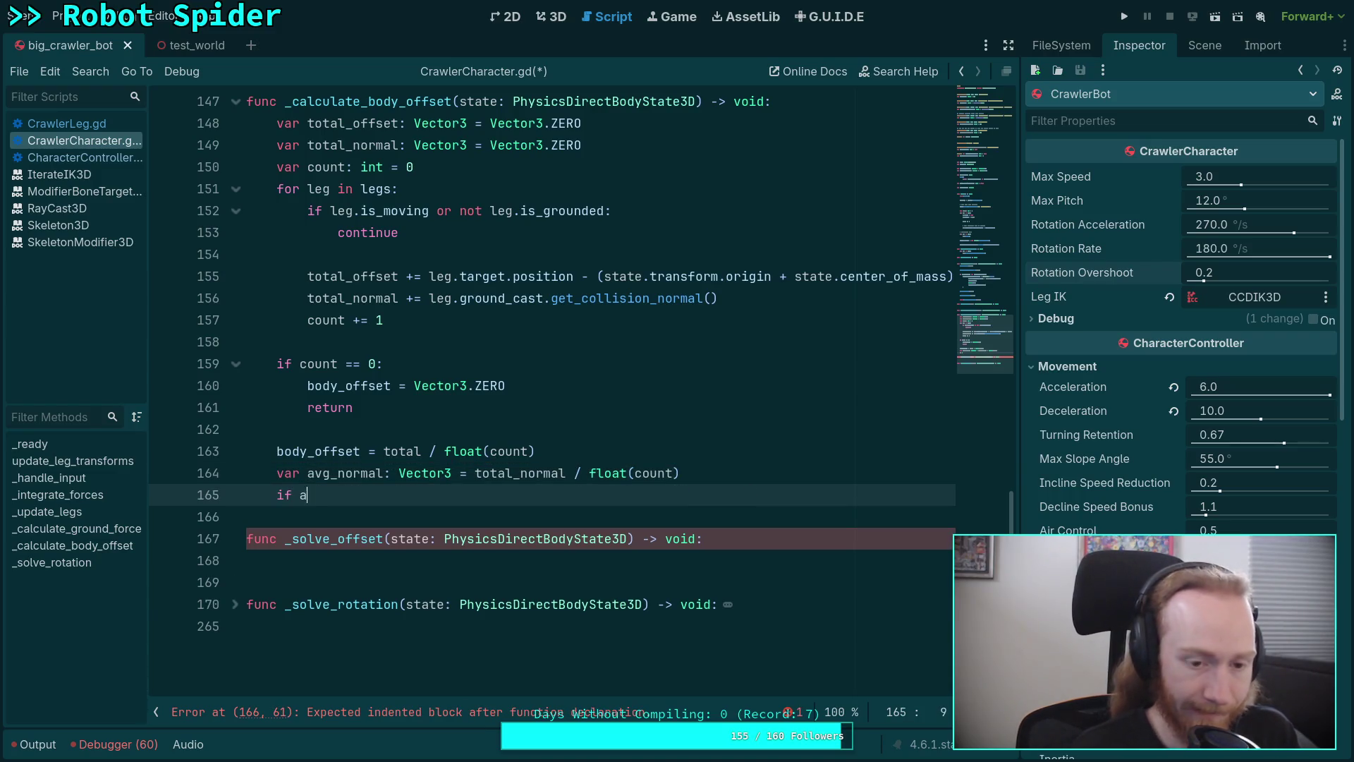
pyautogui.write('vg_normal.is_z')
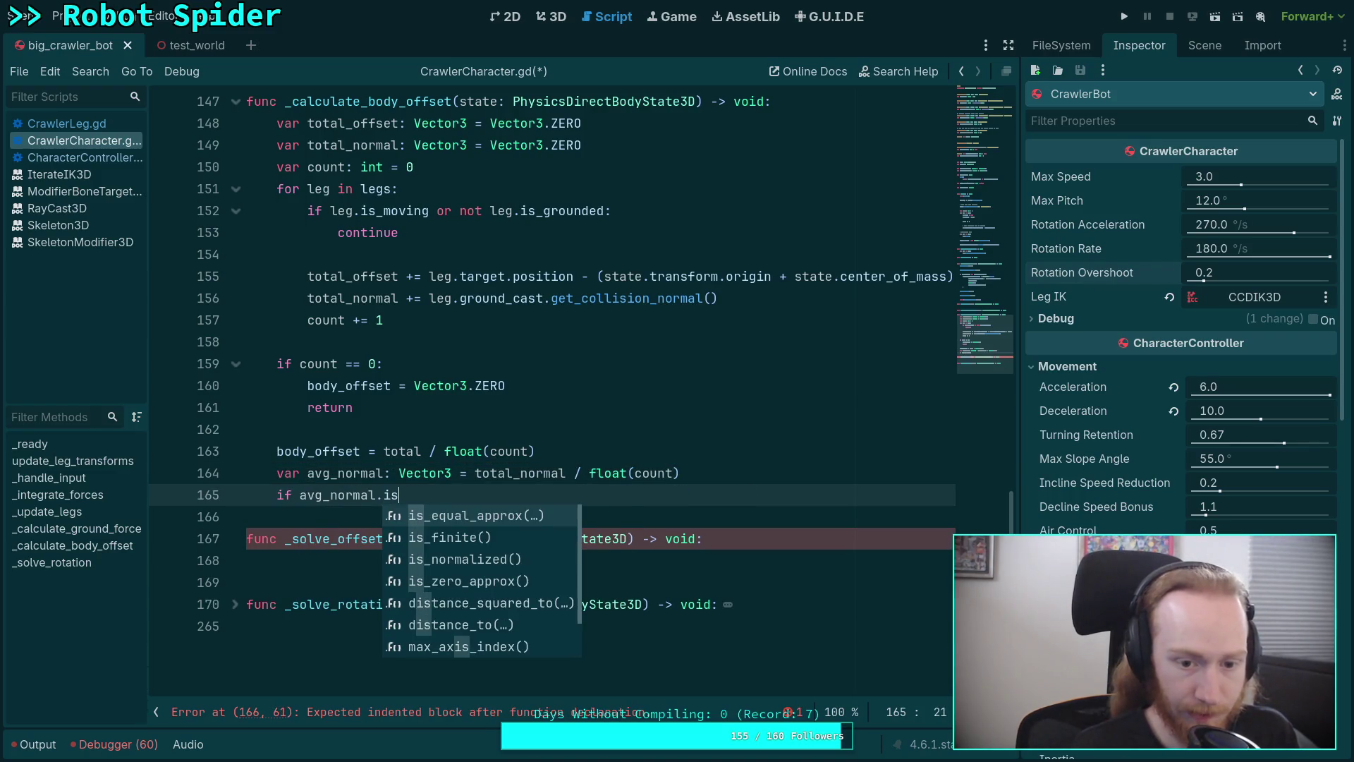
pyautogui.press('BackSpace')
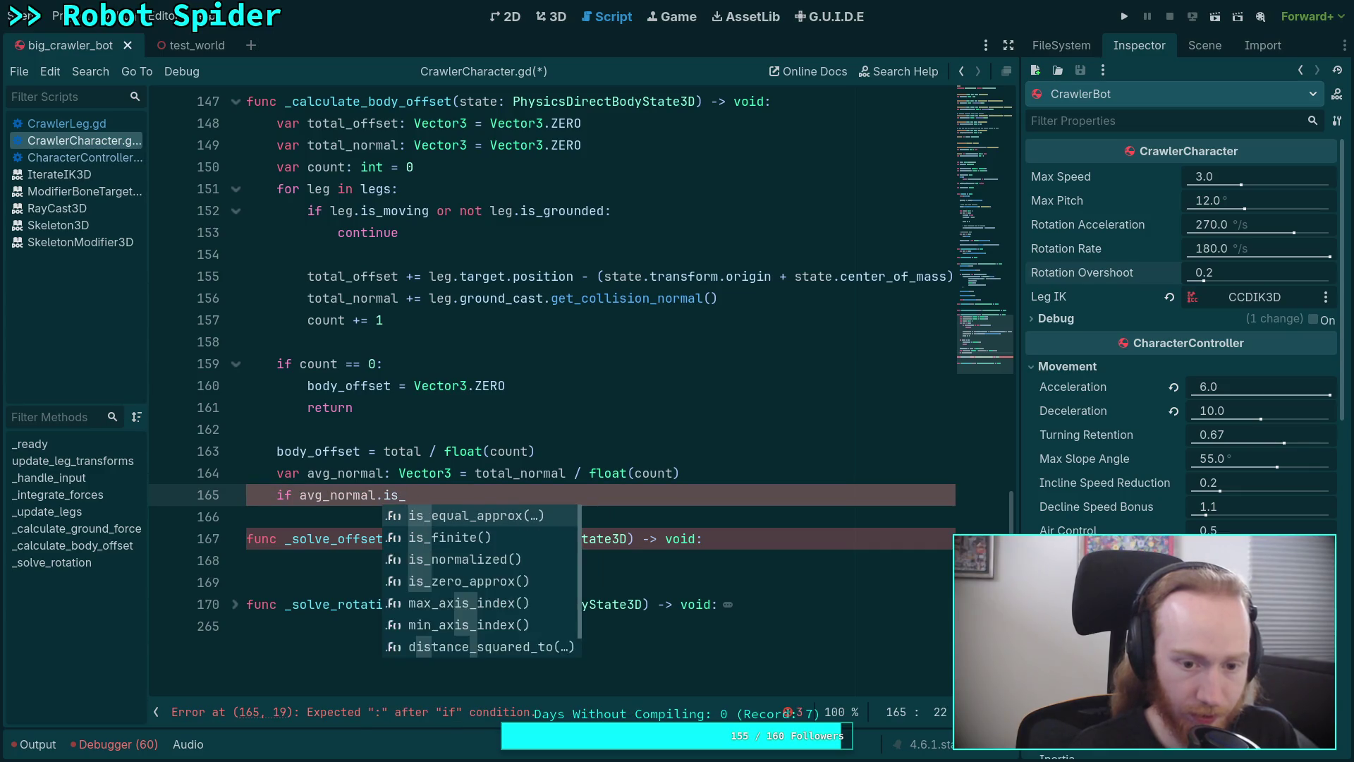
pyautogui.write('ze')
pyautogui.press('Return')
pyautogui.click(304, 495)
pyautogui.write('not')
pyautogui.click(578, 494)
pyautogui.write(':')
pyautogui.press('Return')
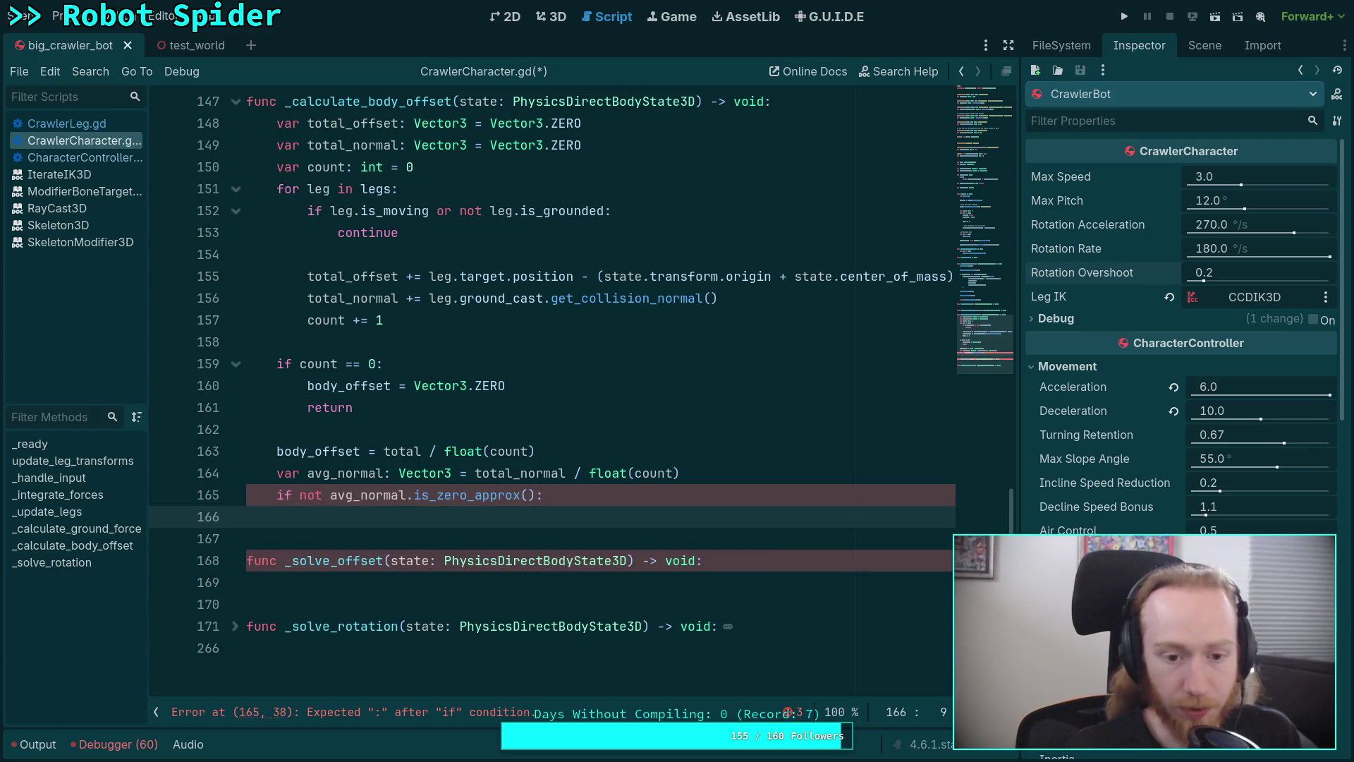
pyautogui.scroll(-1, 593, 456)
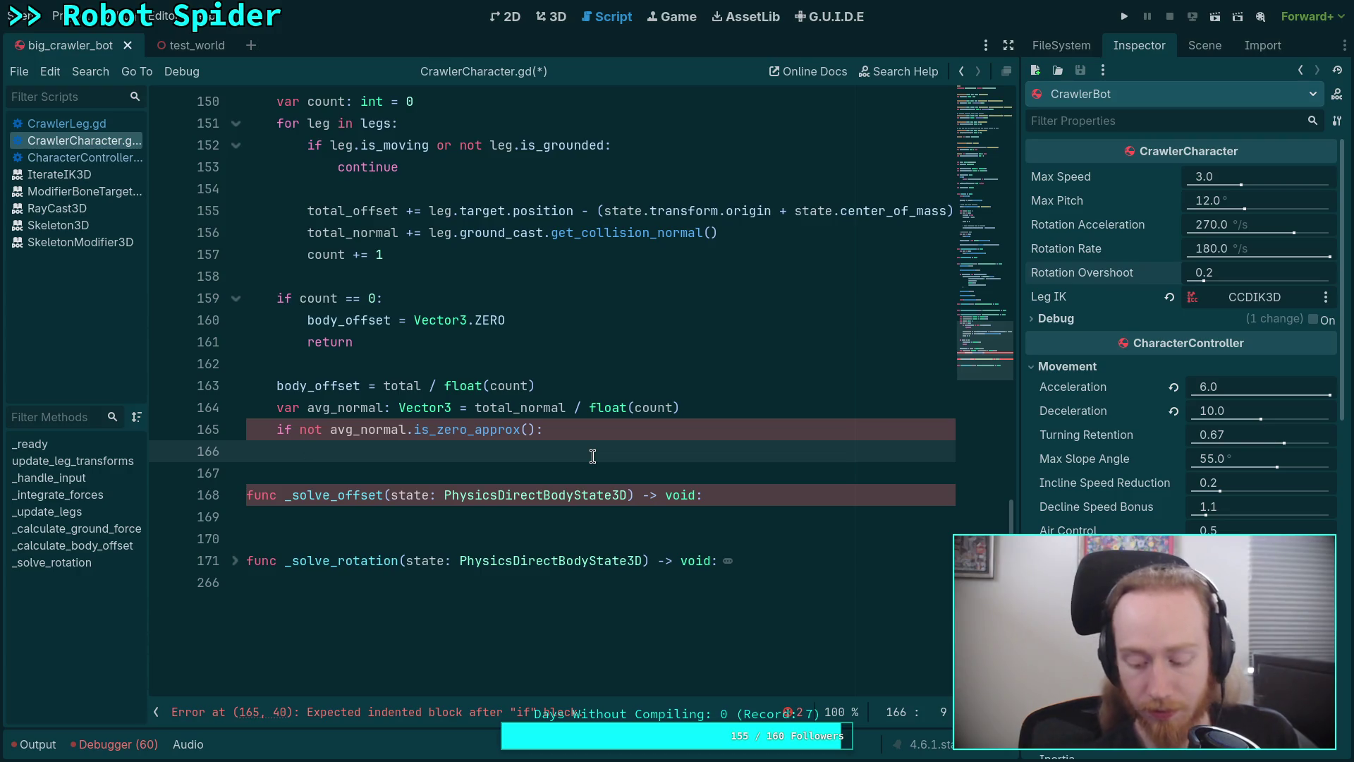
pyautogui.moveTo(323, 431); pyautogui.dragTo(303, 434)
pyautogui.press('Delete')
pyautogui.press('Delete')
pyautogui.click(610, 442)
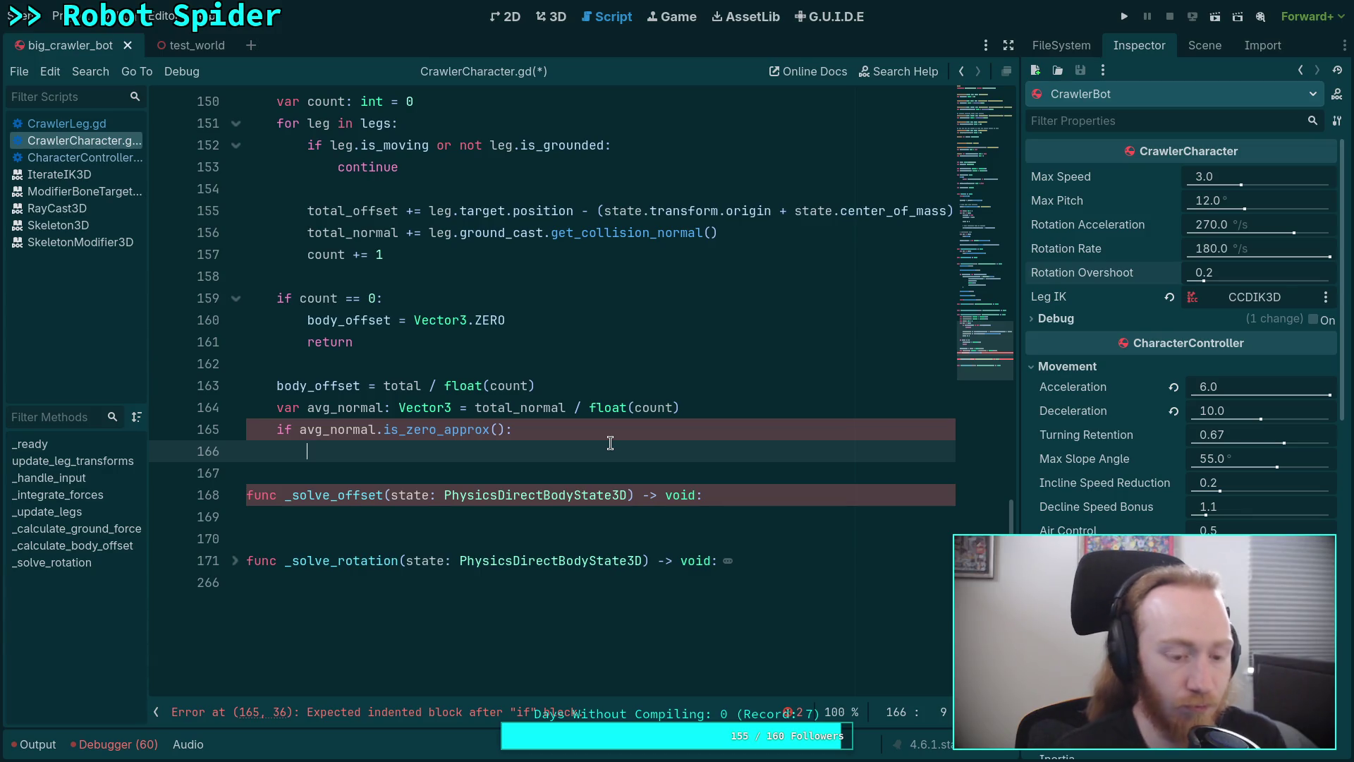
# Rename avg_normal to body_normal in its declaration and the if condition
pyautogui.write('bo')
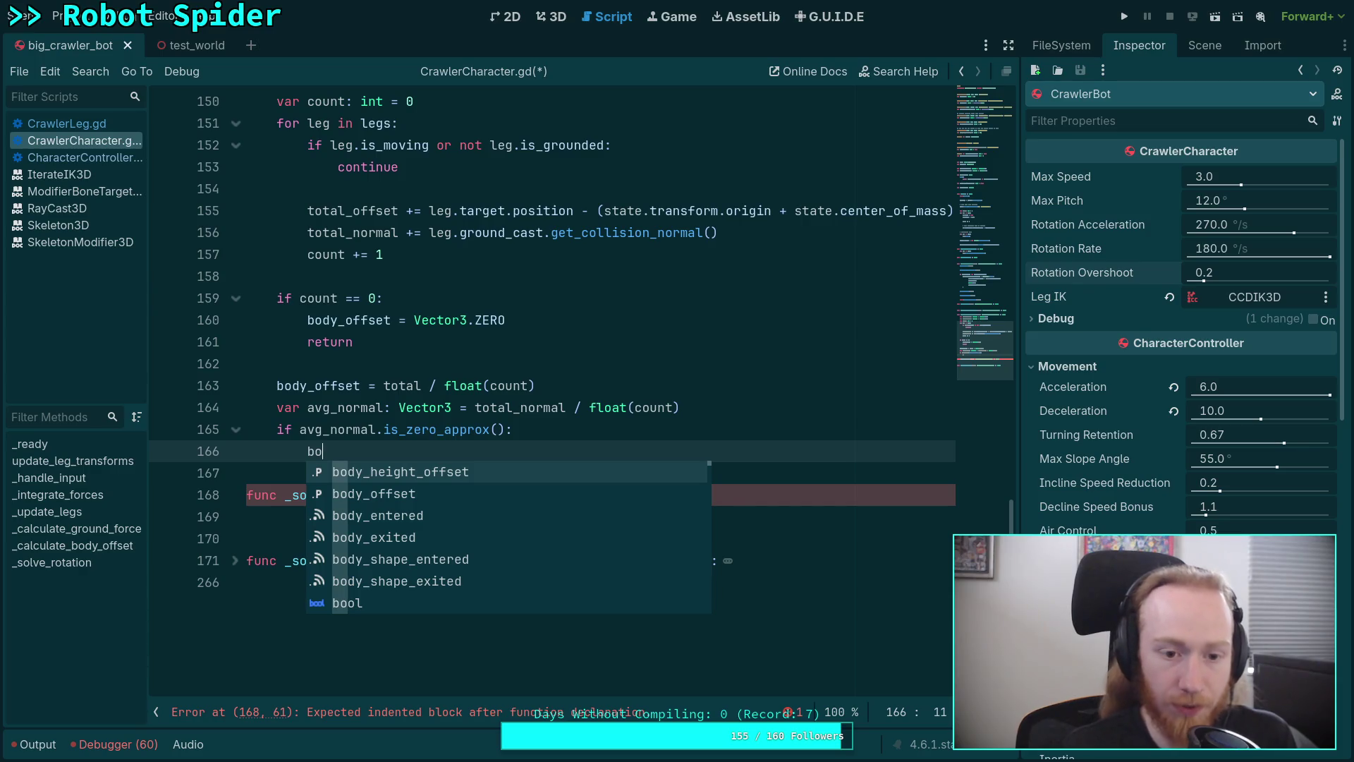
pyautogui.press('BackSpace')
pyautogui.press('BackSpace')
pyautogui.press('BackSpace')
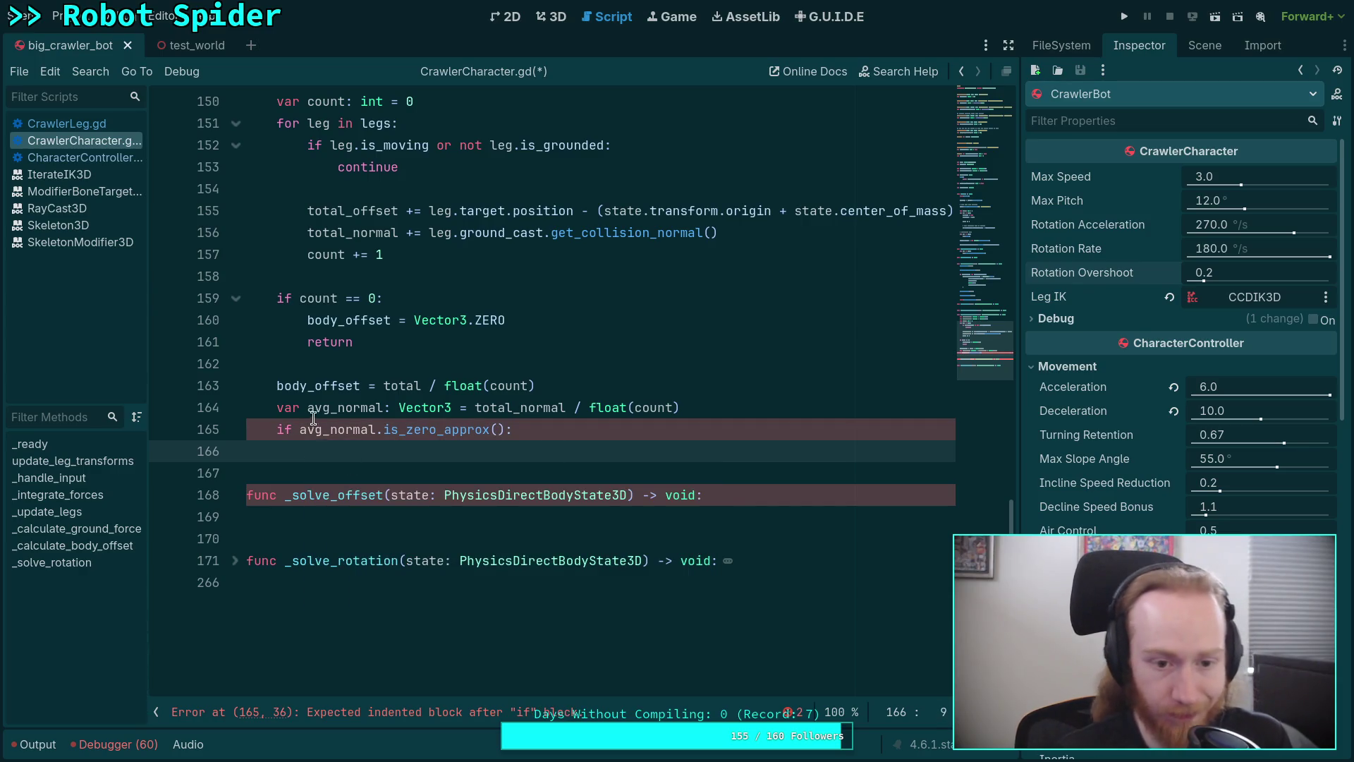
pyautogui.moveTo(308, 409); pyautogui.dragTo(328, 411)
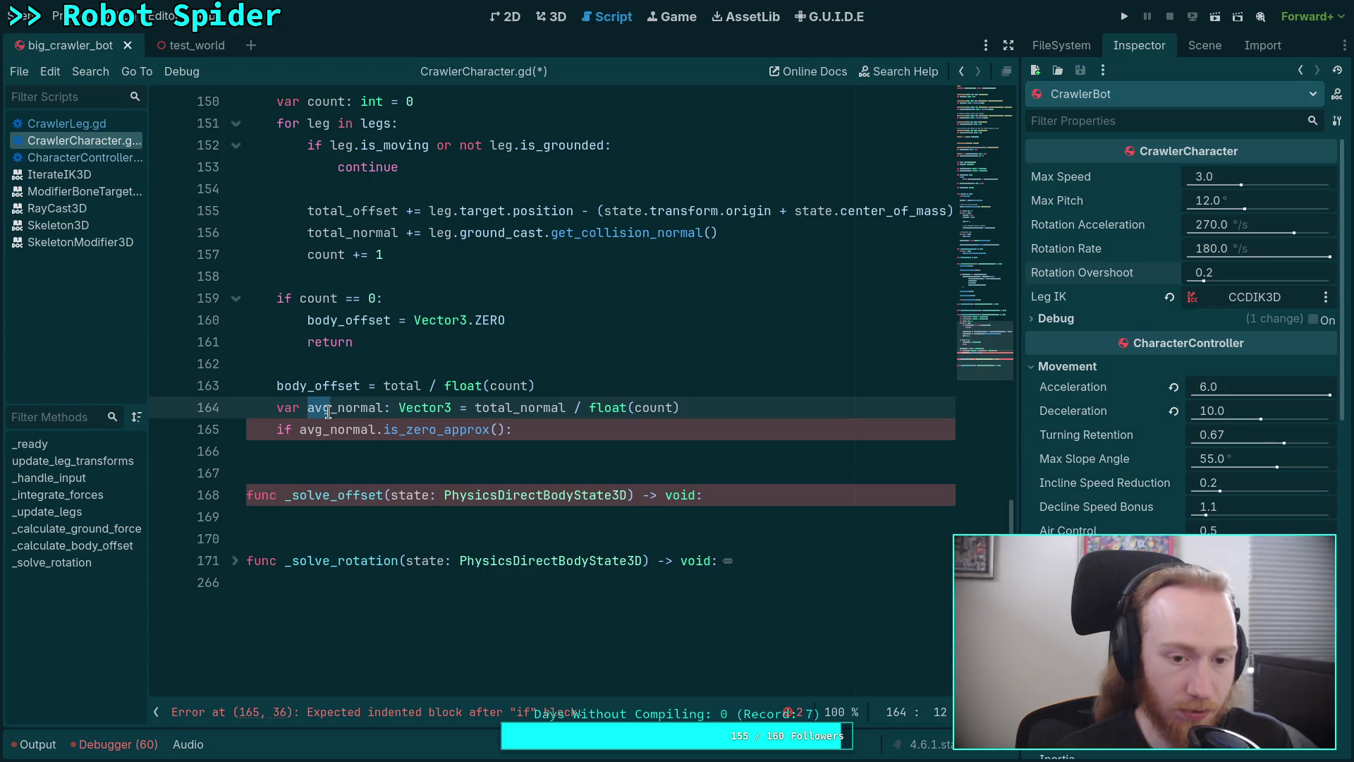
pyautogui.write('body')
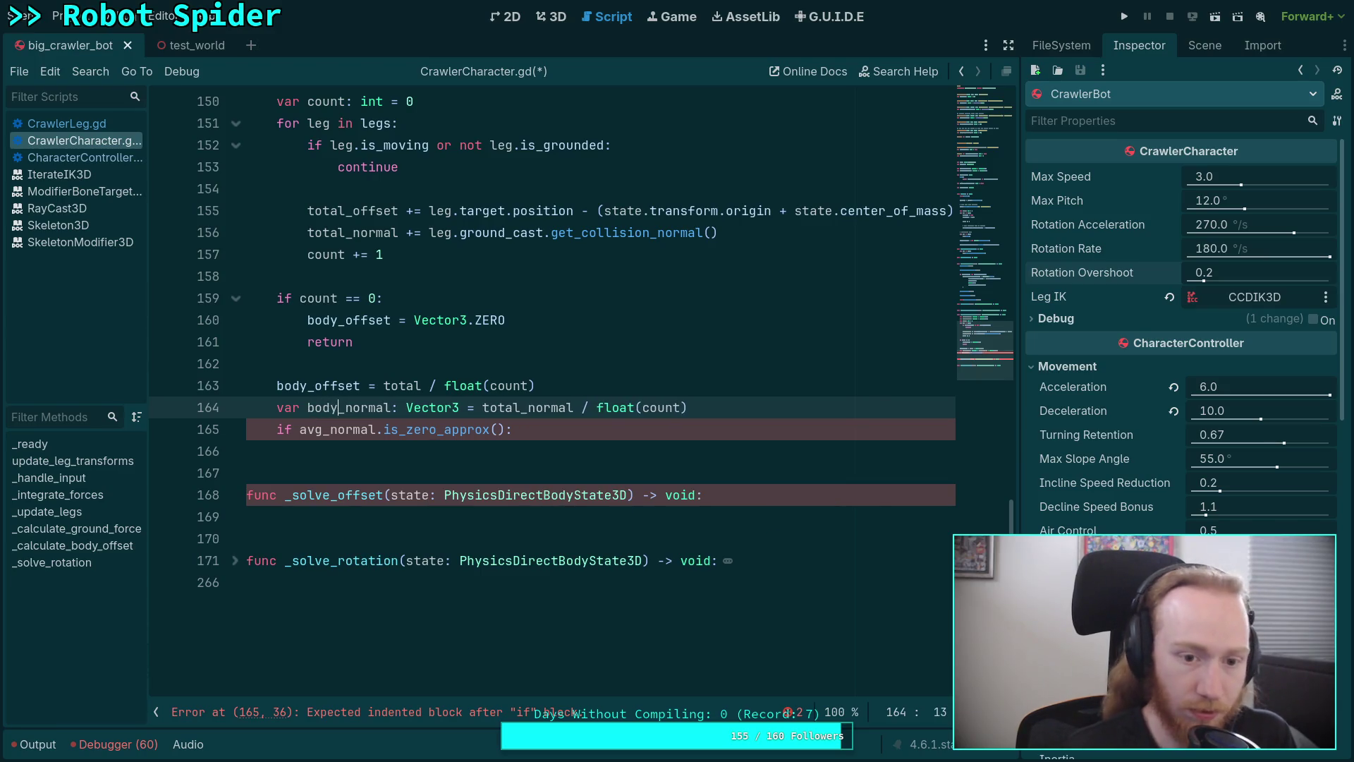
pyautogui.moveTo(299, 430); pyautogui.dragTo(337, 430)
pyautogui.write('bod')
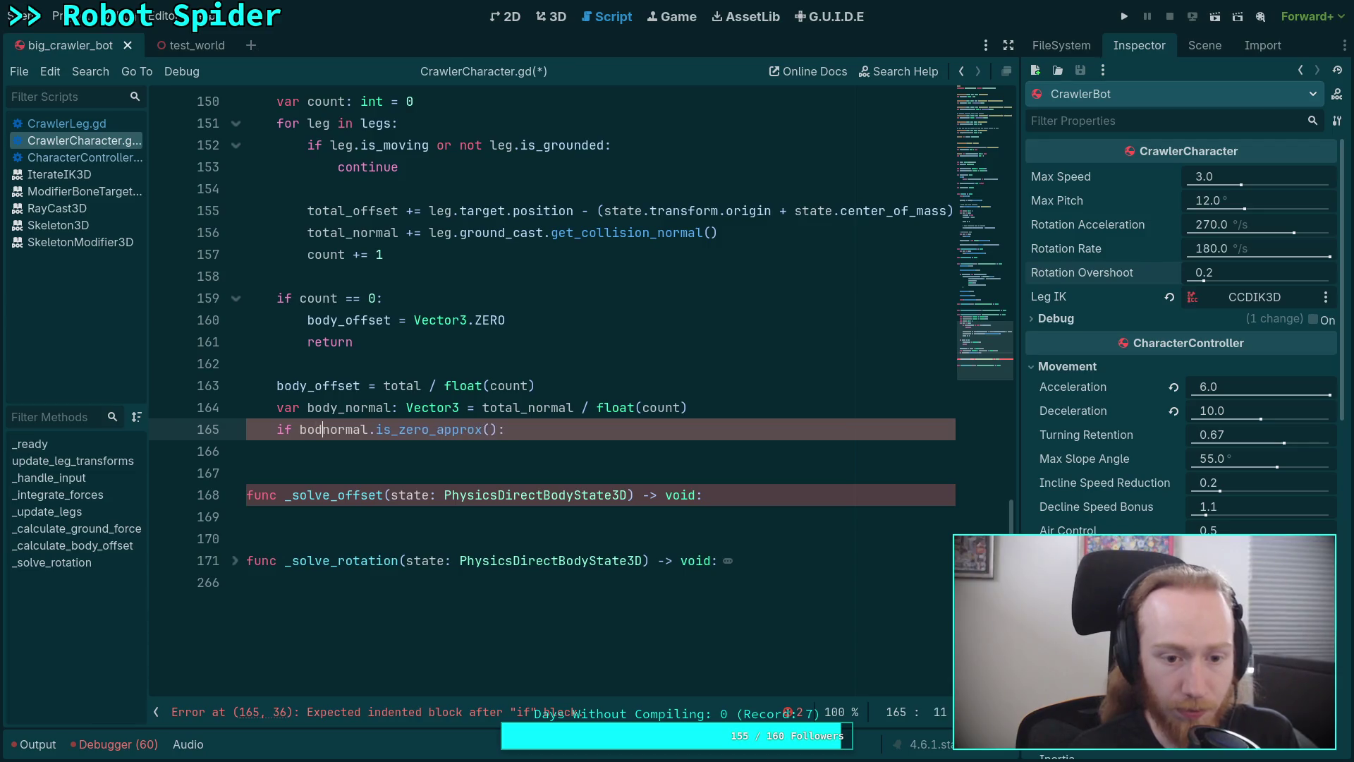
pyautogui.write('y_')
# Inside the if block, fall back to body_normal = state.transform.basis.y
pyautogui.press('End')
pyautogui.press('Return')
pyautogui.write('bo')
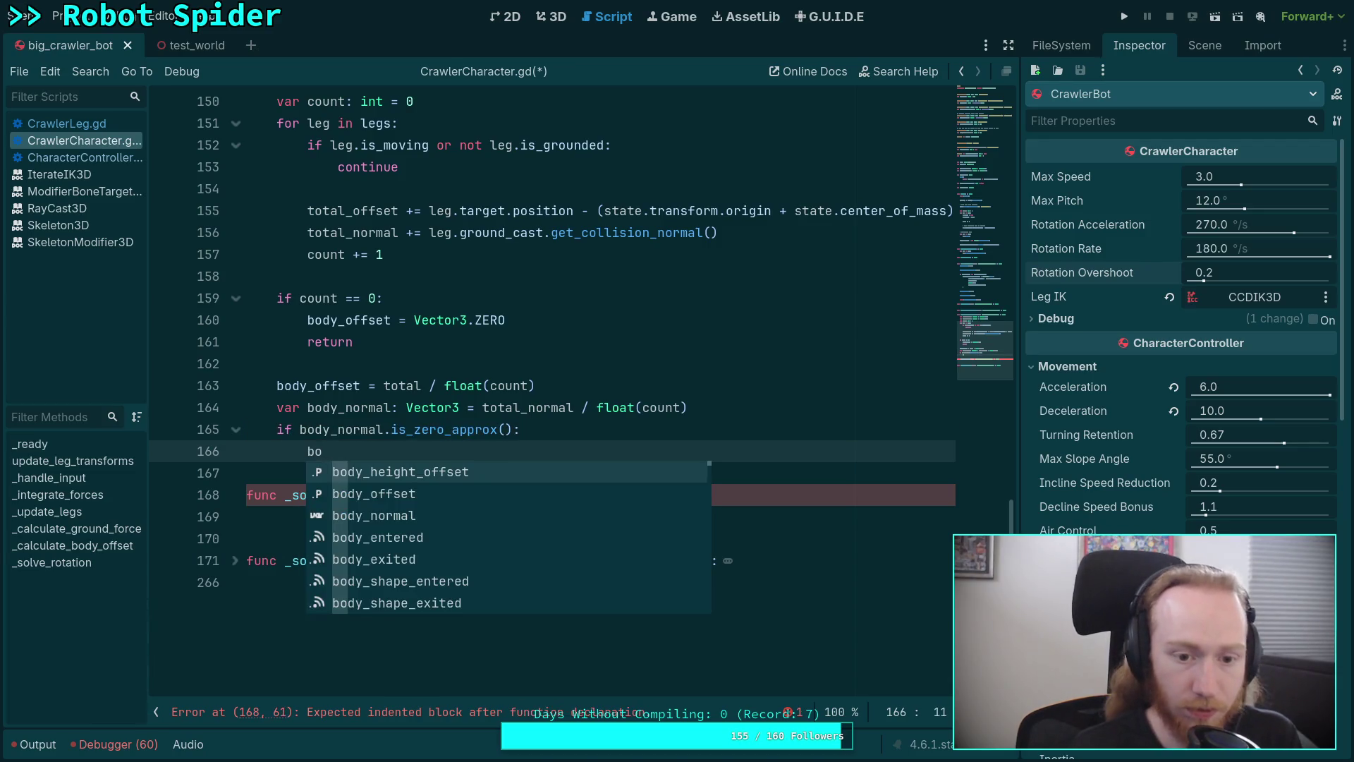
pyautogui.press('Down')
pyautogui.press('Down')
pyautogui.press('Return')
pyautogui.write('= ')
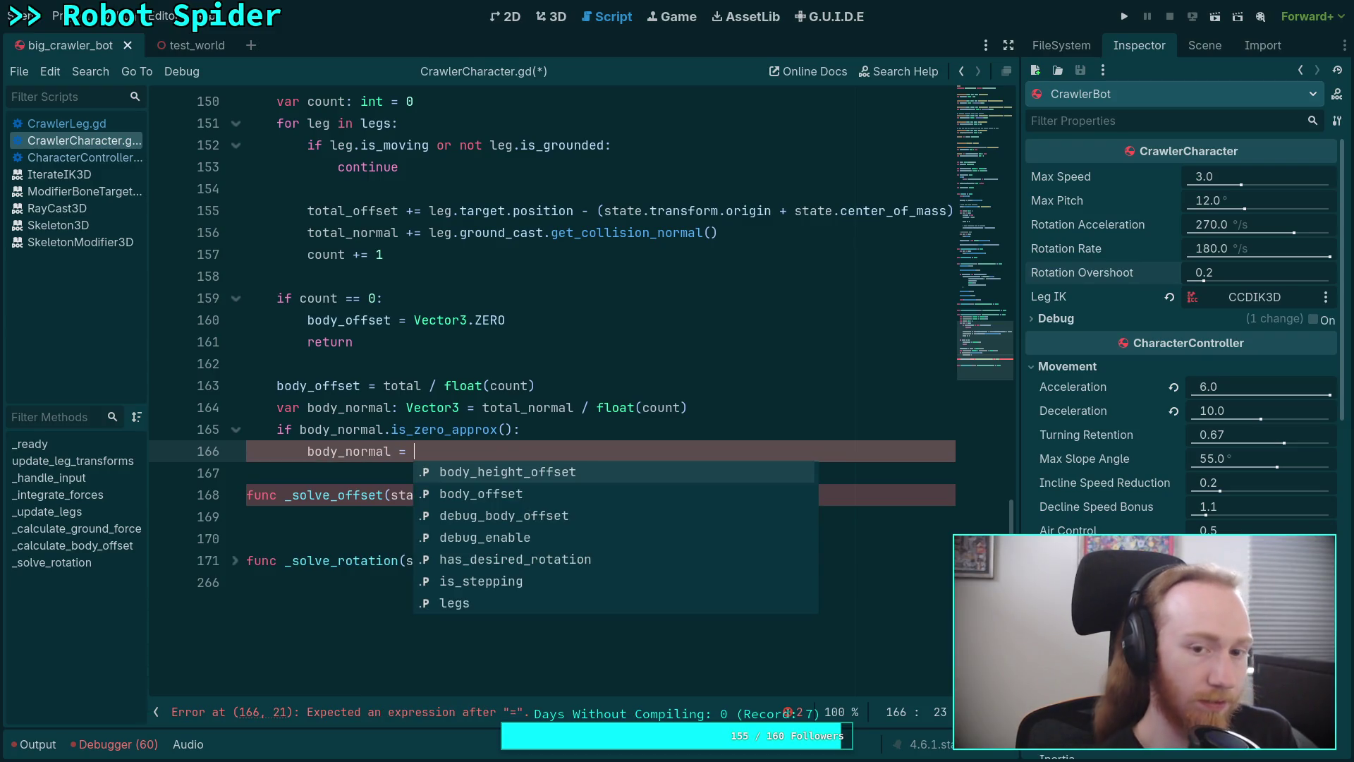
pyautogui.write('state.tr')
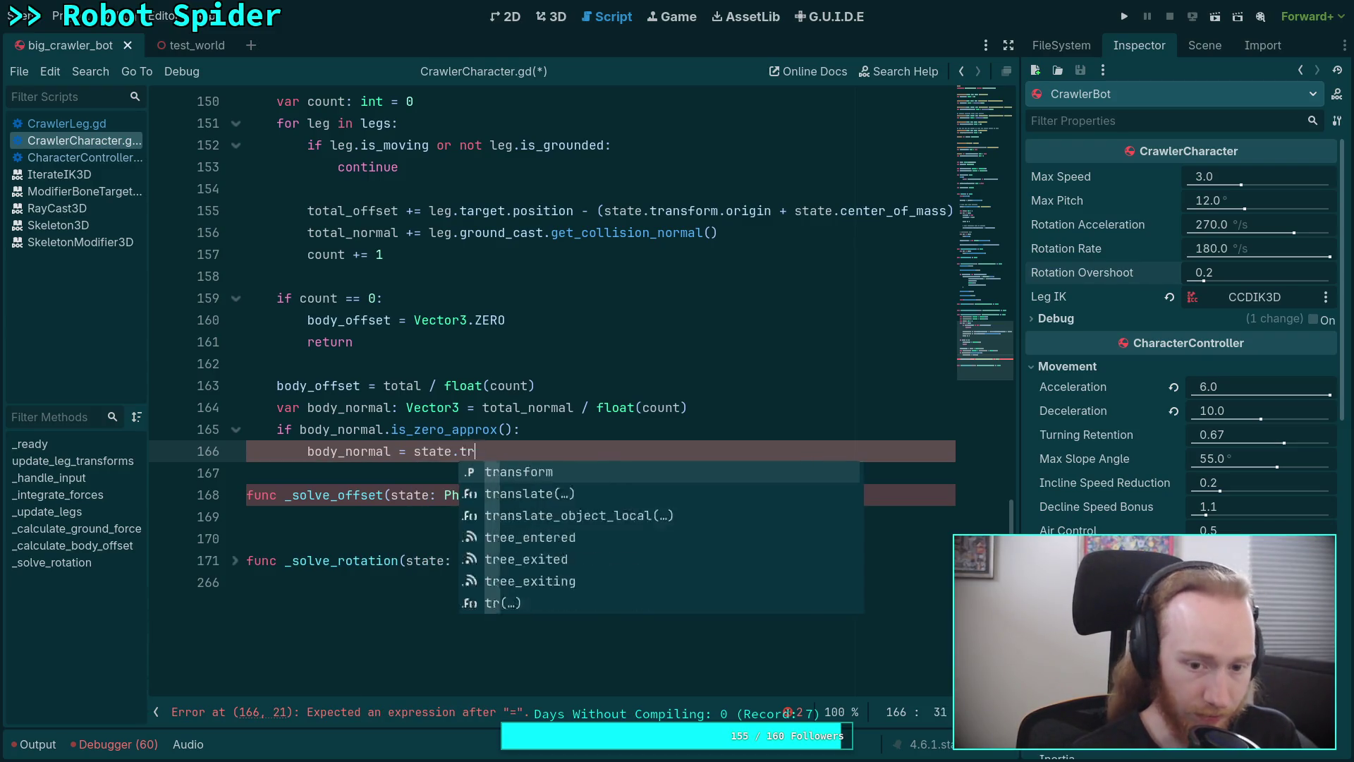
pyautogui.write('ansform.basis.y')
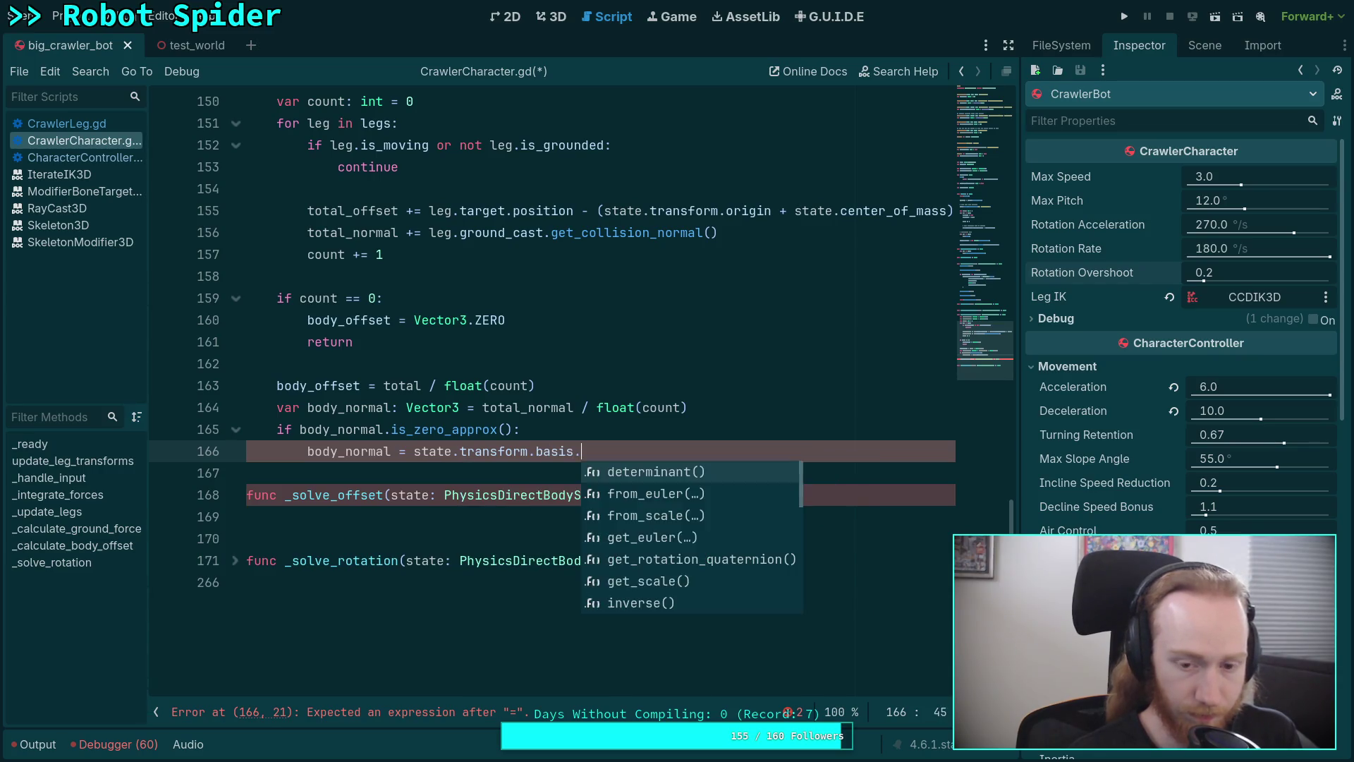
pyautogui.press('BackSpace')
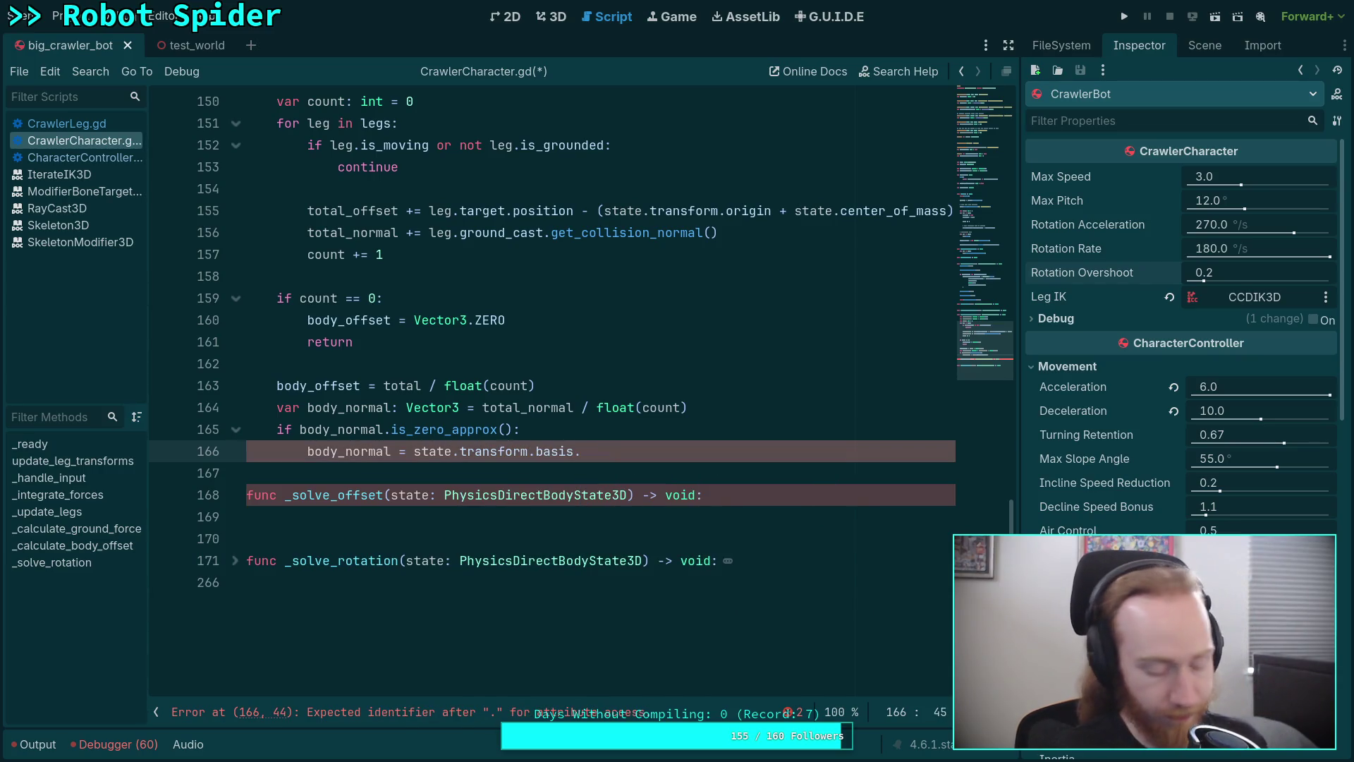
pyautogui.write('f')
pyautogui.press('BackSpace')
pyautogui.write('y')
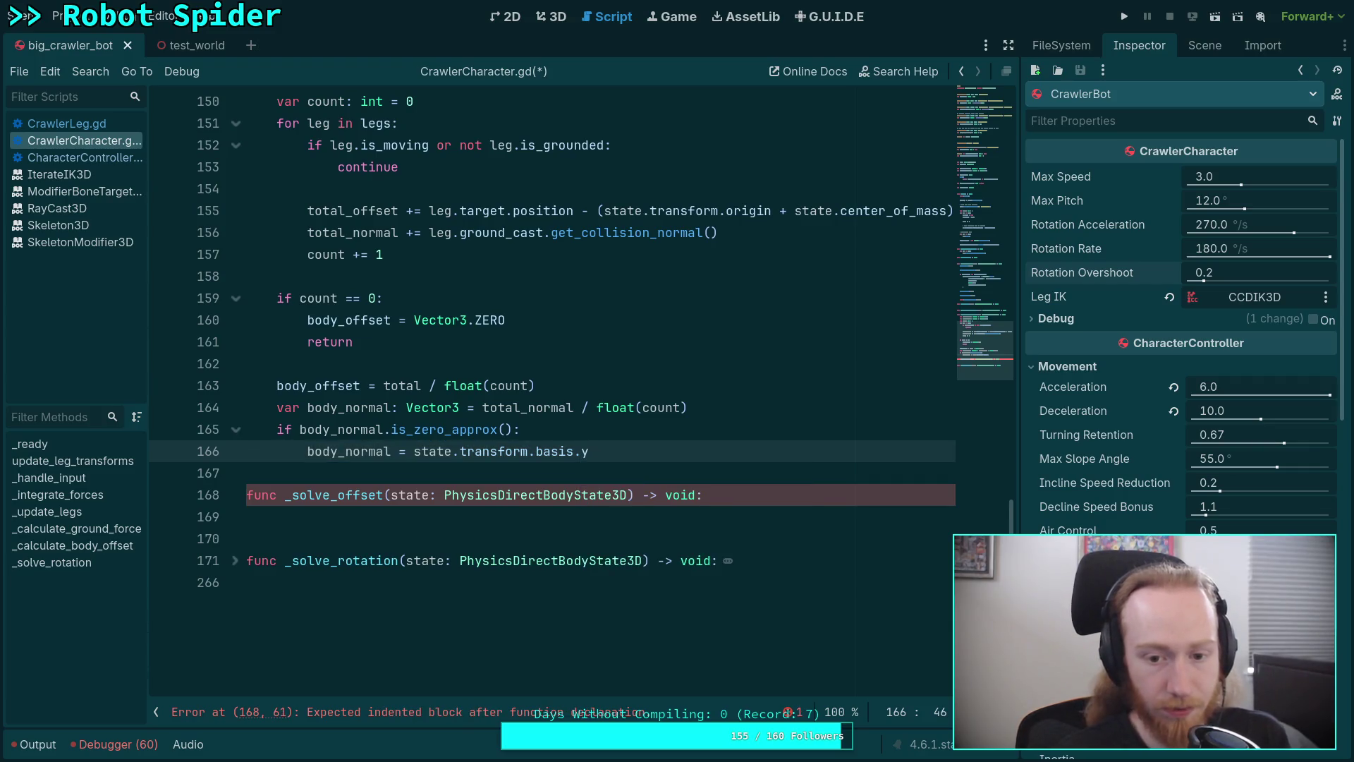
pyautogui.press('Return')
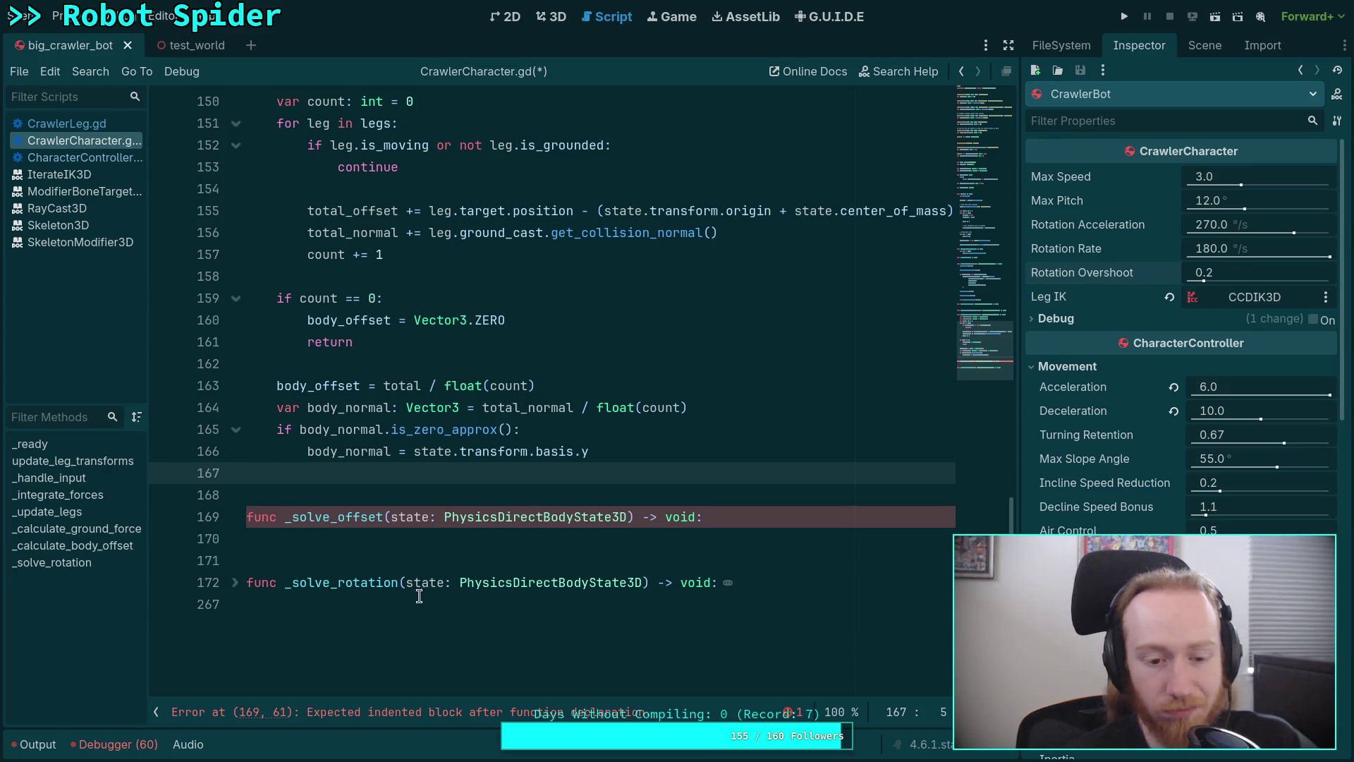
pyautogui.click(234, 582)
pyautogui.scroll(-5, 380, 451)
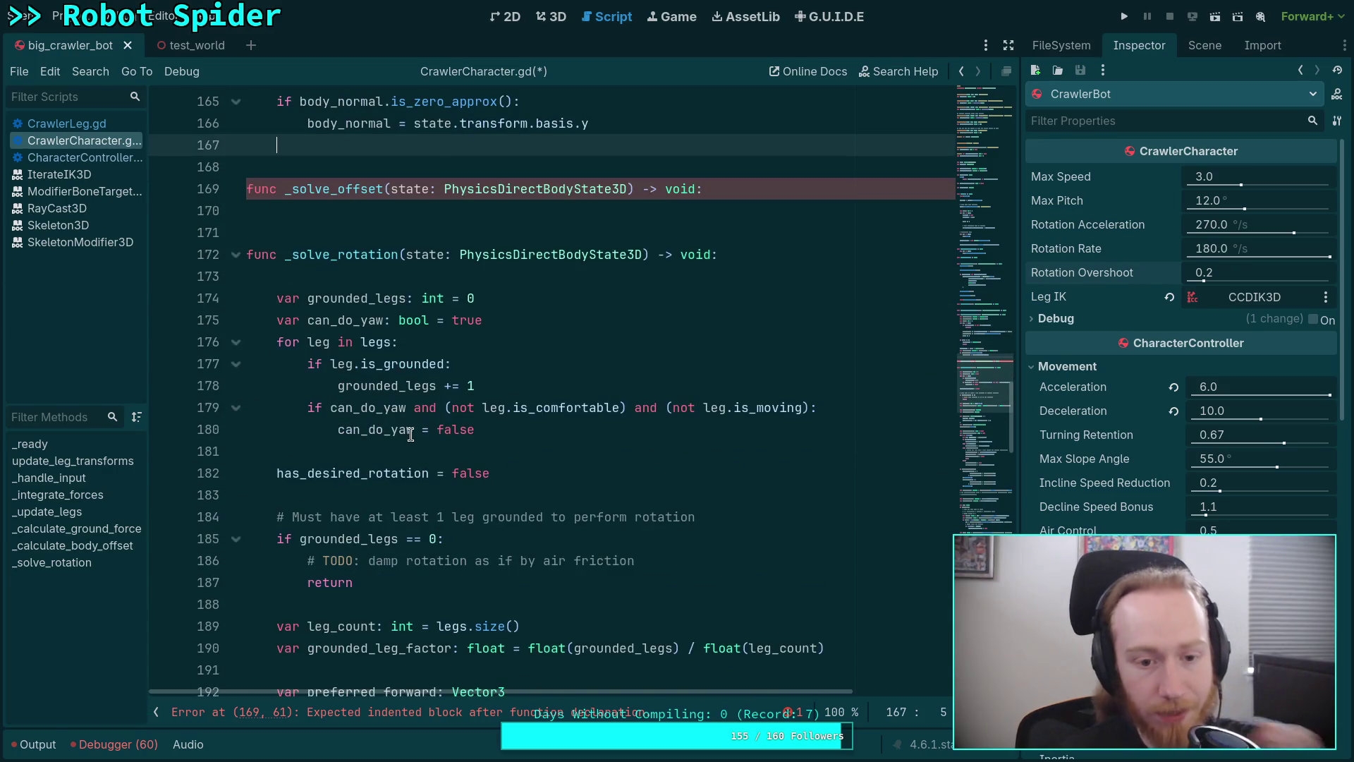
pyautogui.scroll(-5, 387, 450)
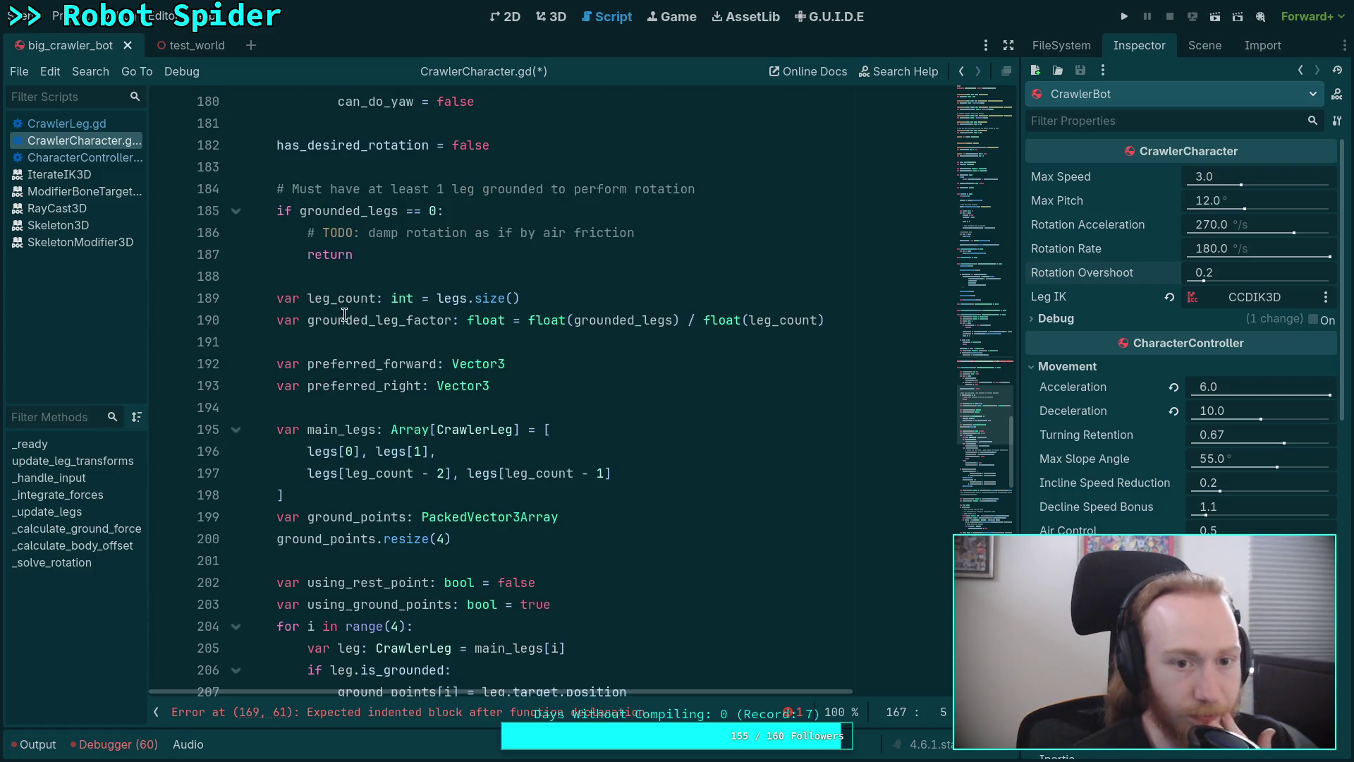
pyautogui.scroll(-2, 453, 360)
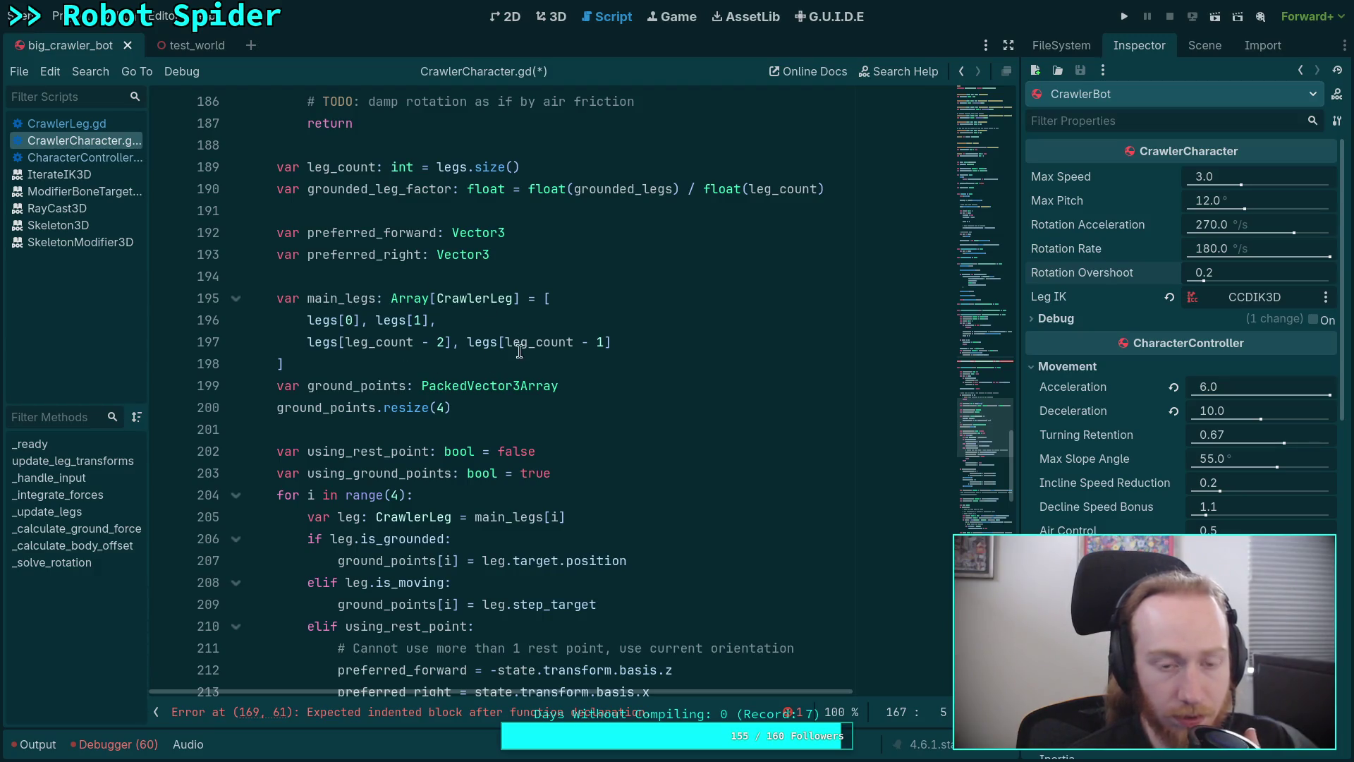
pyautogui.scroll(4, 381, 314)
pyautogui.scroll(-2, 413, 323)
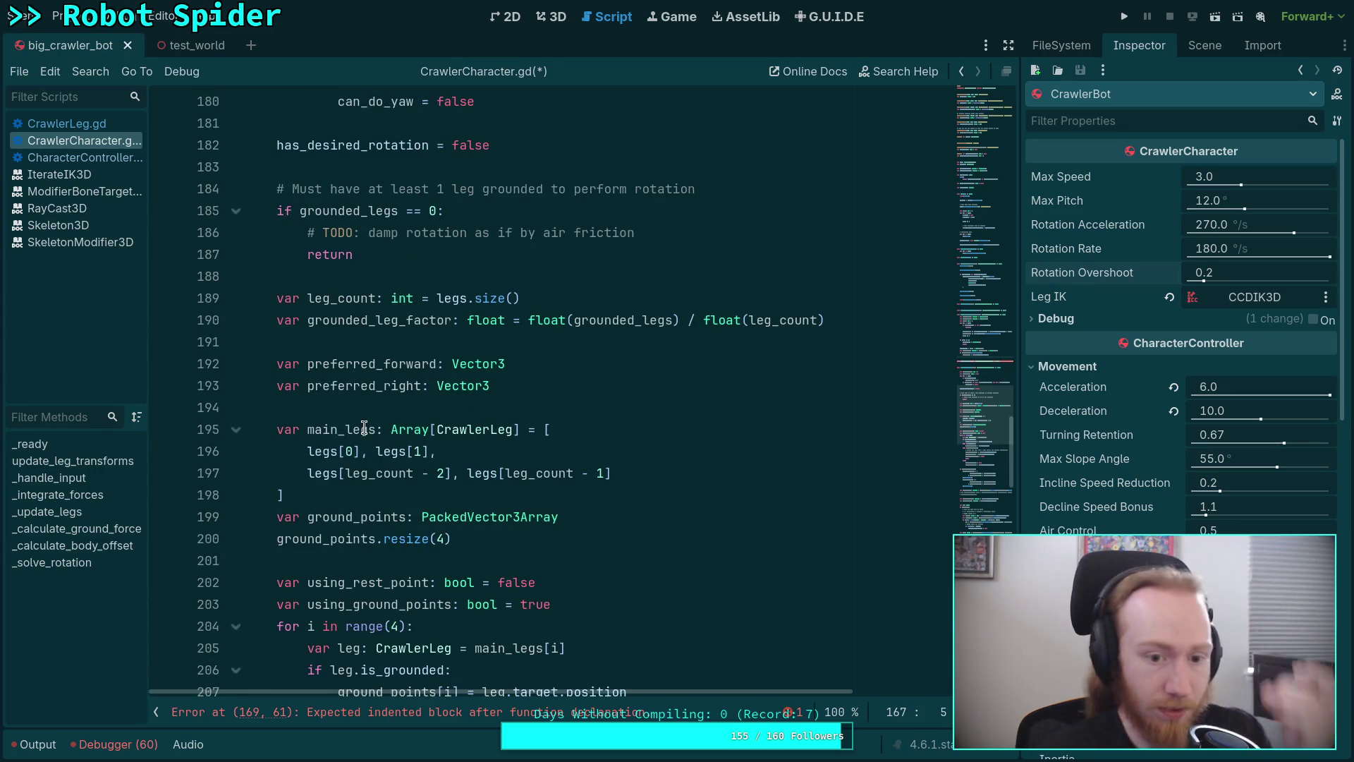
pyautogui.doubleClick(346, 428)
pyautogui.scroll(-6, 554, 453)
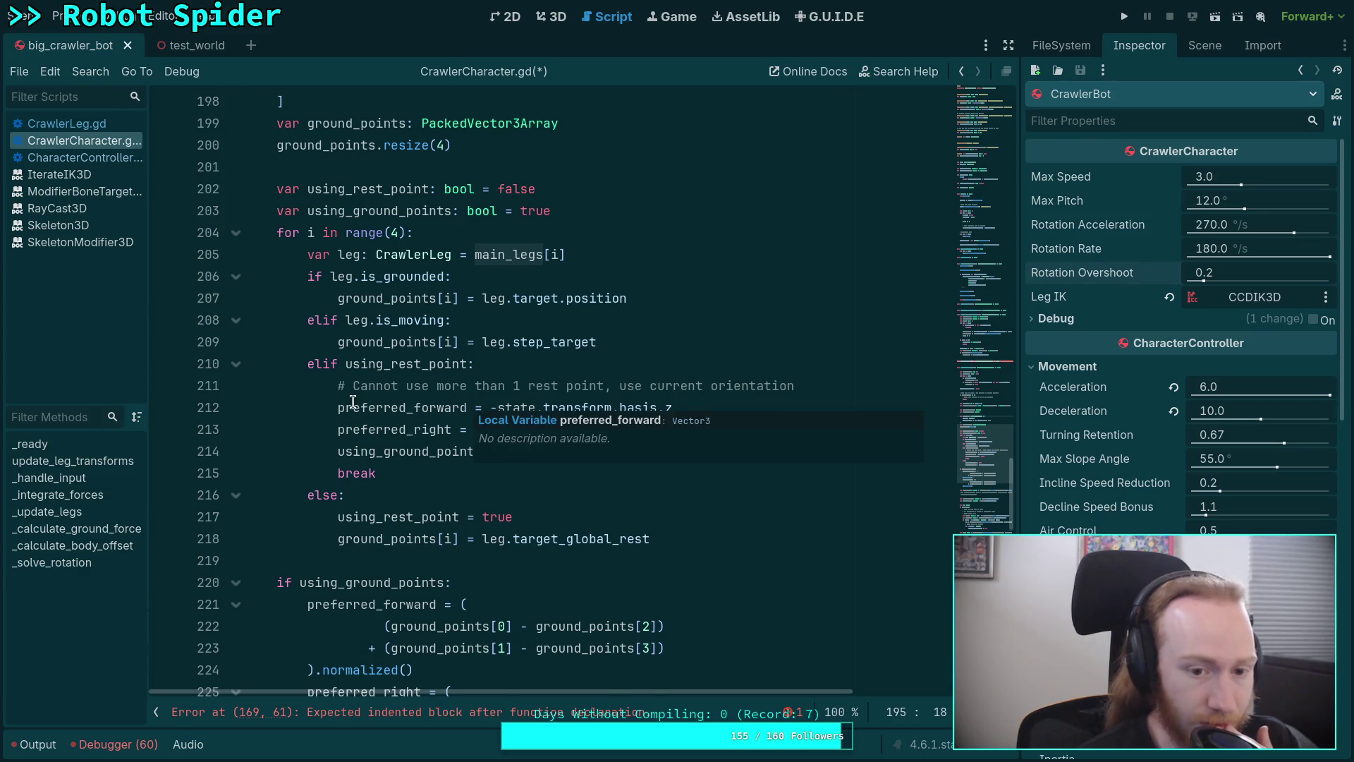
pyautogui.scroll(-1, 356, 395)
pyautogui.scroll(-2, 310, 382)
pyautogui.scroll(-1, 310, 382)
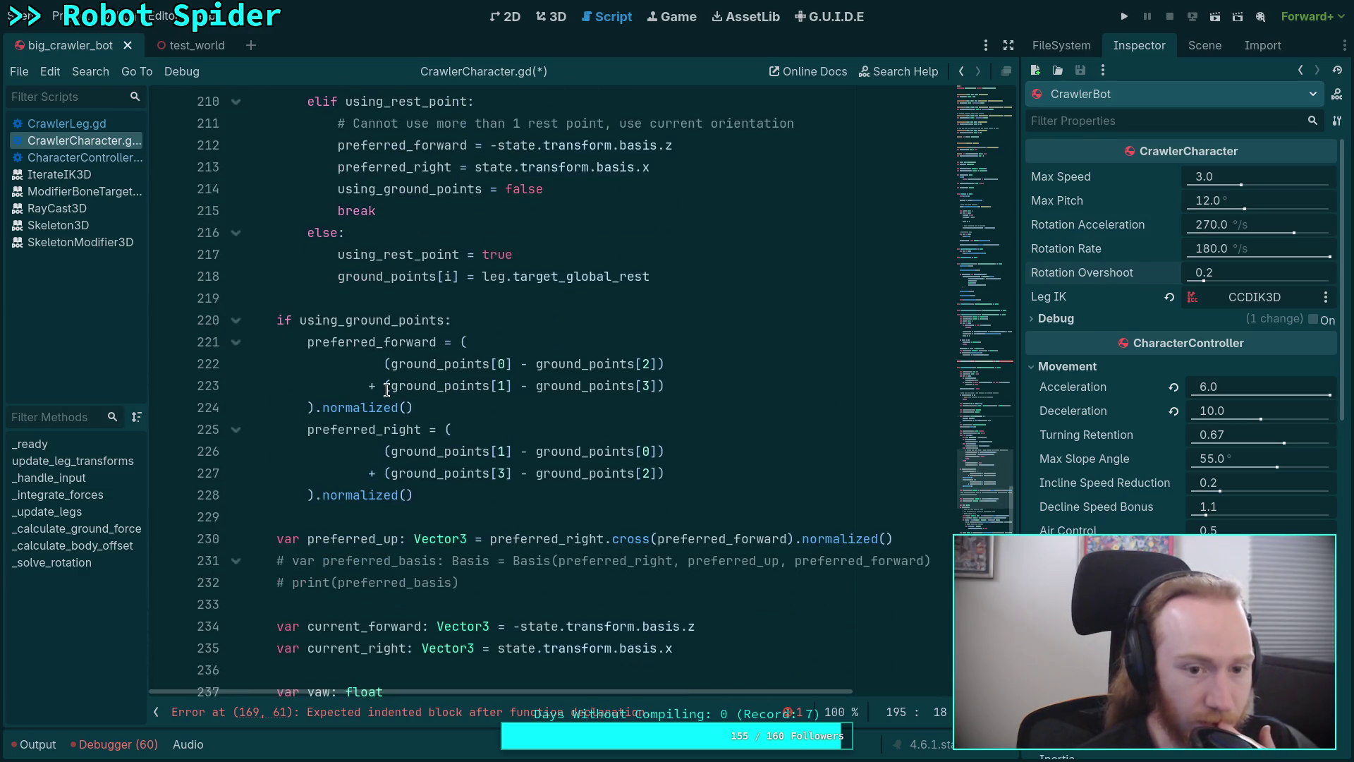
pyautogui.scroll(-3, 325, 395)
pyautogui.moveTo(346, 342); pyautogui.dragTo(399, 341)
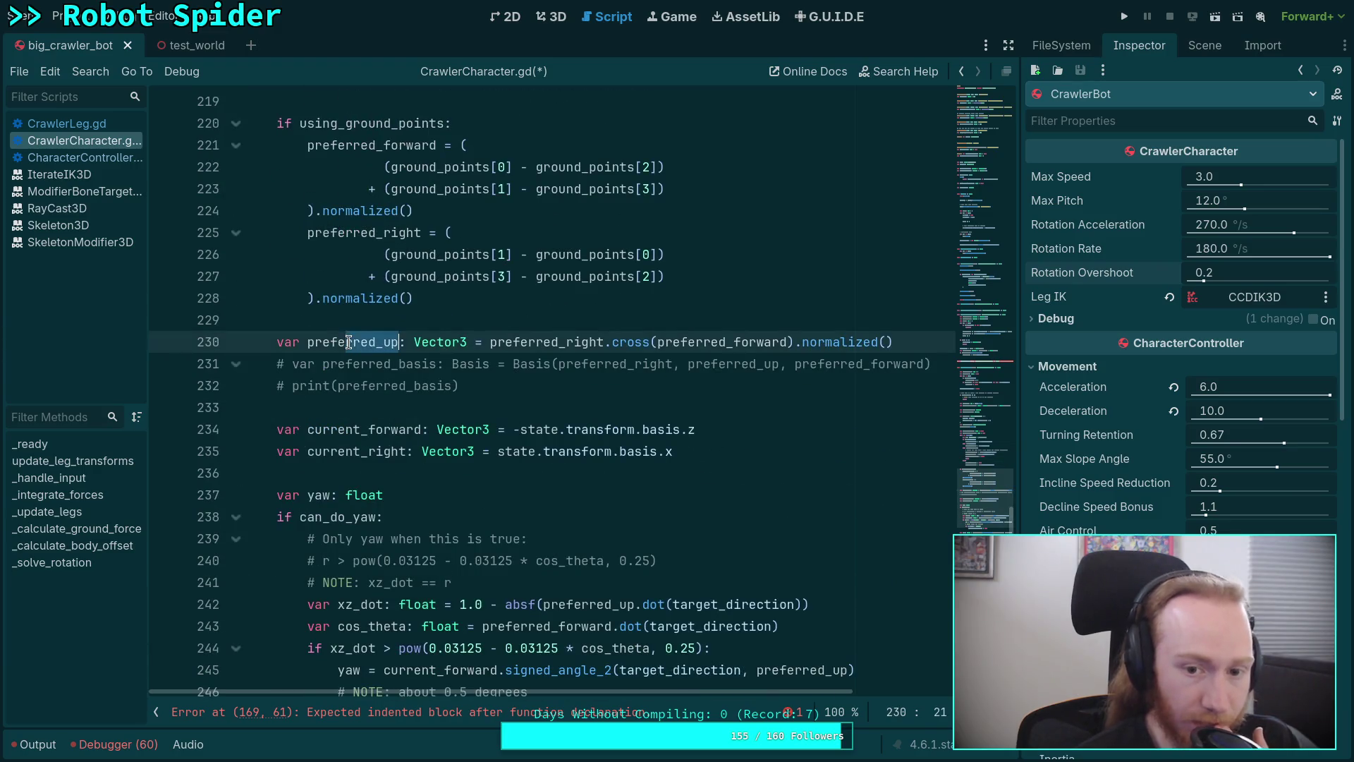
pyautogui.click(507, 383)
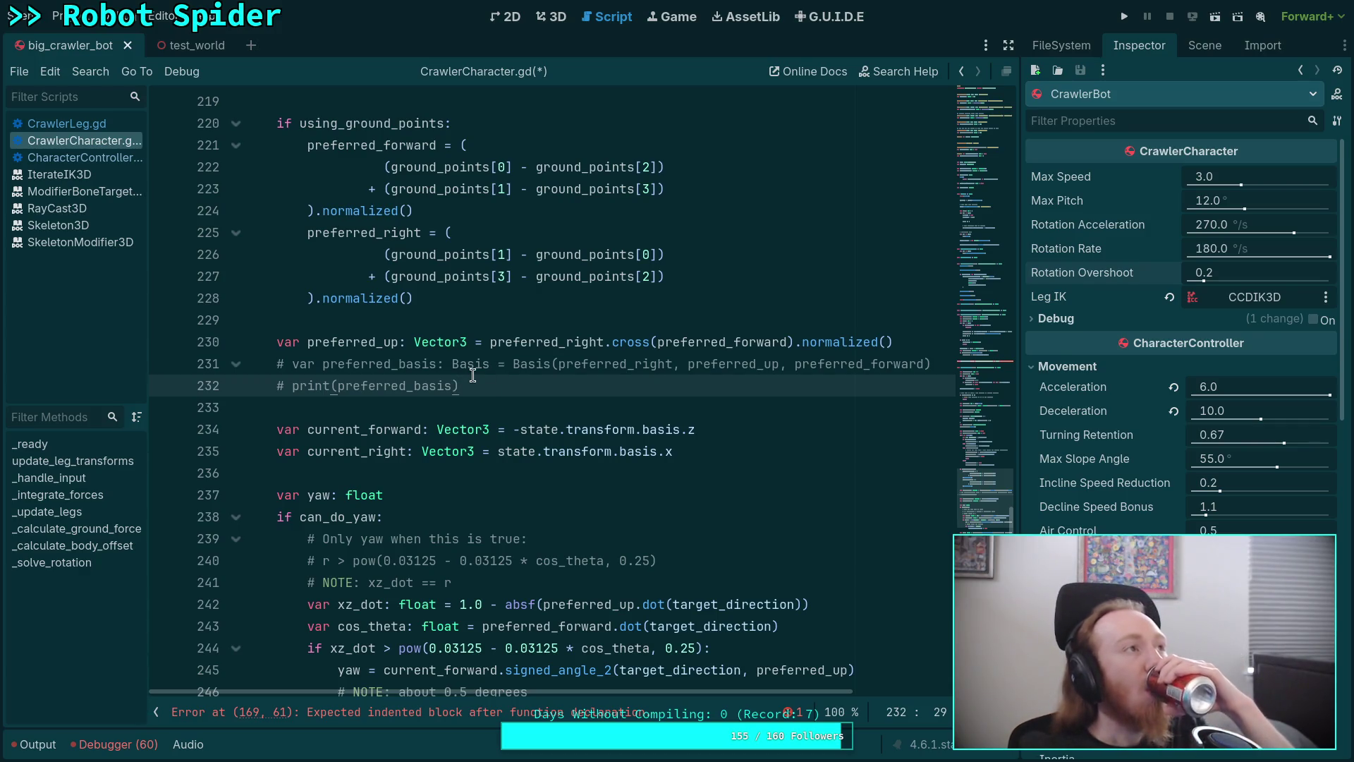
pyautogui.moveTo(474, 374)
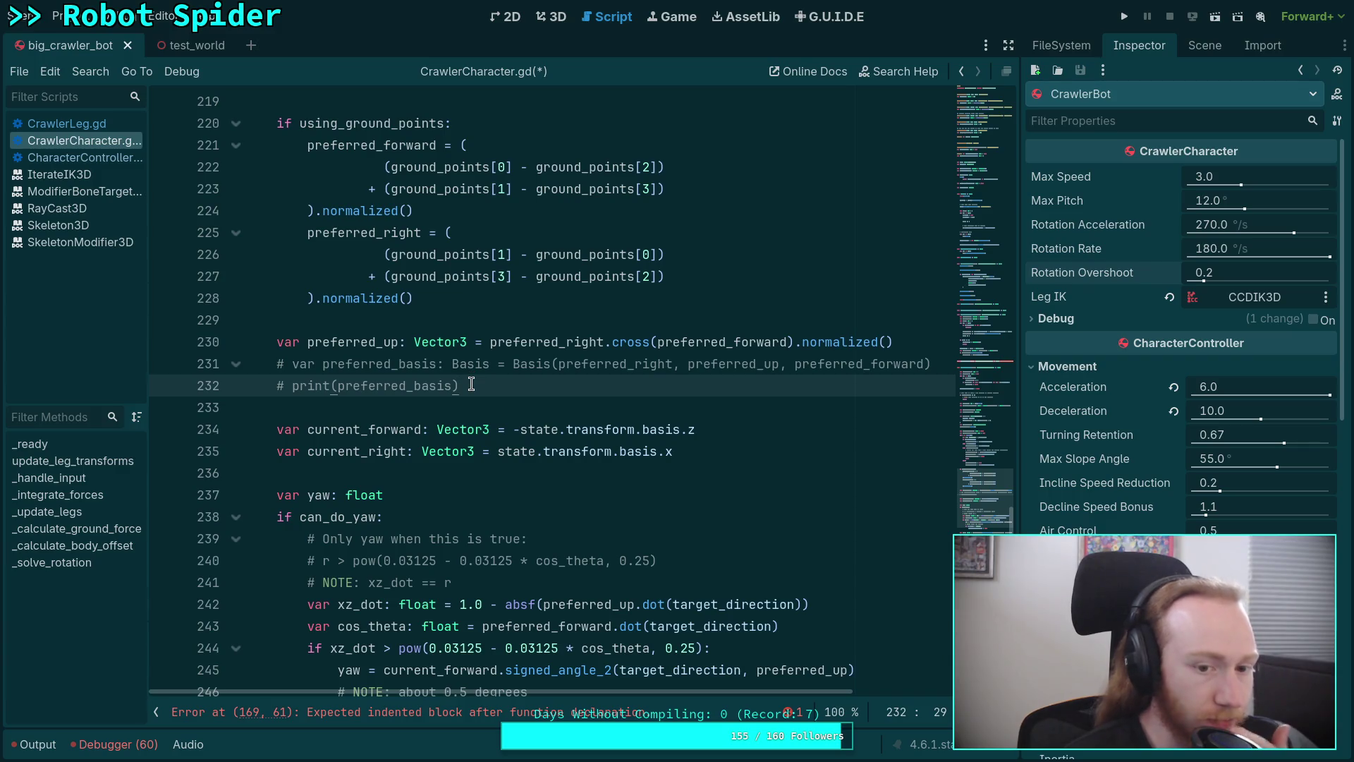
pyautogui.hotkey('shift', 'Home')
pyautogui.hotkey('shift', 'Home')
# Delete the commented-out preferred_basis and print lines 231–232
pyautogui.hotkey('shift', 'Up')
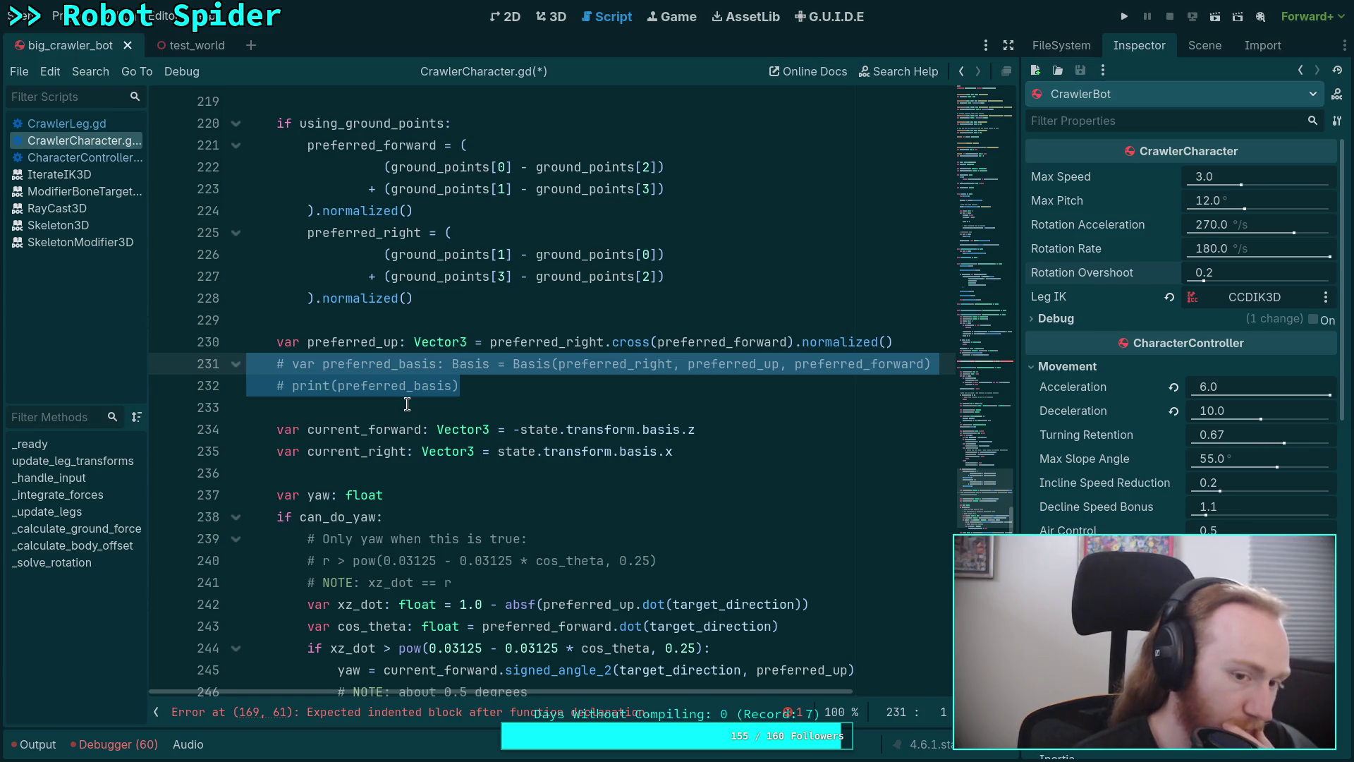
pyautogui.press('Delete')
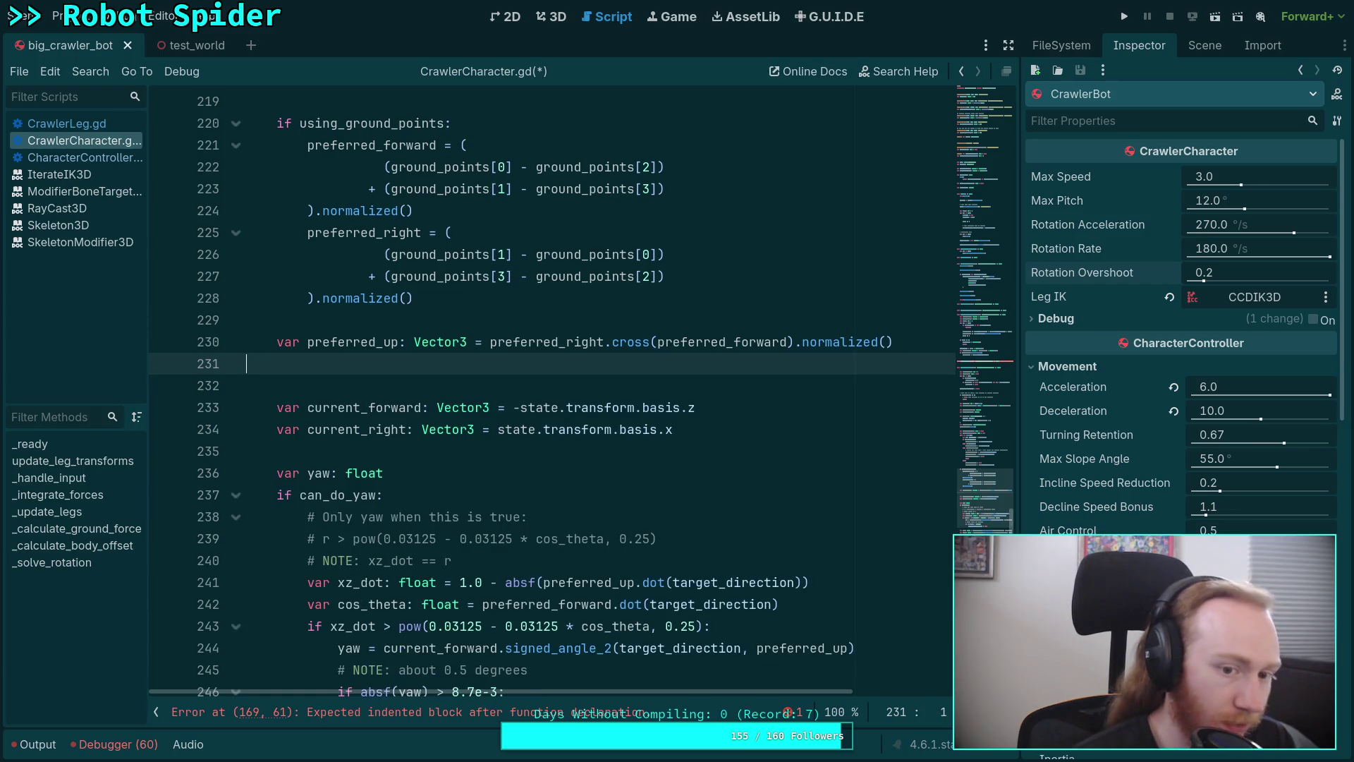
pyautogui.press('BackSpace')
# Give the empty _solve_offset function a placeholder pass body
pyautogui.scroll(20, 434, 410)
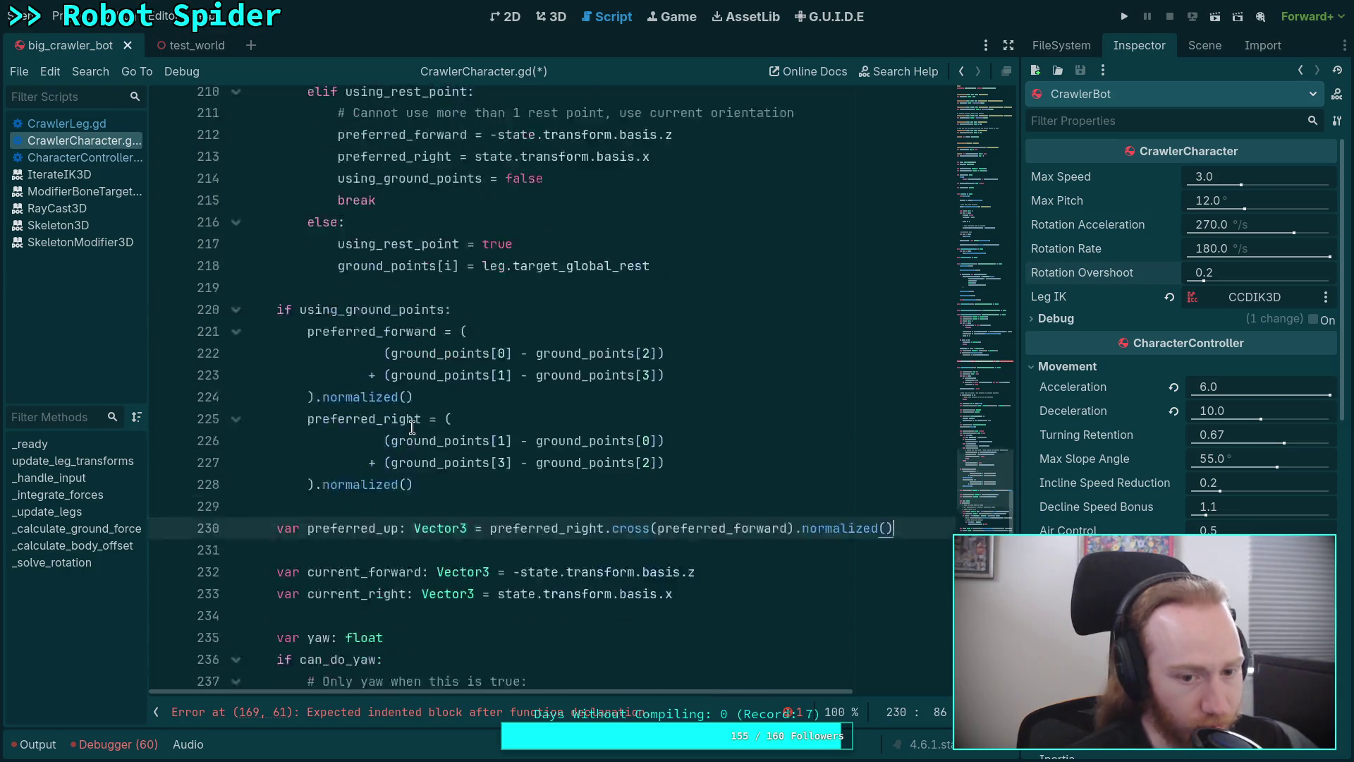
pyautogui.scroll(1, 408, 423)
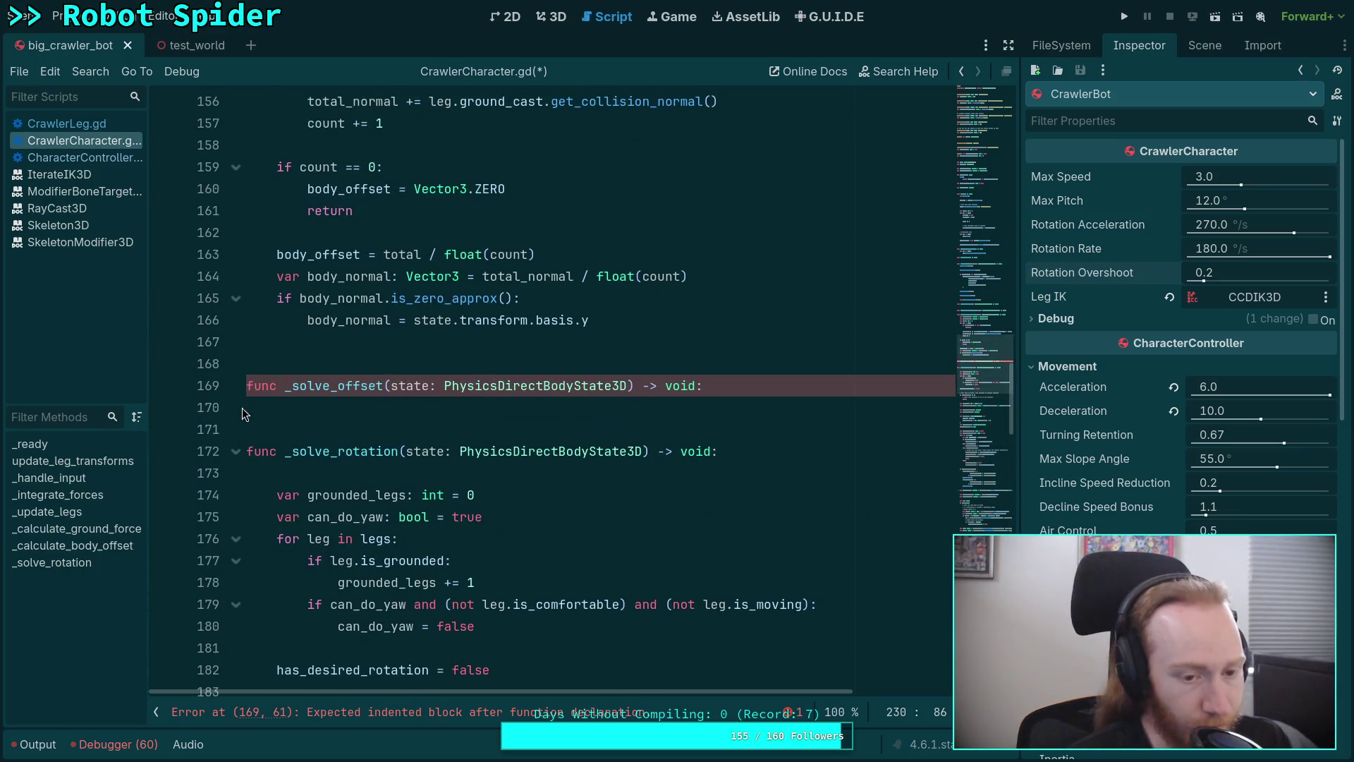
pyautogui.click(338, 385)
pyautogui.click(419, 413)
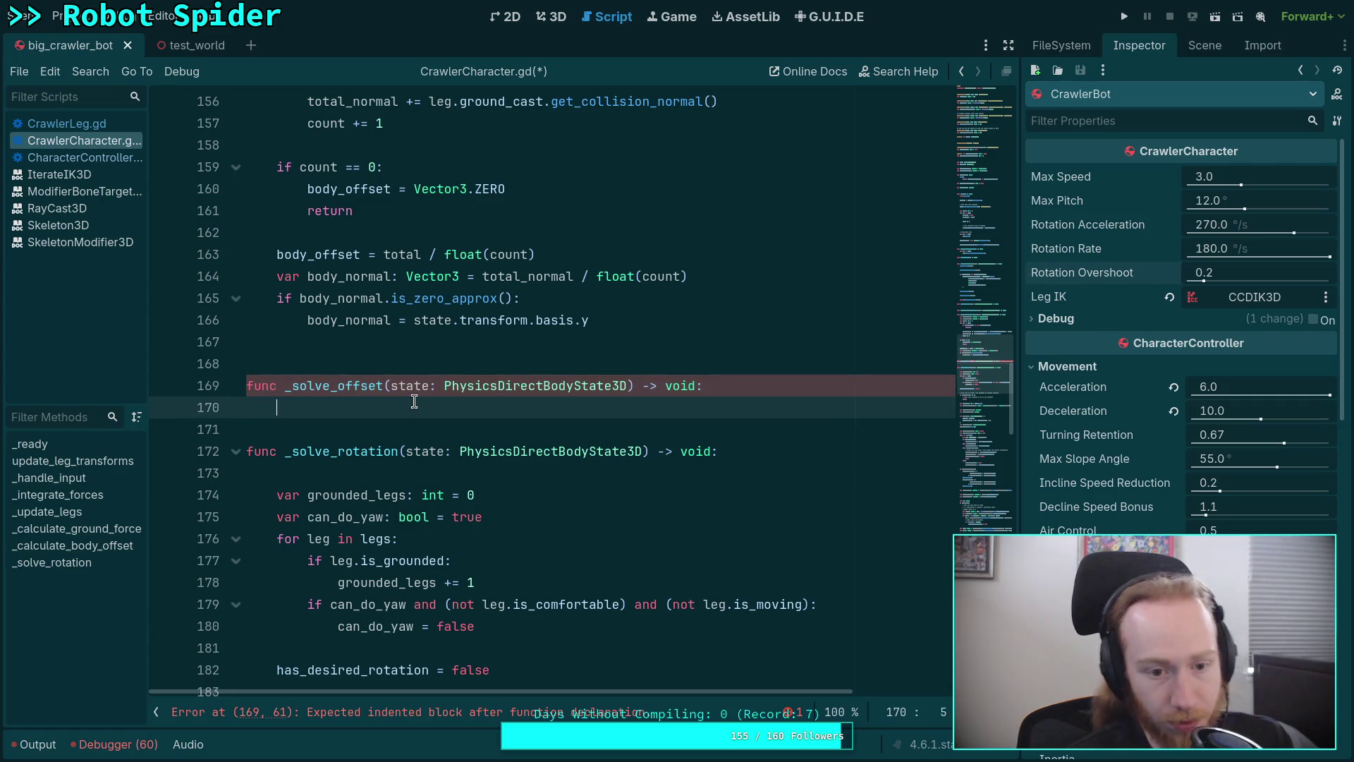
pyautogui.scroll(2, 419, 414)
pyautogui.write('pass')
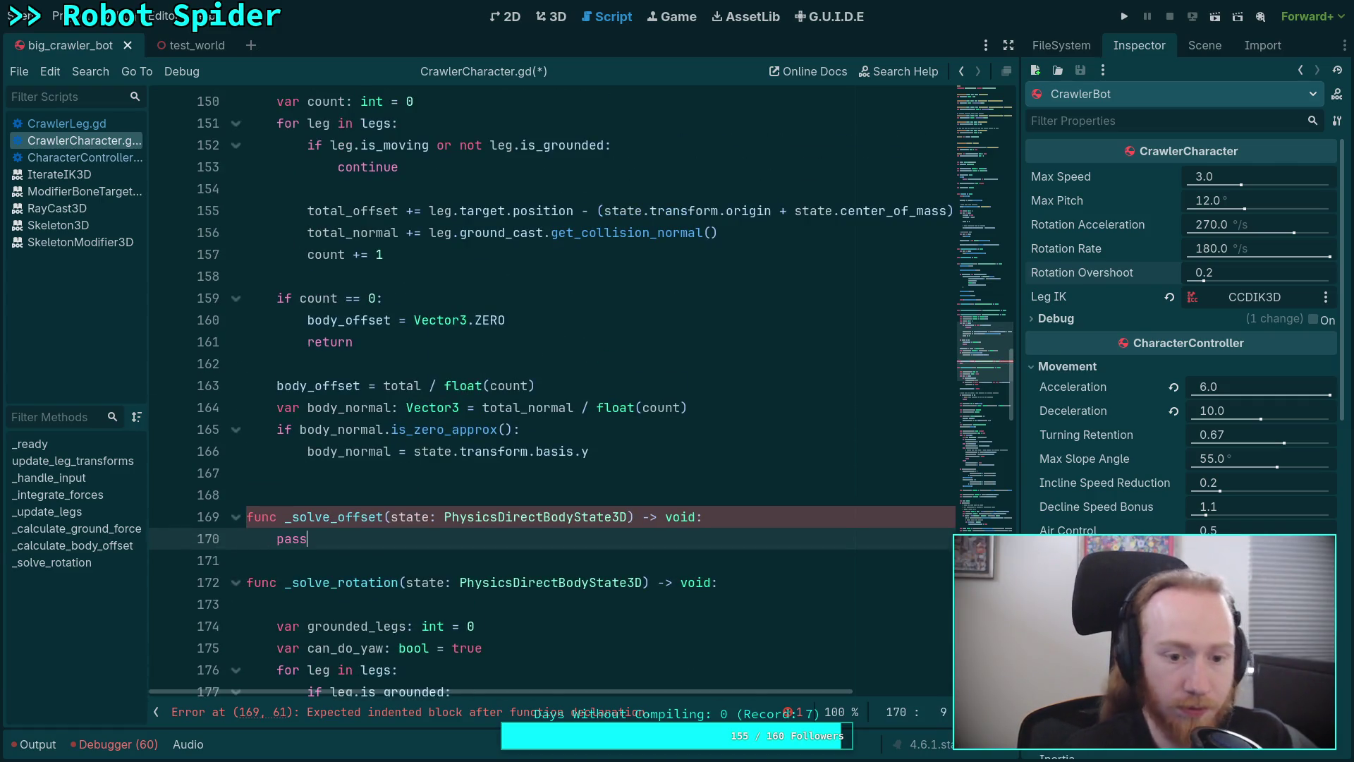
pyautogui.scroll(2, 477, 448)
pyautogui.click(513, 517)
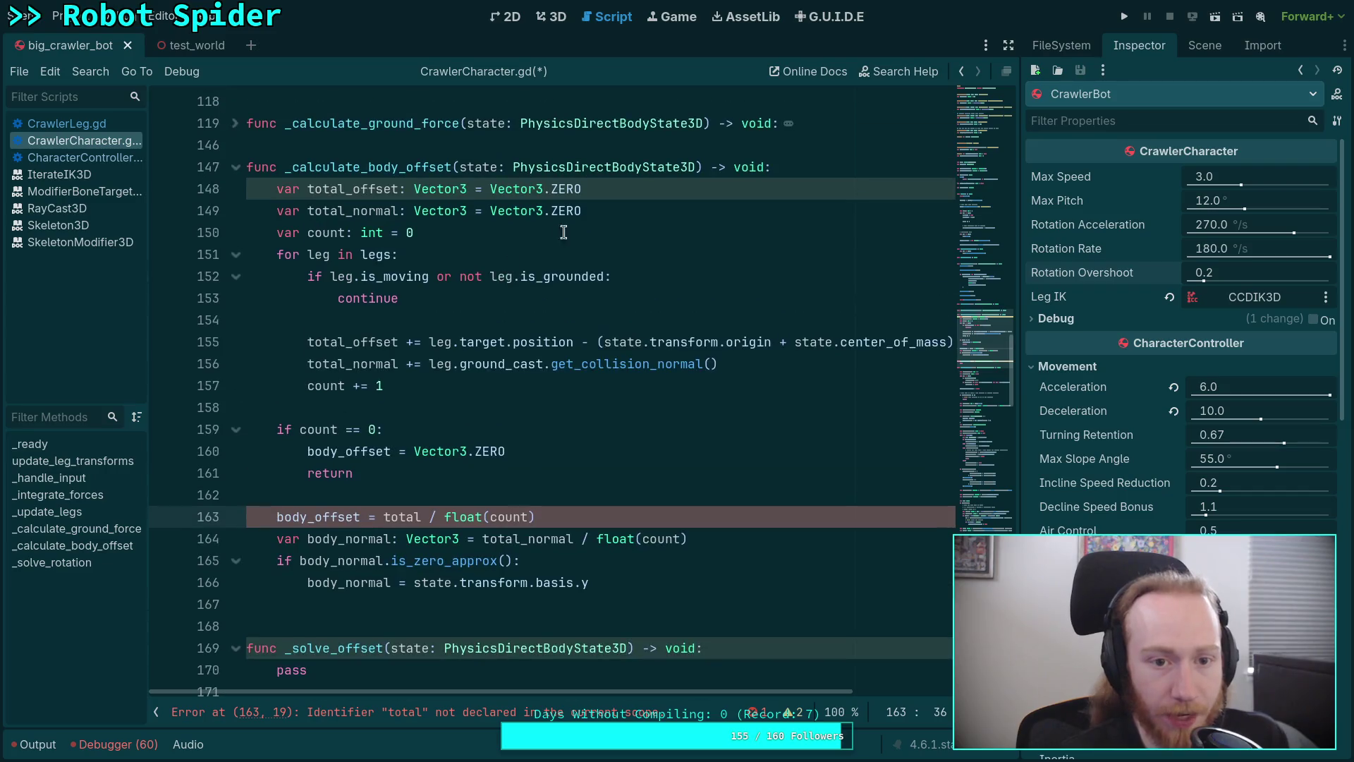
# Move the _solve_rotation(state) call above _calculate_body_offset(state) and tidy the surrounding blank lines
pyautogui.scroll(-13, 558, 347)
pyautogui.scroll(-1, 324, 429)
pyautogui.scroll(1, 329, 455)
pyautogui.scroll(10, 329, 455)
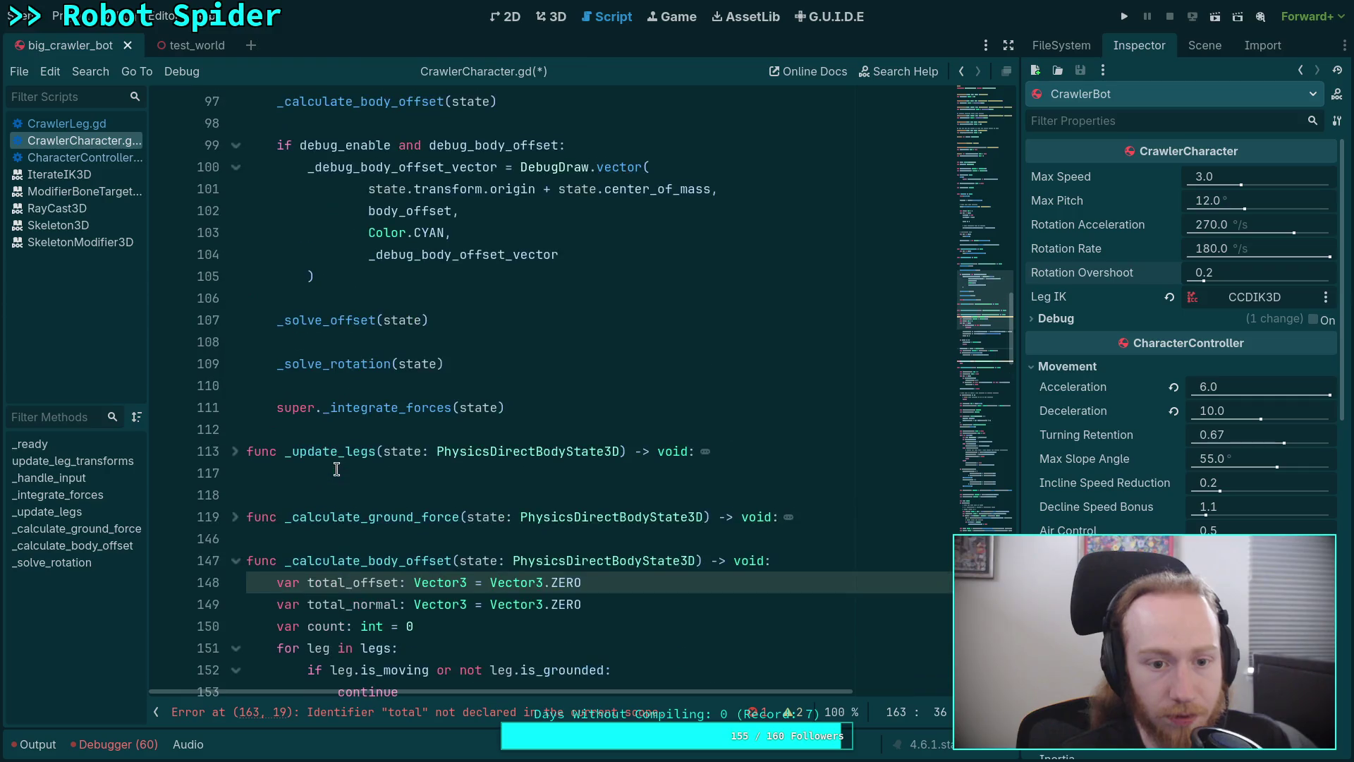
pyautogui.scroll(1, 424, 326)
pyautogui.click(437, 385)
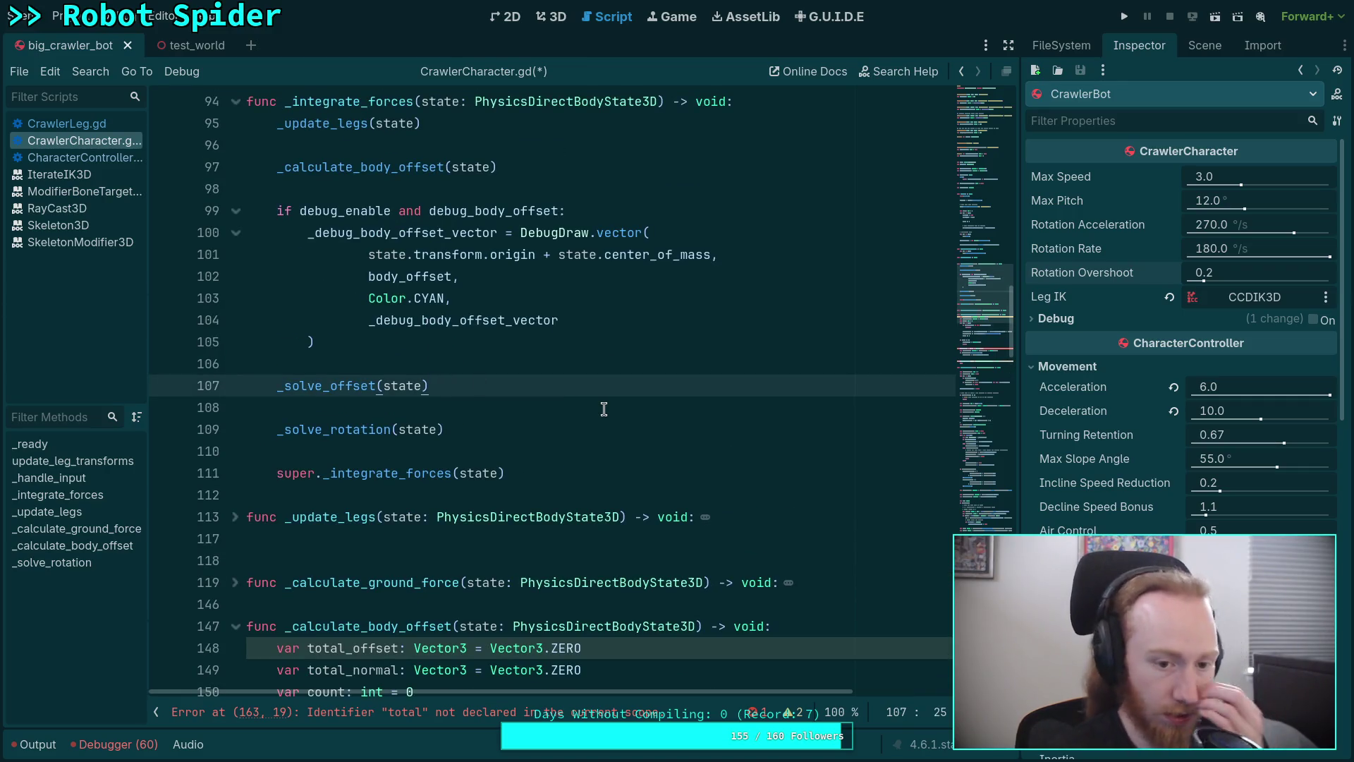
pyautogui.click(508, 429)
pyautogui.hotkey('alt', 'Up')
pyautogui.hotkey('alt', 'Up')
pyautogui.hotkey('alt', 'Up')
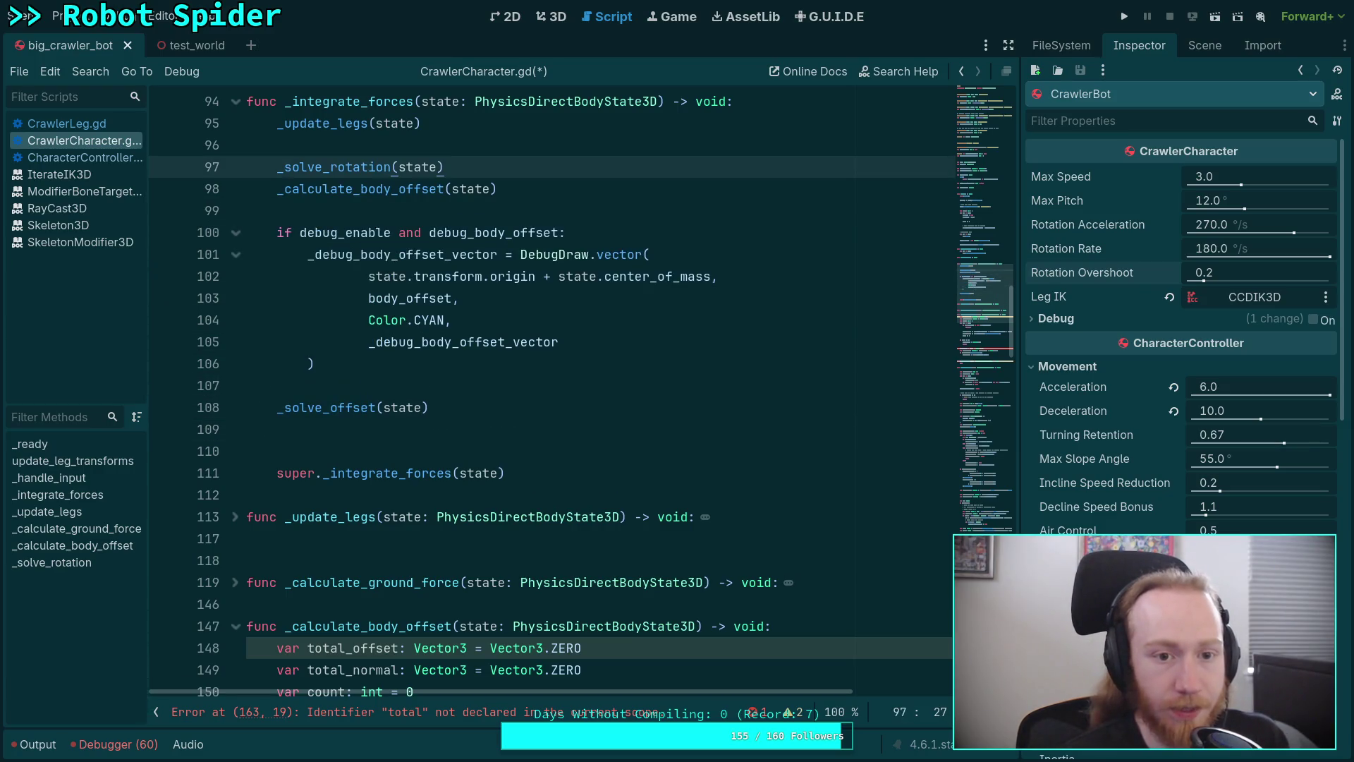
pyautogui.press('Return')
pyautogui.press('Down')
pyautogui.press('Down')
pyautogui.press('Down')
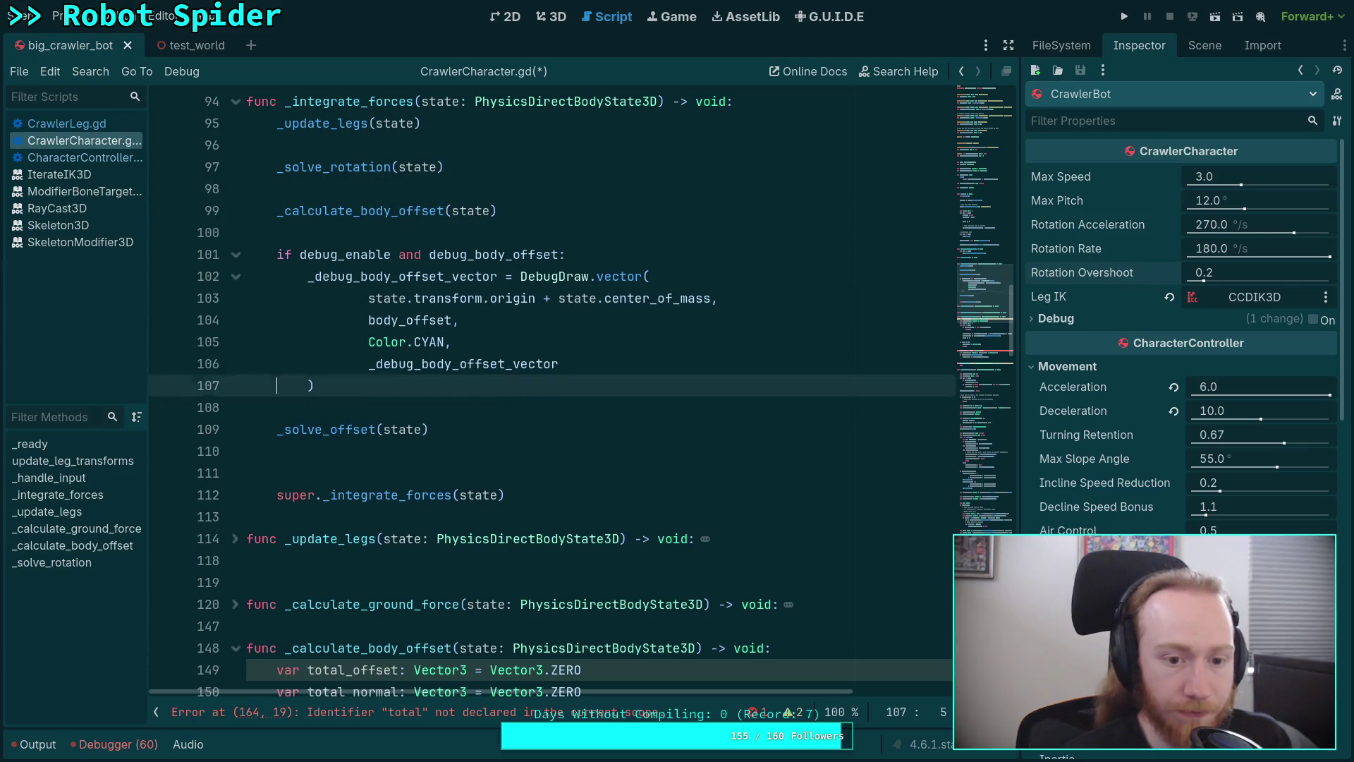
pyautogui.press('BackSpace')
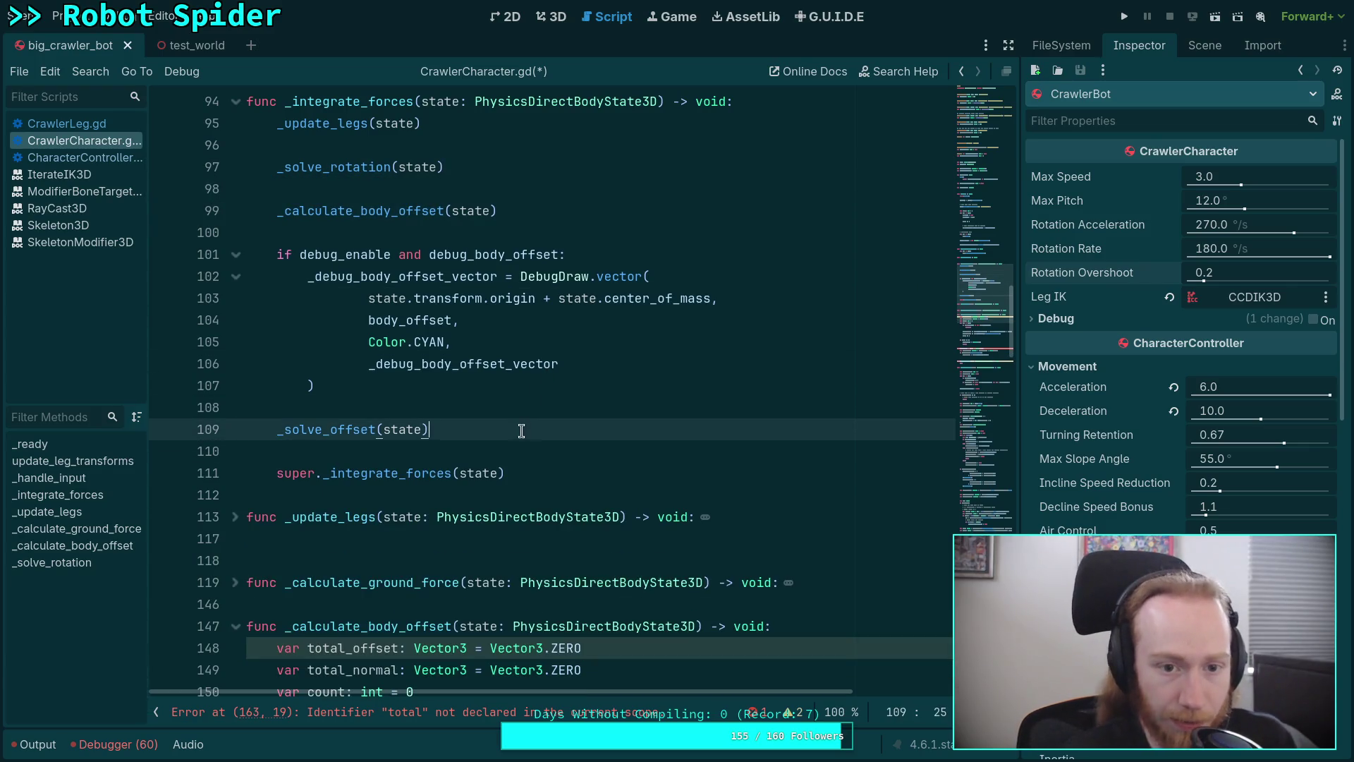
pyautogui.scroll(-1, 398, 426)
pyautogui.scroll(-5, 398, 425)
pyautogui.scroll(-2, 465, 424)
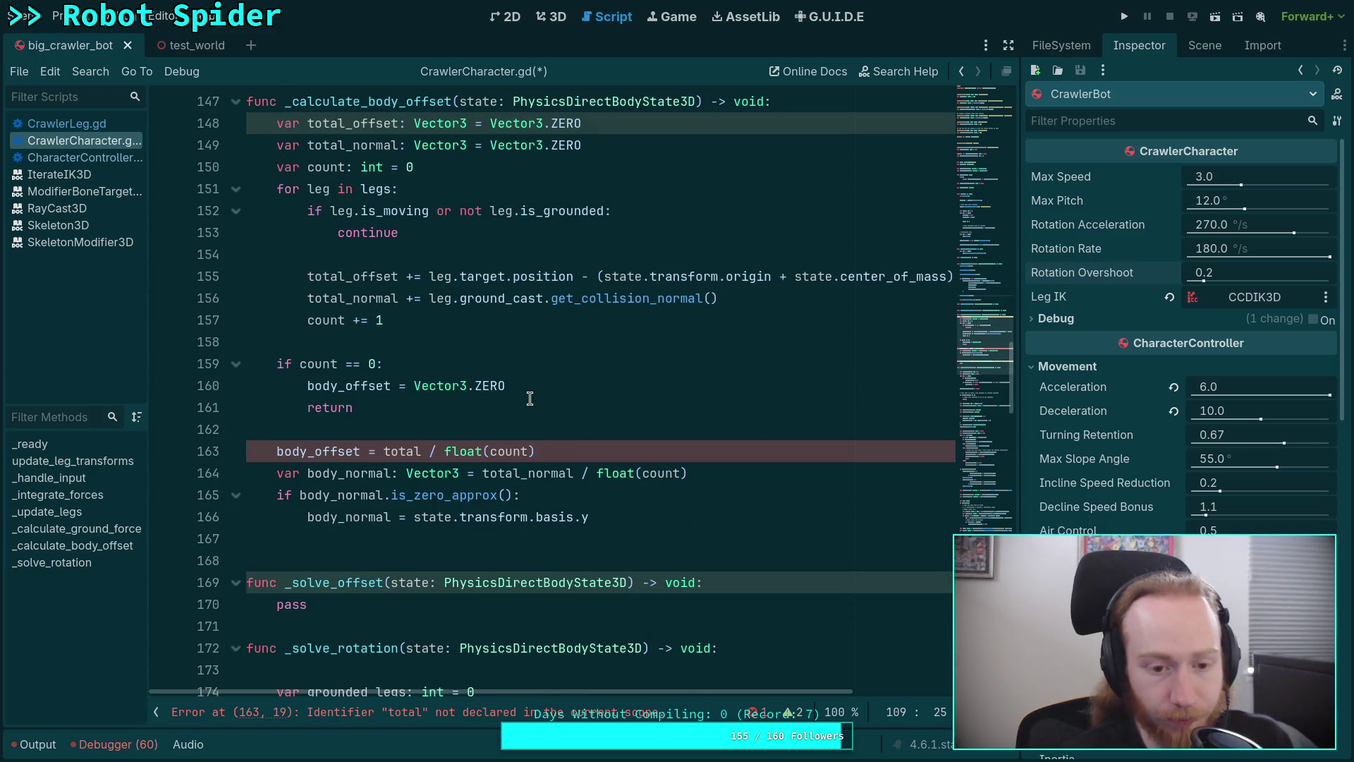
pyautogui.scroll(8, 529, 398)
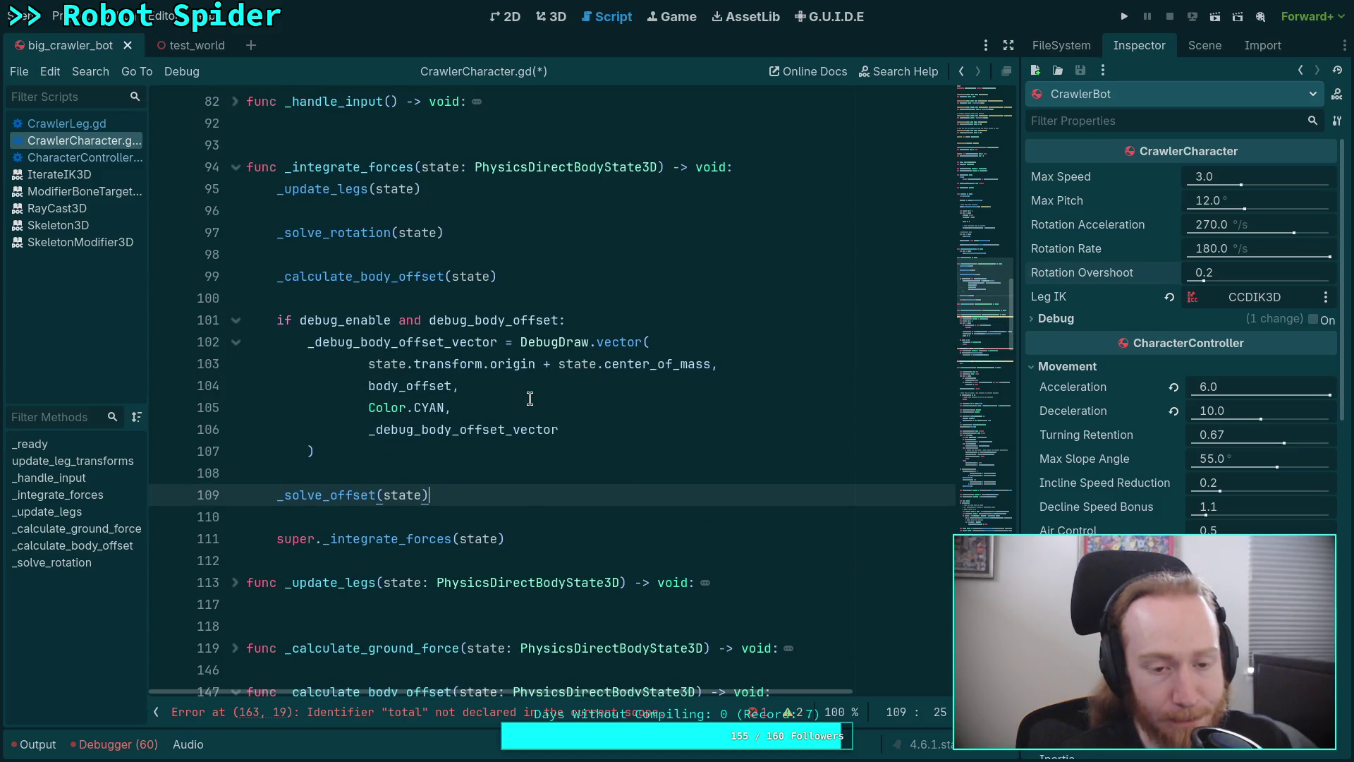
pyautogui.scroll(-8, 530, 399)
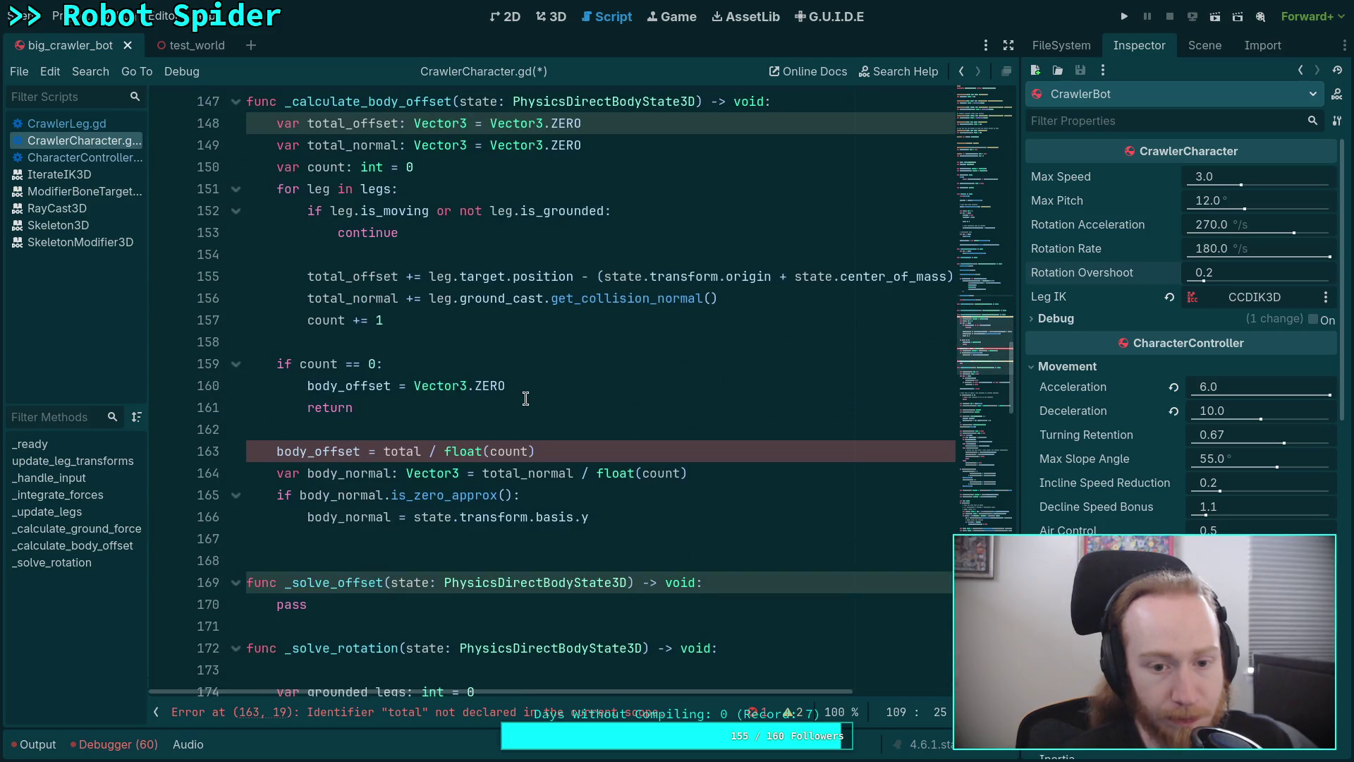
pyautogui.scroll(-2, 525, 399)
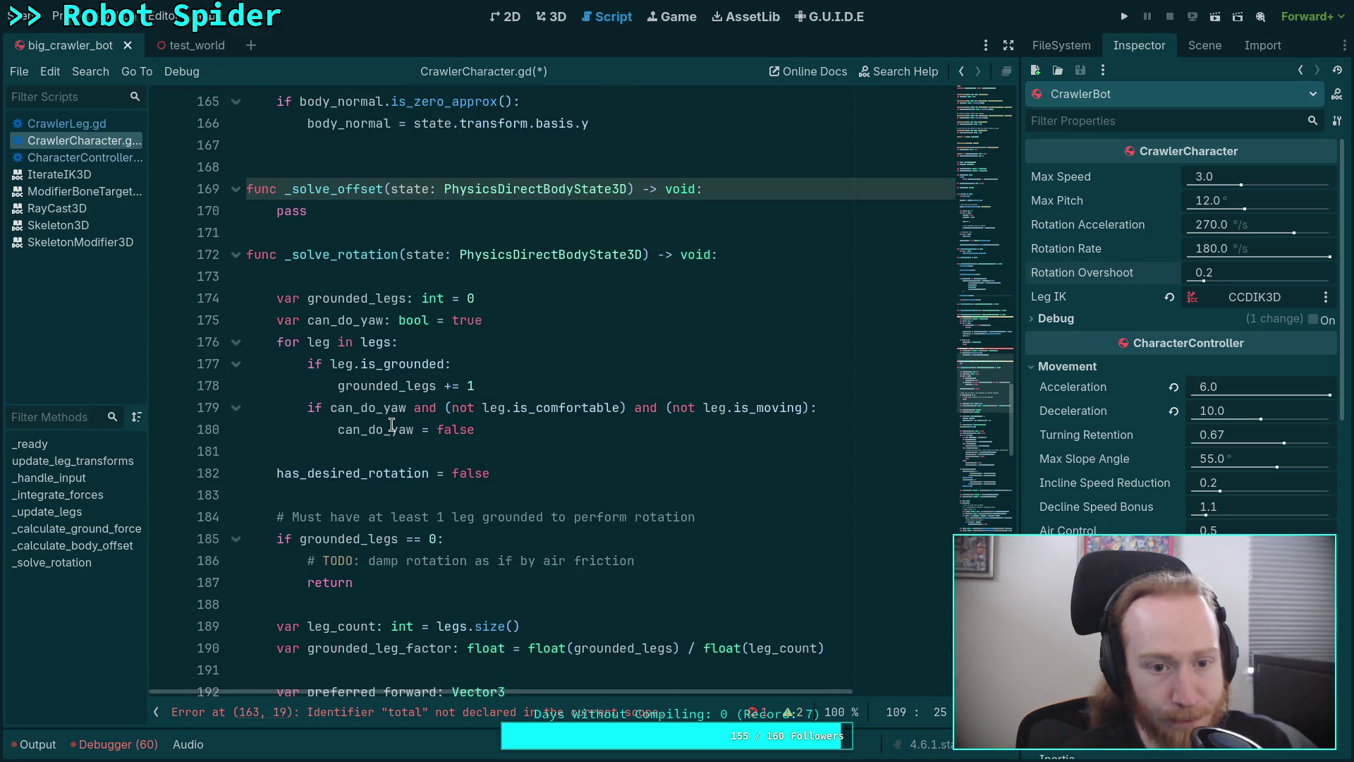
pyautogui.scroll(-2, 391, 420)
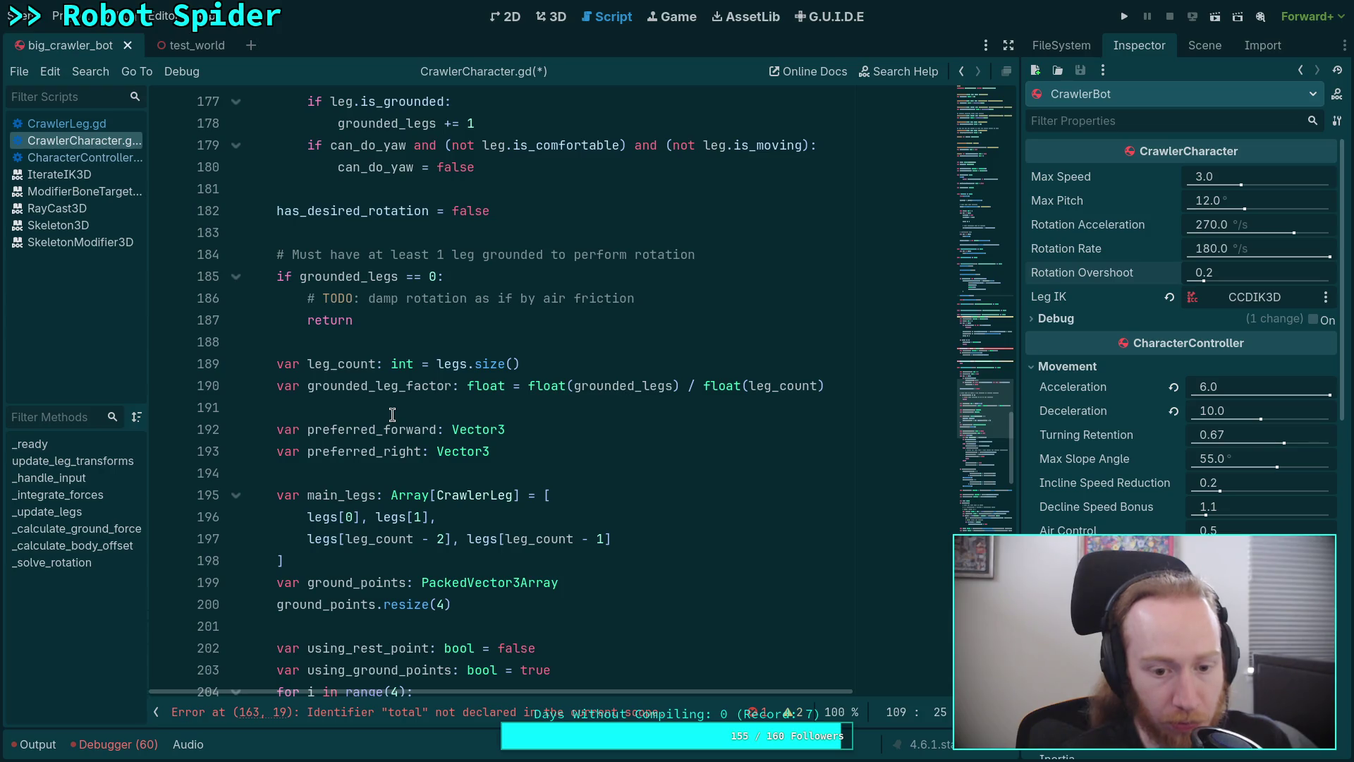
pyautogui.scroll(5, 392, 415)
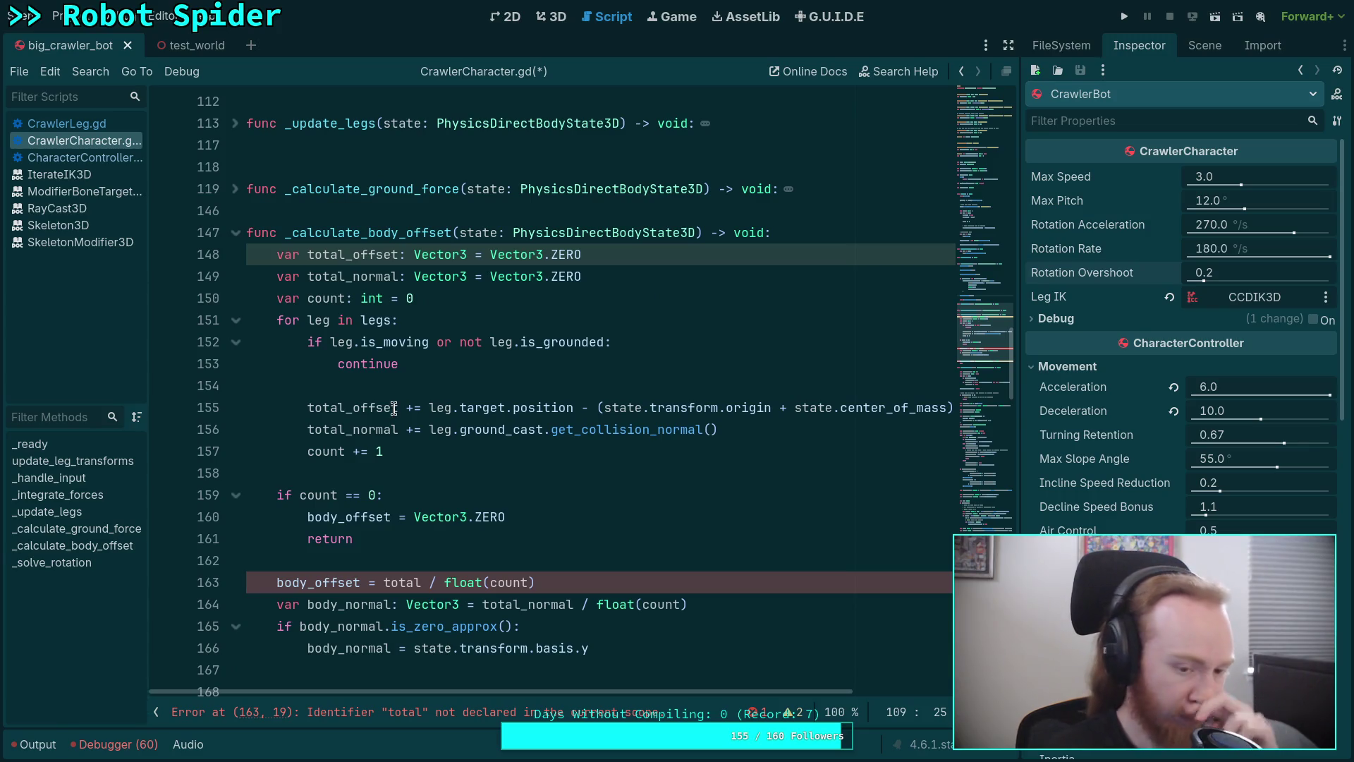
pyautogui.moveTo(394, 409)
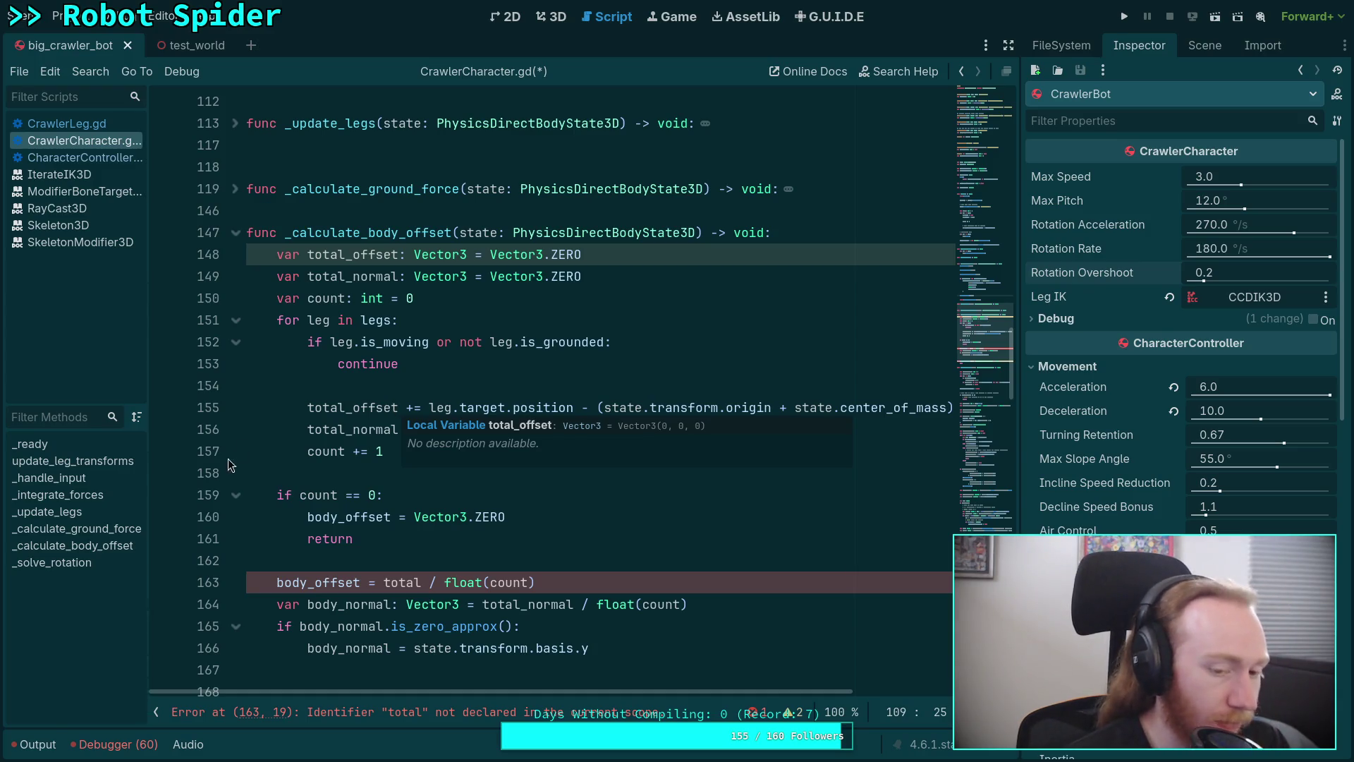
pyautogui.scroll(-1, 369, 480)
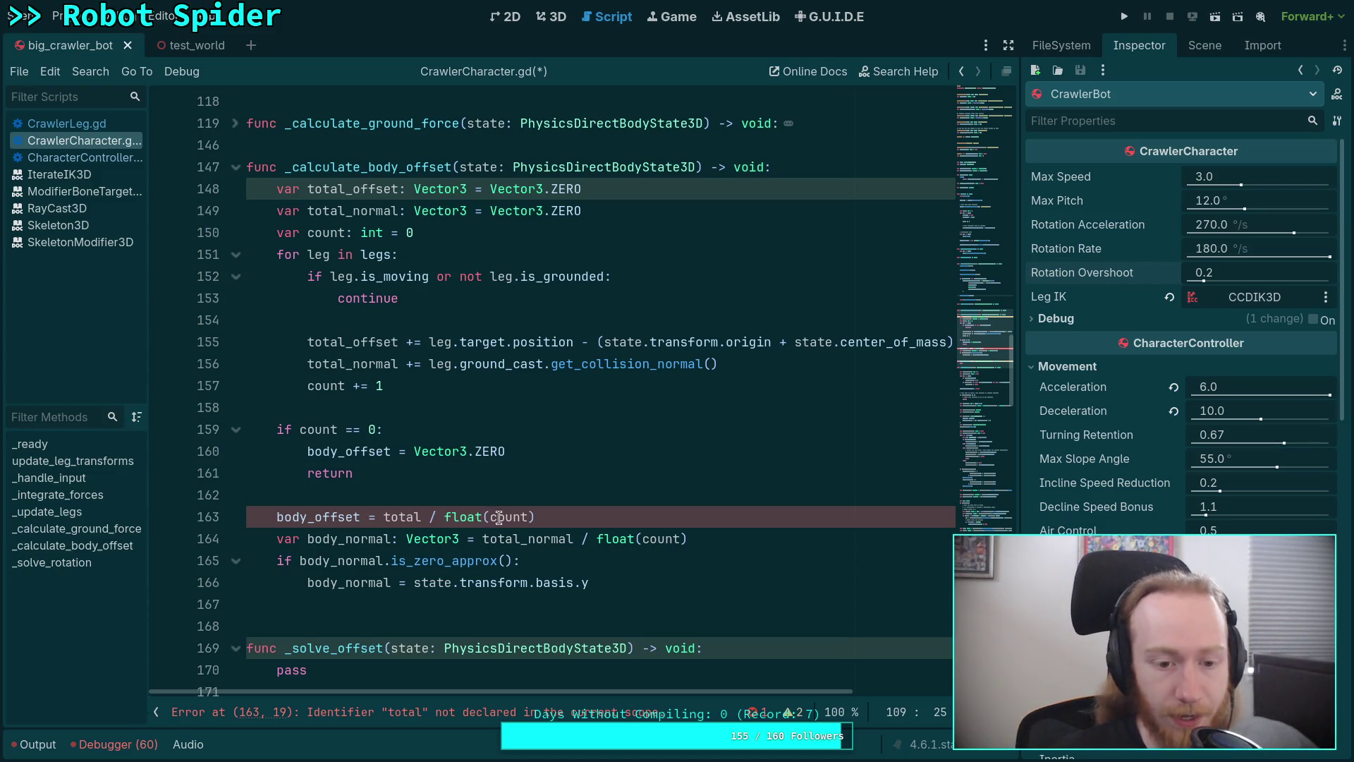
pyautogui.tripleClick(610, 210)
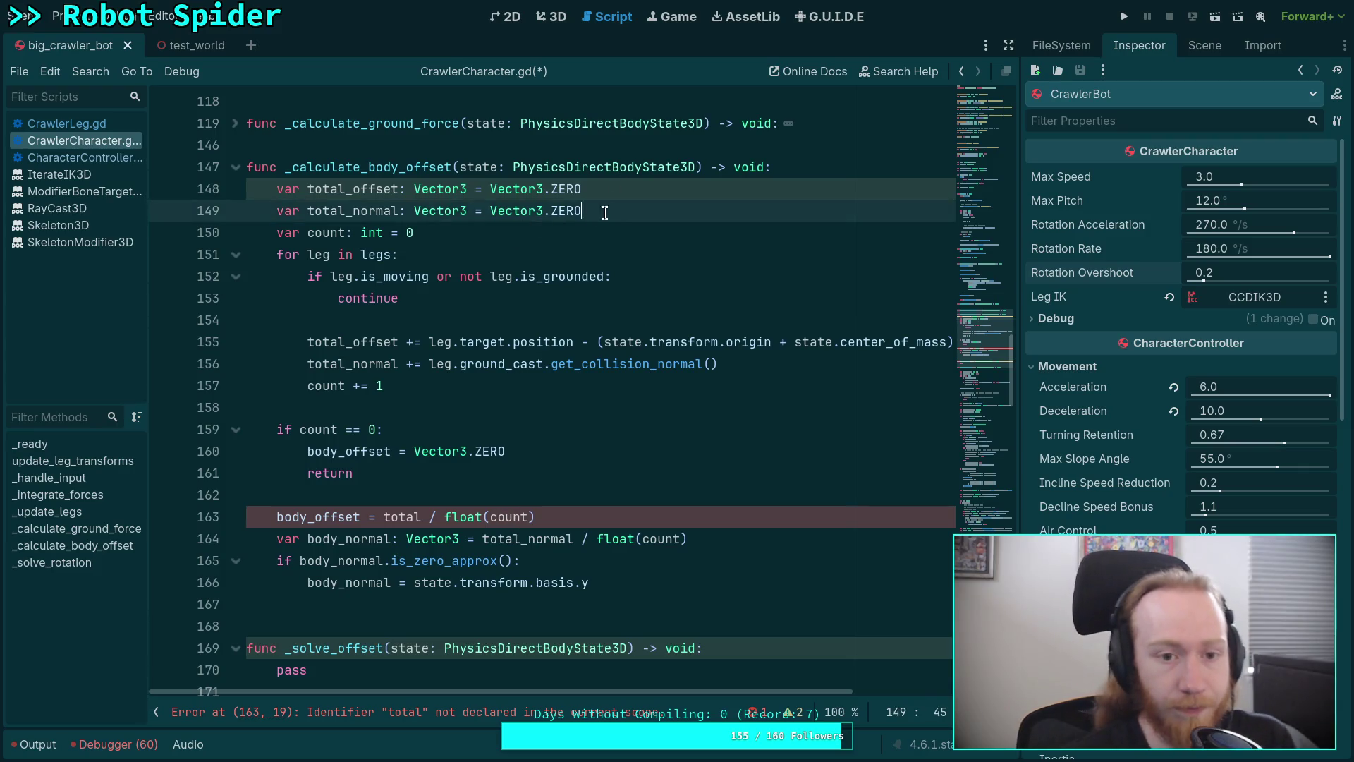
# Delete the total_normal declaration and accumulation lines from _calculate_body_offset
pyautogui.press('BackSpace')
pyautogui.press('BackSpace')
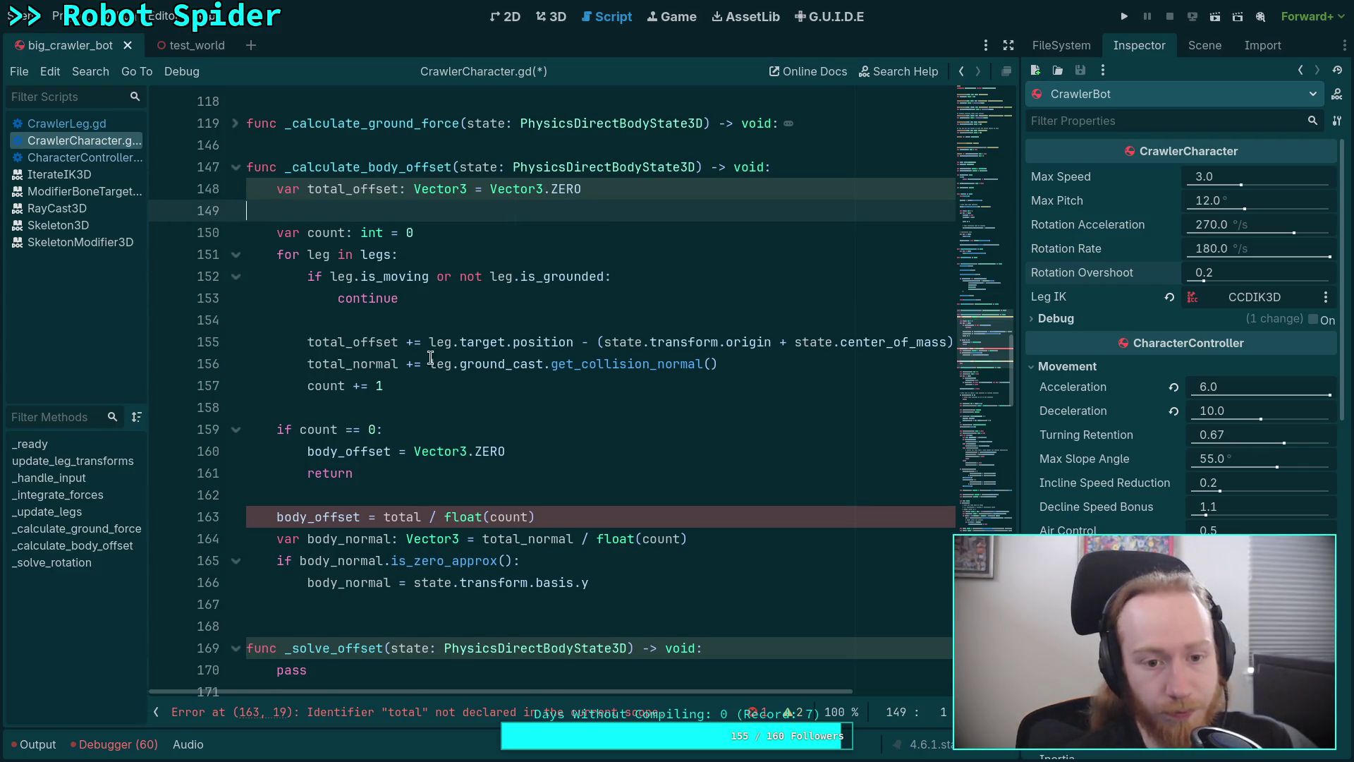
pyautogui.moveTo(718, 342); pyautogui.dragTo(158, 329)
pyautogui.hotkey('shift', 'Down')
pyautogui.press('BackSpace')
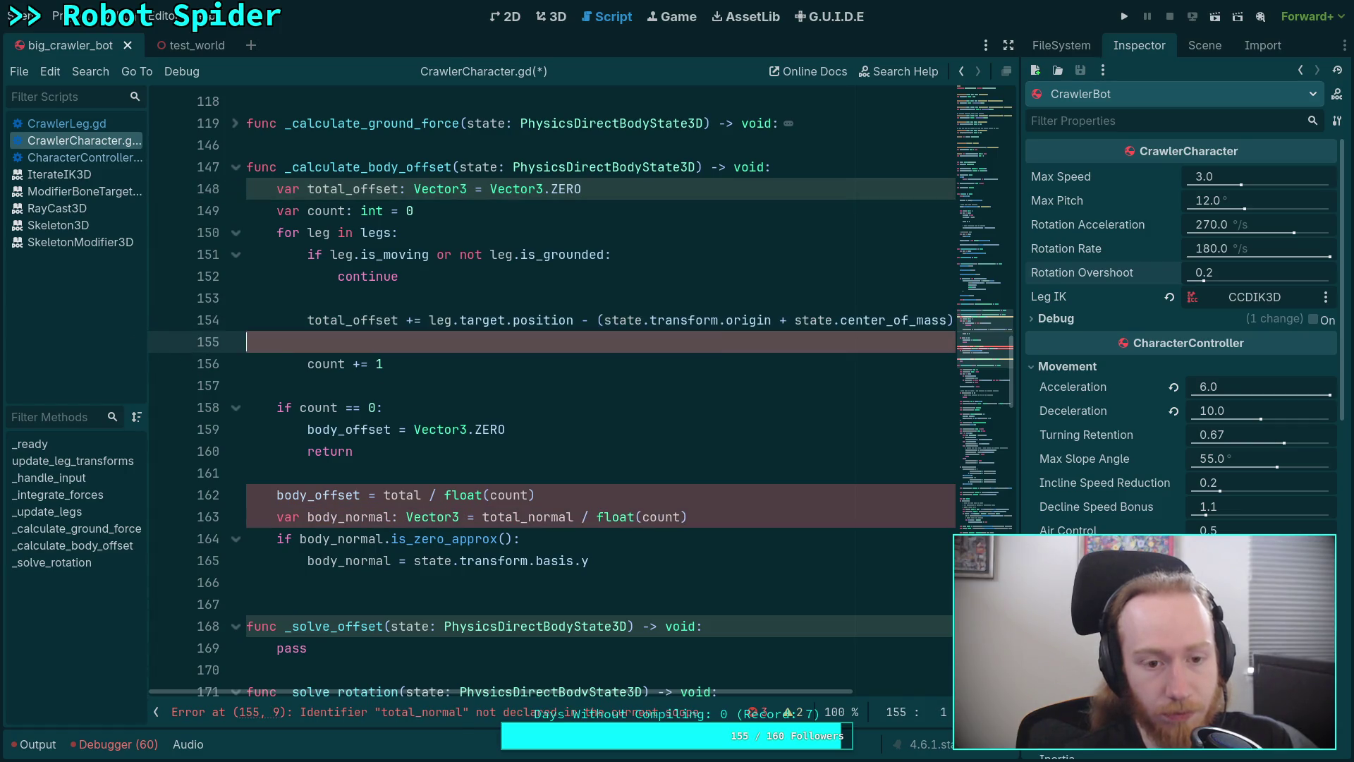
pyautogui.press('BackSpace')
pyautogui.moveTo(477, 696); pyautogui.dragTo(458, 696)
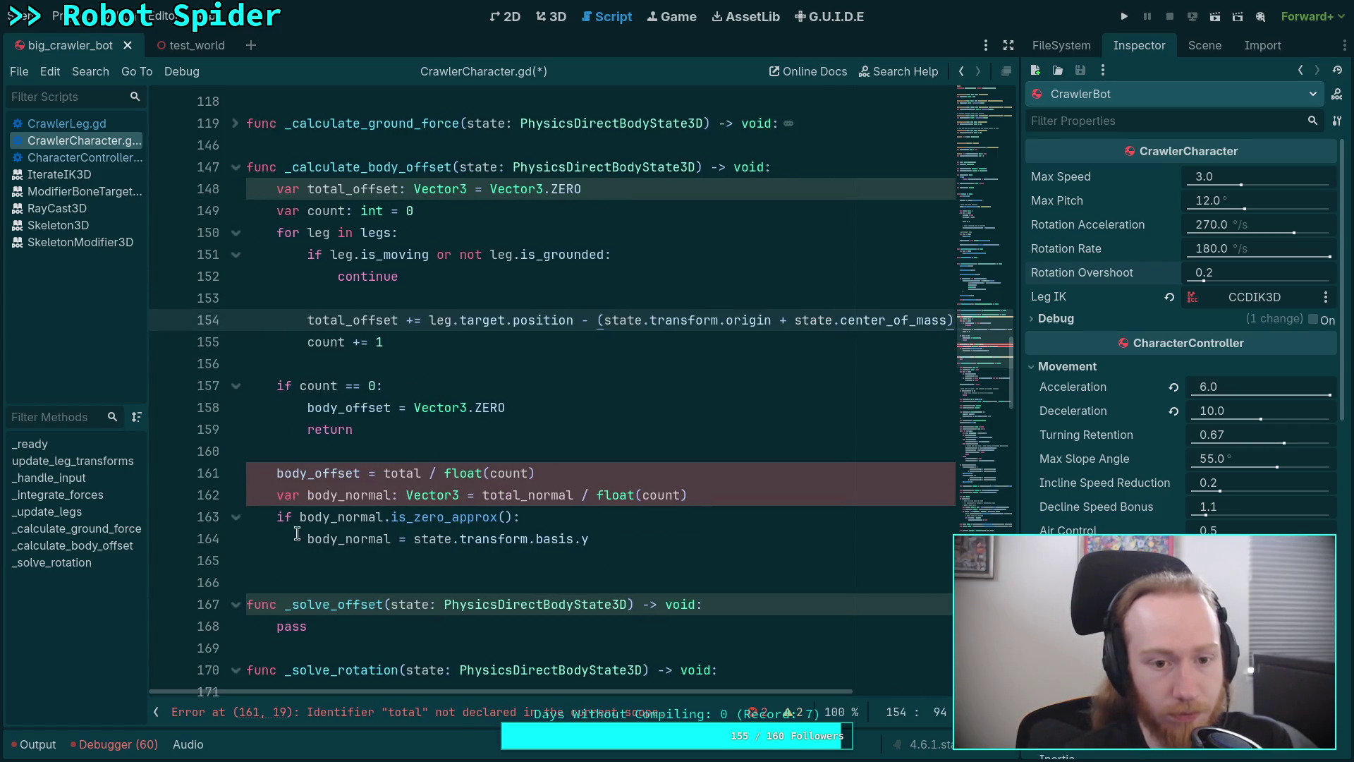
pyautogui.press('Down')
pyautogui.press('Down')
pyautogui.press('Down')
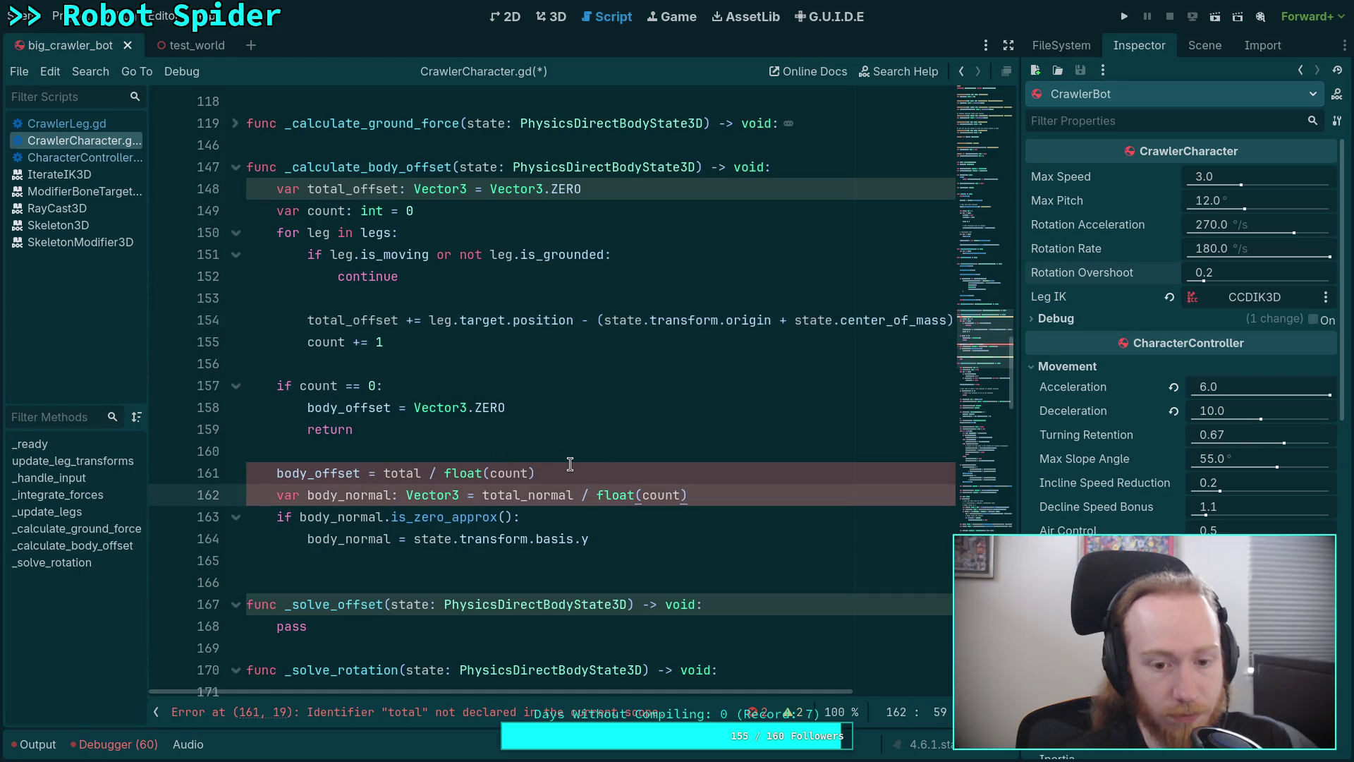
# Change the average to body_offset = total_offset / float(count) and delete the body_normal lines
pyautogui.click(423, 473)
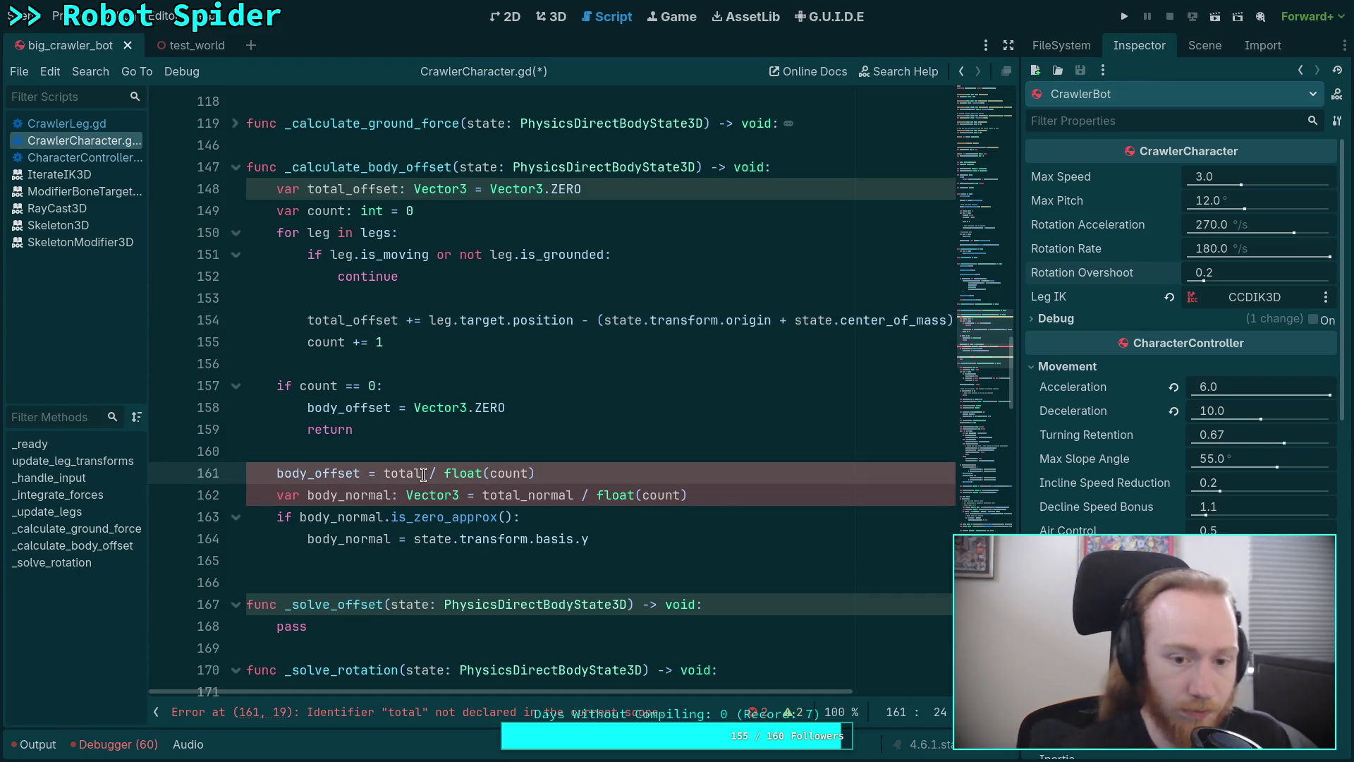
pyautogui.write('_off')
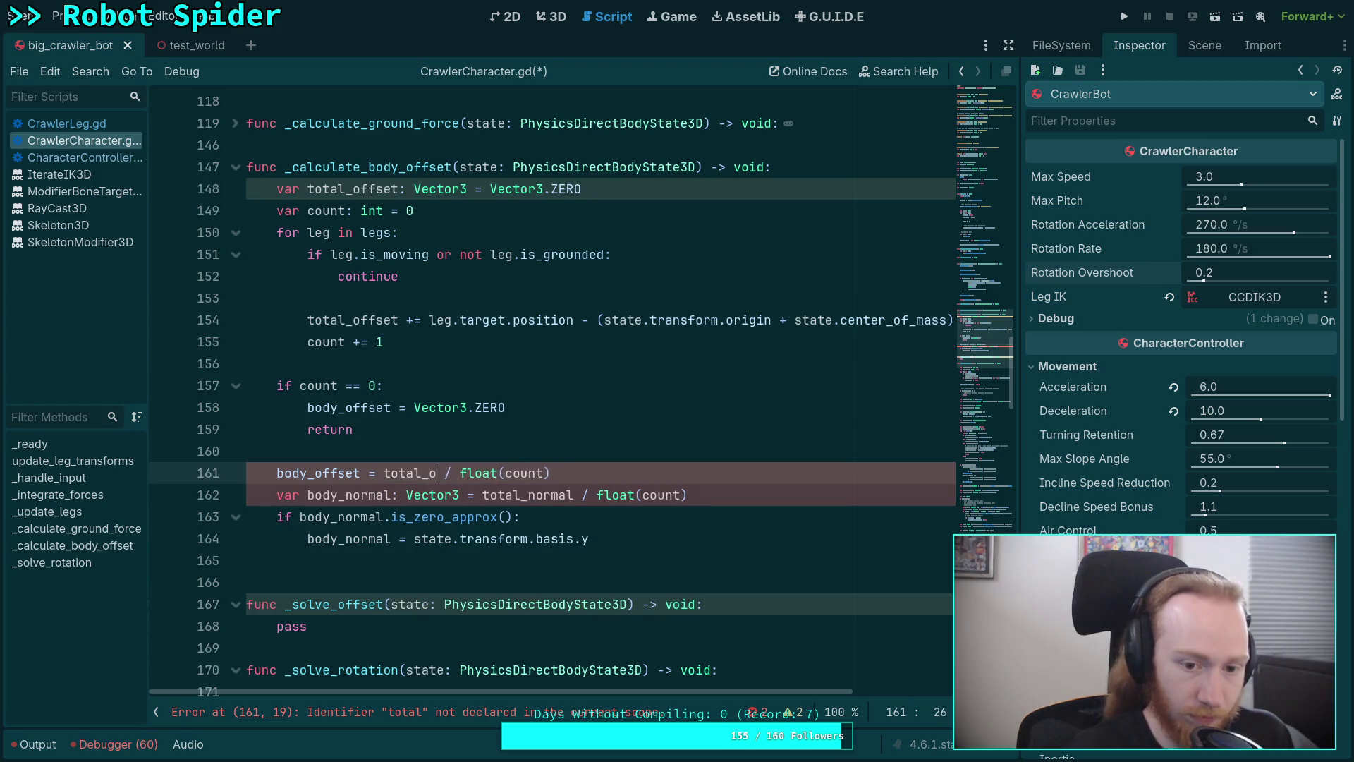
pyautogui.write('set')
pyautogui.press('Up')
pyautogui.press('Up')
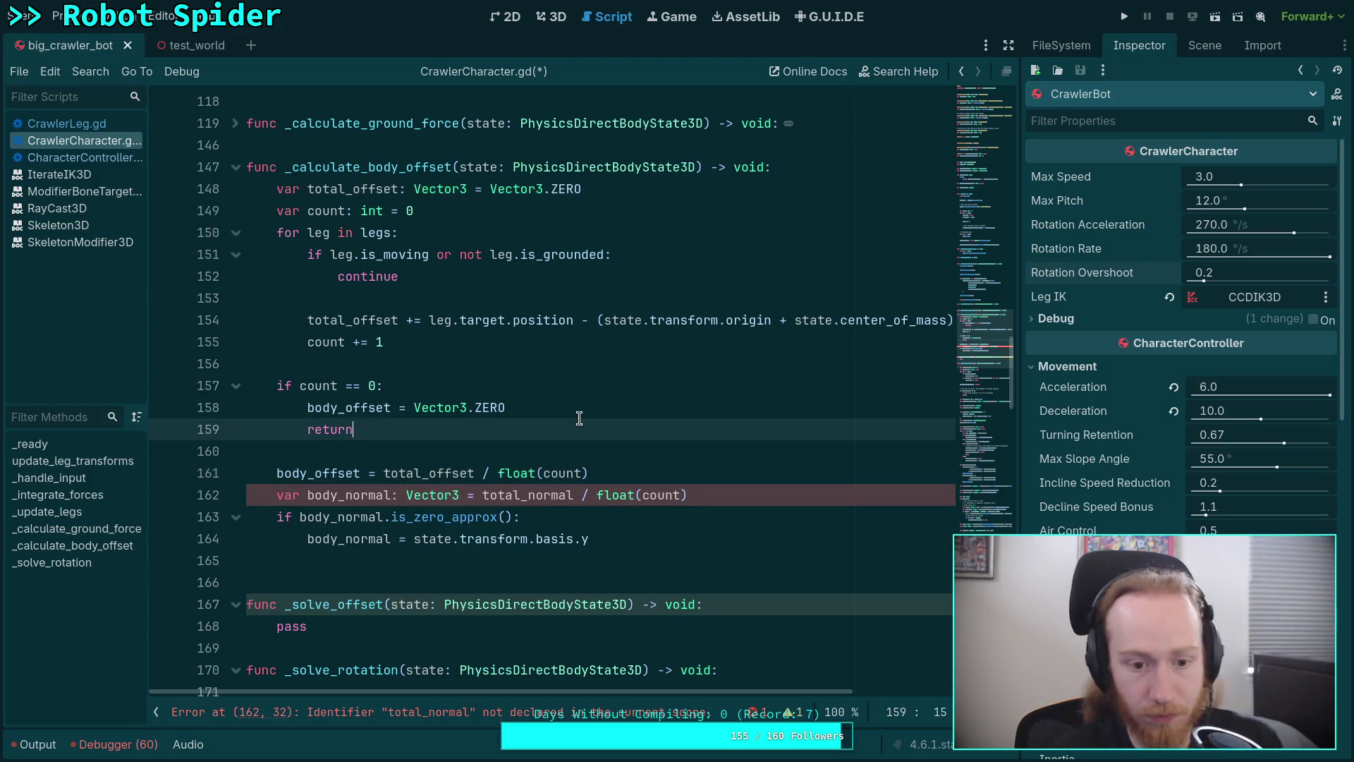
pyautogui.moveTo(590, 538); pyautogui.dragTo(695, 474)
pyautogui.press('BackSpace')
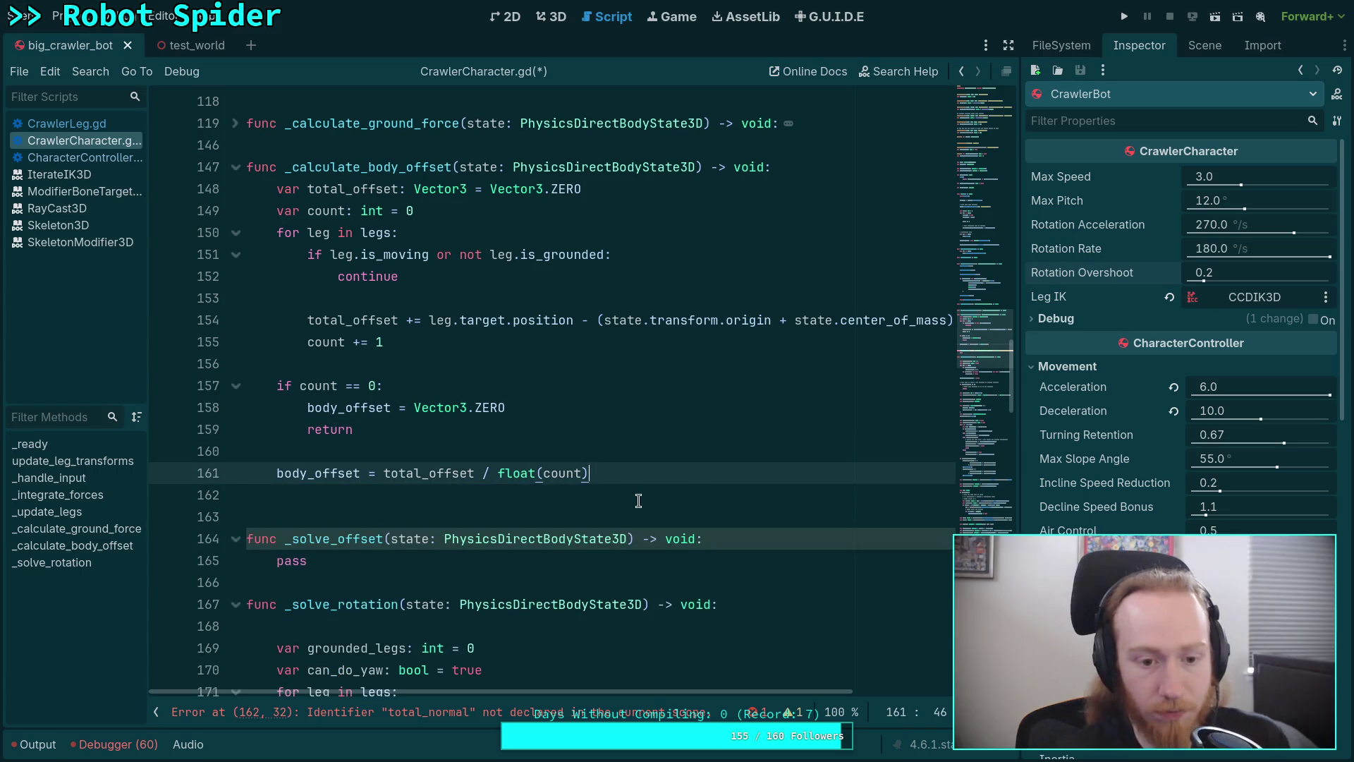
pyautogui.click(634, 493)
# Add the line body_offset += state.transform.basis.y * body_height_offset with autocomplete
pyautogui.write('dy')
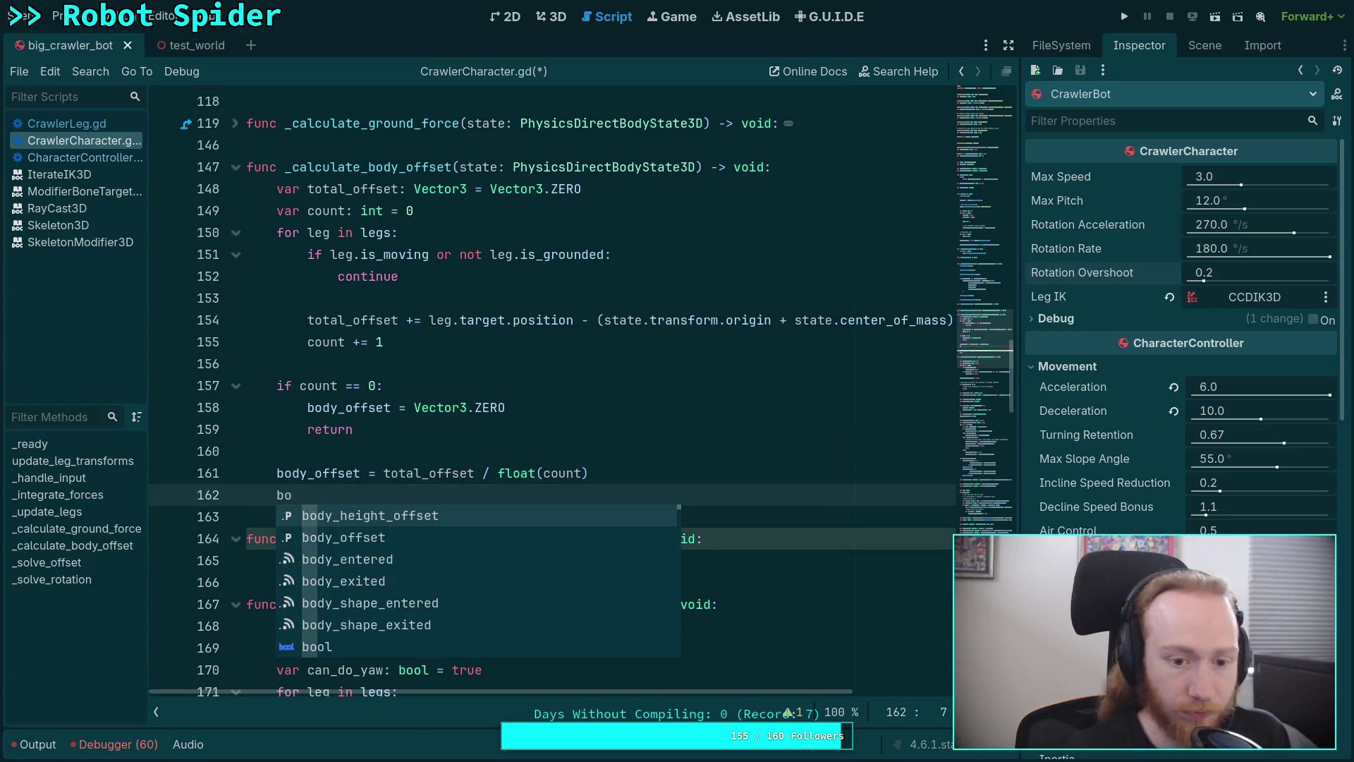
pyautogui.press('Return')
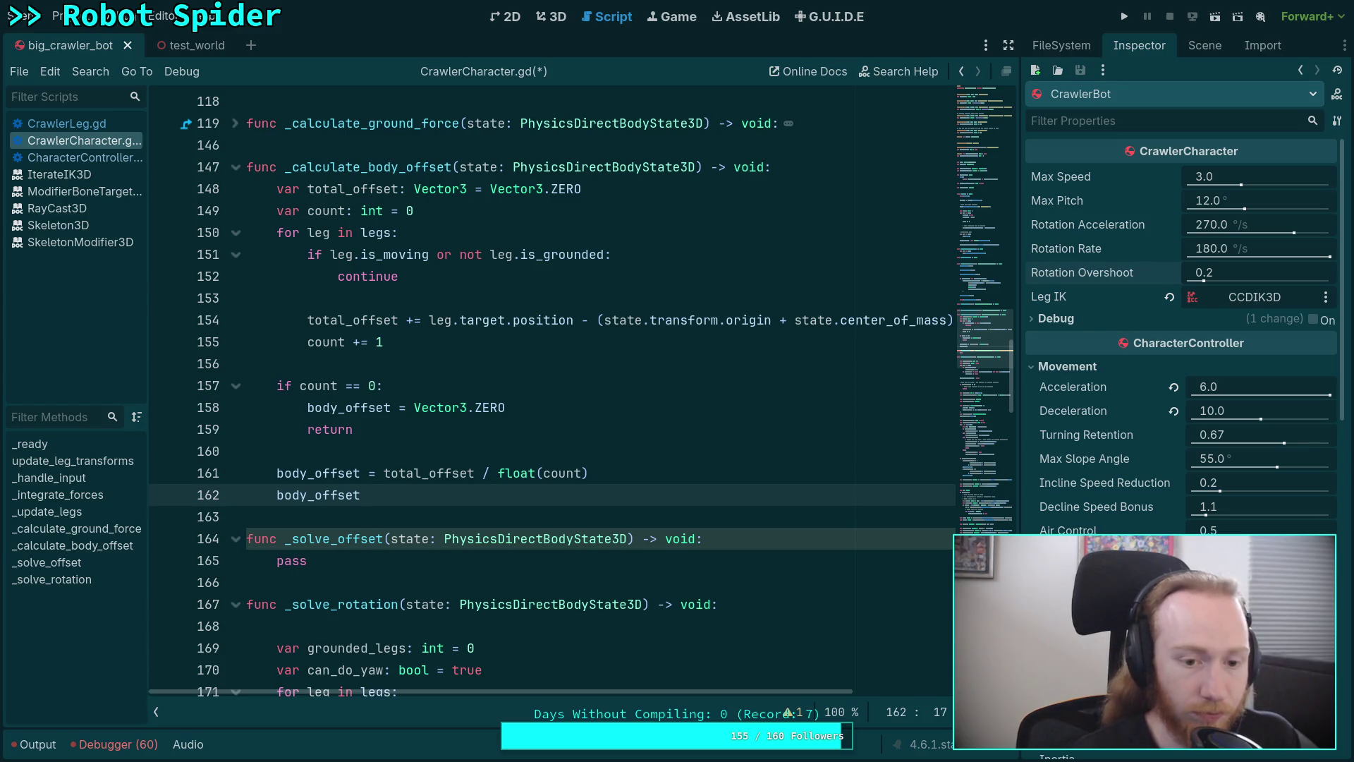
pyautogui.write('state.tr')
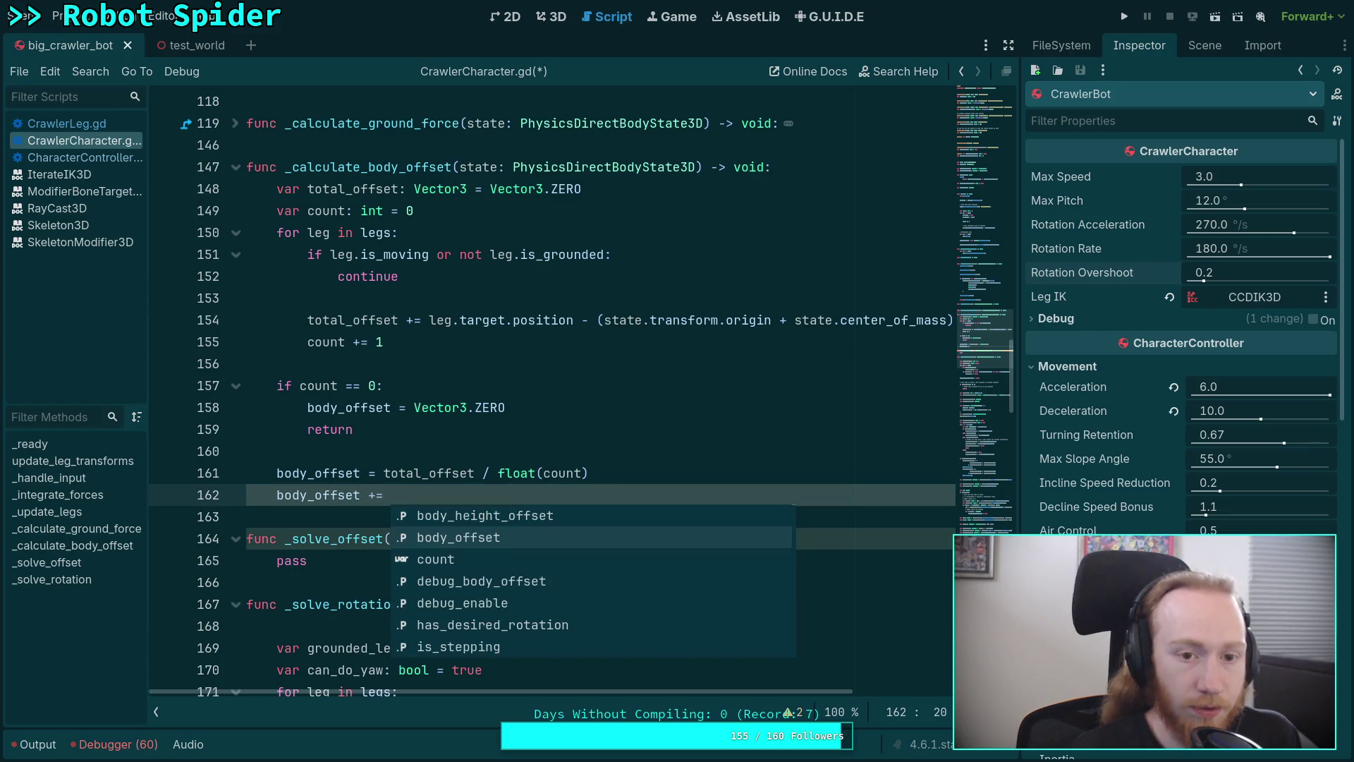
pyautogui.press('Return')
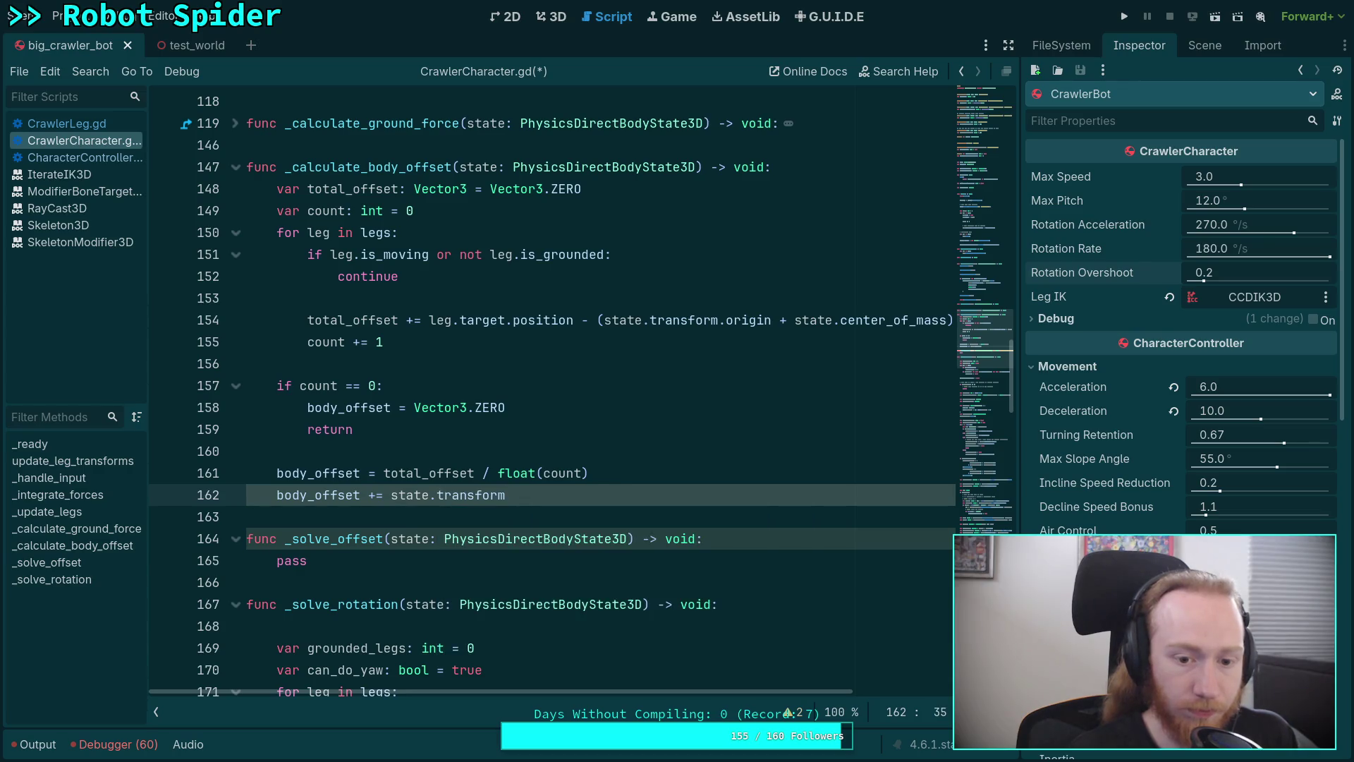
pyautogui.press('Return')
pyautogui.write('y')
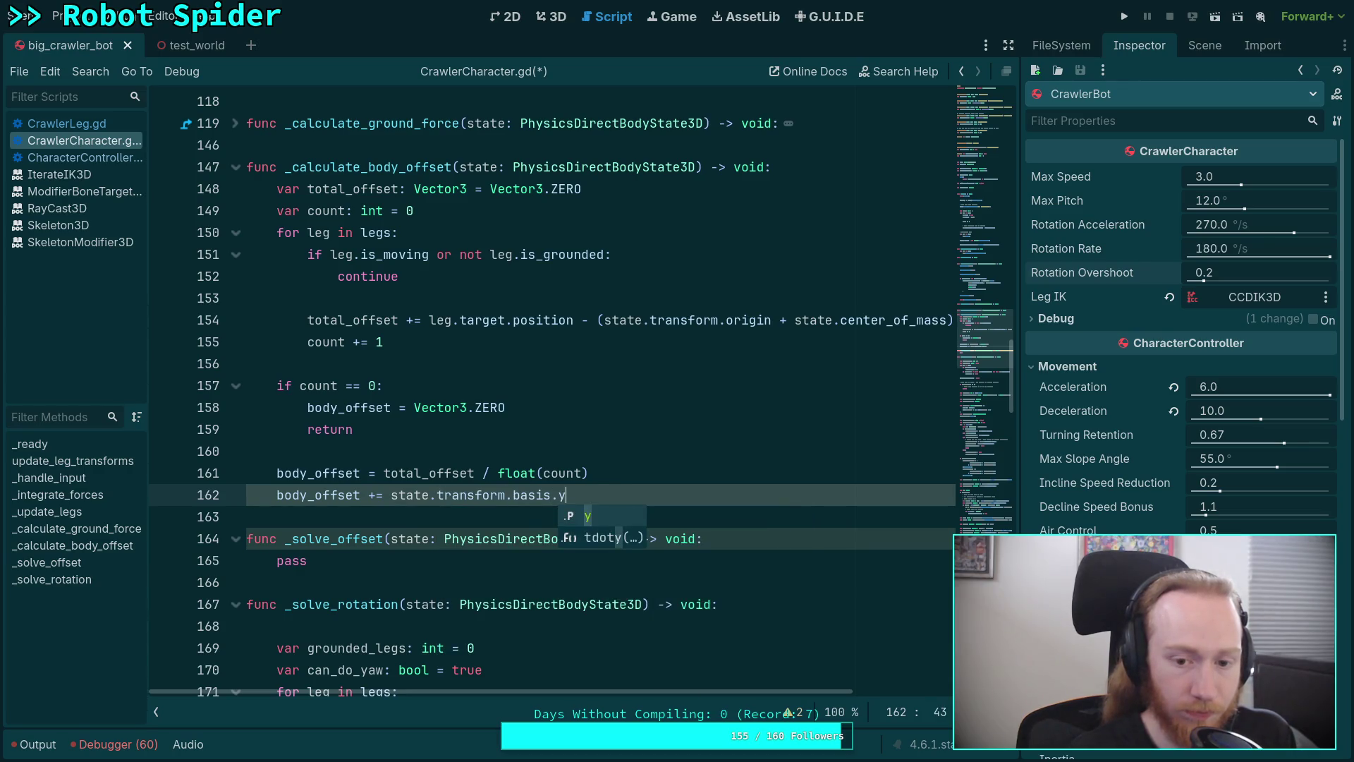
pyautogui.press('BackSpace')
pyautogui.write('y &')
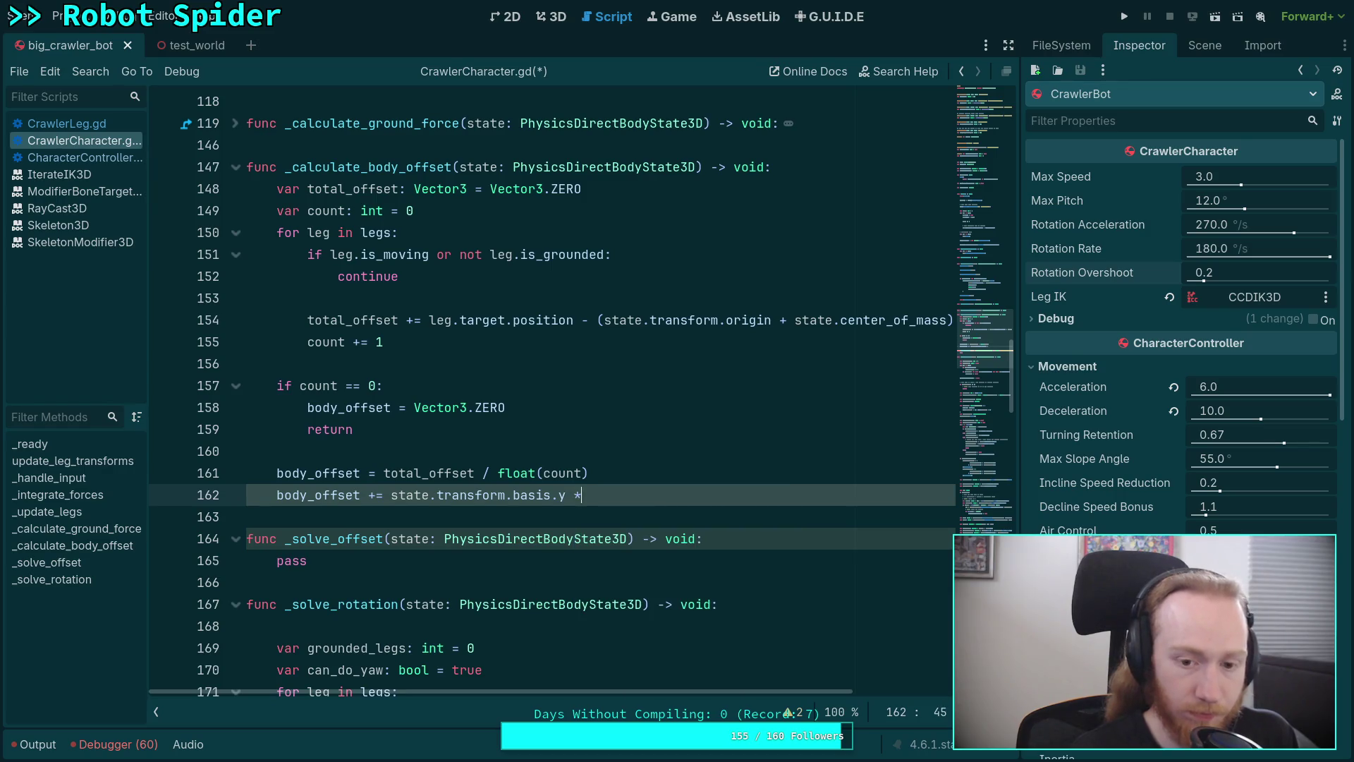
pyautogui.write('o')
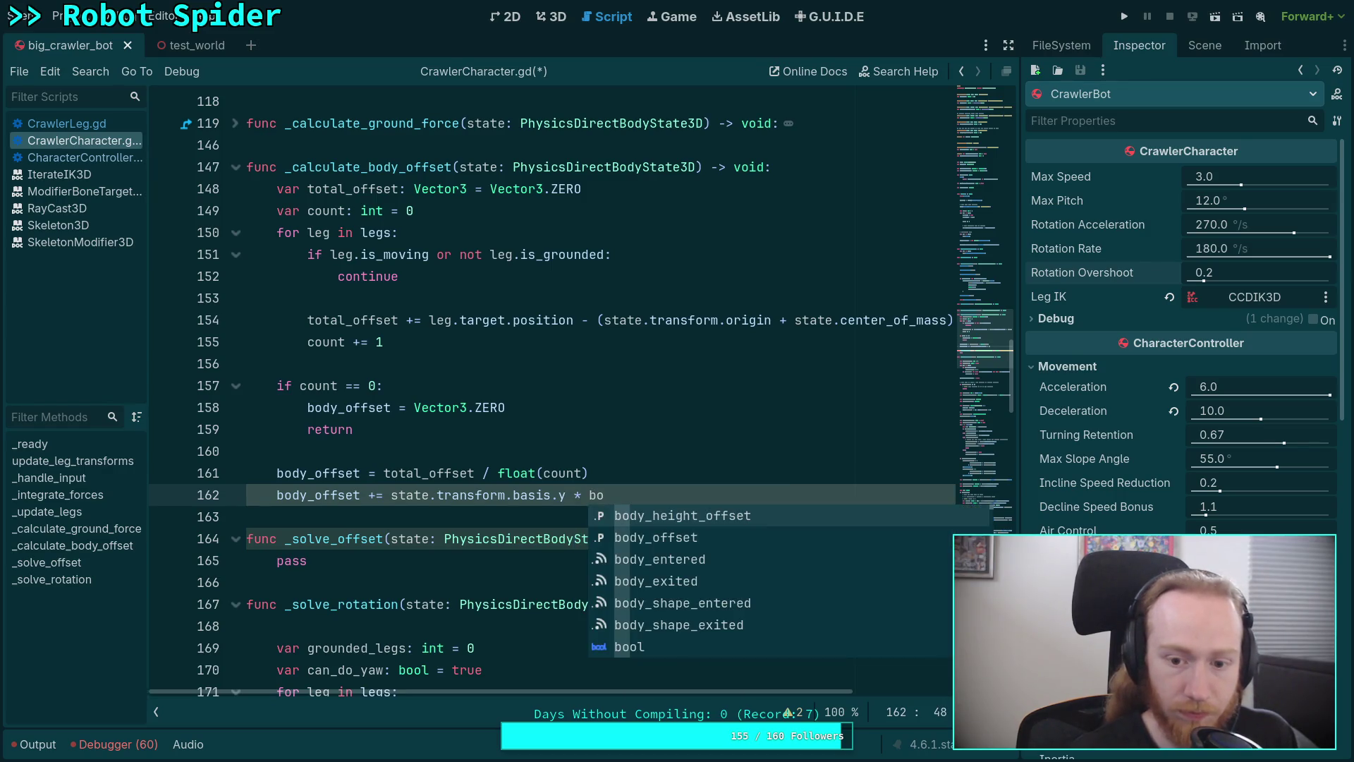
pyautogui.press('Return')
# Save CrawlerCharacter.gd and run the project to test the spider
pyautogui.click(775, 508)
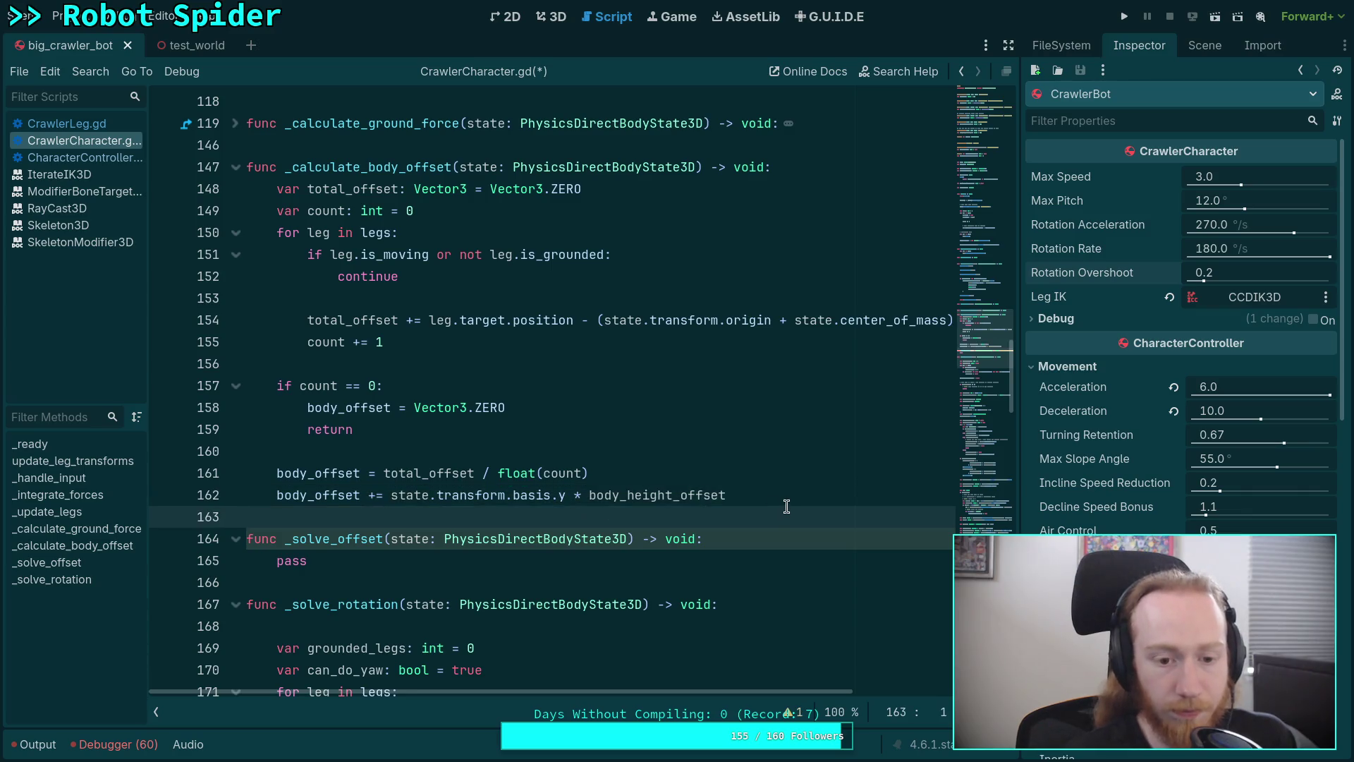
pyautogui.click(795, 489)
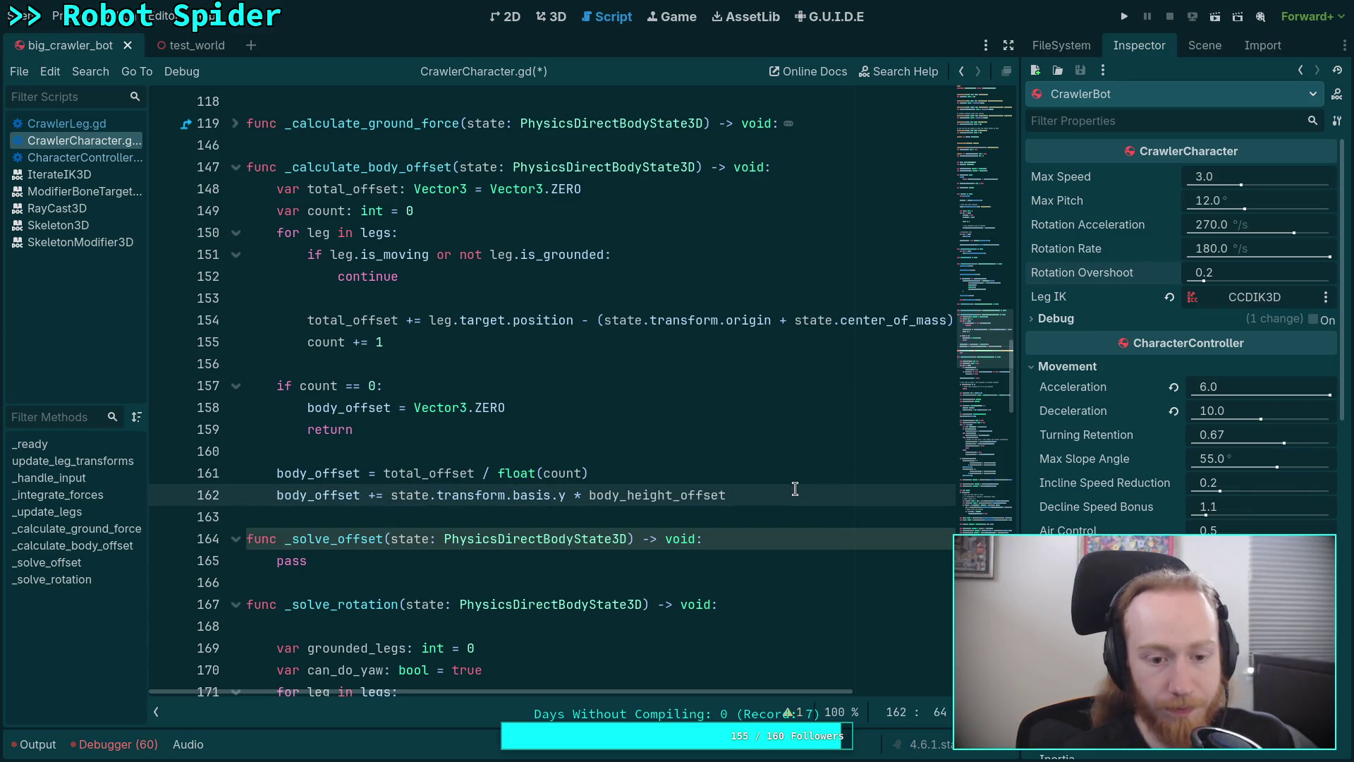
pyautogui.hotkey('ctrl', 's')
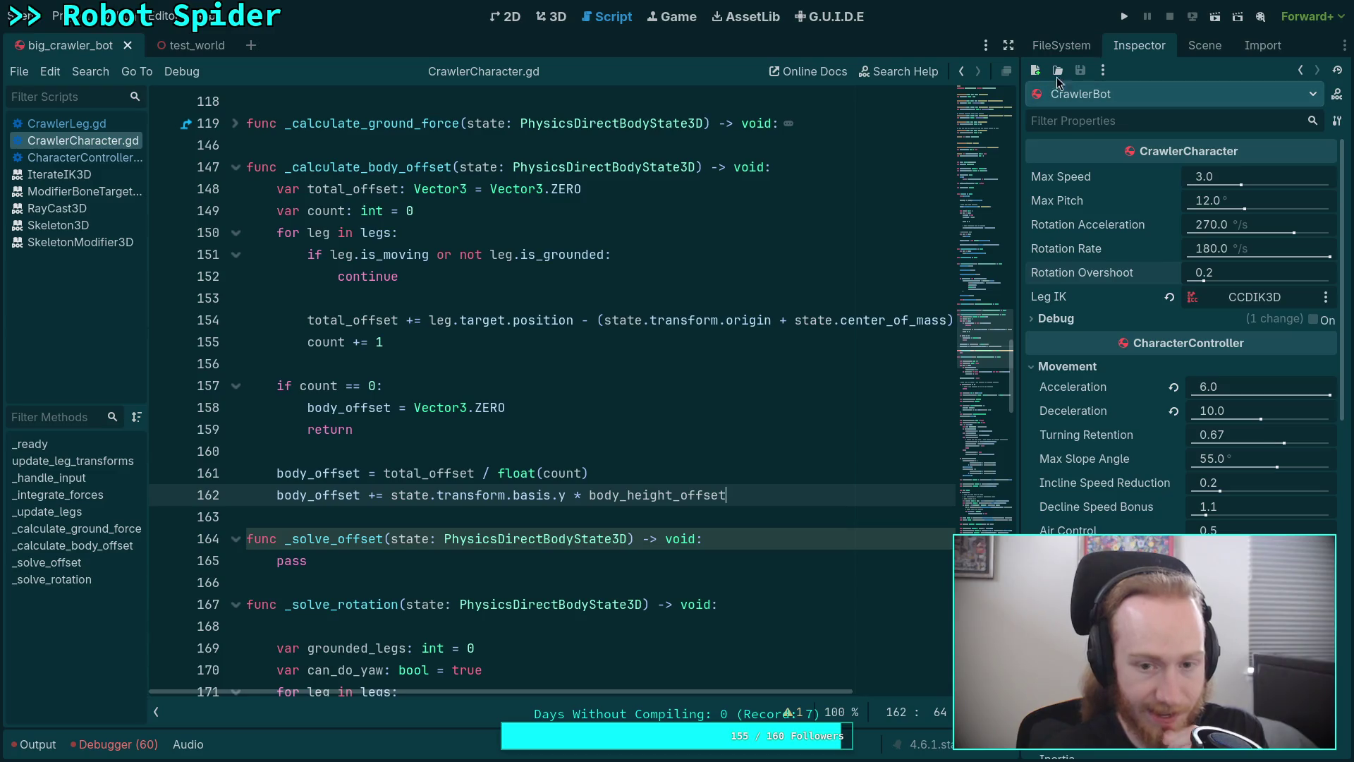
pyautogui.click(1126, 15)
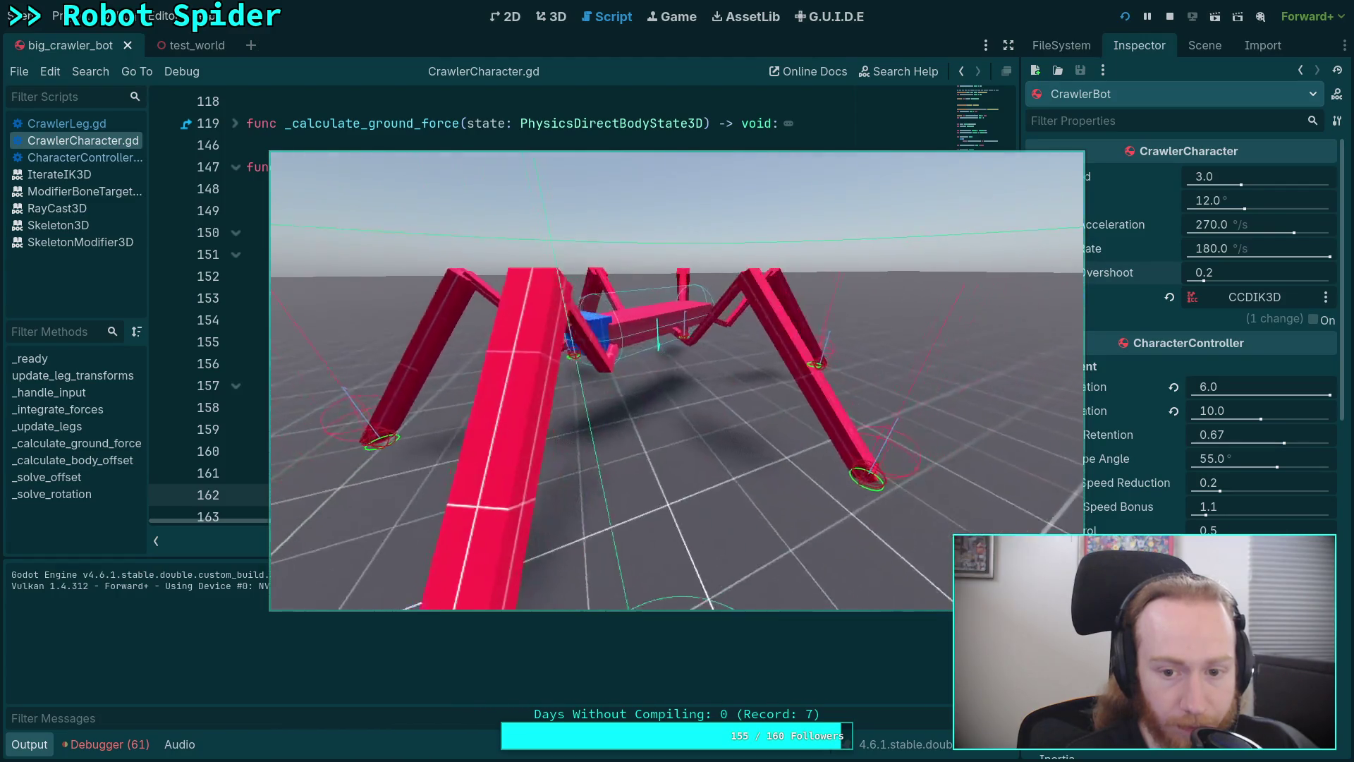
# Stop the test run and show the big_crawler_bot scene in the 3D view with its node tree
pyautogui.click(1170, 17)
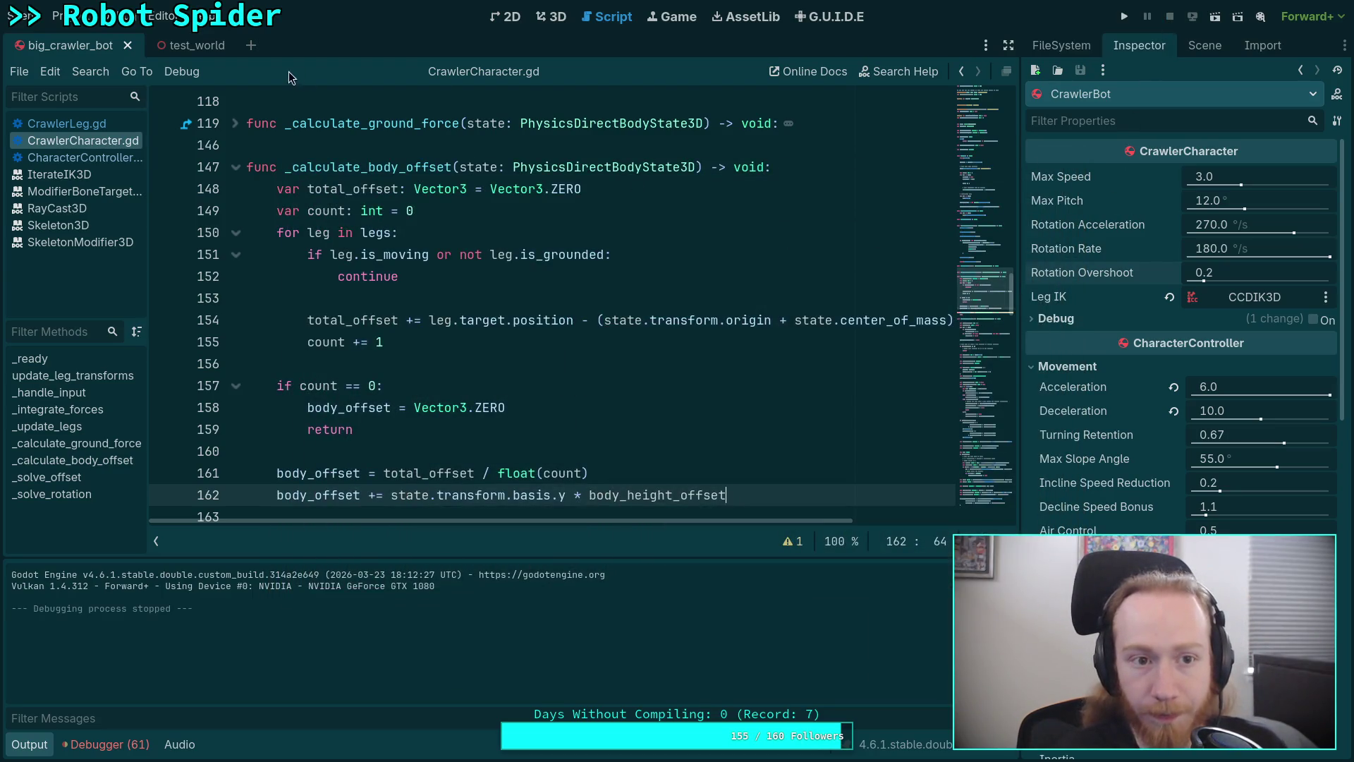
pyautogui.click(555, 18)
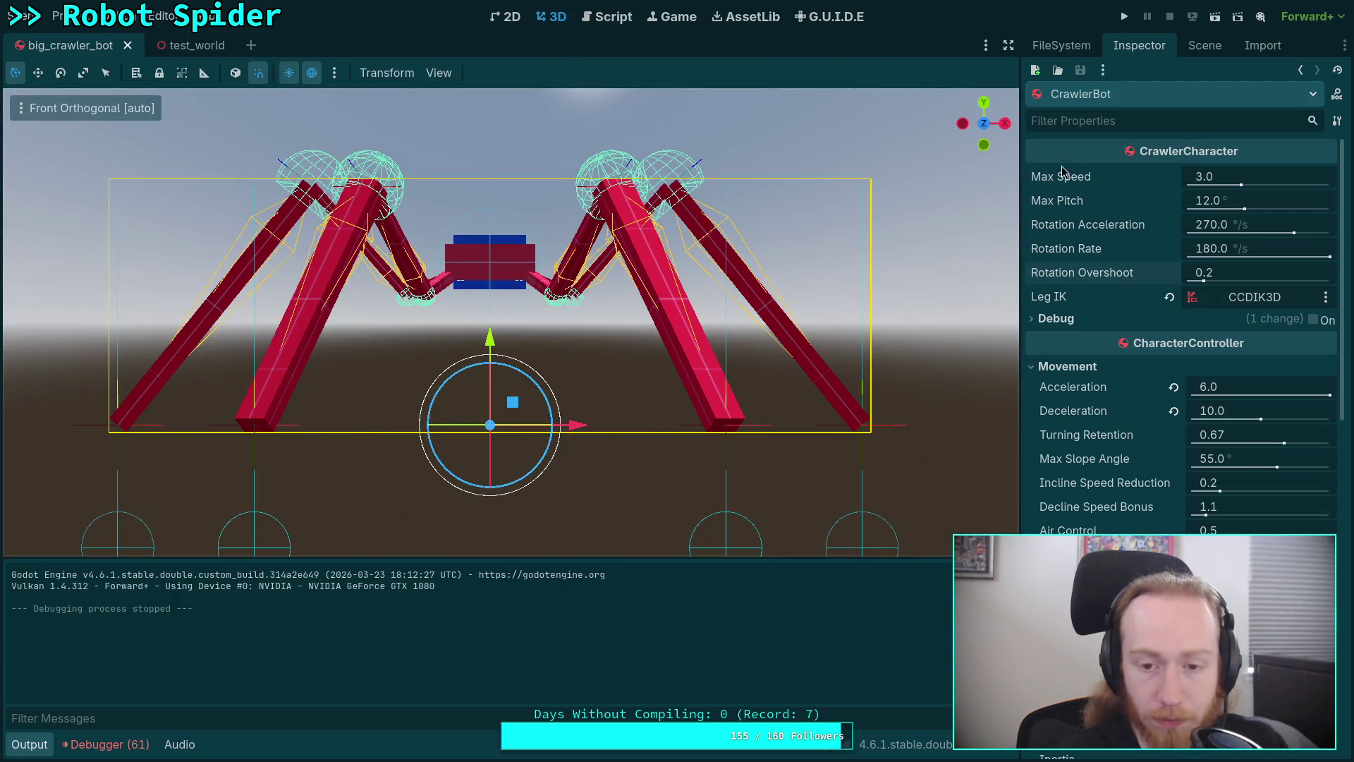
pyautogui.click(1204, 45)
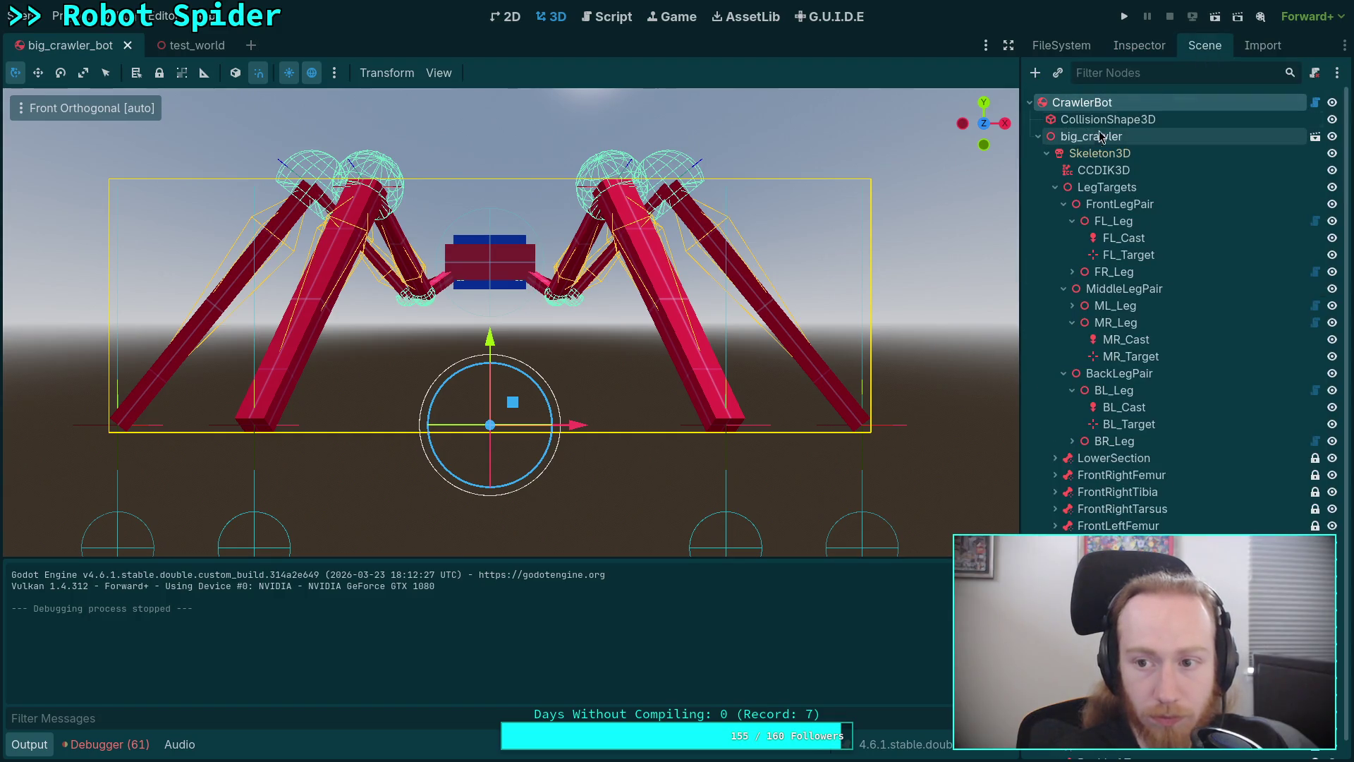
# Inspect the CollisionShape3D capsule's 0.9 height, then check body_height_offset in CrawlerCharacter.gd
pyautogui.click(1107, 119)
pyautogui.click(1118, 49)
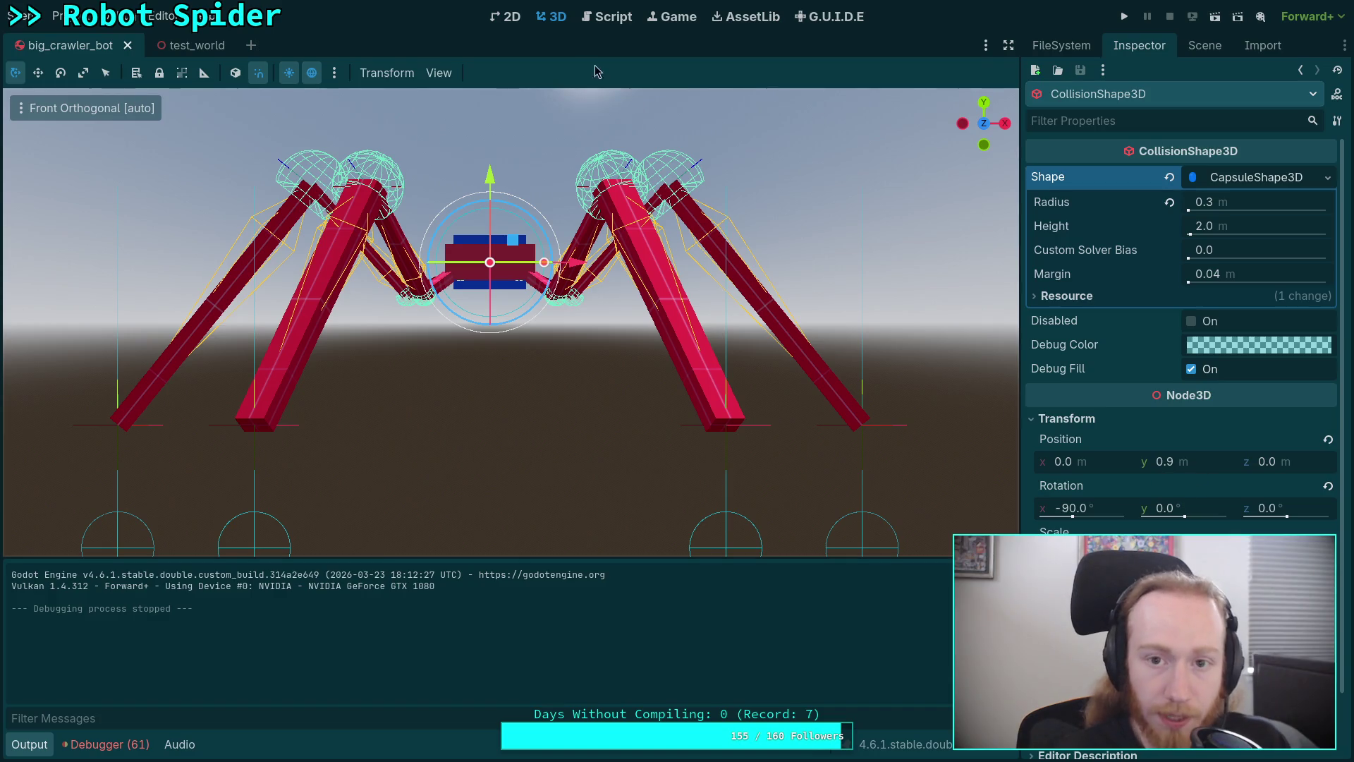
pyautogui.click(608, 17)
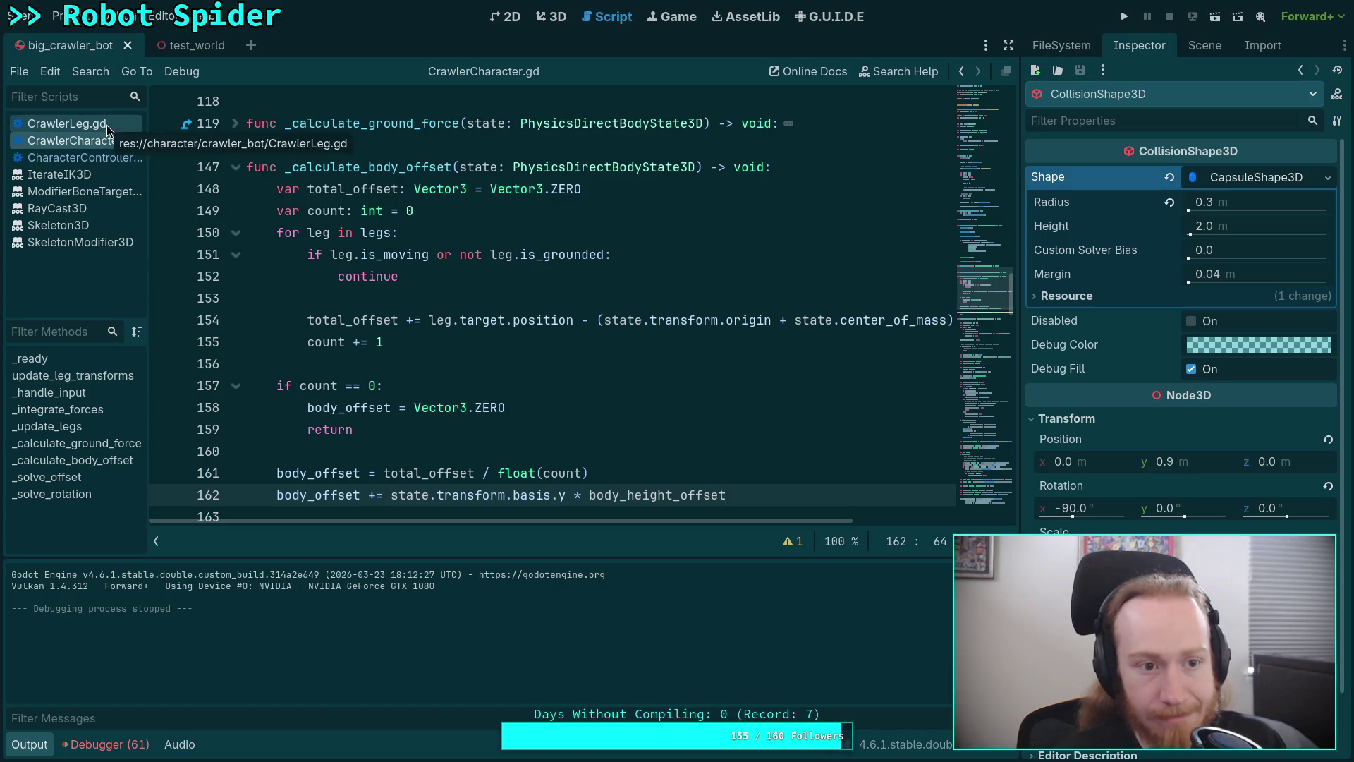
pyautogui.scroll(15, 656, 218)
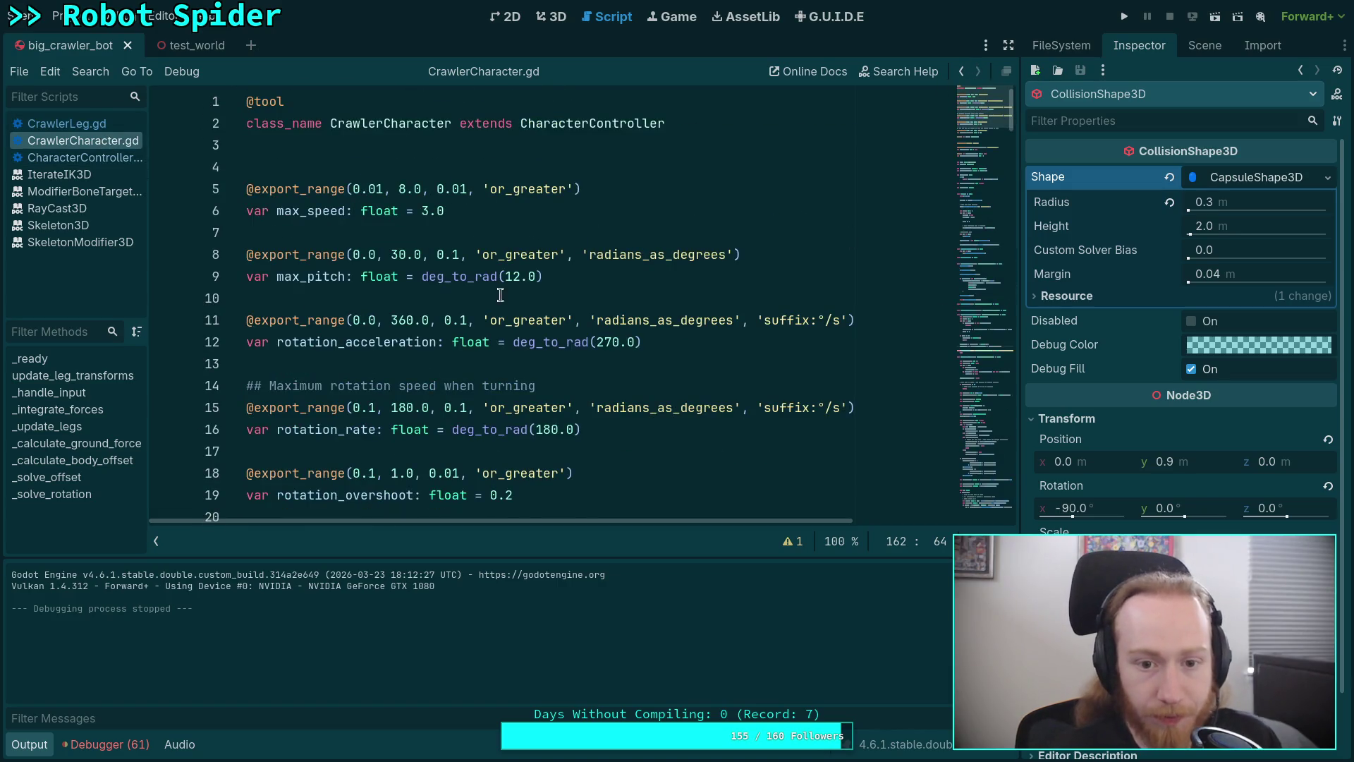
pyautogui.scroll(-2, 500, 323)
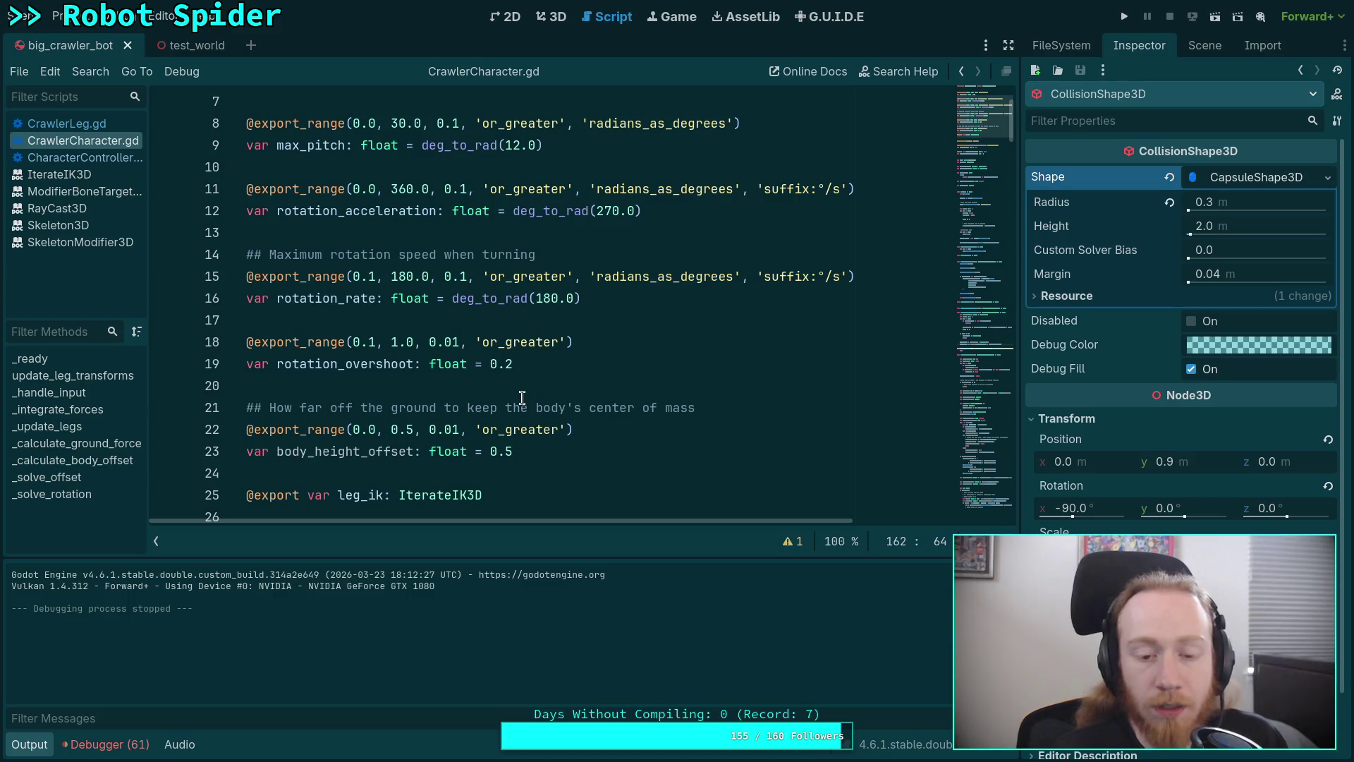
pyautogui.click(1241, 177)
pyautogui.click(1204, 45)
# Set CrawlerBot's Body Height Offset to 0.9 and save the big_crawler_bot scene
pyautogui.click(1116, 52)
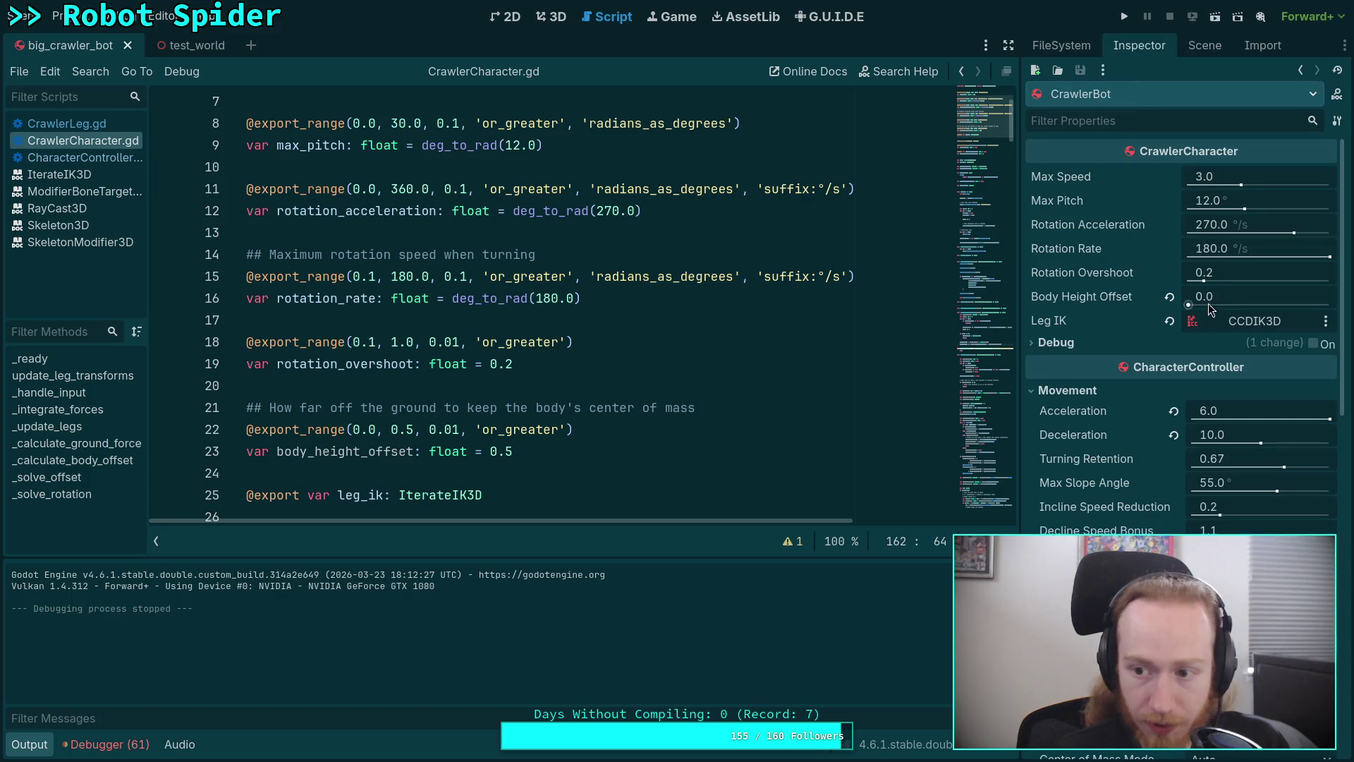
pyautogui.click(1169, 297)
pyautogui.click(1227, 299)
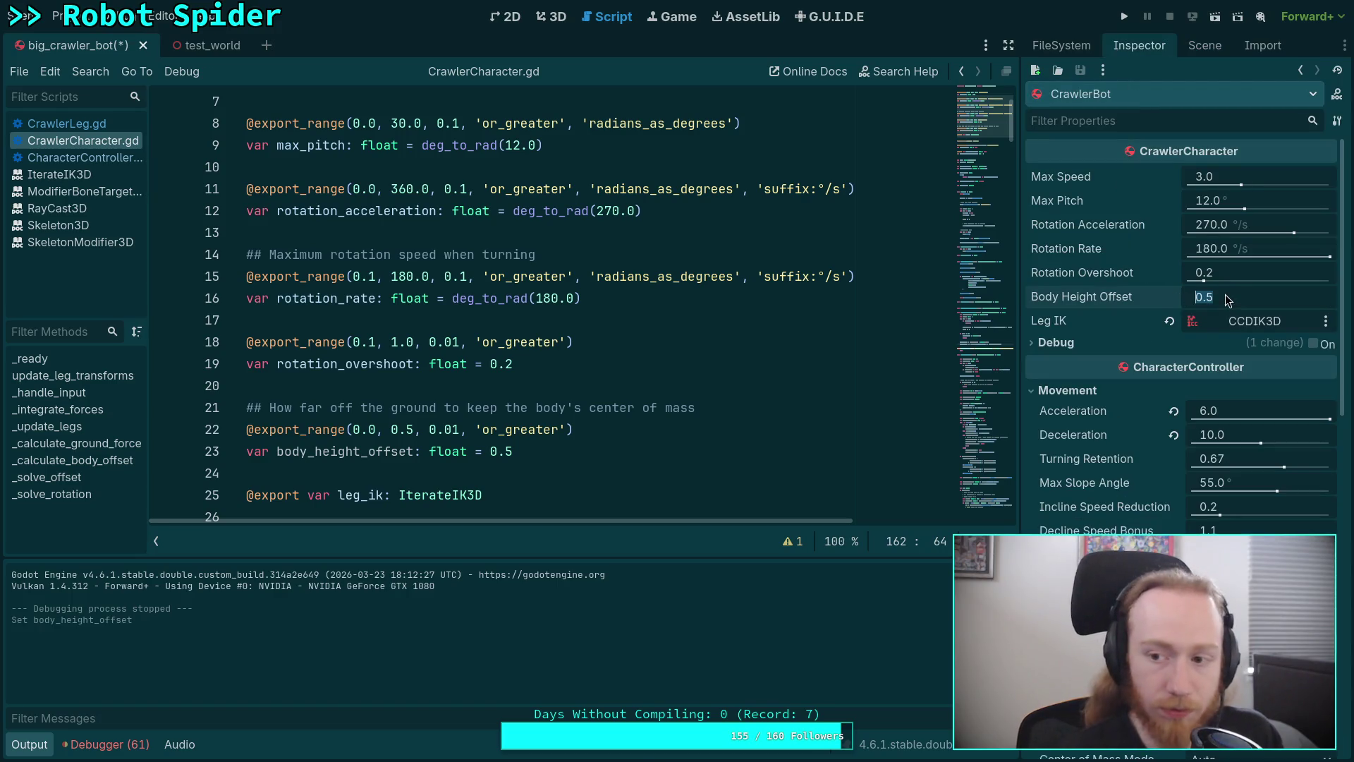
pyautogui.write('0.9')
pyautogui.press('Return')
pyautogui.hotkey('ctrl', 's')
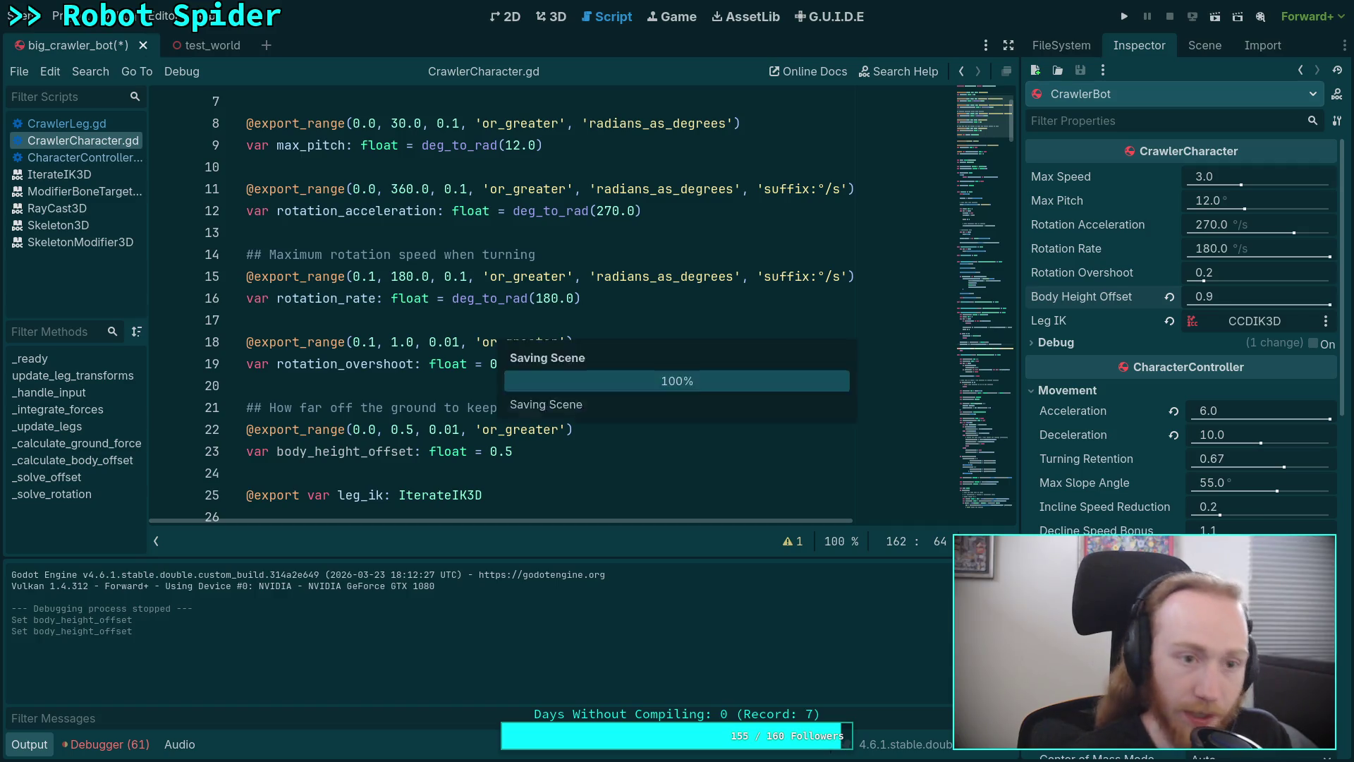
# Run the test_world scene with F5, stop it with F8, and hide the output log
pyautogui.click(183, 46)
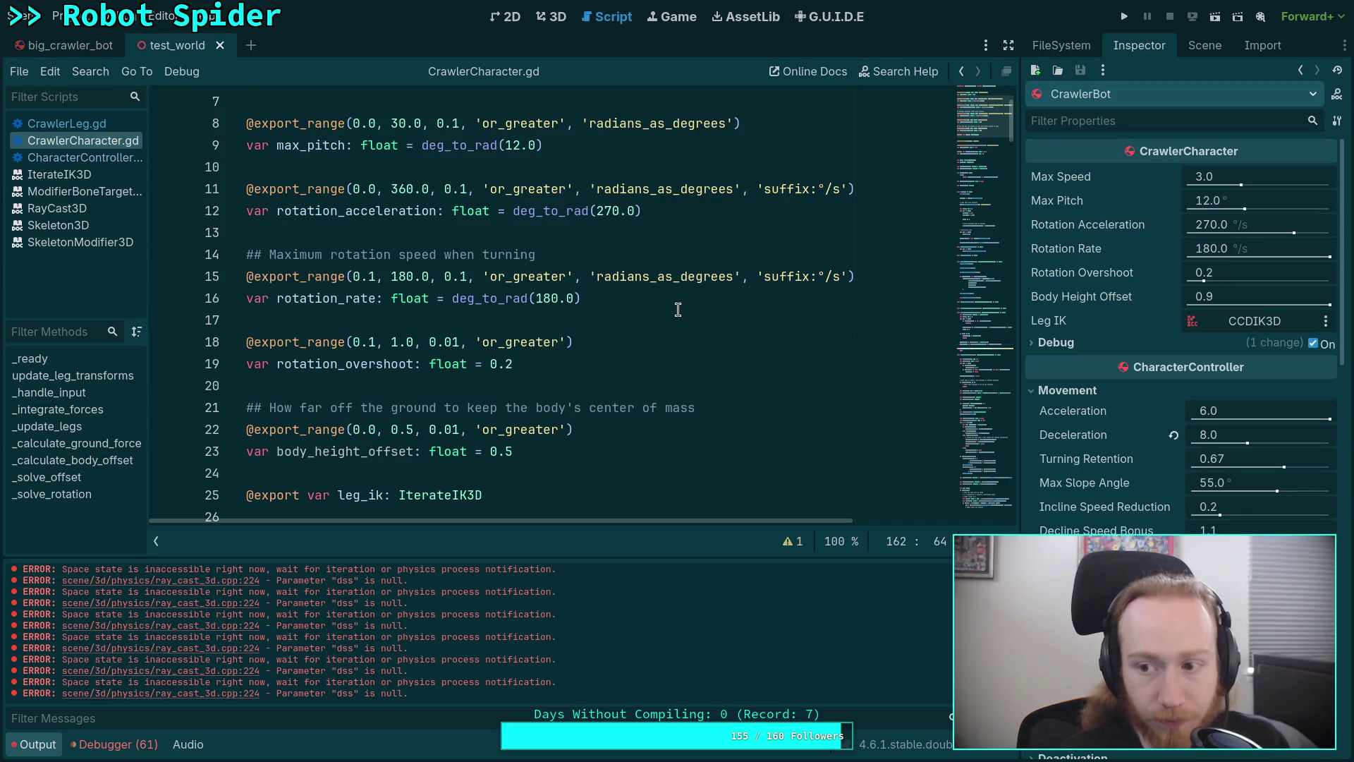
pyautogui.press('F5')
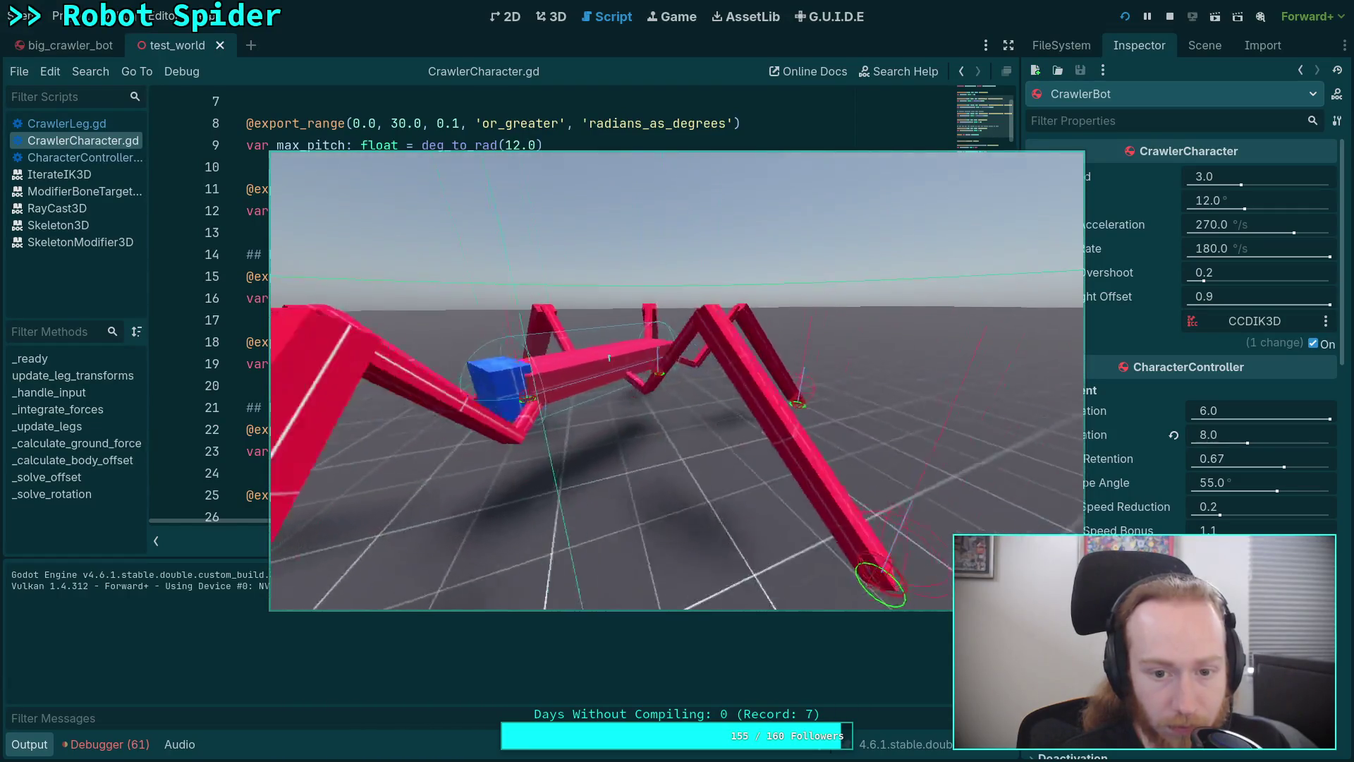
pyautogui.press('F8')
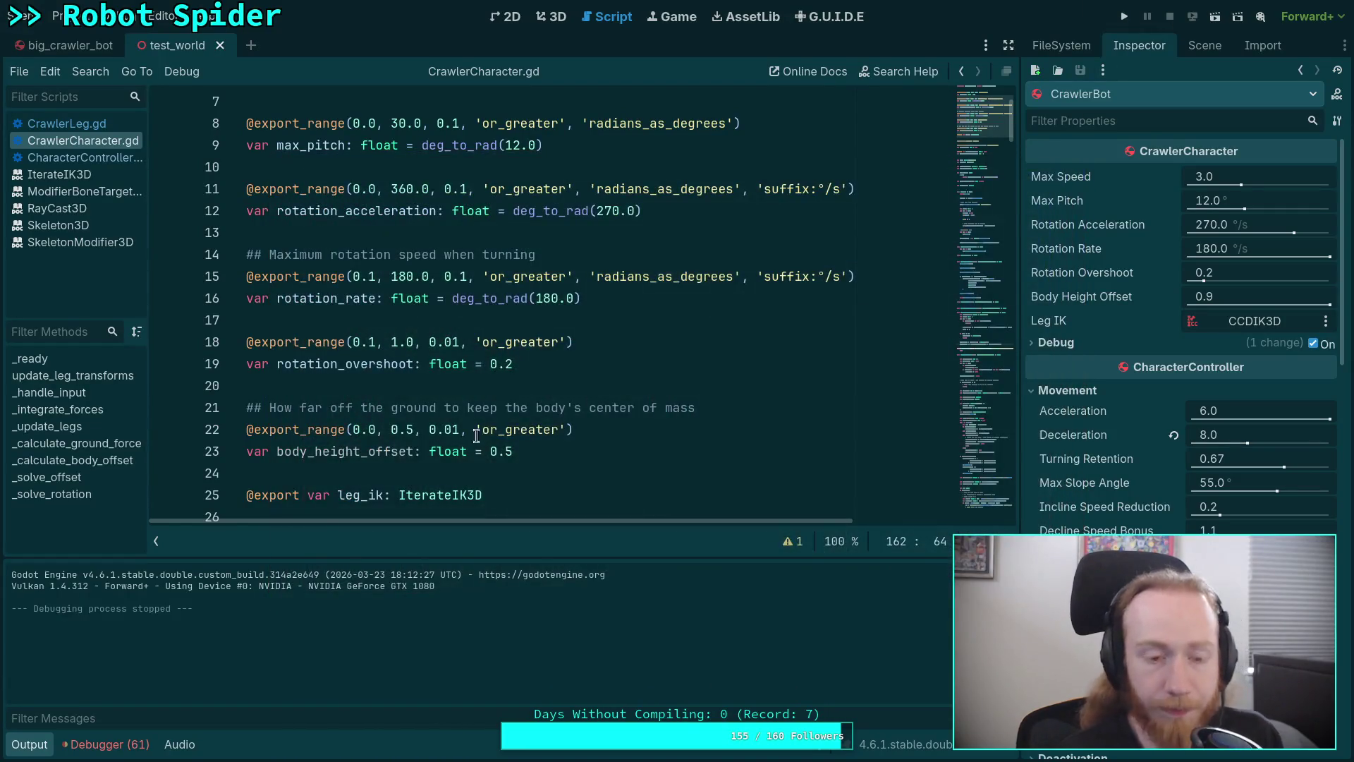
pyautogui.click(35, 746)
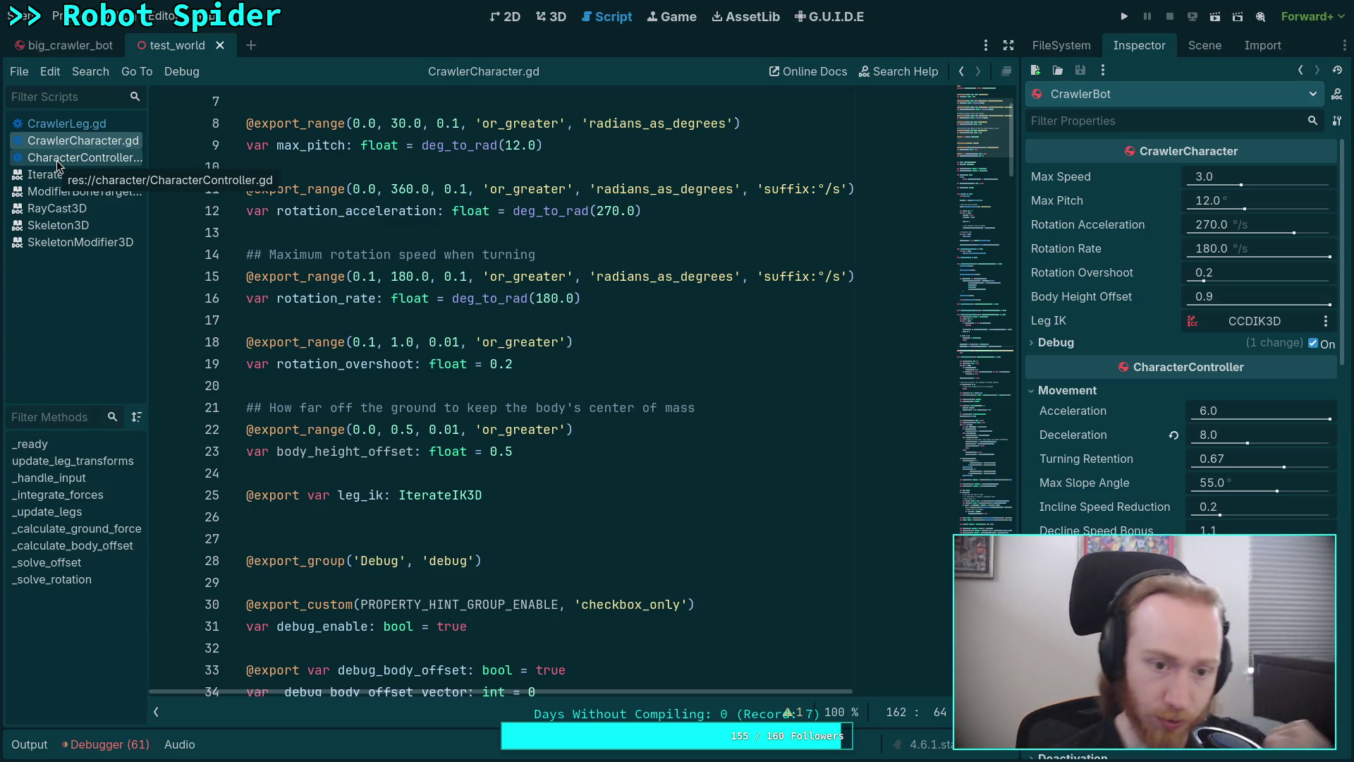
# Fold _solve_rotation and select the pass placeholder in _solve_offset
pyautogui.scroll(-20, 327, 356)
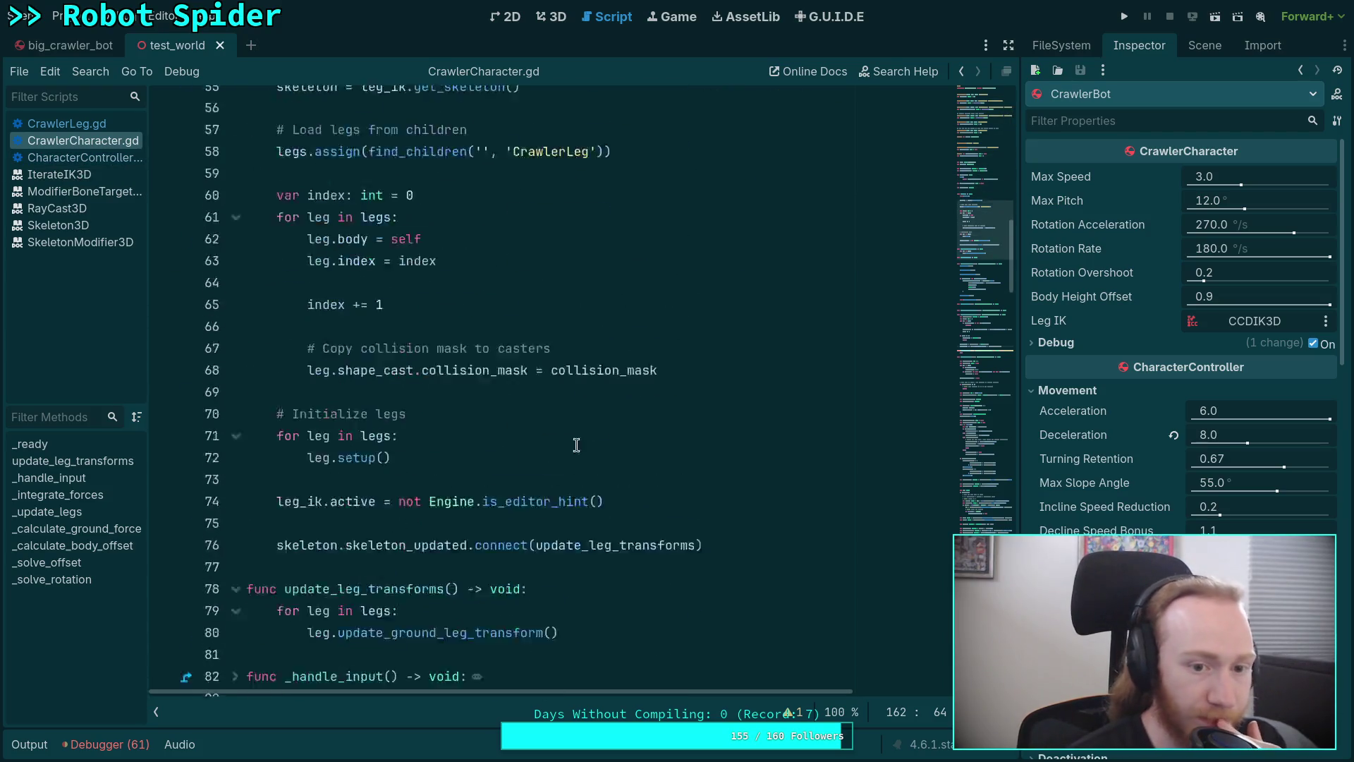
pyautogui.scroll(-1, 572, 354)
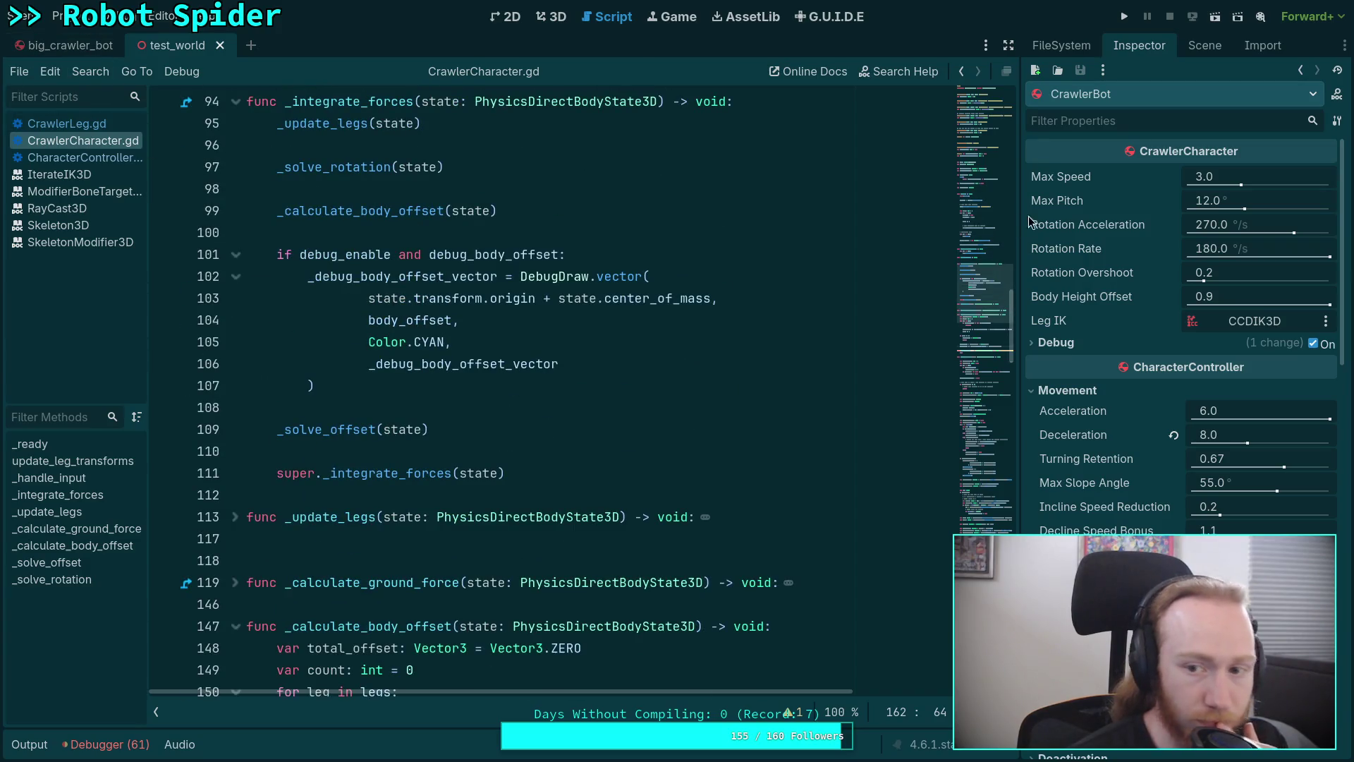
pyautogui.moveTo(980, 492); pyautogui.dragTo(1000, 374)
pyautogui.click(235, 326)
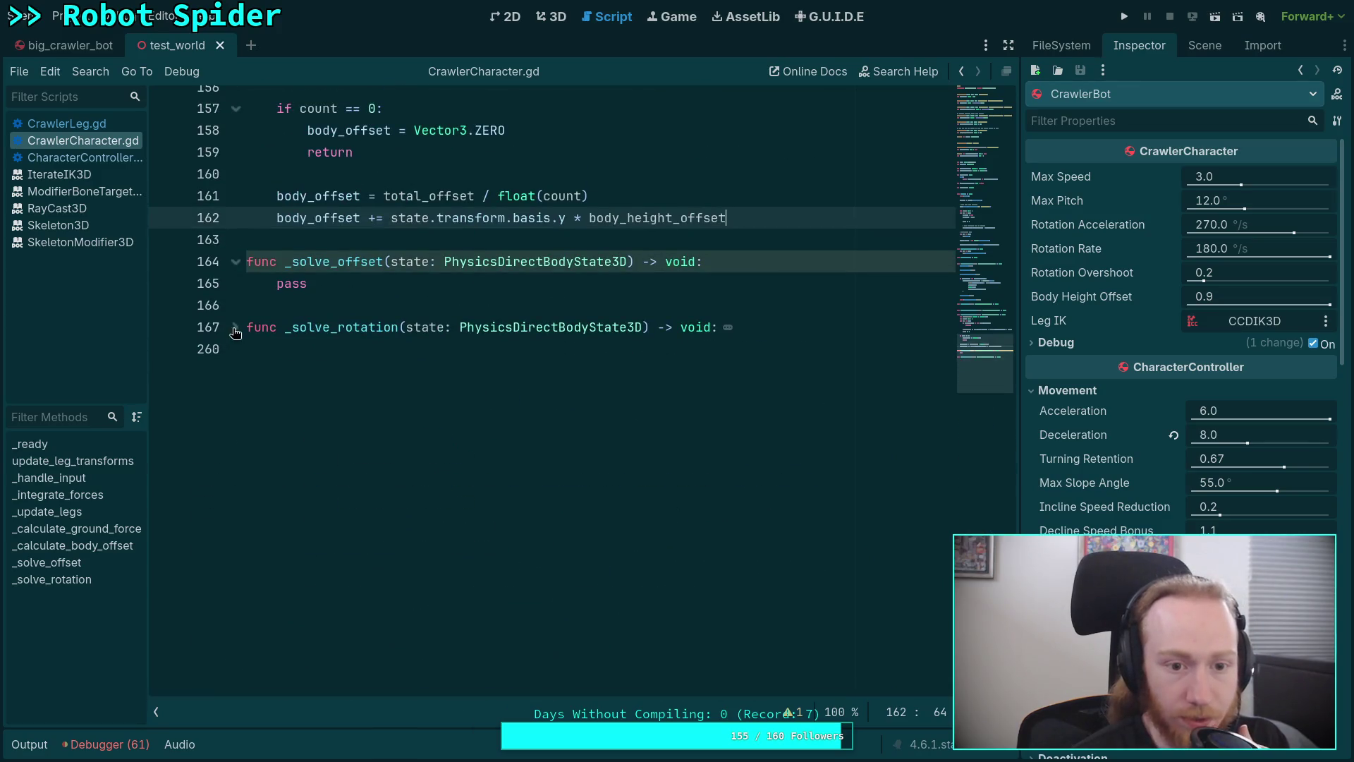
pyautogui.doubleClick(291, 283)
# Scroll up through the script and briefly unfold and refold _handle_input
pyautogui.scroll(3, 622, 584)
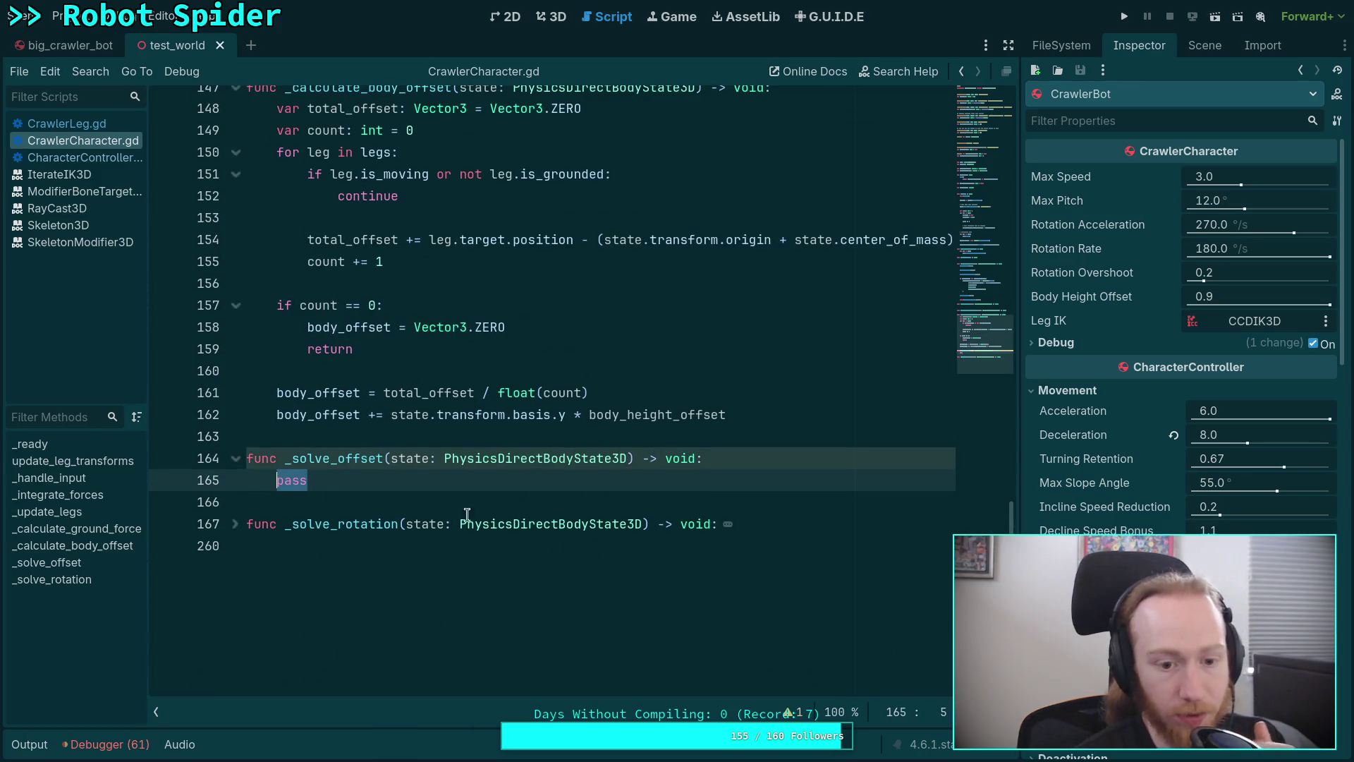
pyautogui.scroll(7, 423, 459)
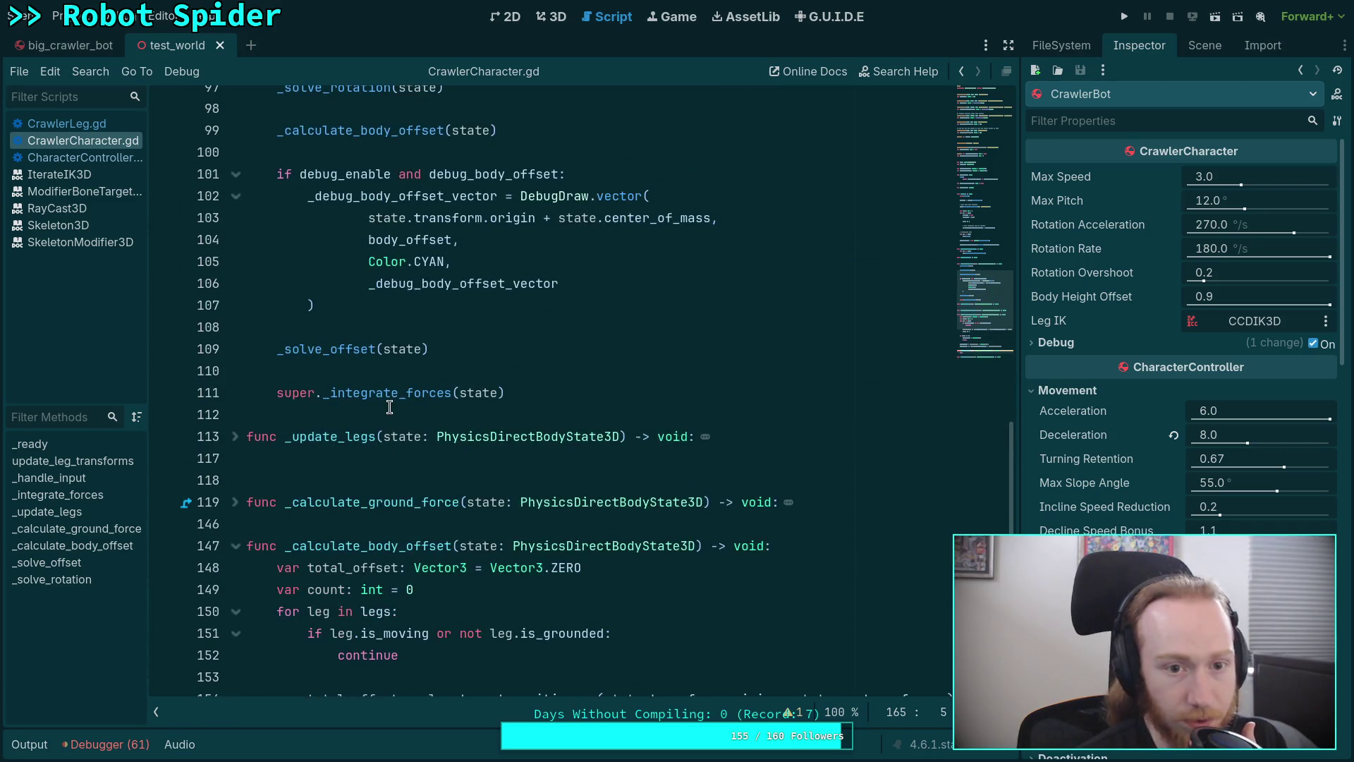
pyautogui.scroll(2, 390, 407)
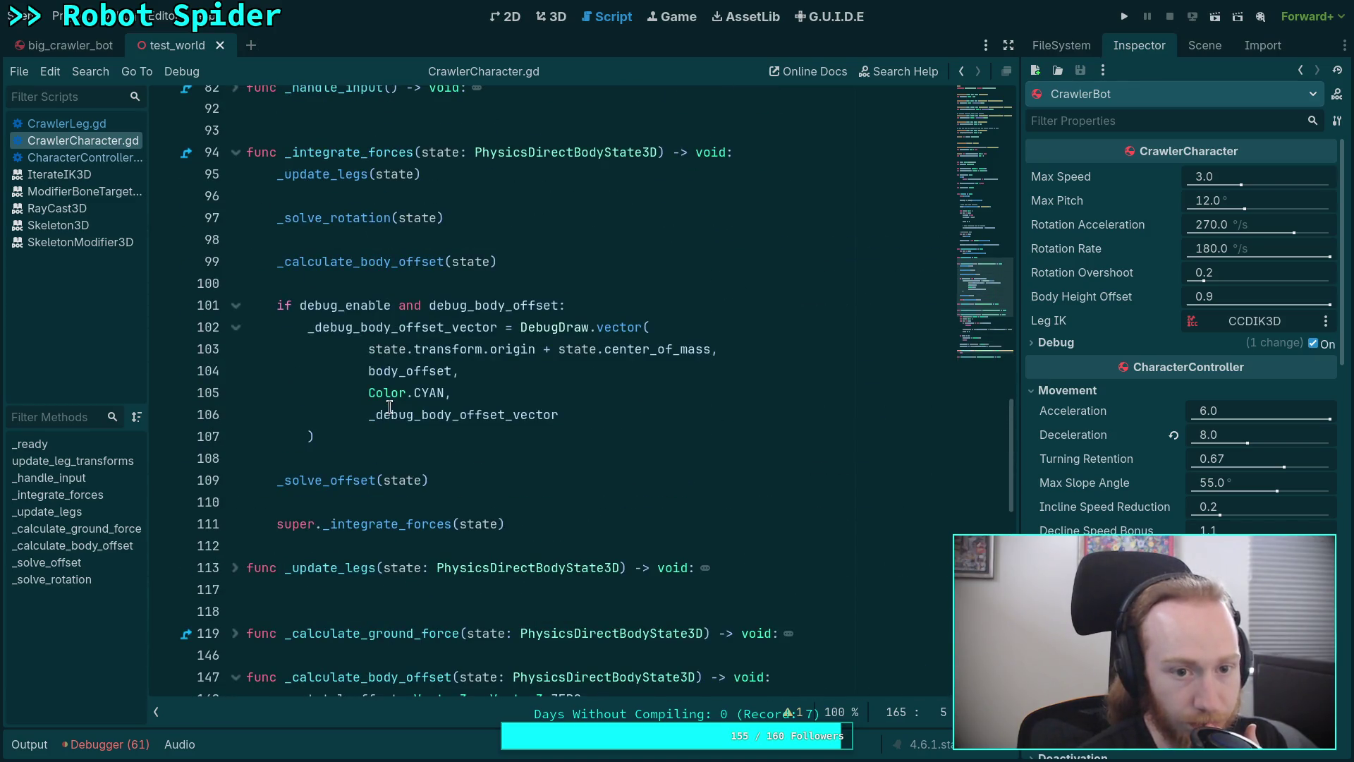
pyautogui.scroll(-10, 389, 407)
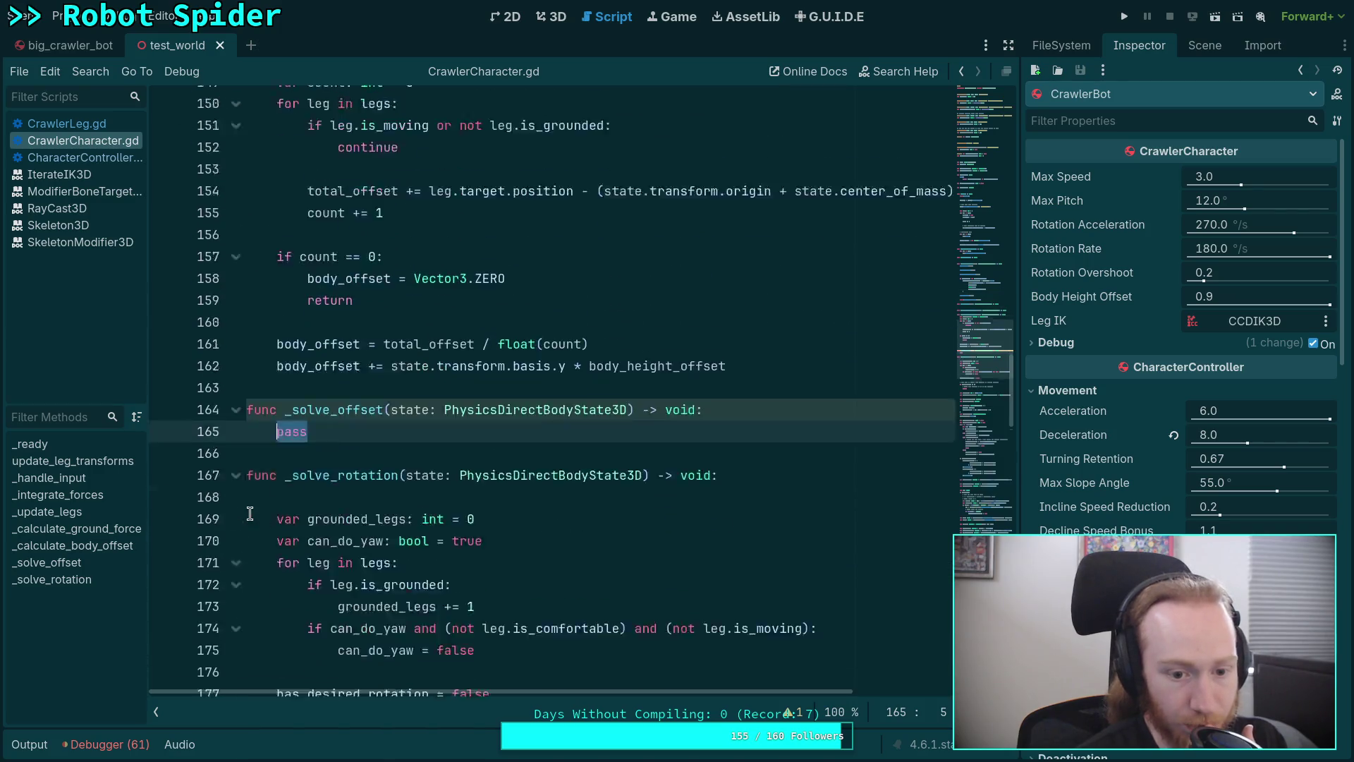
pyautogui.scroll(1, 248, 494)
pyautogui.scroll(3, 247, 515)
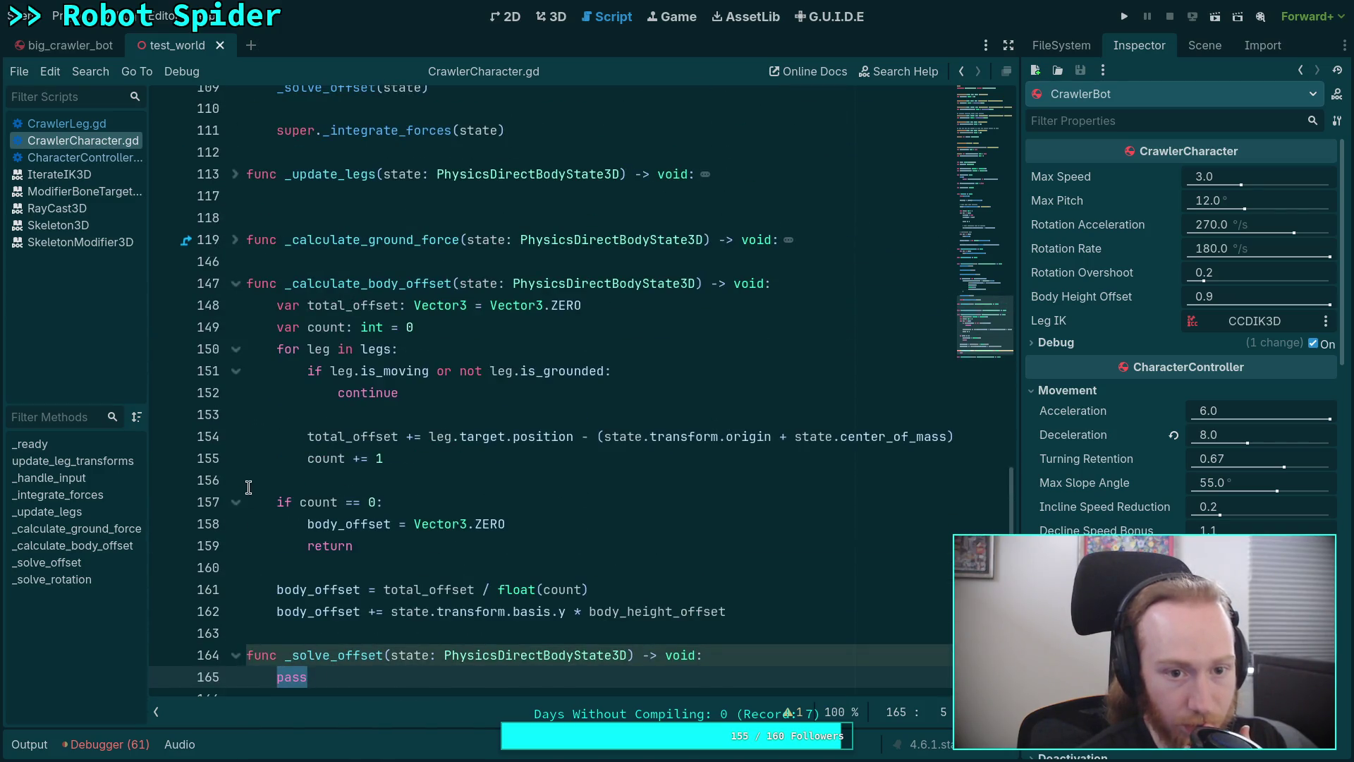
pyautogui.scroll(10, 233, 257)
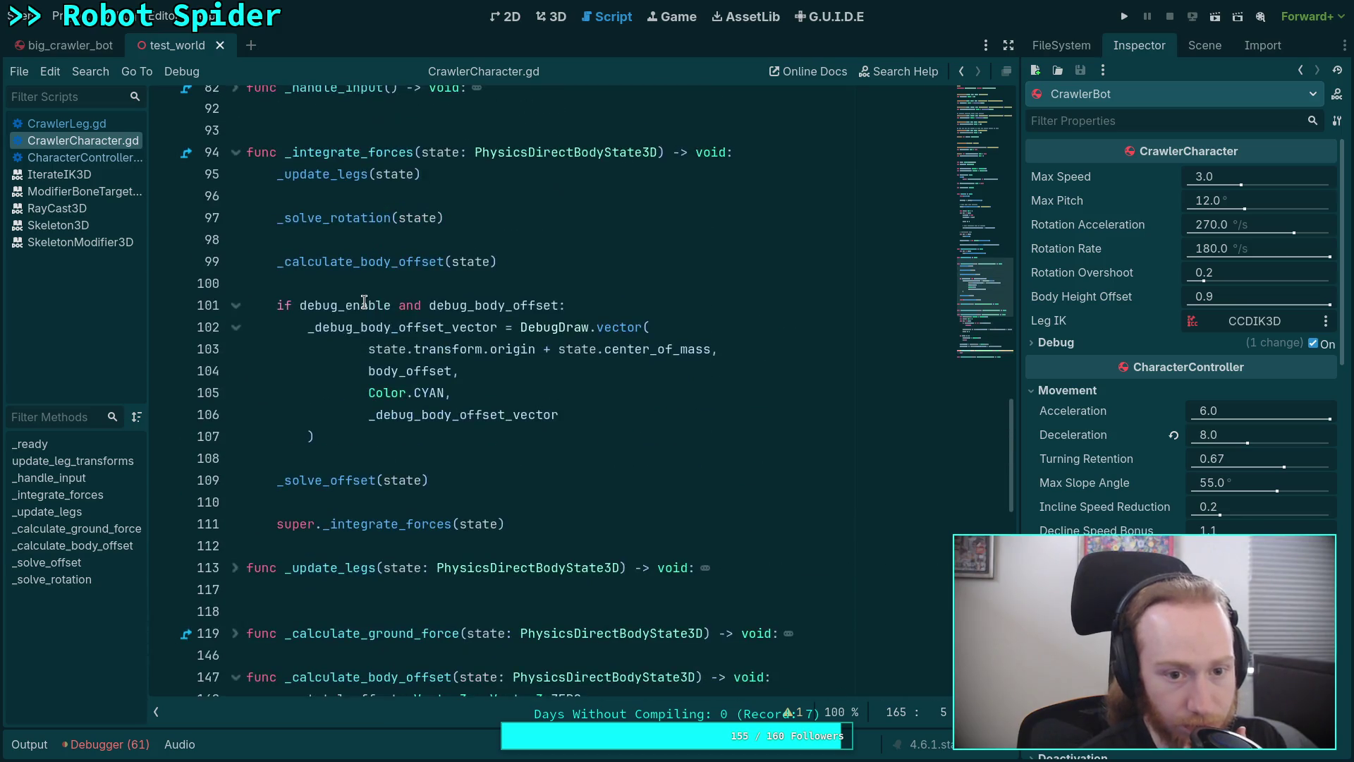
pyautogui.scroll(2, 364, 302)
pyautogui.click(235, 283)
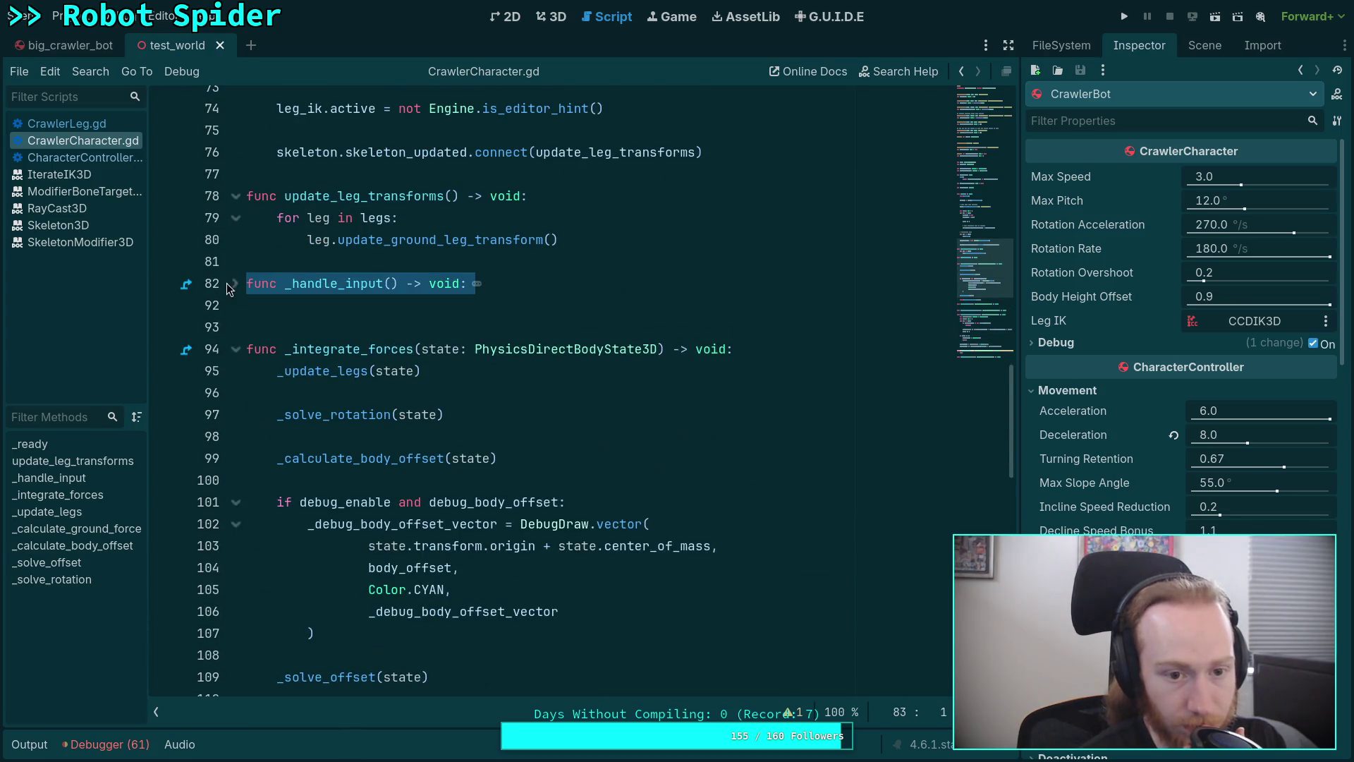
pyautogui.click(234, 283)
pyautogui.click(235, 283)
# Unfold _calculate_ground_force and select its desired_acceleration line
pyautogui.scroll(-5, 270, 423)
pyautogui.click(237, 438)
pyautogui.click(239, 440)
pyautogui.click(239, 505)
pyautogui.scroll(-3, 243, 492)
pyautogui.click(614, 349)
pyautogui.hotkey('shift', 'Up')
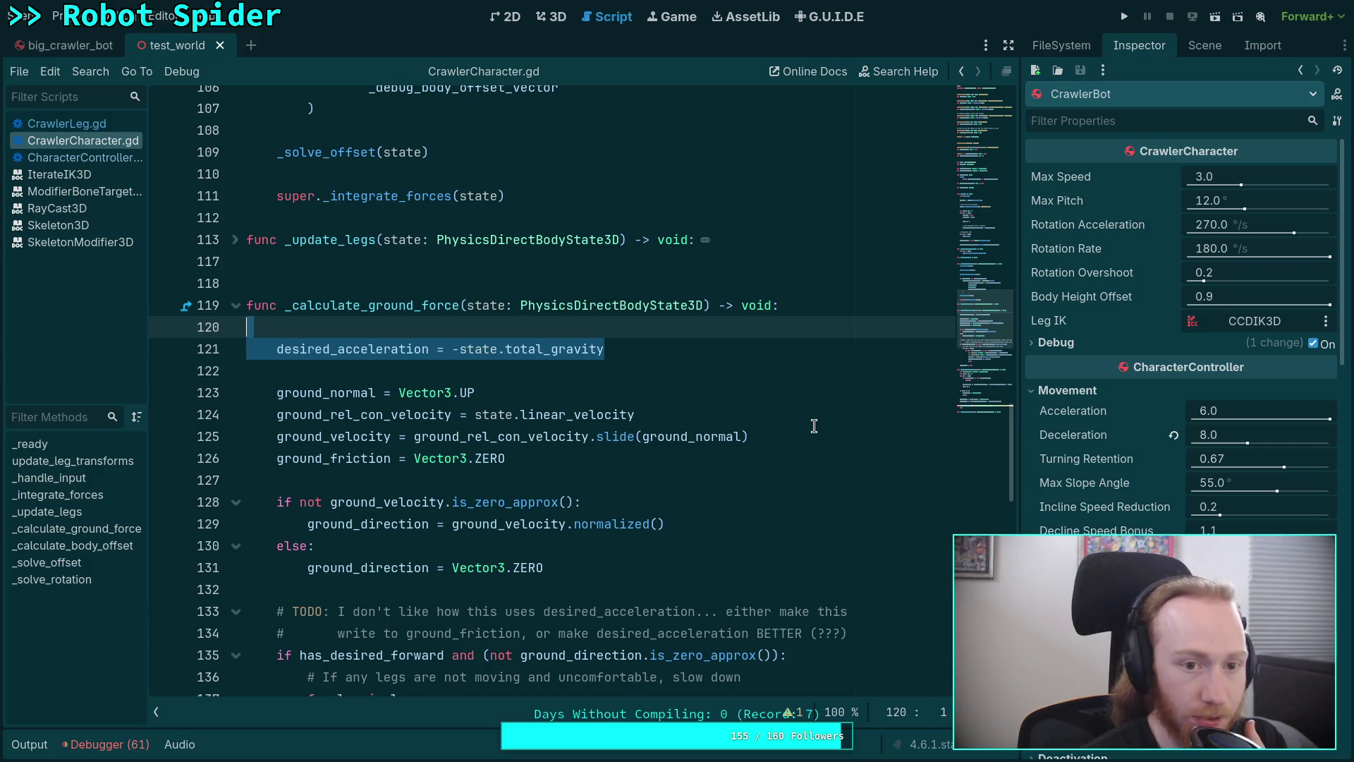
# Select the _solve_offset(state) call line and scroll around it
pyautogui.scroll(4, 811, 425)
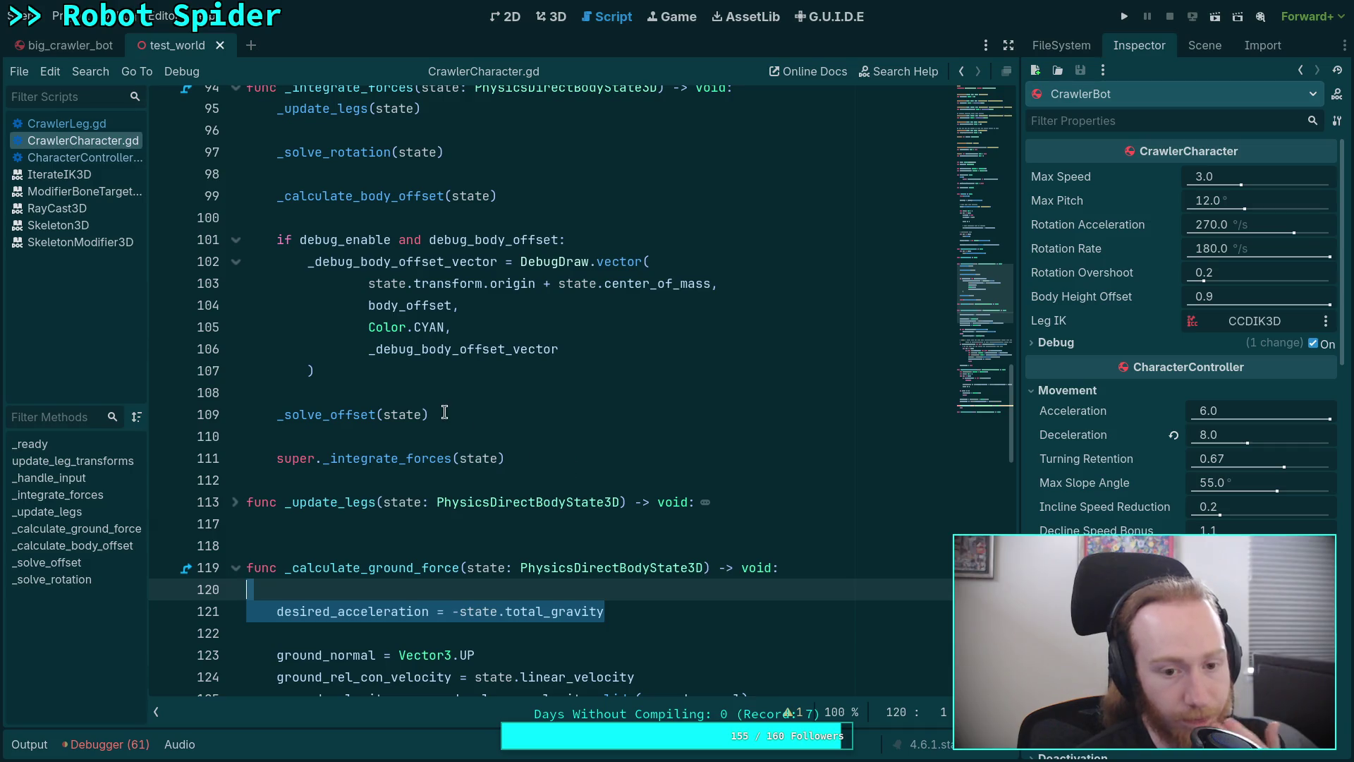
pyautogui.moveTo(445, 413); pyautogui.dragTo(459, 398)
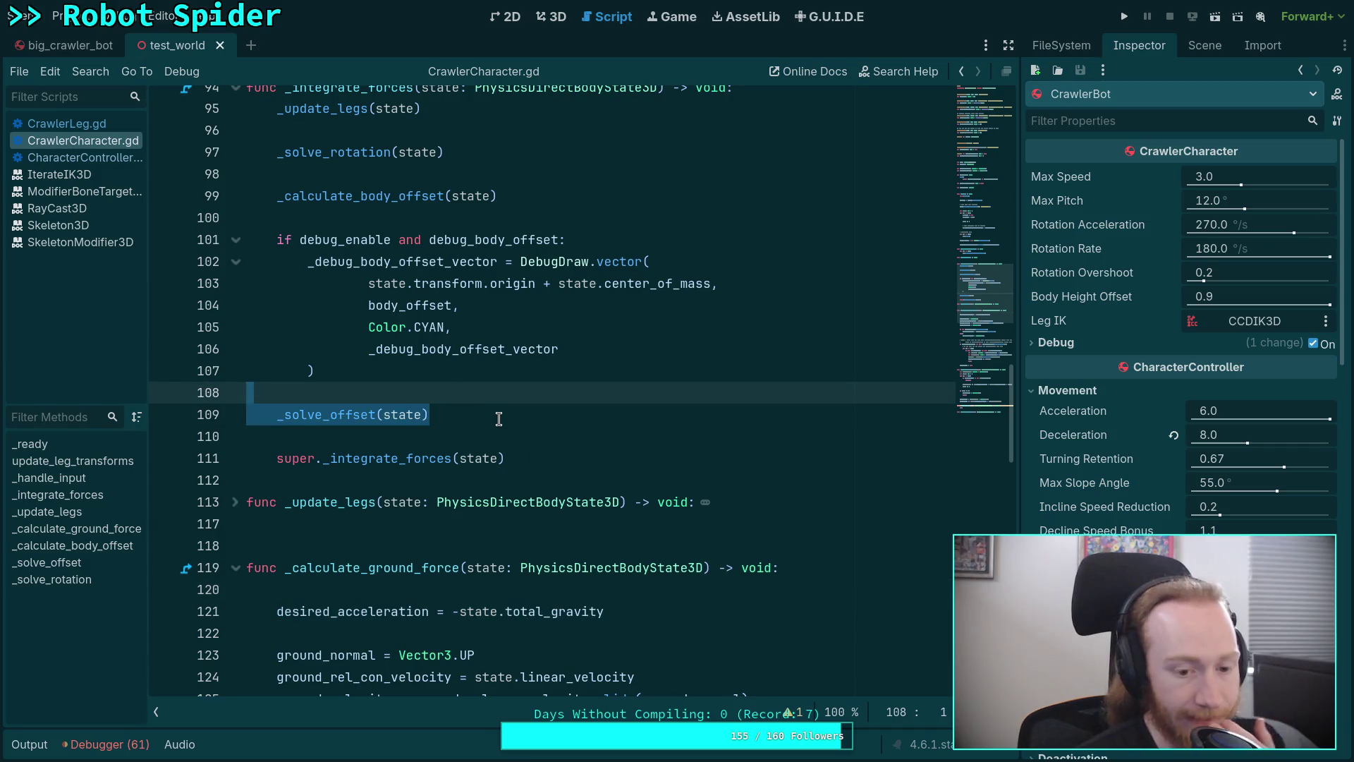
pyautogui.scroll(-7, 498, 419)
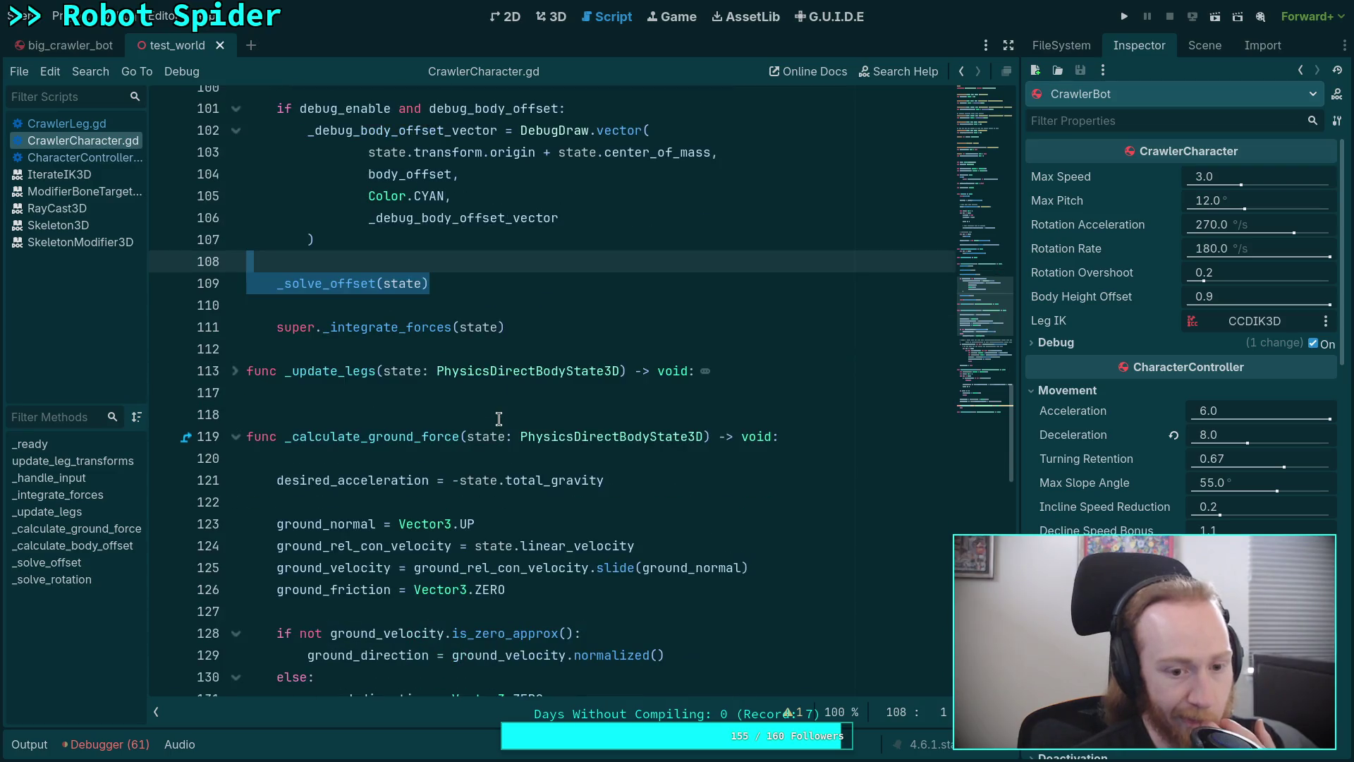
pyautogui.scroll(-5, 631, 442)
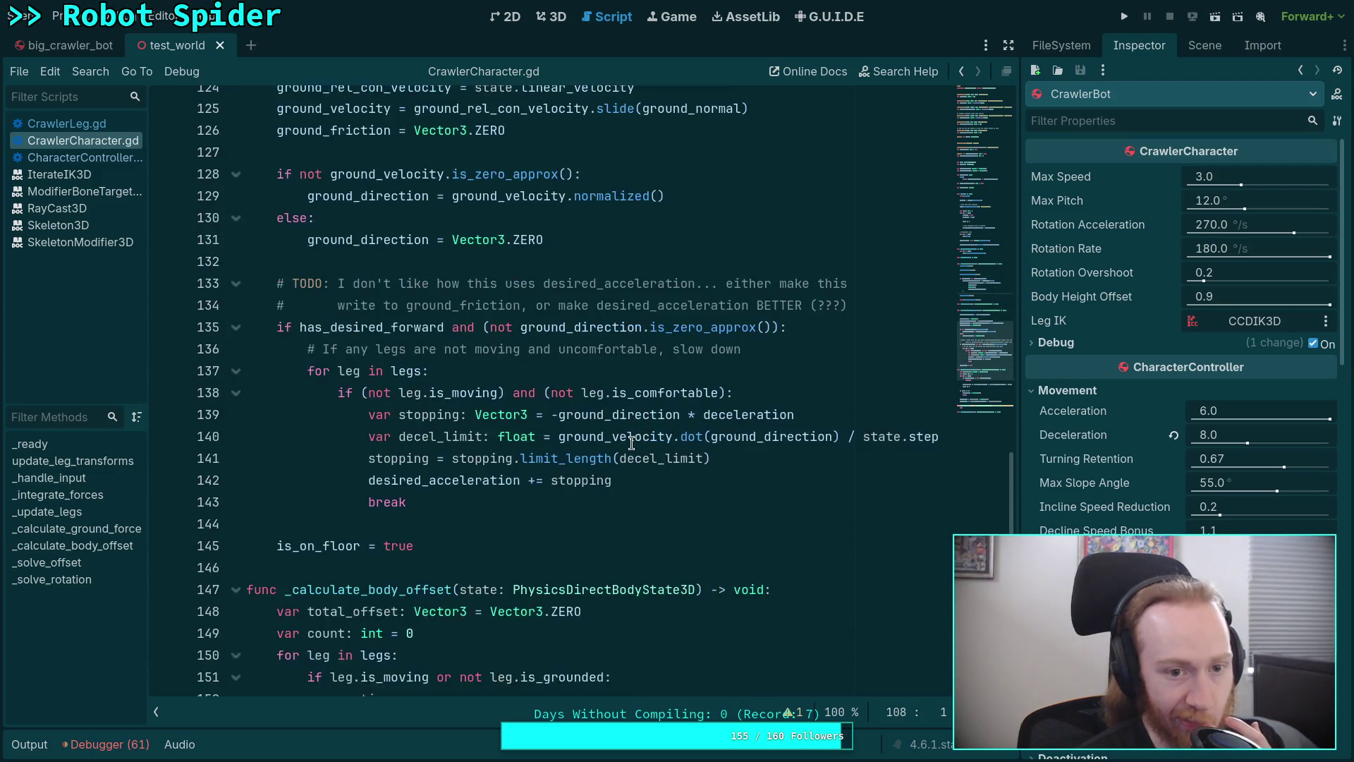
pyautogui.scroll(3, 492, 399)
pyautogui.scroll(10, 521, 358)
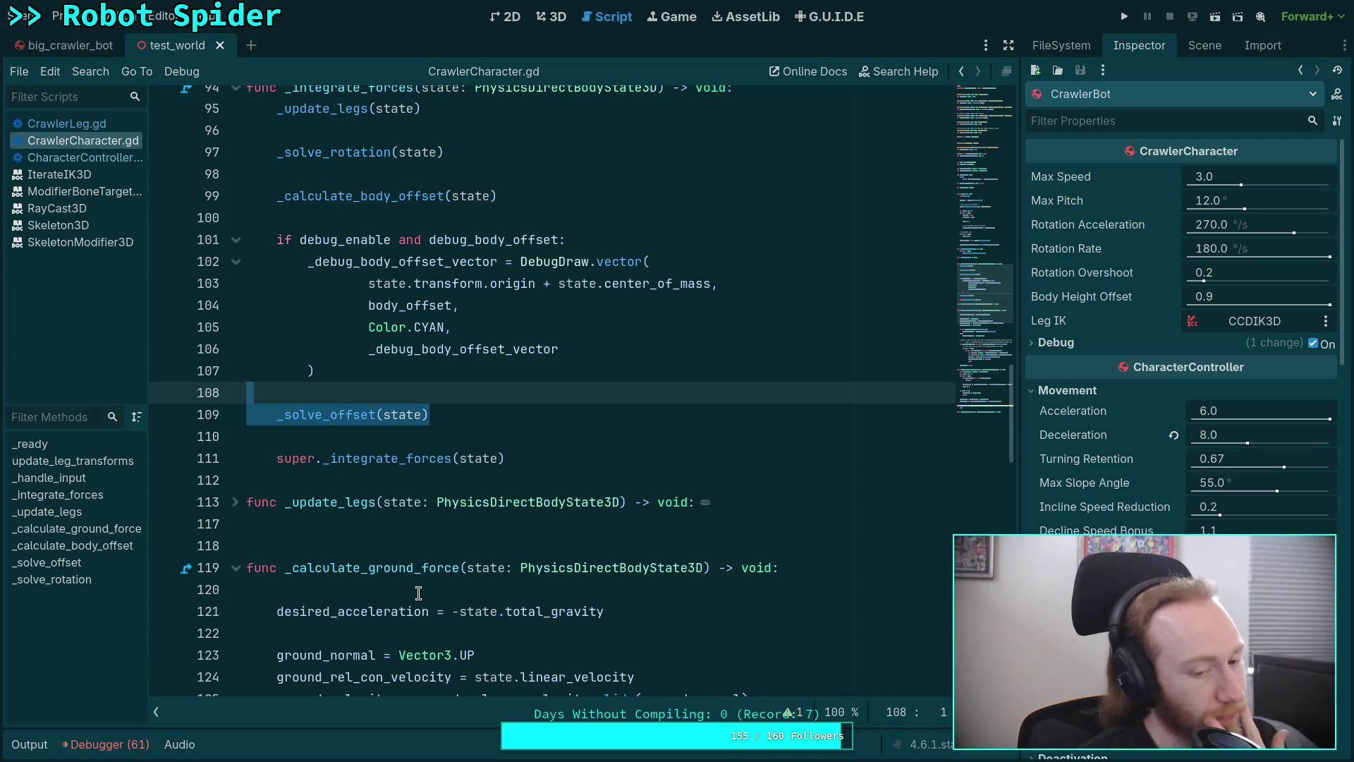
# Delete the desired_acceleration = -state.total_gravity line and look for other uses of desired_acceleration
pyautogui.moveTo(617, 587); pyautogui.dragTo(631, 609)
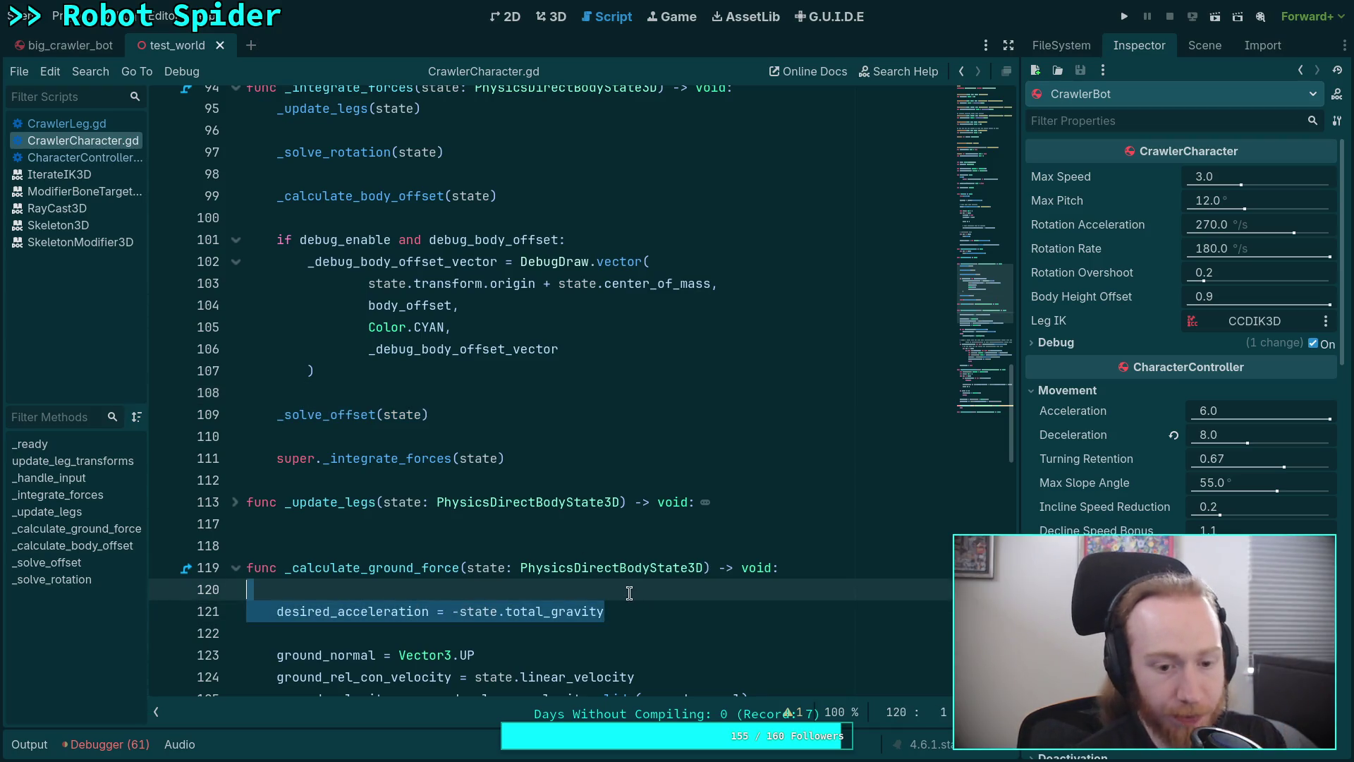
pyautogui.press('BackSpace')
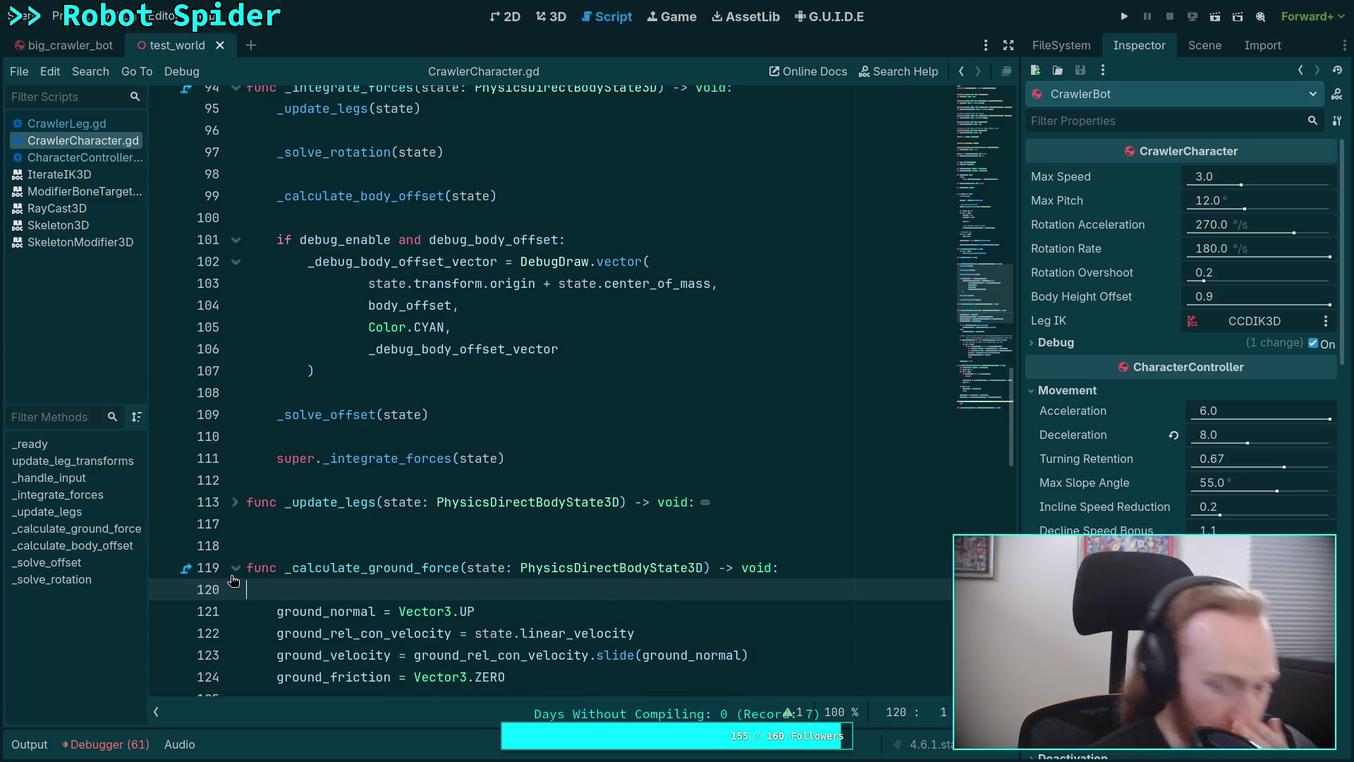
pyautogui.scroll(-6, 372, 486)
pyautogui.scroll(-2, 372, 486)
pyautogui.doubleClick(430, 500)
# Fold _calculate_ground_force and _calculate_body_offset, then select the pass in _solve_offset
pyautogui.scroll(4, 256, 414)
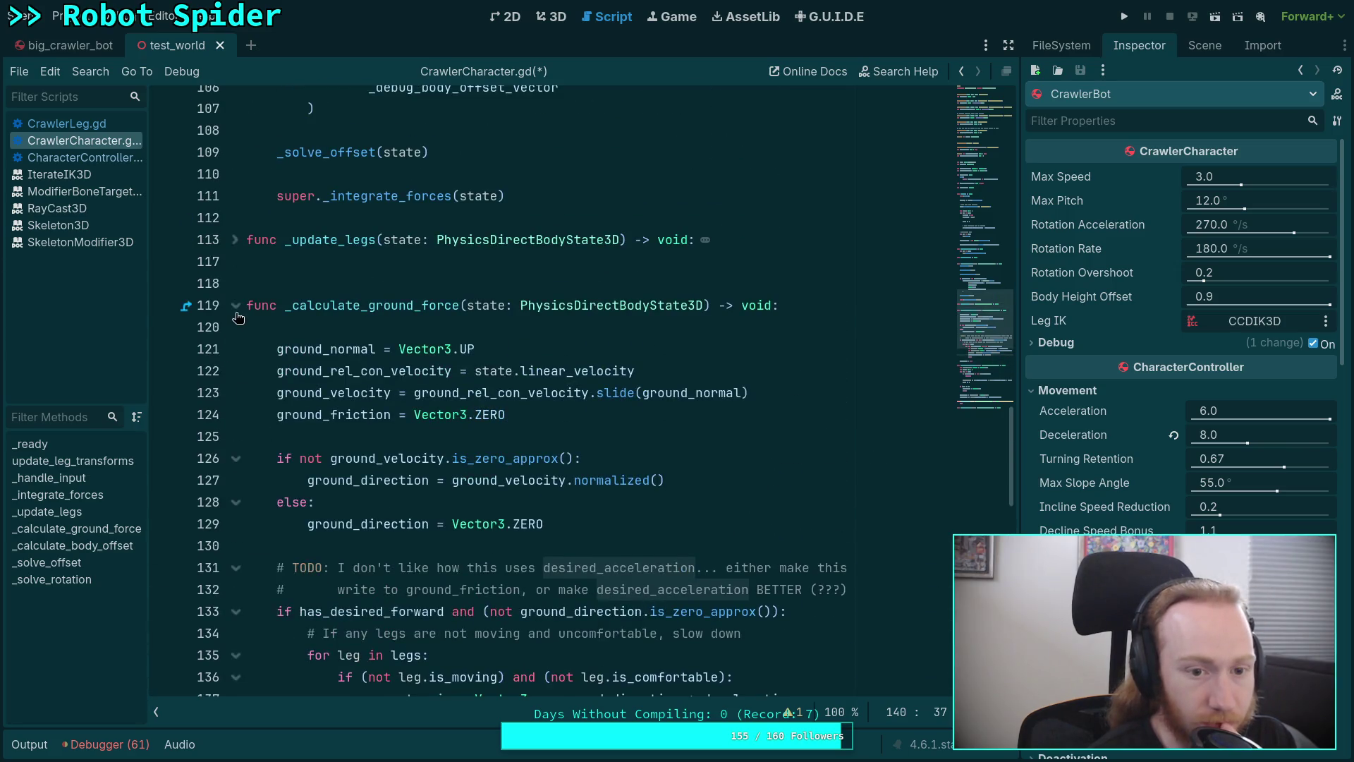
pyautogui.click(236, 308)
pyautogui.click(236, 349)
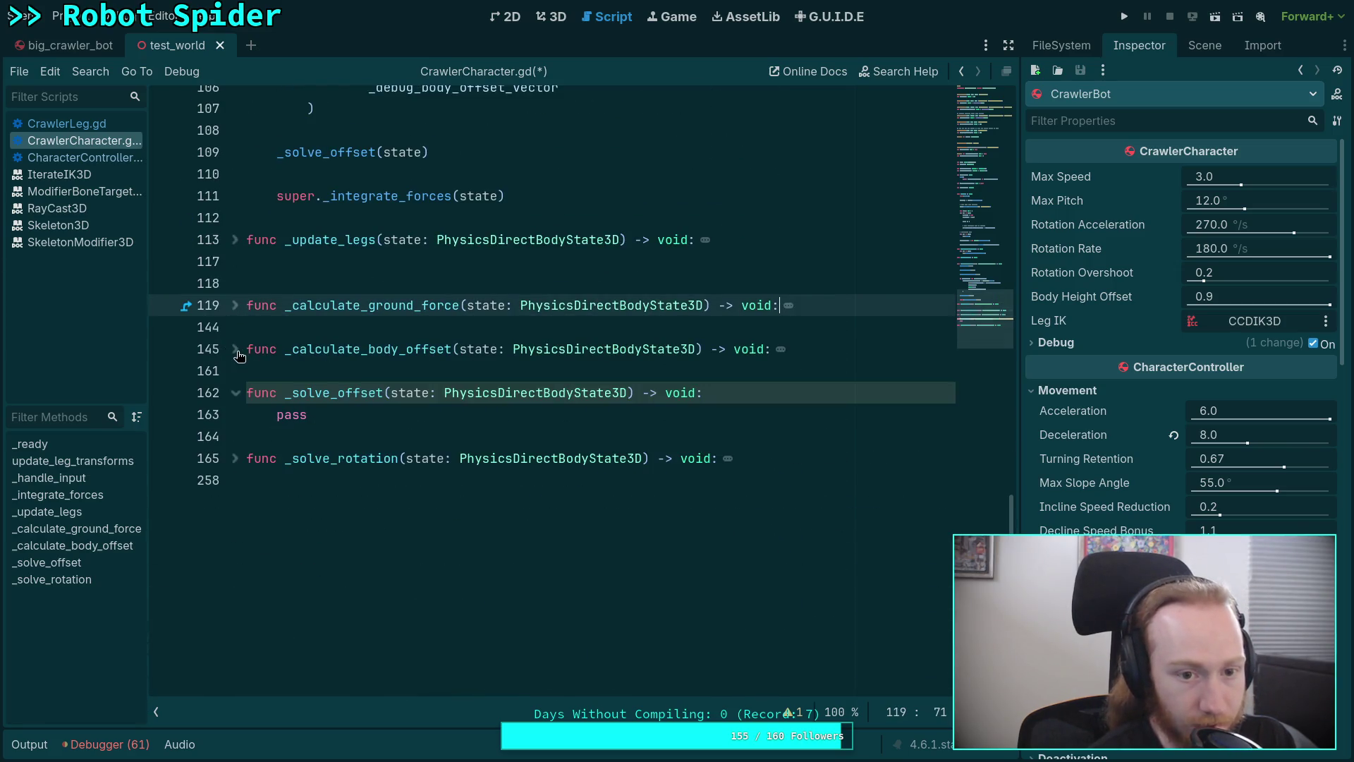
pyautogui.doubleClick(285, 414)
pyautogui.scroll(3, 285, 409)
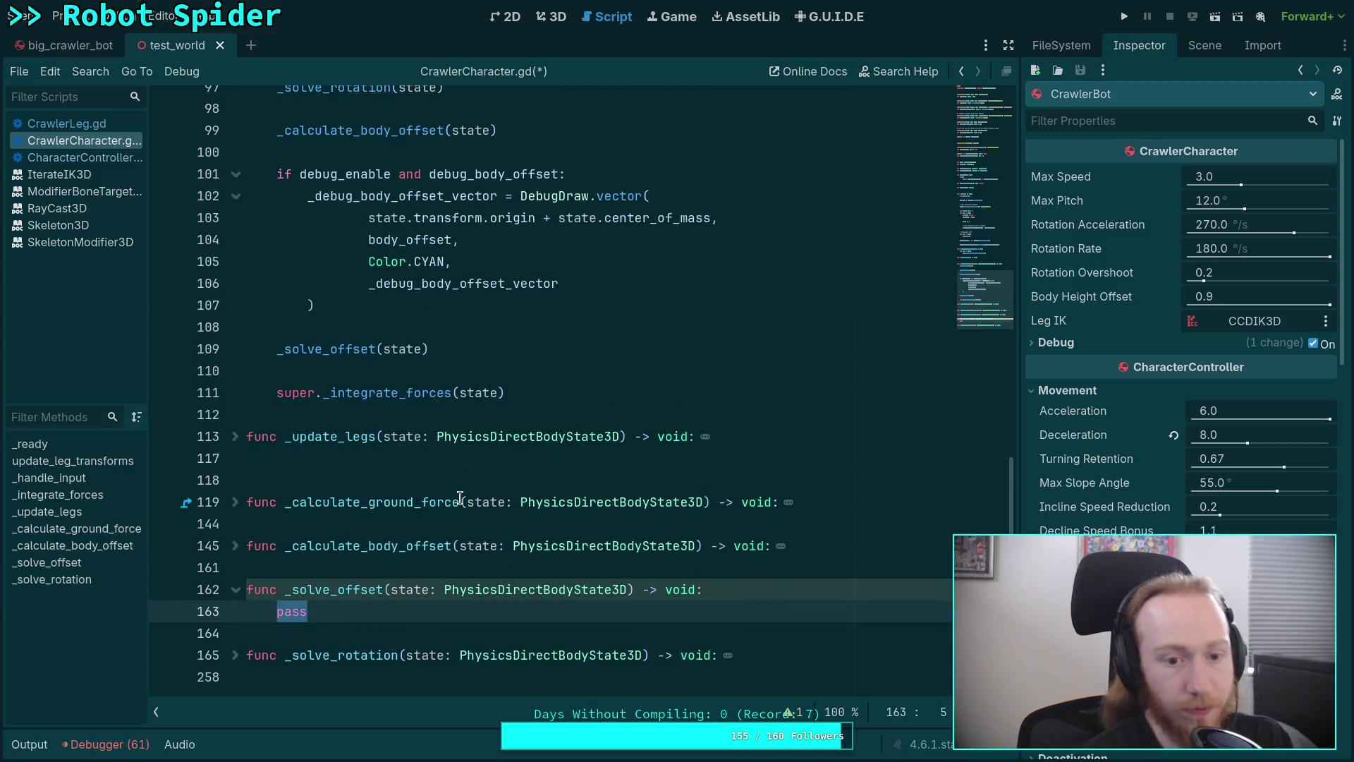